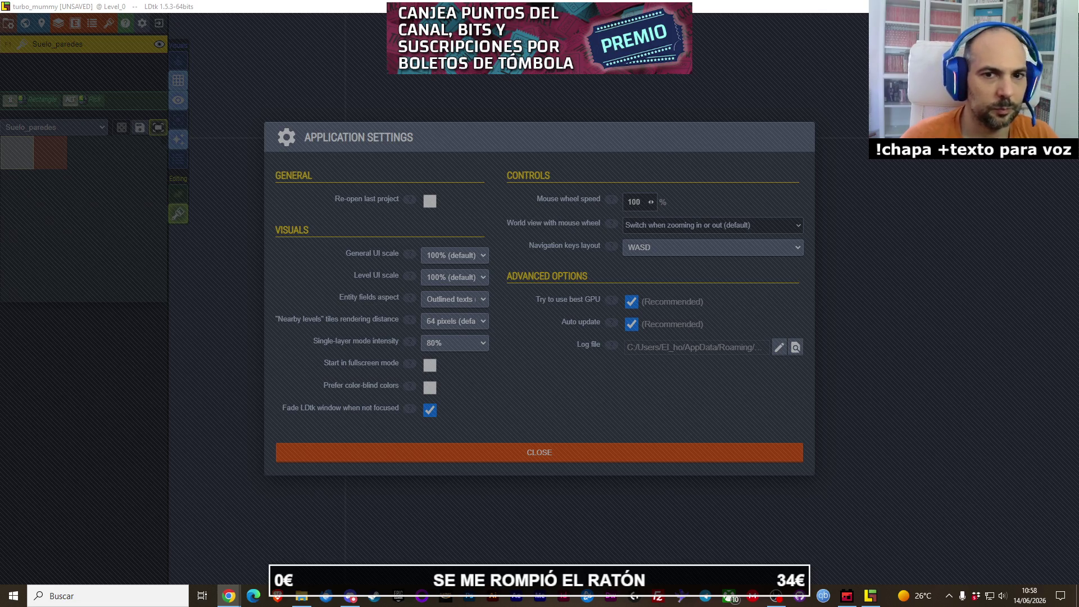
Step: Set 'World view with mouse wheel' to never switch and close Application Settings
{"action": "left_click", "coordinate": [568, 378]}
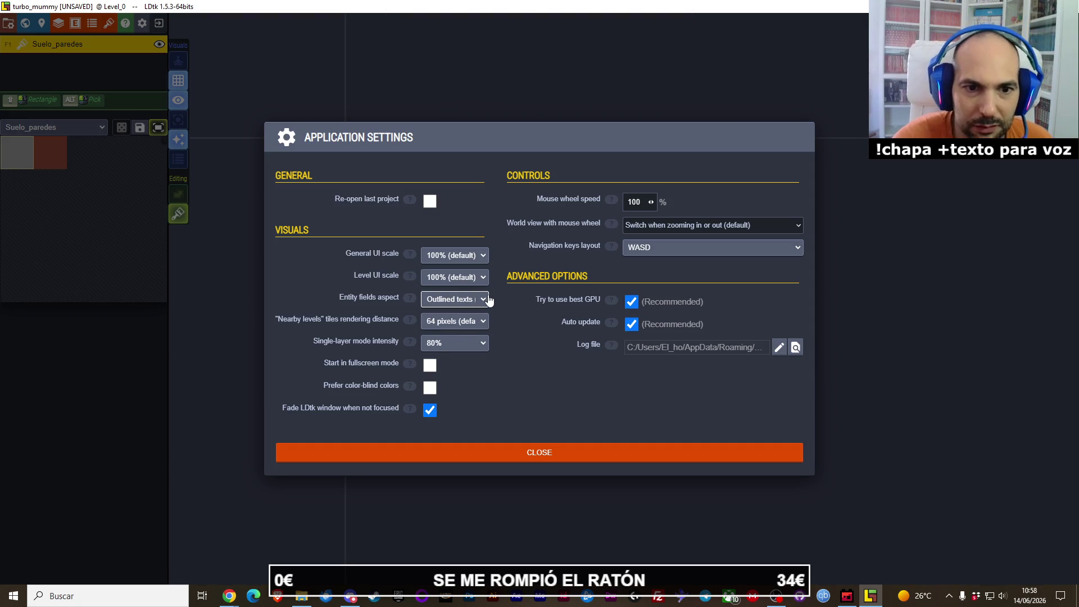
{"action": "mouse_move", "coordinate": [413, 345]}
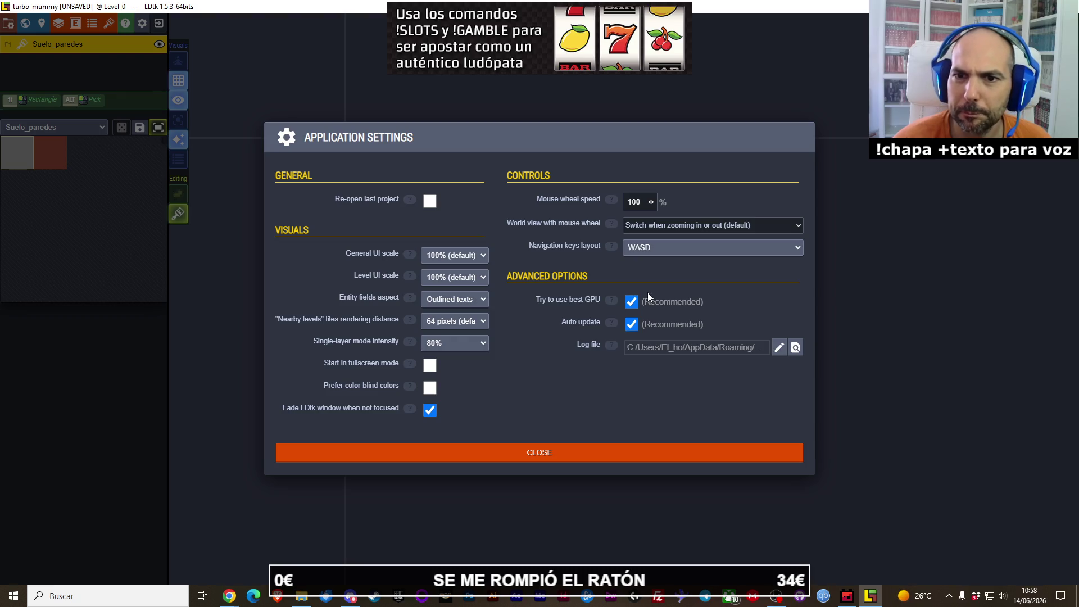
{"action": "left_click", "coordinate": [638, 230]}
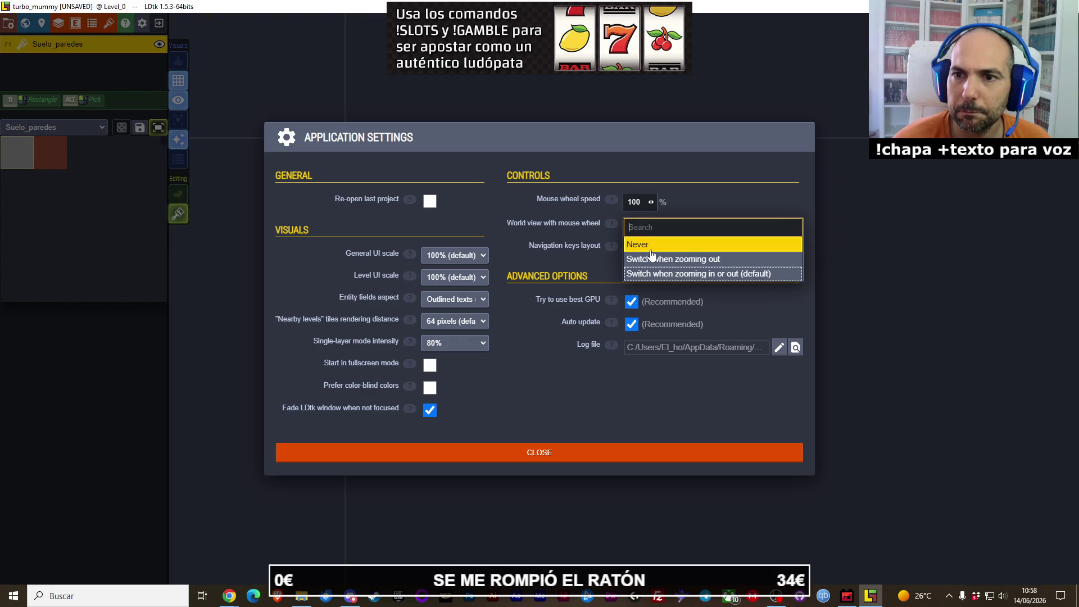
{"action": "left_click", "coordinate": [651, 250]}
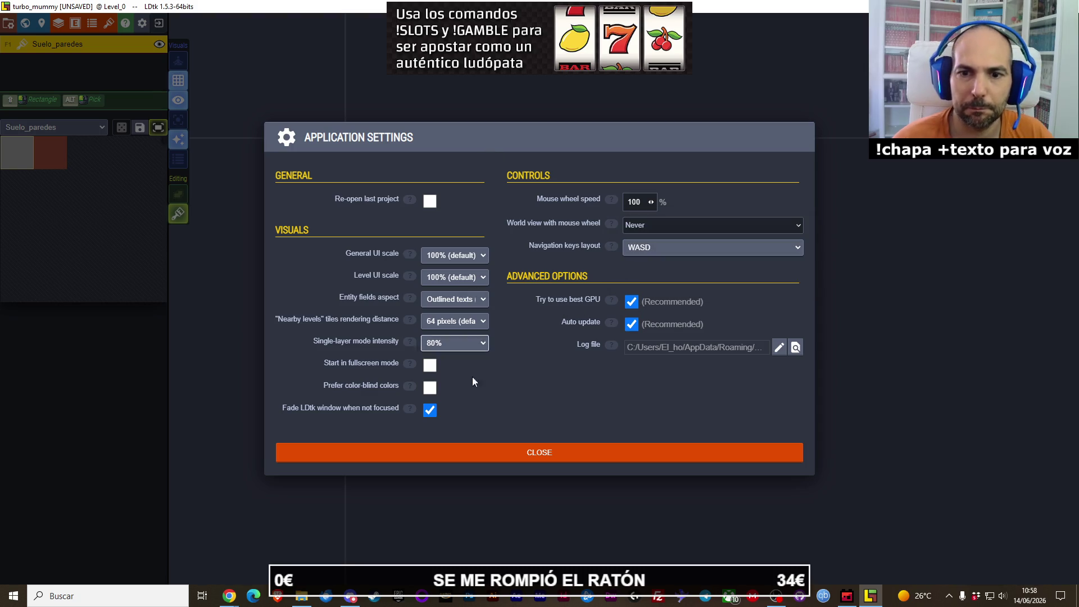
{"action": "left_click", "coordinate": [436, 453]}
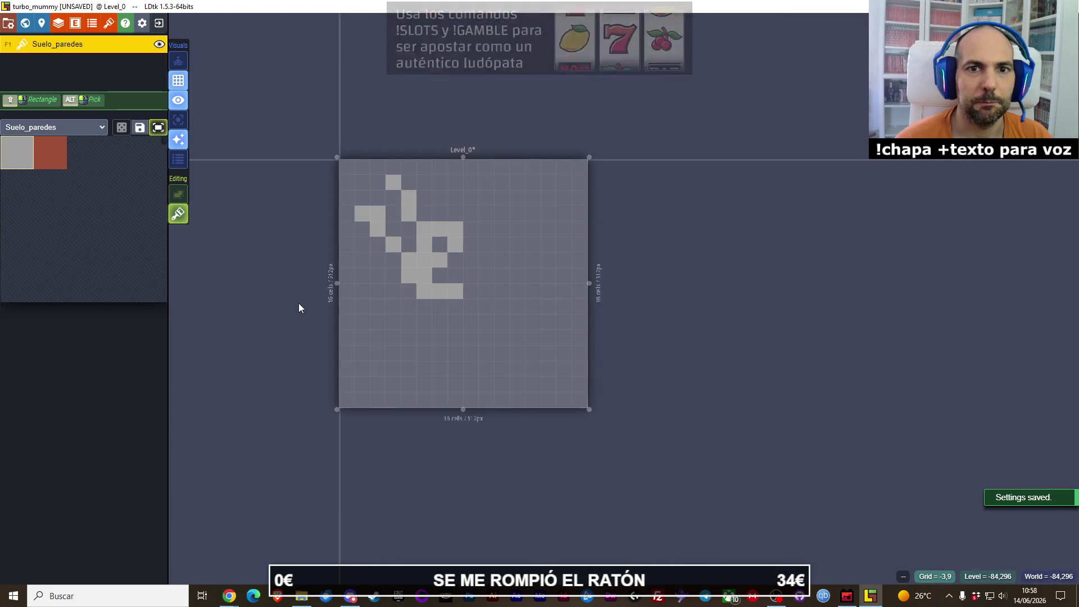
Step: Test mouse-wheel zooming in and out on the level view
{"action": "scroll", "coordinate": [281, 310], "scroll_direction": "up", "scroll_amount": 3}
{"action": "scroll", "coordinate": [280, 312], "scroll_direction": "down", "scroll_amount": 3}
{"action": "scroll", "coordinate": [280, 312], "scroll_direction": "up", "scroll_amount": 5}
{"action": "scroll", "coordinate": [280, 312], "scroll_direction": "down", "scroll_amount": 5}
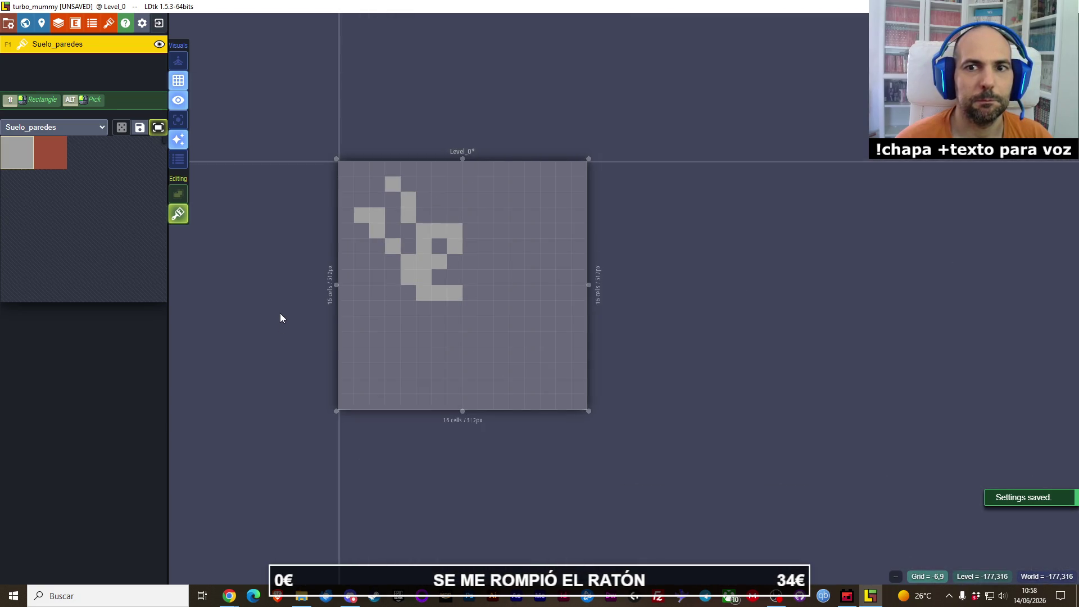
{"action": "scroll", "coordinate": [263, 309], "scroll_direction": "up", "scroll_amount": 6}
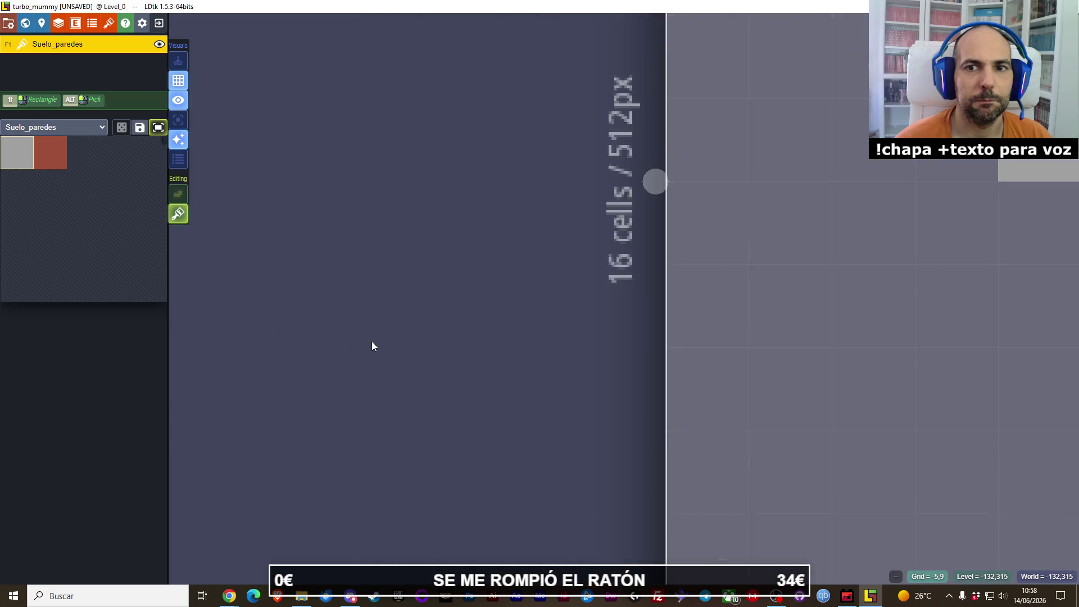
{"action": "scroll", "coordinate": [373, 346], "scroll_direction": "down", "scroll_amount": 6}
Step: Change 'World view with mouse wheel' to 'Switch when zooming out' and close the settings
{"action": "left_click", "coordinate": [142, 23]}
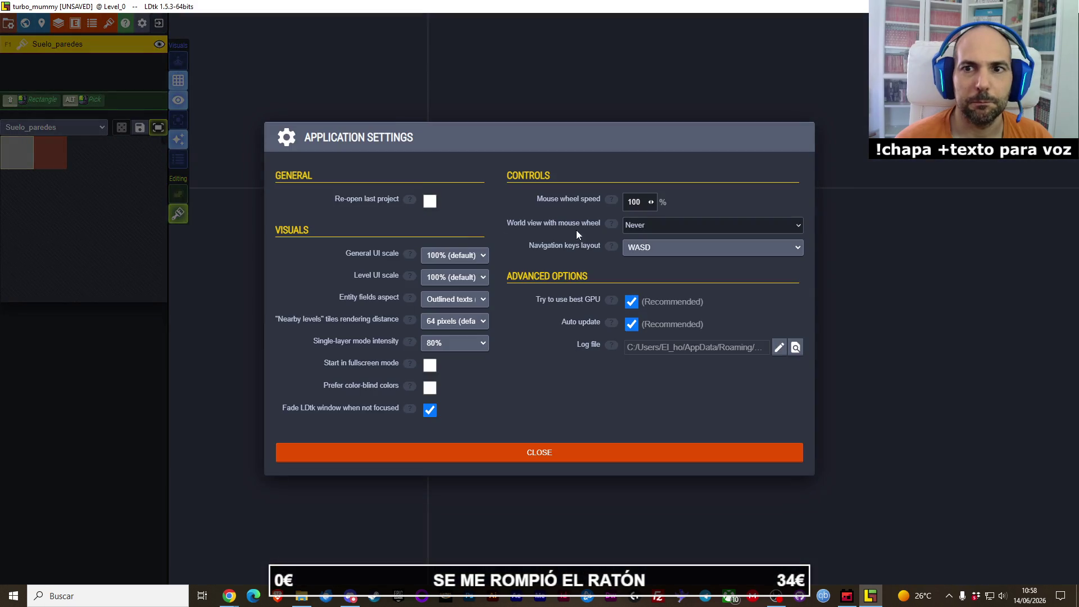
{"action": "left_click", "coordinate": [638, 225]}
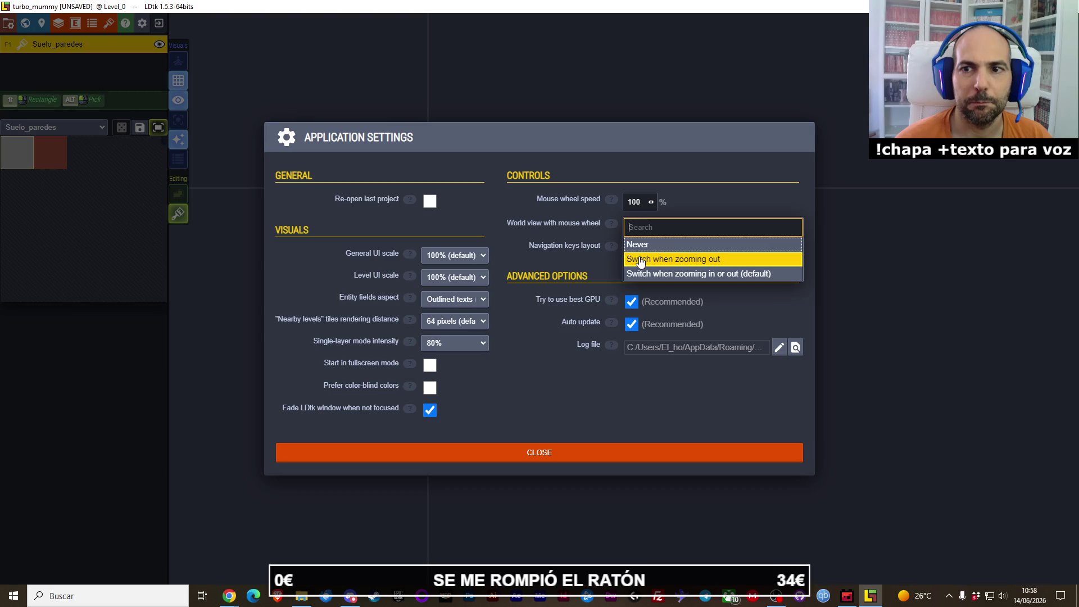
{"action": "left_click", "coordinate": [639, 260]}
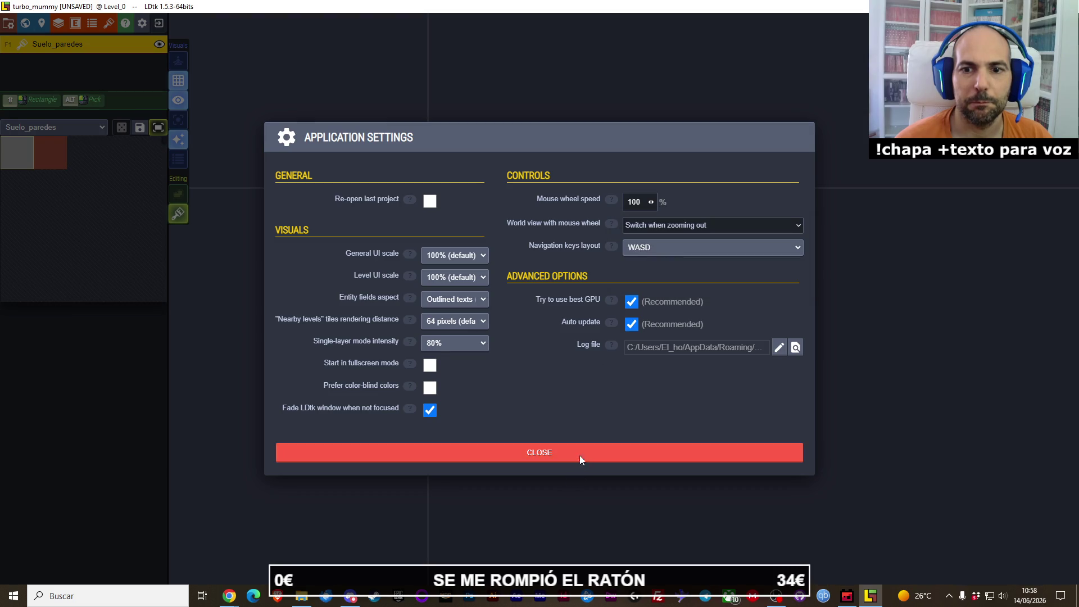
{"action": "left_click", "coordinate": [579, 454]}
Step: Zoom and pan the world view around Level_0
{"action": "scroll", "coordinate": [463, 358], "scroll_direction": "up", "scroll_amount": 5}
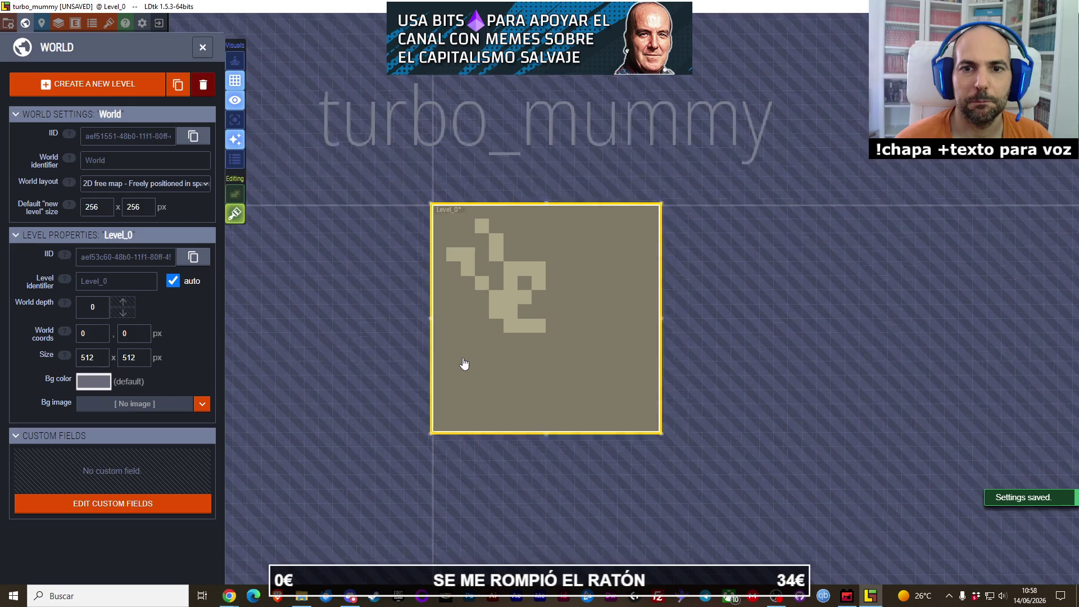
{"action": "scroll", "coordinate": [463, 364], "scroll_direction": "down", "scroll_amount": 6}
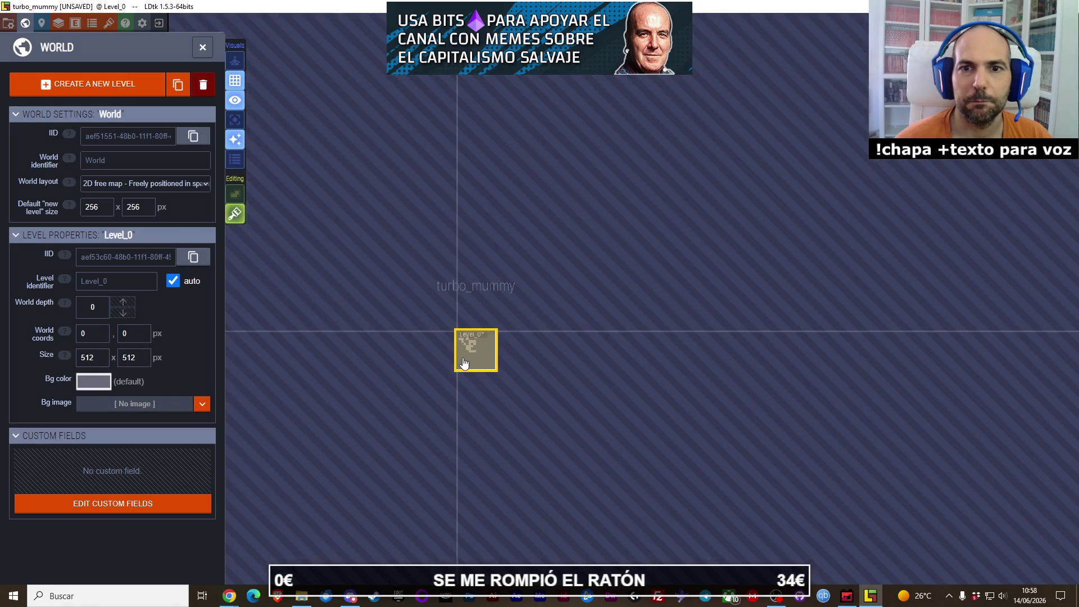
{"action": "scroll", "coordinate": [464, 364], "scroll_direction": "down", "scroll_amount": 2}
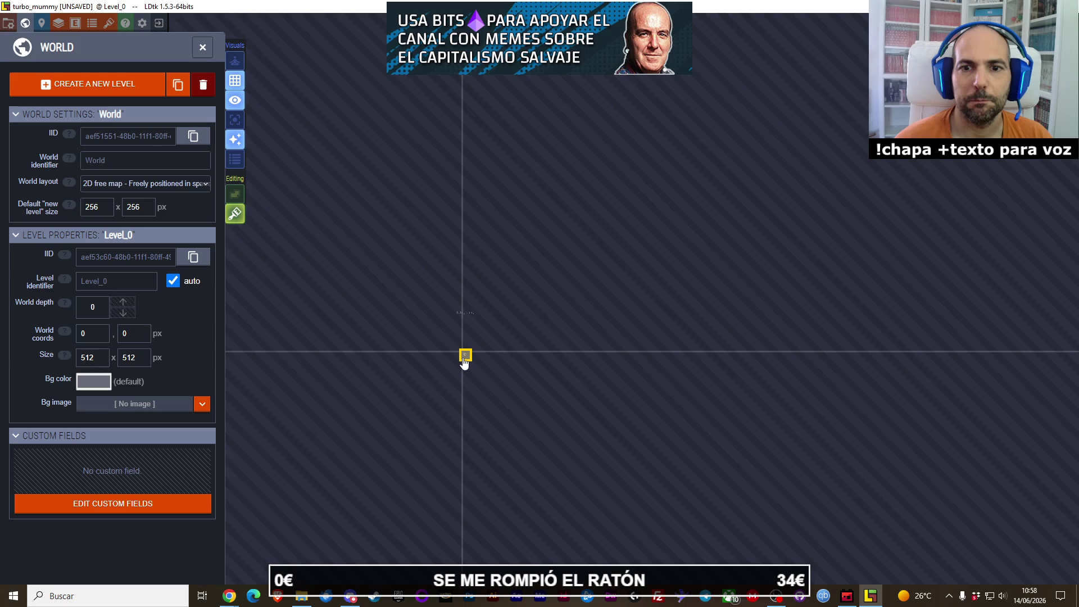
{"action": "scroll", "coordinate": [476, 368], "scroll_direction": "up", "scroll_amount": 6}
{"action": "scroll", "coordinate": [484, 374], "scroll_direction": "up", "scroll_amount": 4}
{"action": "scroll", "coordinate": [498, 352], "scroll_direction": "down", "scroll_amount": 3}
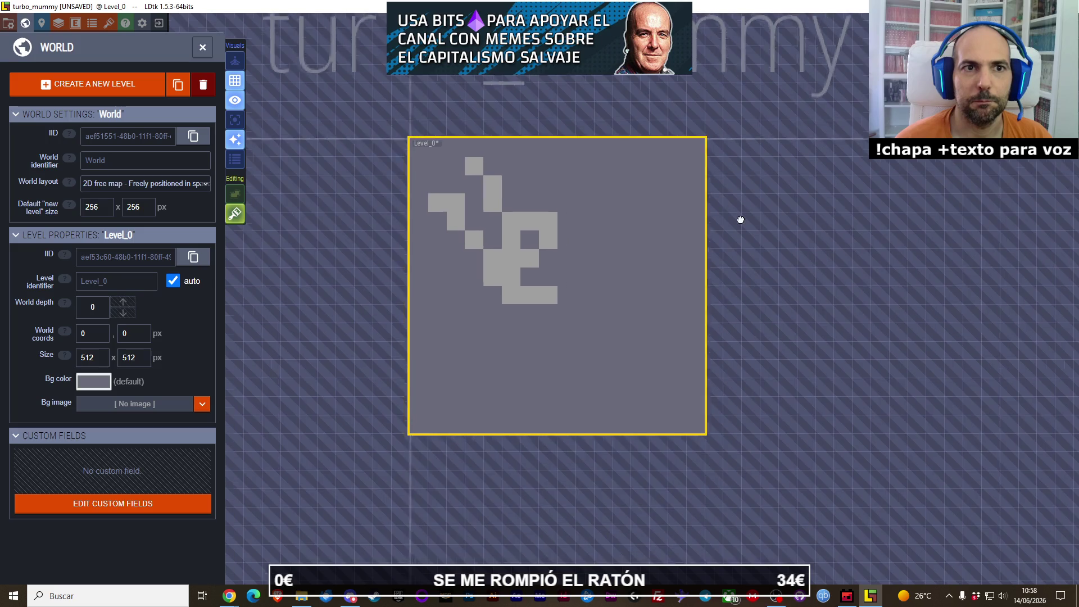
{"action": "left_click_drag", "start_coordinate": [757, 208], "coordinate": [740, 219]}
Step: Review the Suelo_paredes tileset in the project Tilesets panel, then close it
{"action": "left_click", "coordinate": [125, 23]}
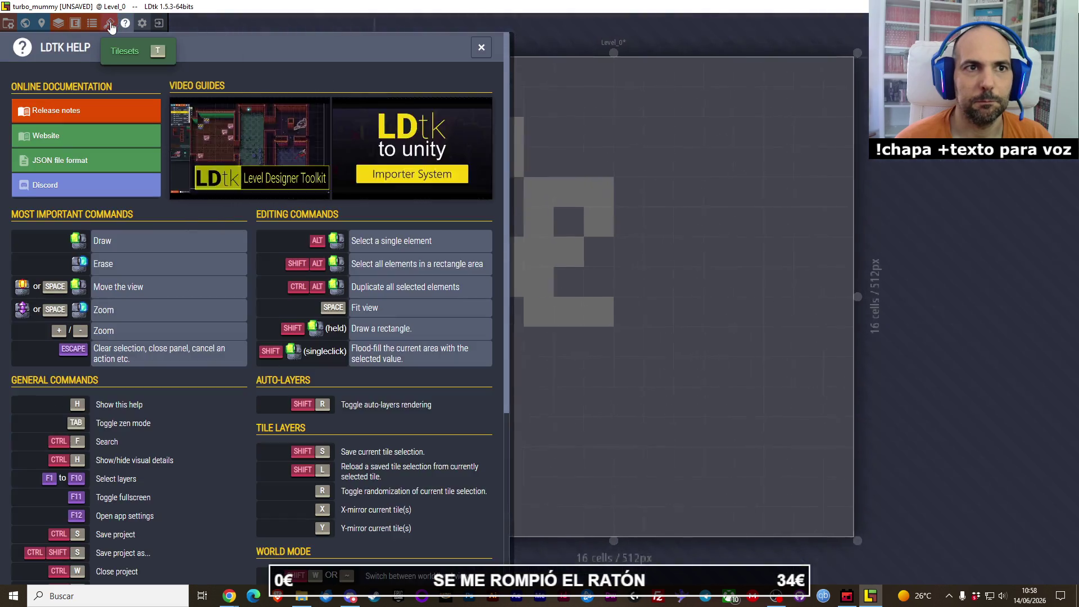
{"action": "left_click", "coordinate": [110, 24]}
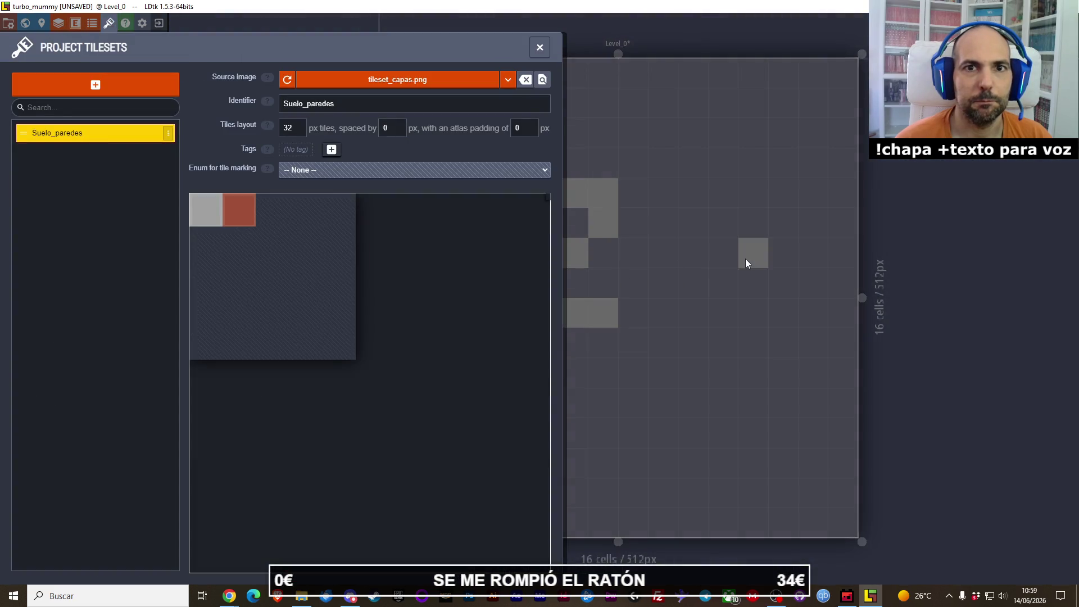
{"action": "left_click", "coordinate": [539, 47]}
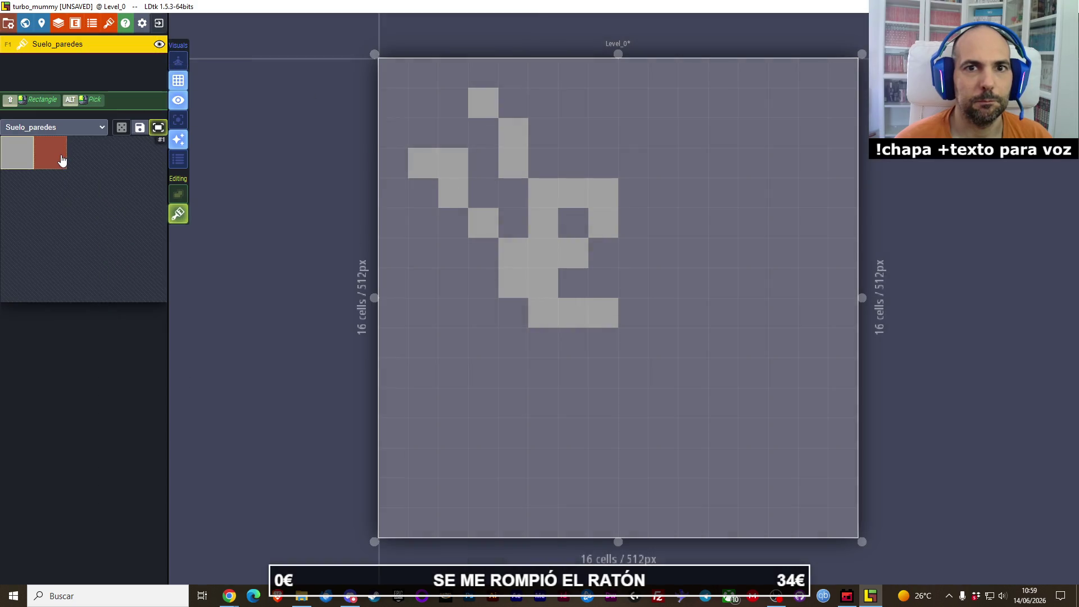
Step: Select the light-grey tile and paint grey cells with empty-cells-only painting
{"action": "scroll", "coordinate": [317, 276], "scroll_direction": "down", "scroll_amount": 3}
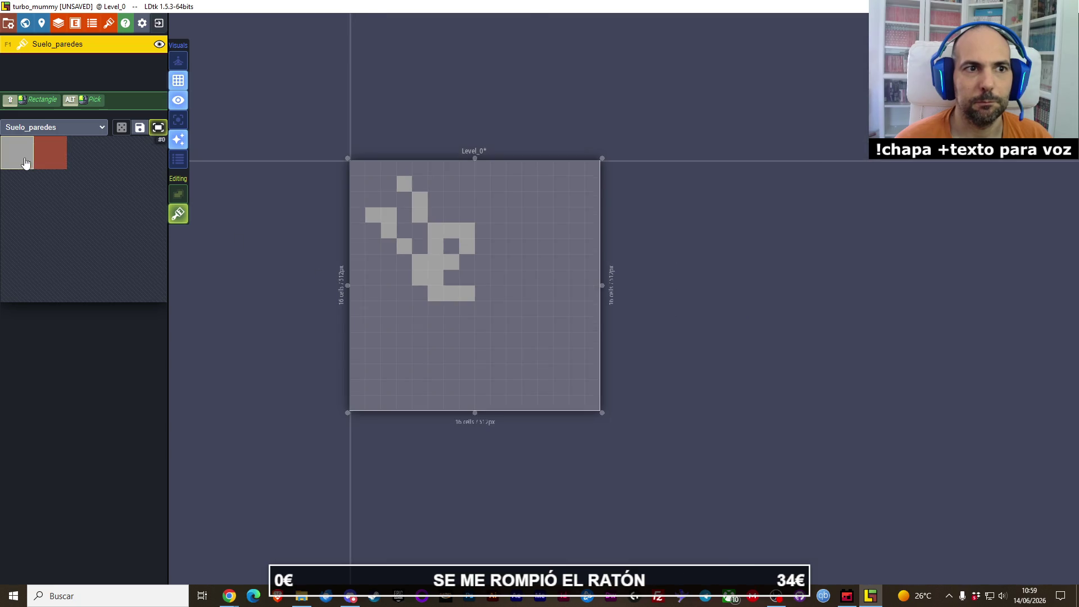
{"action": "left_click_drag", "start_coordinate": [357, 168], "coordinate": [374, 183]}
{"action": "key", "text": "ctrl+z"}
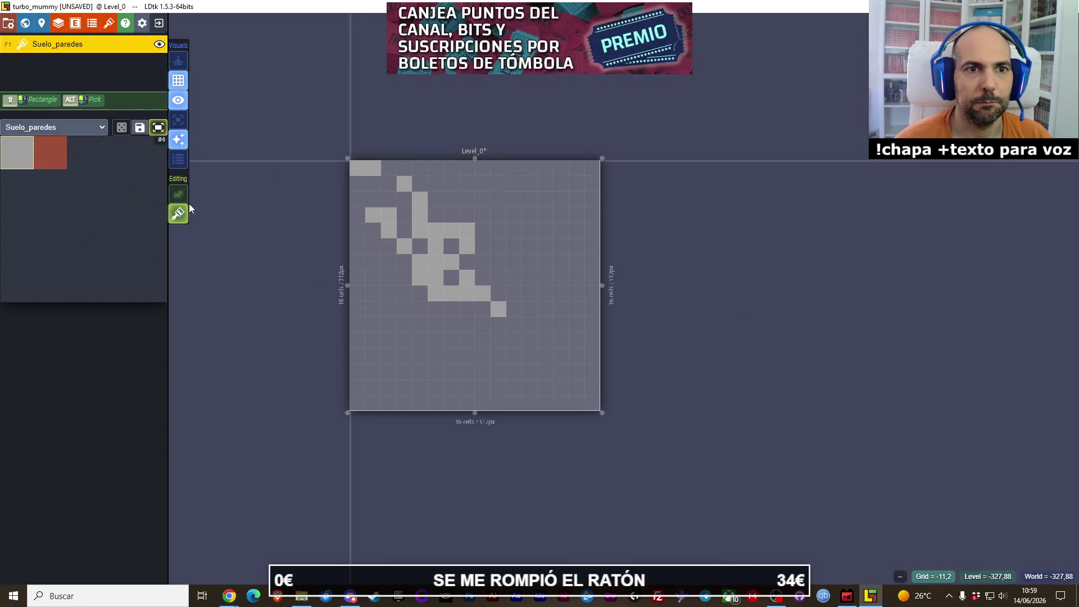
{"action": "left_click", "coordinate": [178, 194]}
{"action": "mouse_move", "coordinate": [350, 192]}
{"action": "left_mouse_down"}
{"action": "mouse_move", "coordinate": [446, 258]}
{"action": "mouse_move", "coordinate": [386, 258]}
{"action": "mouse_move", "coordinate": [417, 290]}
{"action": "left_mouse_up"}
Step: Disable tile stacking and fill the whole 16×16 level with grey tiles
{"action": "left_click", "coordinate": [178, 194]}
{"action": "left_click", "coordinate": [179, 214]}
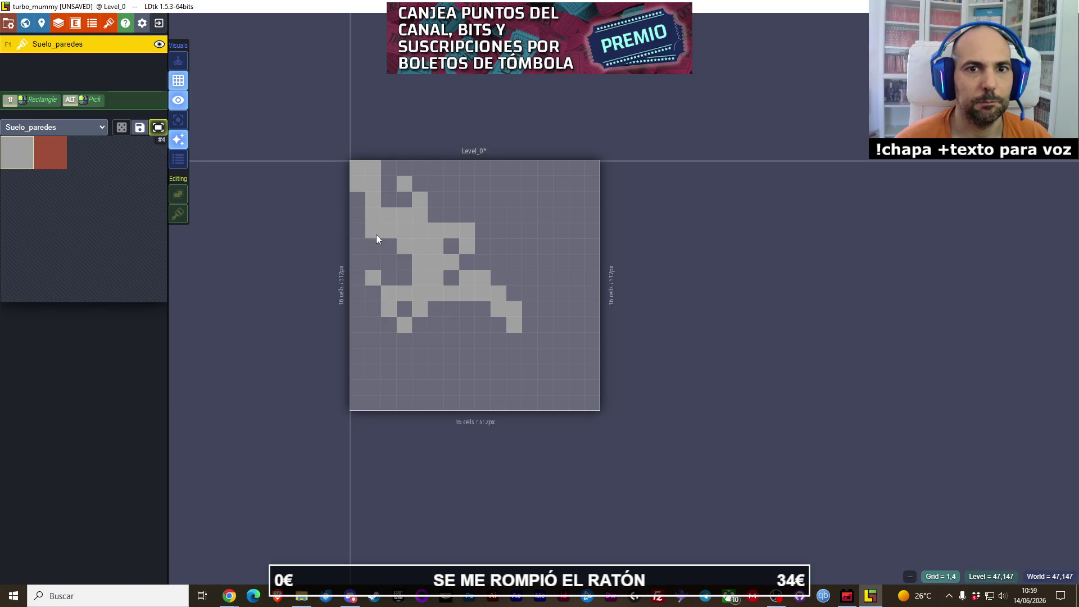
{"action": "left_click_drag", "start_coordinate": [376, 234], "coordinate": [520, 354]}
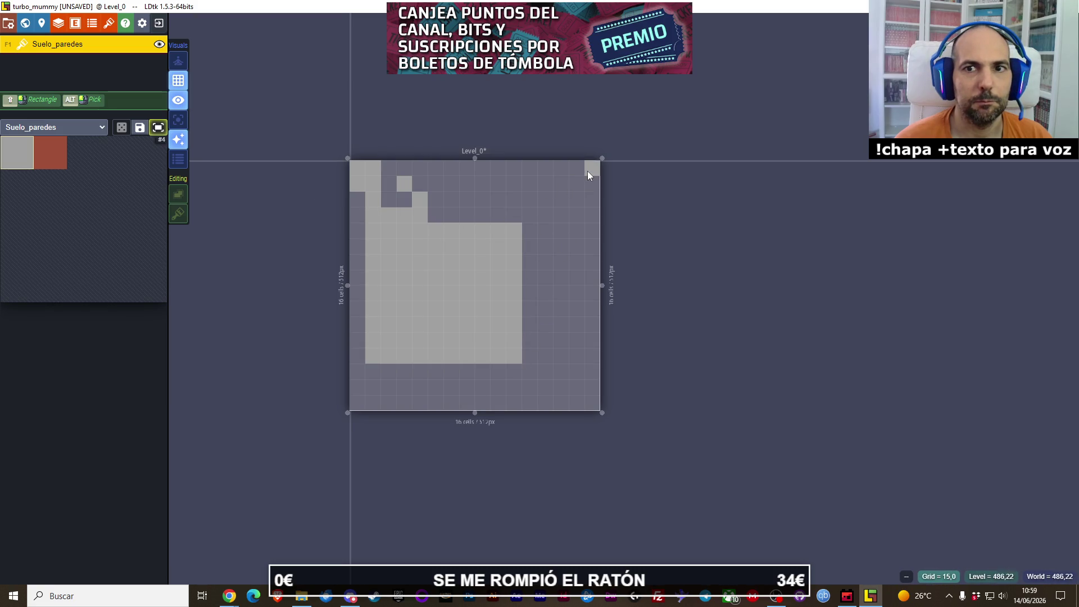
{"action": "left_click_drag", "start_coordinate": [588, 171], "coordinate": [359, 400]}
{"action": "left_click", "coordinate": [67, 159]}
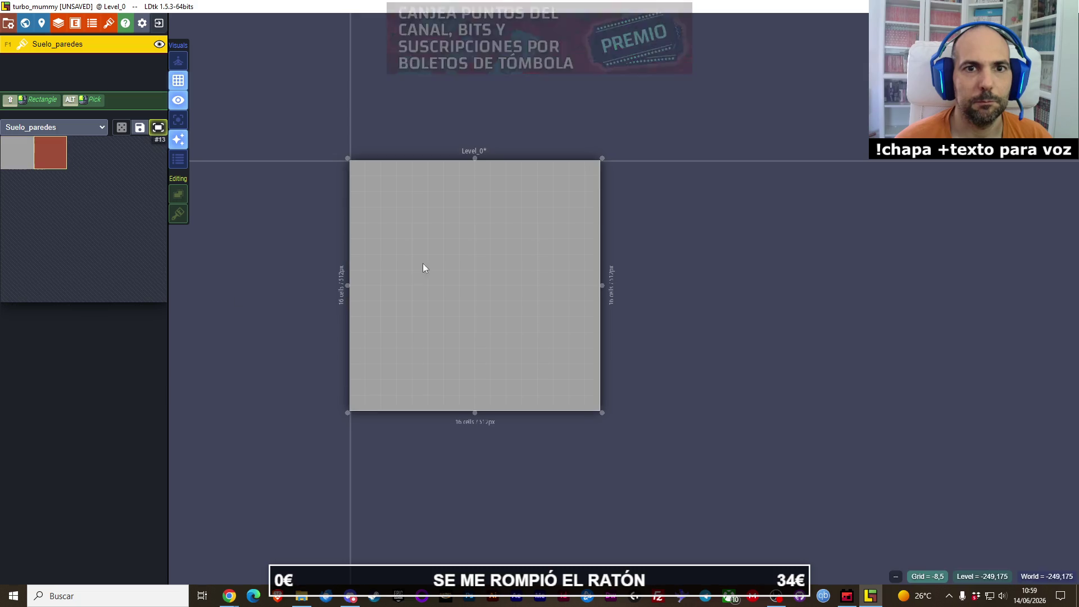
Step: Paint red walls along the level's left, right and top edges and save the project
{"action": "mouse_move", "coordinate": [355, 167]}
{"action": "left_mouse_down"}
{"action": "mouse_move", "coordinate": [359, 387]}
{"action": "mouse_move", "coordinate": [588, 411]}
{"action": "mouse_move", "coordinate": [588, 401]}
{"action": "left_mouse_up"}
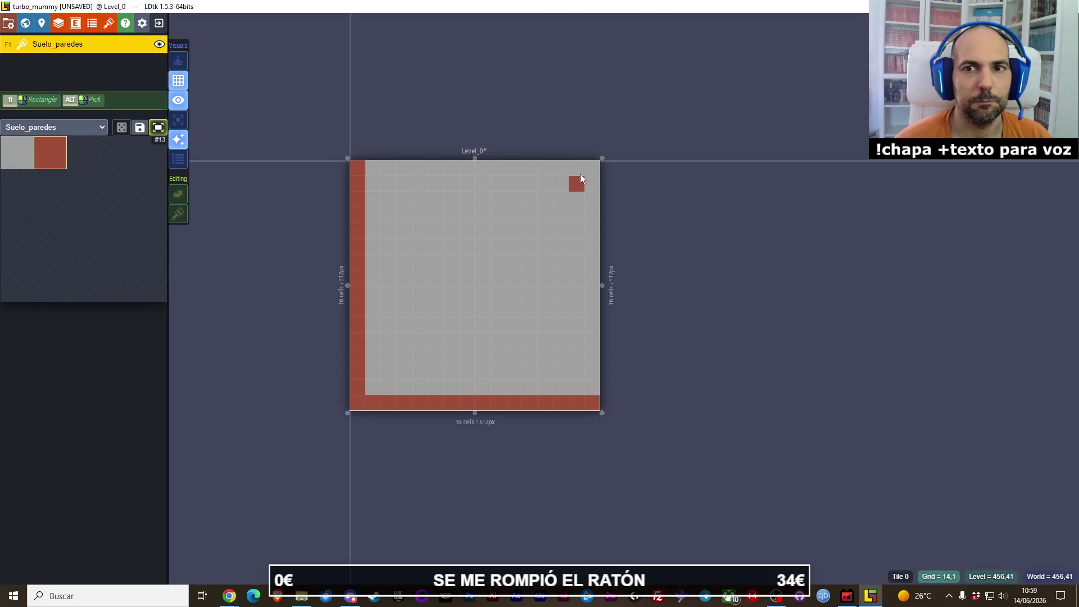
{"action": "left_click_drag", "start_coordinate": [588, 175], "coordinate": [588, 397]}
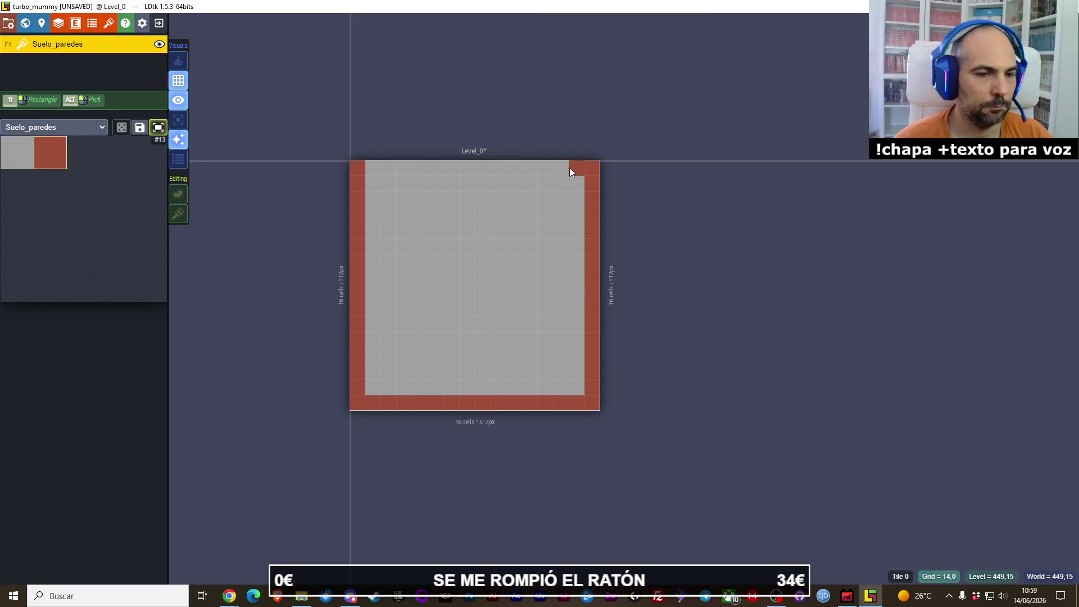
{"action": "key", "text": "ctrl+s"}
{"action": "left_click_drag", "start_coordinate": [571, 162], "coordinate": [380, 172]}
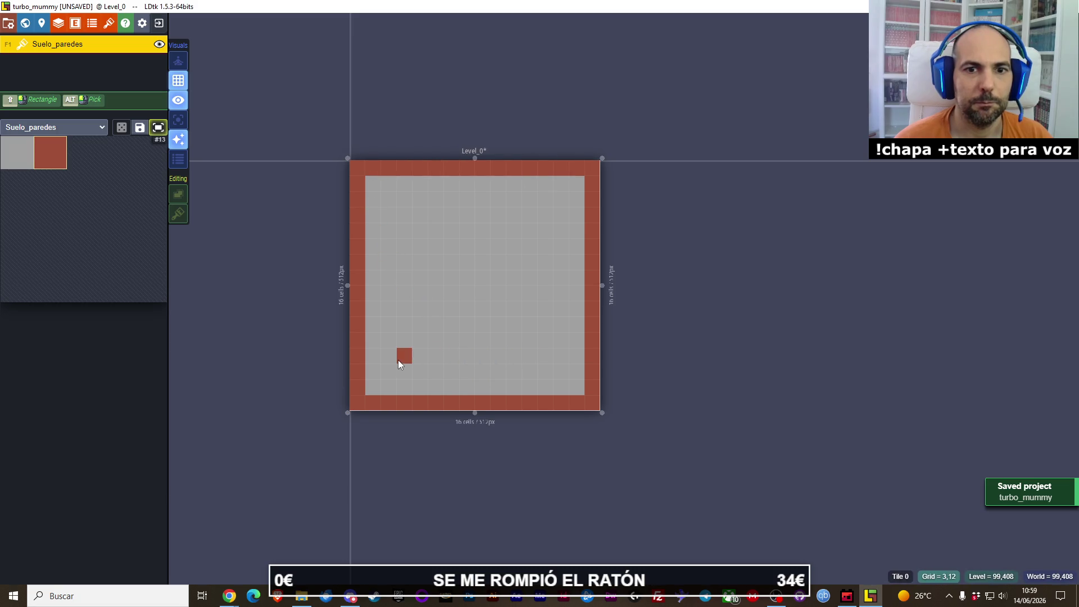
Step: Draw the inner red spiral maze walls, including a five-tile segment and a single tile
{"action": "mouse_move", "coordinate": [373, 361]}
{"action": "left_mouse_down"}
{"action": "mouse_move", "coordinate": [540, 359]}
{"action": "mouse_move", "coordinate": [534, 230]}
{"action": "mouse_move", "coordinate": [547, 220]}
{"action": "mouse_move", "coordinate": [546, 339]}
{"action": "mouse_move", "coordinate": [548, 233]}
{"action": "mouse_move", "coordinate": [514, 212]}
{"action": "mouse_move", "coordinate": [412, 214]}
{"action": "mouse_move", "coordinate": [406, 231]}
{"action": "left_mouse_up"}
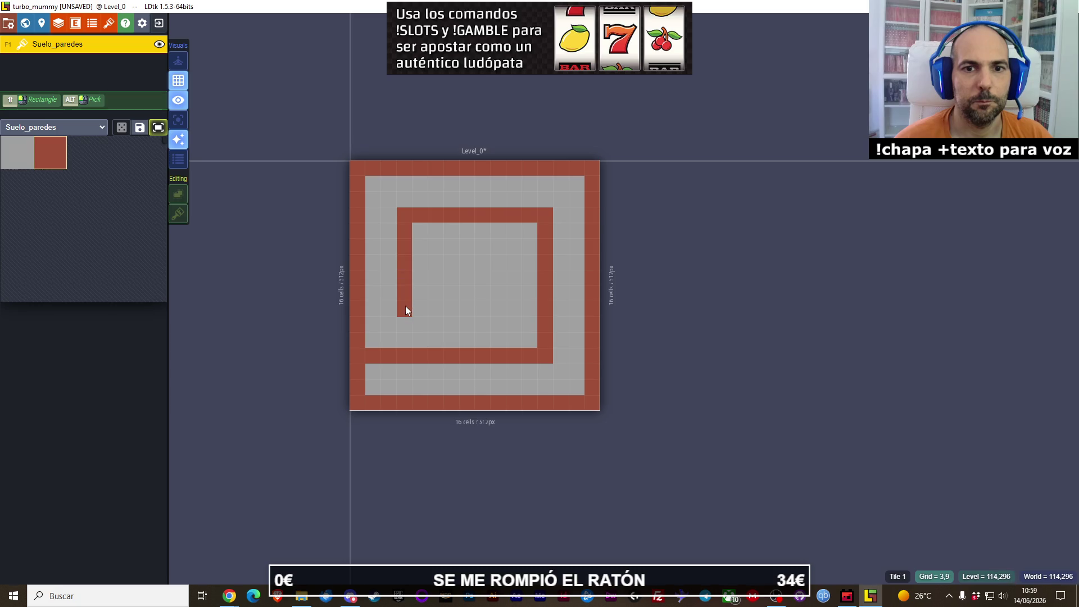
{"action": "mouse_move", "coordinate": [419, 309]}
{"action": "left_mouse_down"}
{"action": "mouse_move", "coordinate": [497, 308]}
{"action": "mouse_move", "coordinate": [502, 274]}
{"action": "mouse_move", "coordinate": [460, 263]}
{"action": "mouse_move", "coordinate": [485, 293]}
{"action": "left_mouse_up"}
{"action": "left_click", "coordinate": [473, 262]}
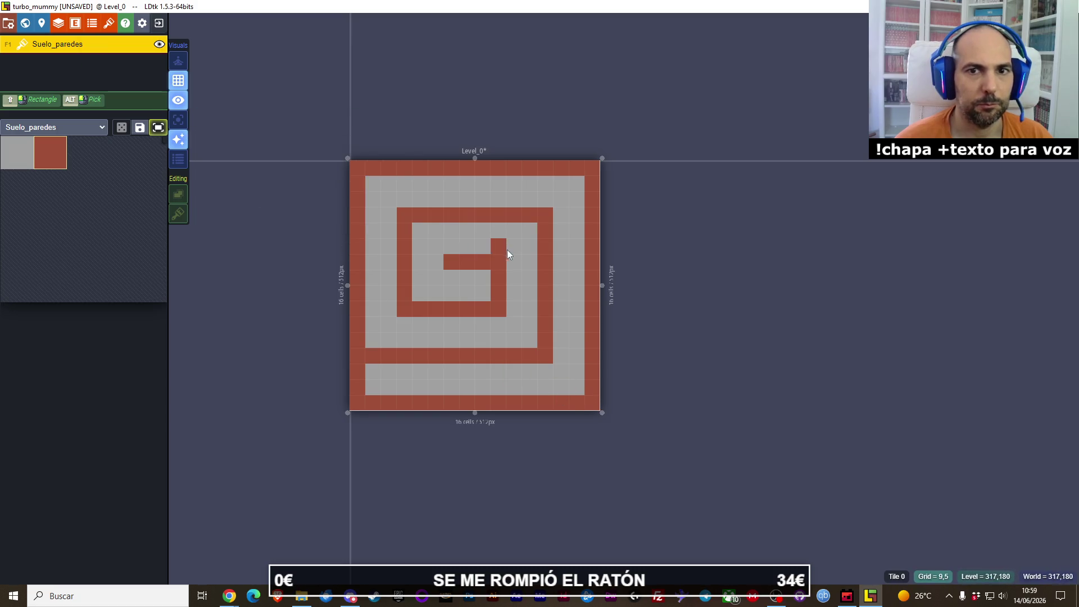
{"action": "left_click_drag", "start_coordinate": [507, 249], "coordinate": [464, 254]}
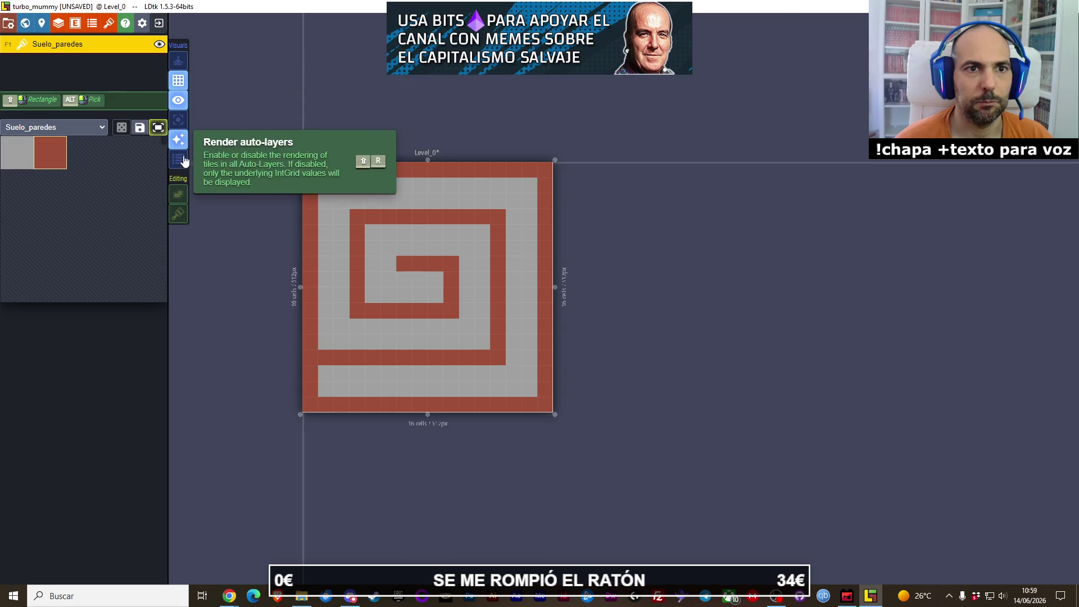
{"action": "left_click", "coordinate": [73, 25]}
Step: Add a new entity in Project Entities and open File Explorer on the Descargas folder
{"action": "left_click", "coordinate": [79, 92]}
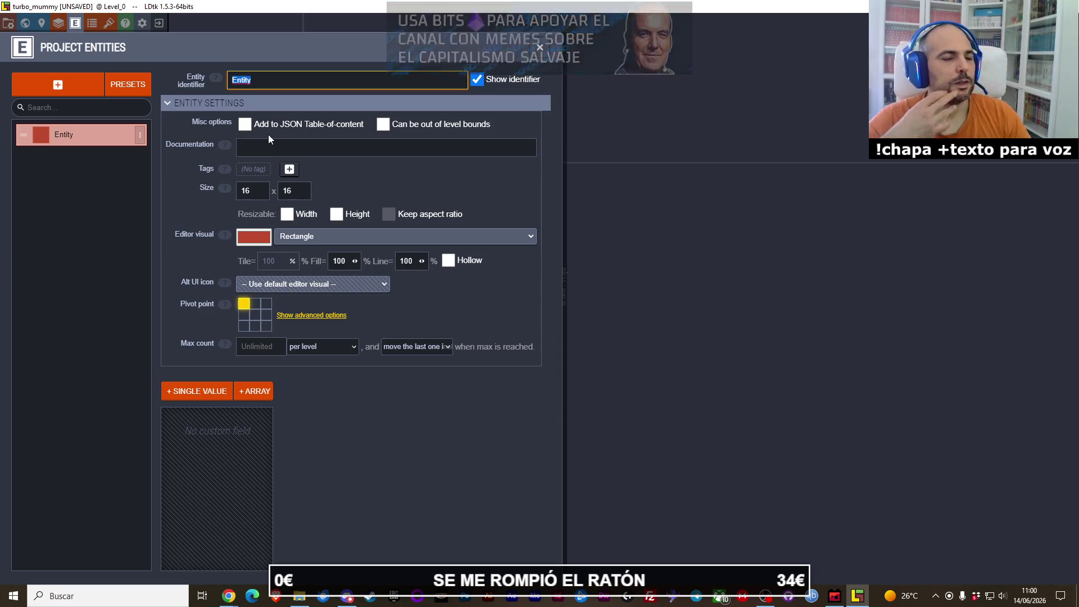
{"action": "mouse_move", "coordinate": [256, 127]}
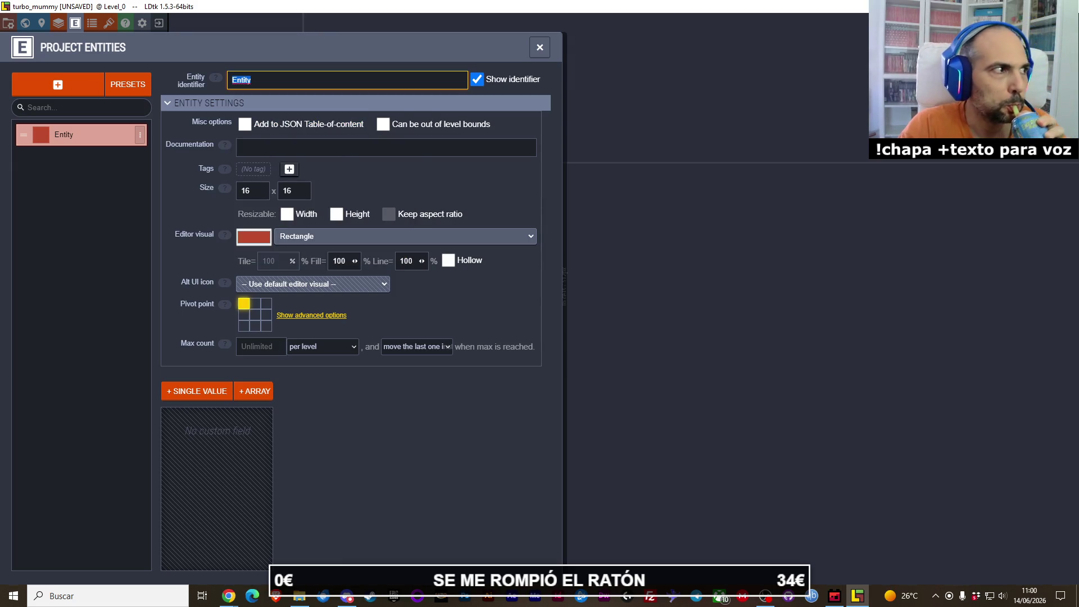
{"action": "key", "text": "alt+Tab"}
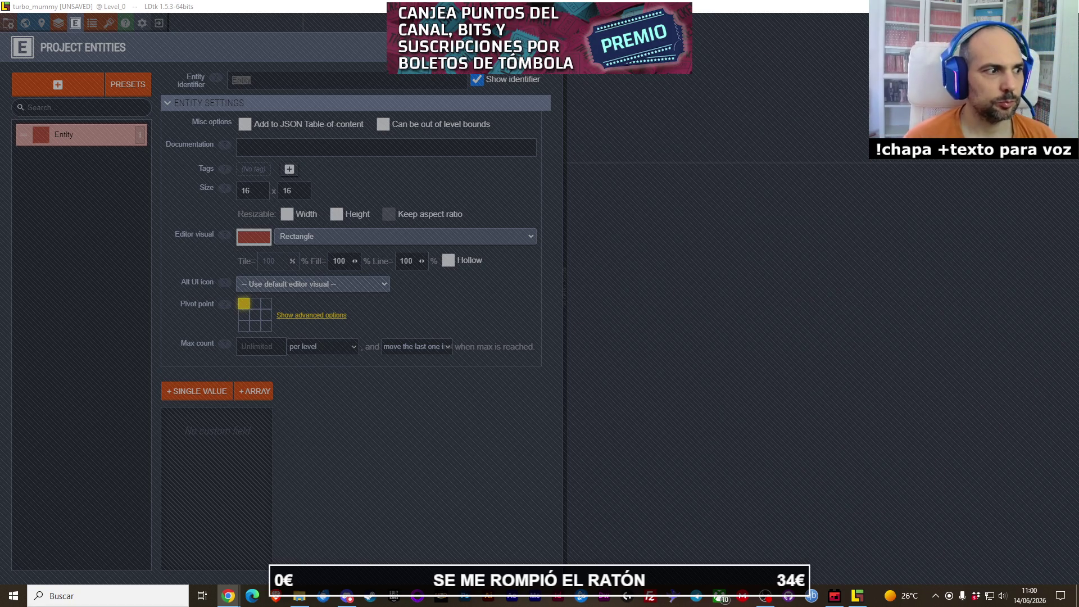
{"action": "left_click", "coordinate": [109, 188]}
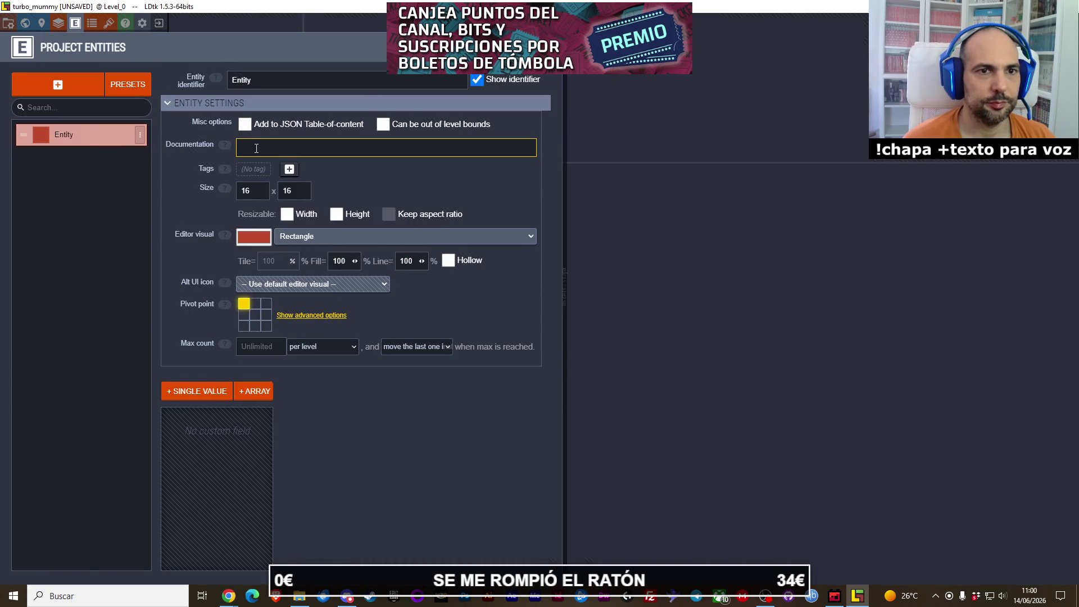
{"action": "left_click", "coordinate": [310, 591]}
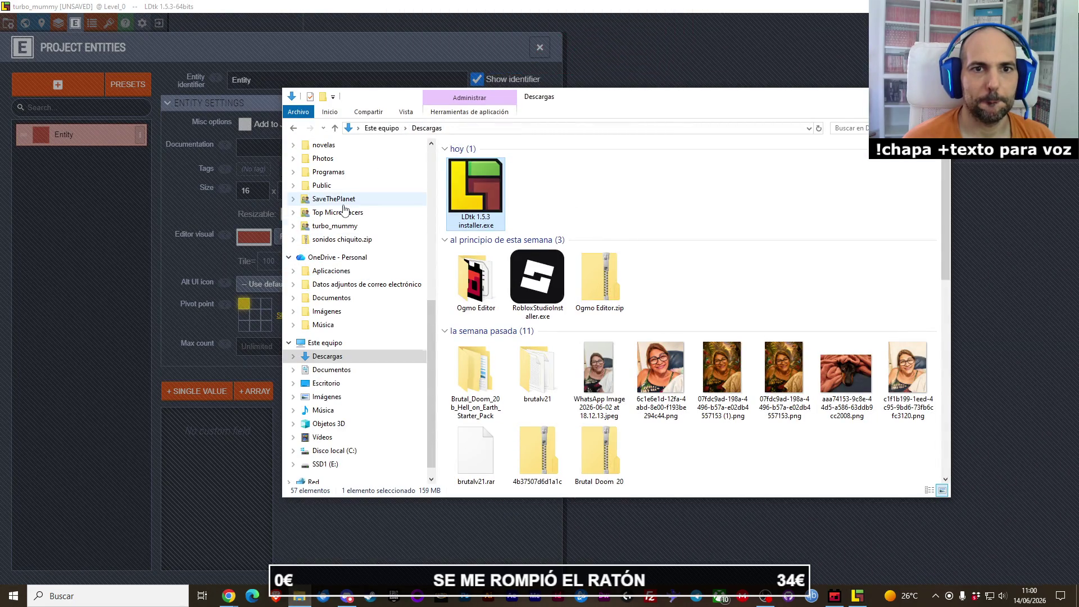
Step: Browse from Dropbox to turbo_mummy_levels/sprites/entidades to view the entity icon PNGs
{"action": "scroll", "coordinate": [344, 208], "scroll_direction": "up", "scroll_amount": 8}
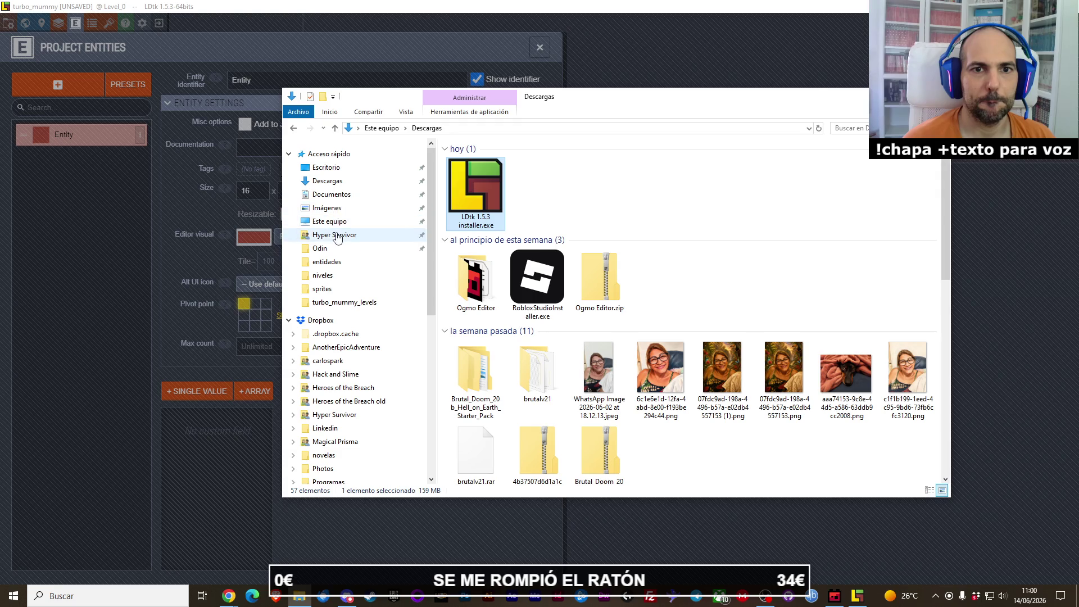
{"action": "left_click", "coordinate": [333, 248]}
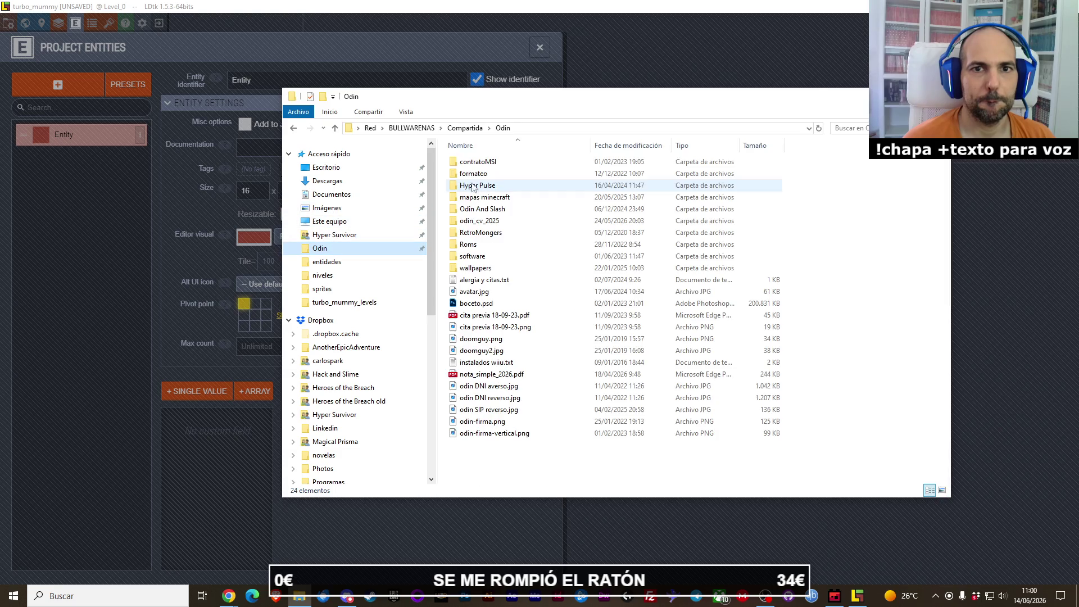
{"action": "left_click", "coordinate": [360, 235]}
{"action": "left_click", "coordinate": [456, 129]}
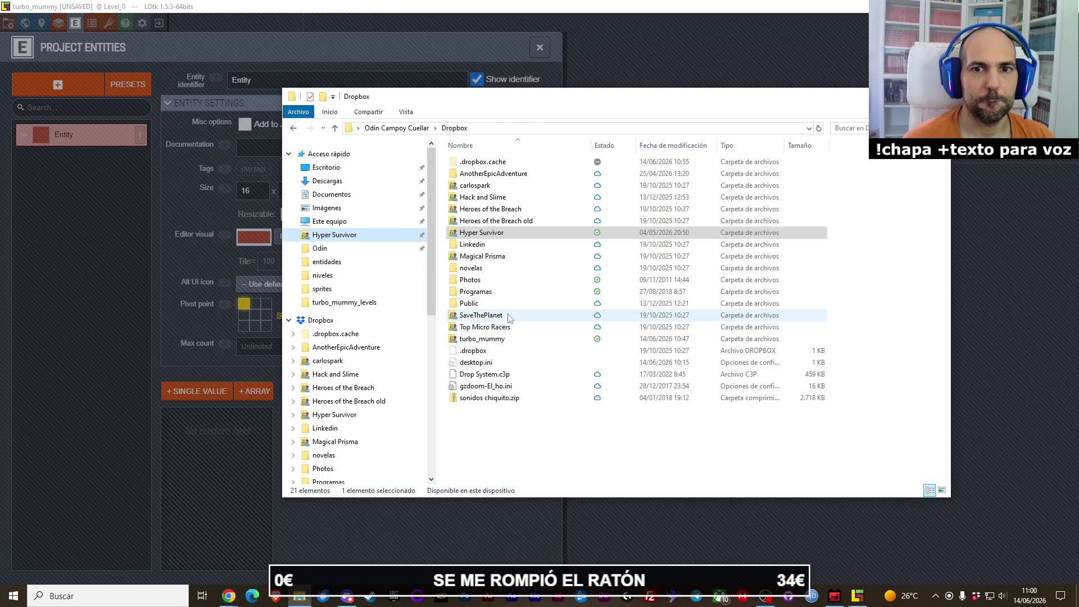
{"action": "double_click", "coordinate": [484, 339]}
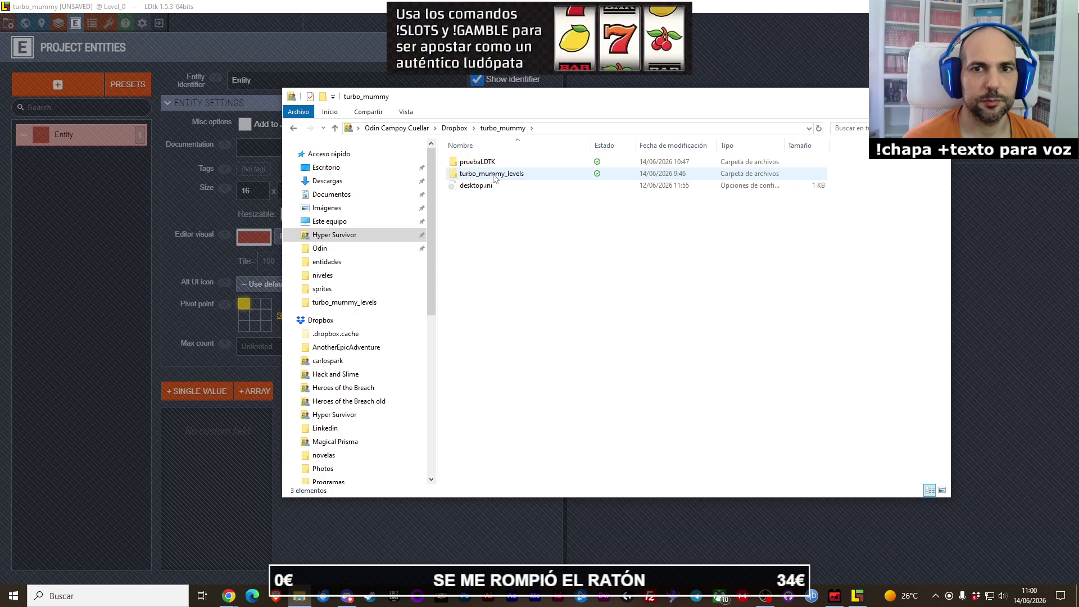
{"action": "double_click", "coordinate": [494, 175]}
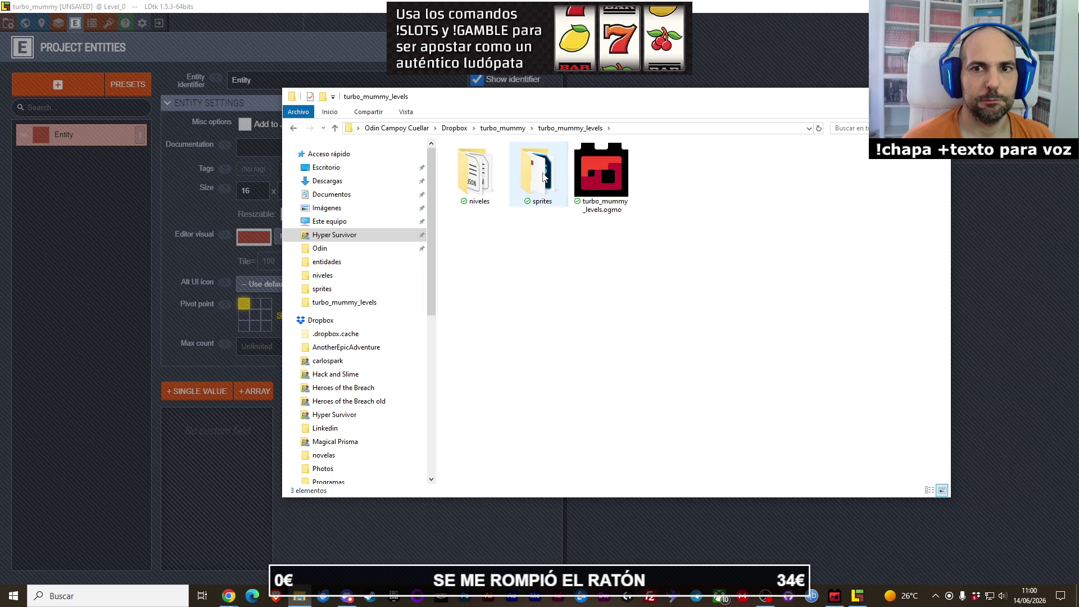
{"action": "double_click", "coordinate": [515, 186]}
{"action": "double_click", "coordinate": [518, 162]}
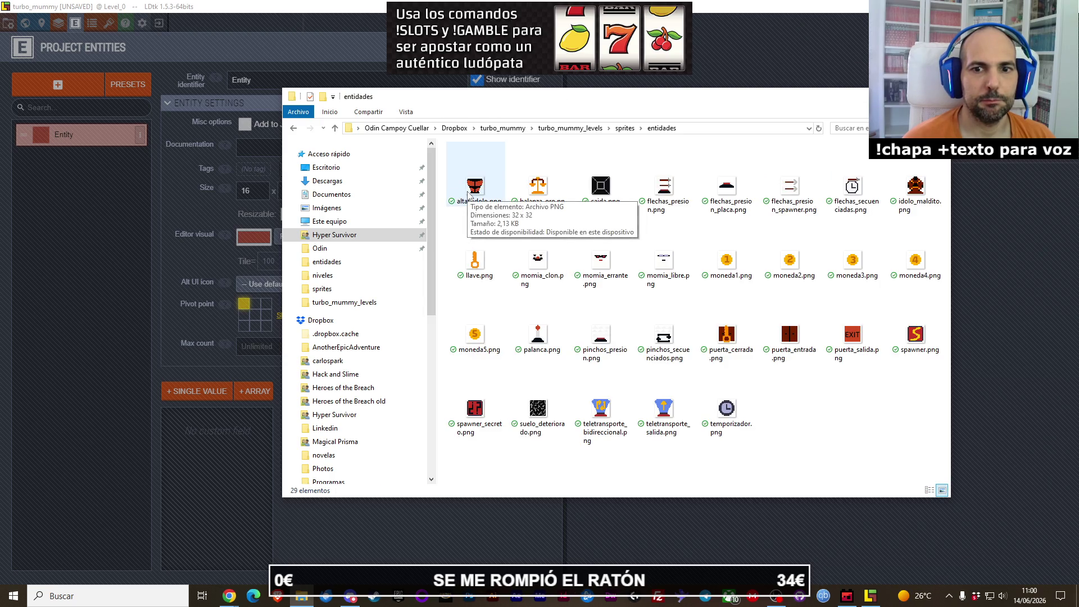
Step: Return to LDtk and start editing the Entity's Documentation field
{"action": "left_click", "coordinate": [93, 183]}
{"action": "left_click", "coordinate": [292, 144]}
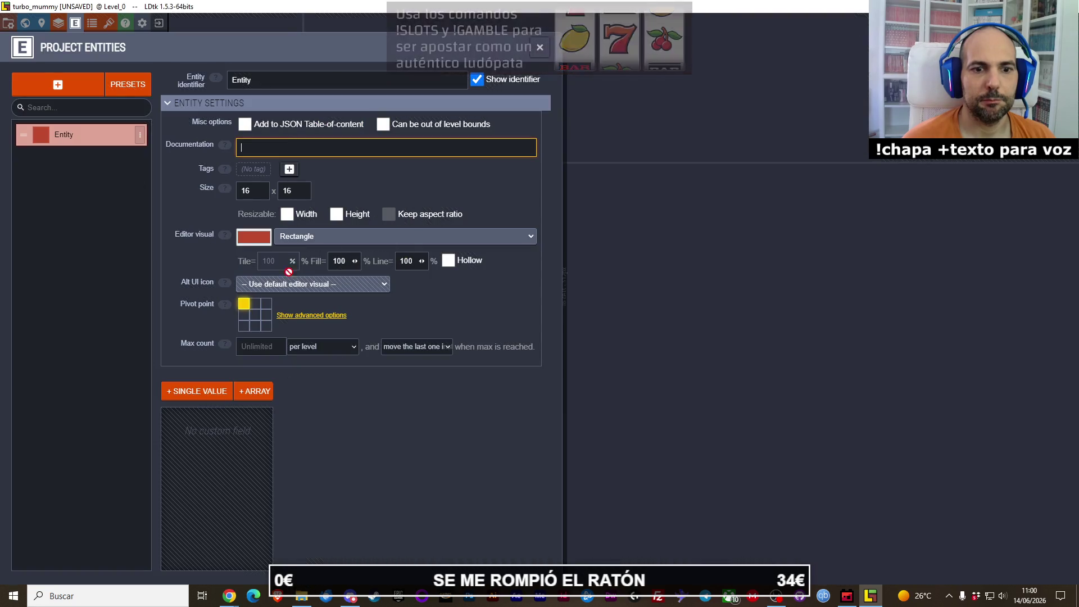
{"action": "left_click", "coordinate": [302, 596]}
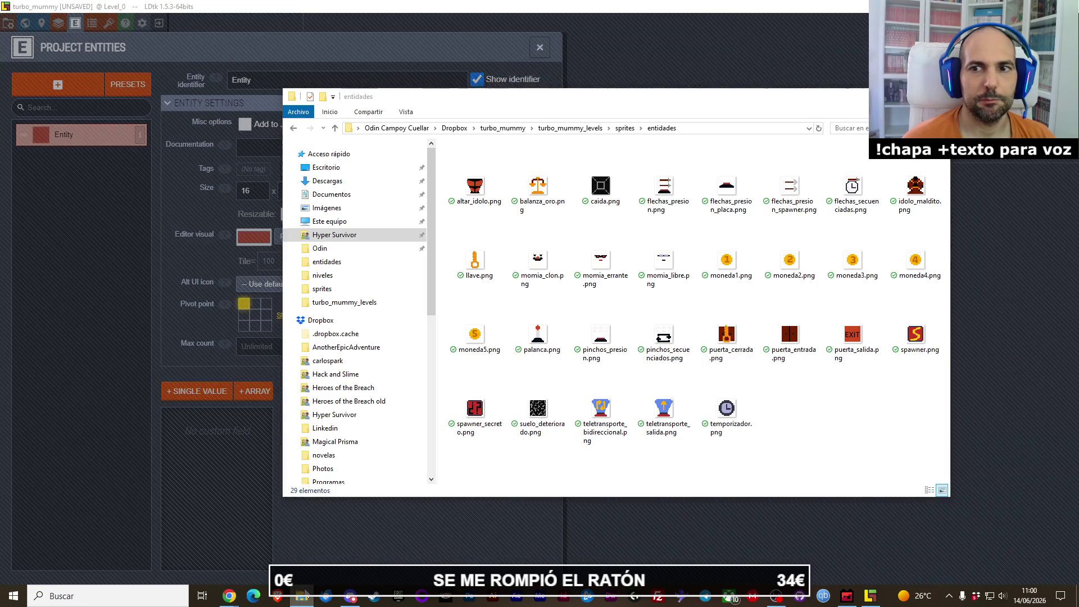
{"action": "left_click", "coordinate": [302, 596]}
Step: Enter 'spawner' as the Entity's documentation note
{"action": "type", "text": "spawne"}
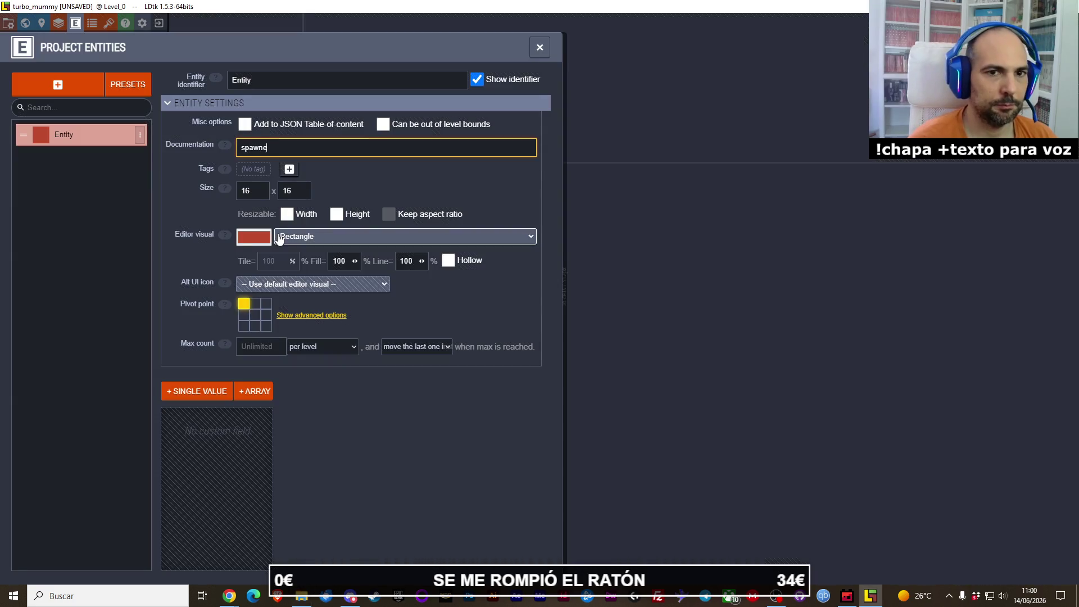
{"action": "type", "text": "r"}
{"action": "key", "text": "Return"}
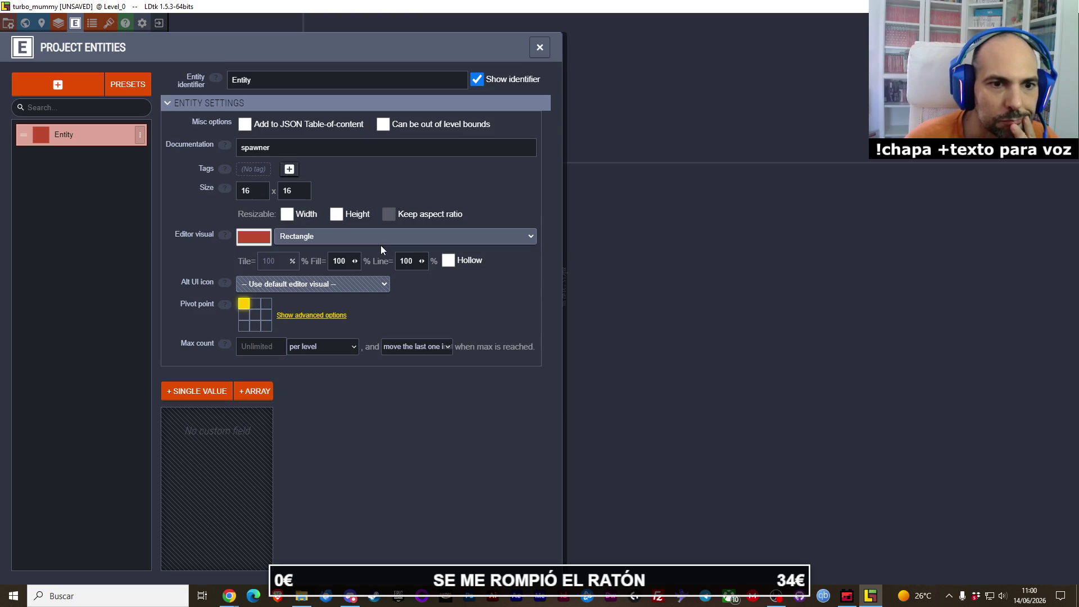
{"action": "left_click", "coordinate": [139, 135]}
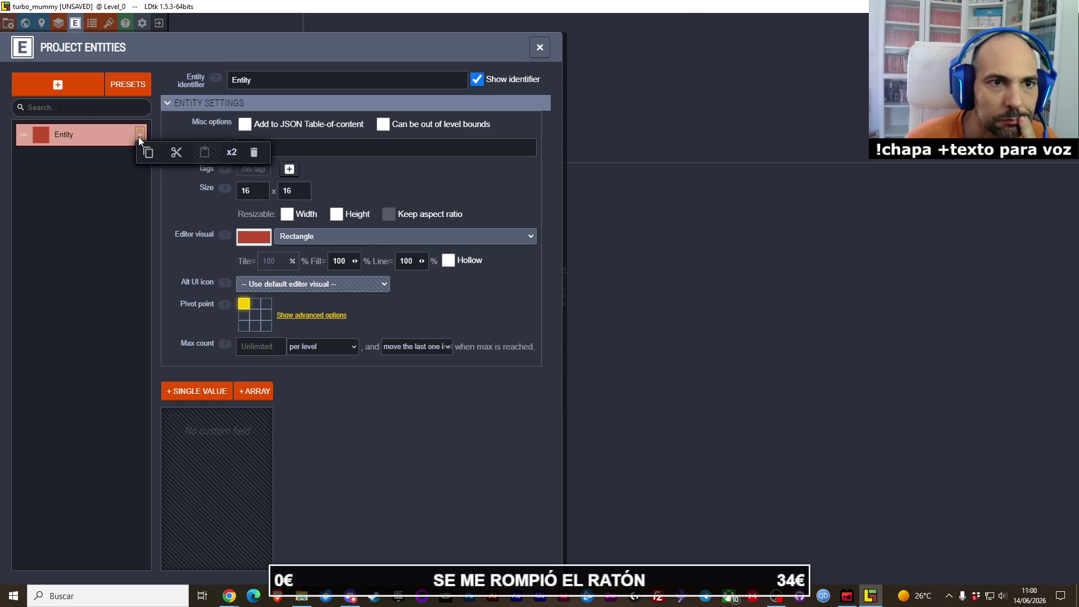
{"action": "left_click", "coordinate": [308, 87]}
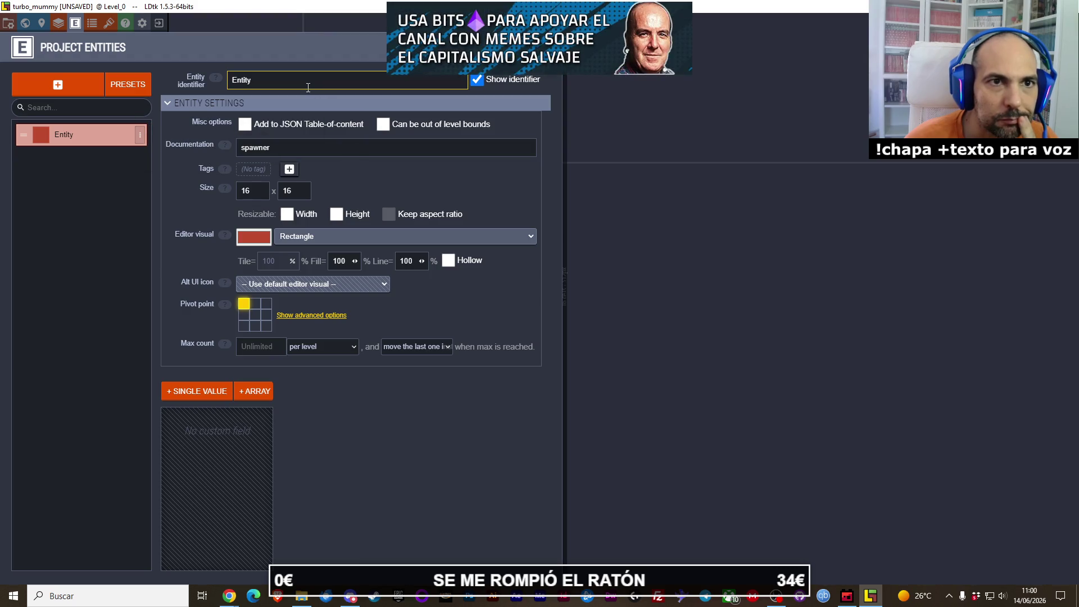
Step: Set the Entity's size to 32 × 32
{"action": "mouse_move", "coordinate": [246, 128]}
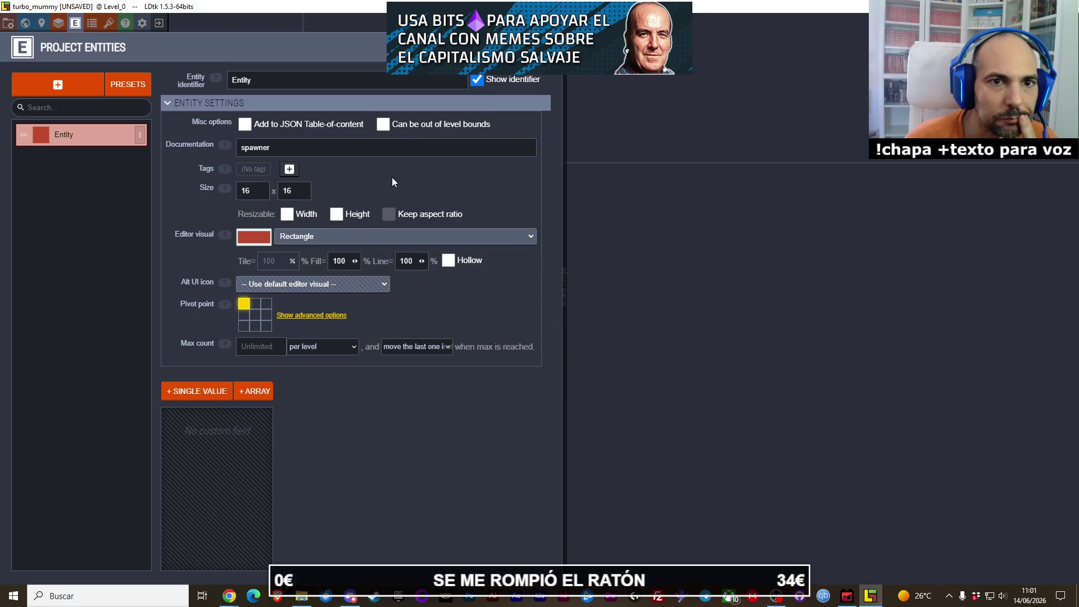
{"action": "left_click", "coordinate": [260, 190]}
{"action": "type", "text": "32"}
{"action": "key", "text": "Tab"}
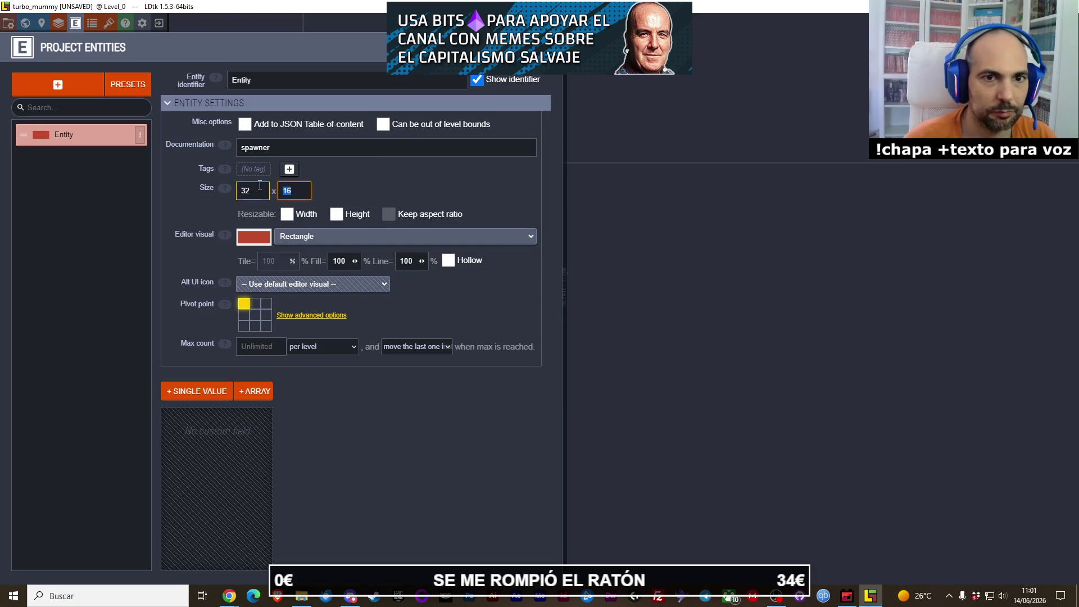
{"action": "type", "text": "32"}
{"action": "left_click", "coordinate": [369, 185]}
{"action": "mouse_move", "coordinate": [387, 216]}
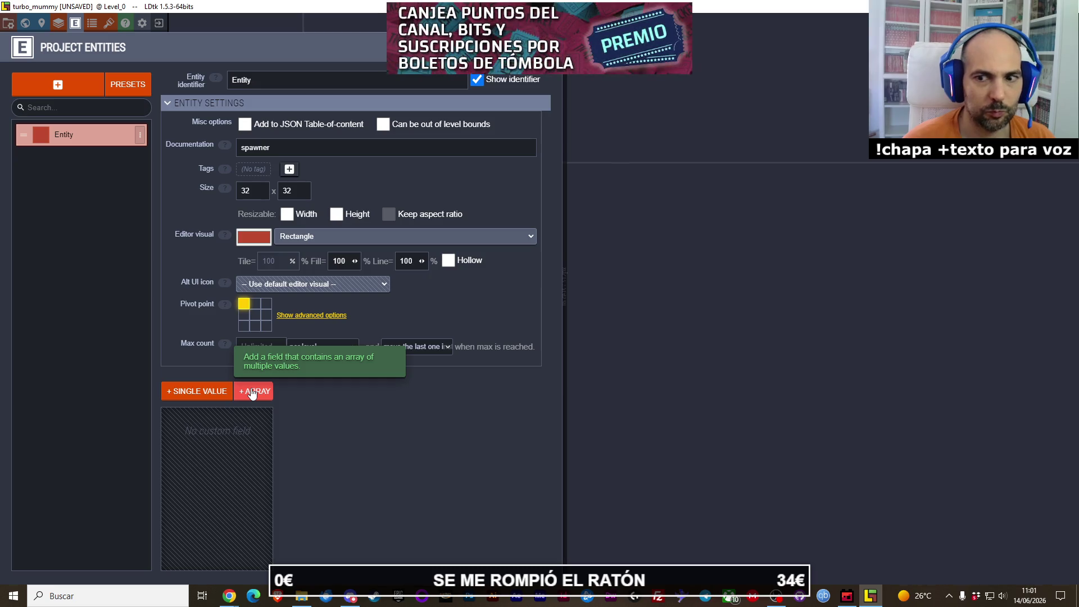
{"action": "left_click", "coordinate": [847, 596]}
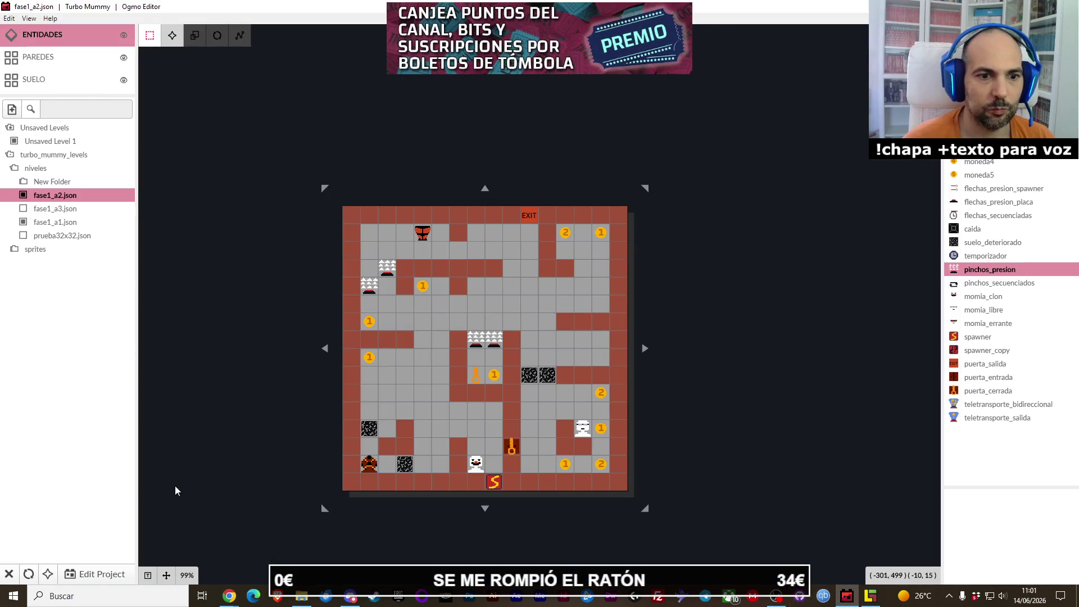
Step: In Ogmo's project entities, delete the spawner entity's 'spawner' custom value
{"action": "left_click", "coordinate": [108, 578]}
{"action": "left_click", "coordinate": [65, 65]}
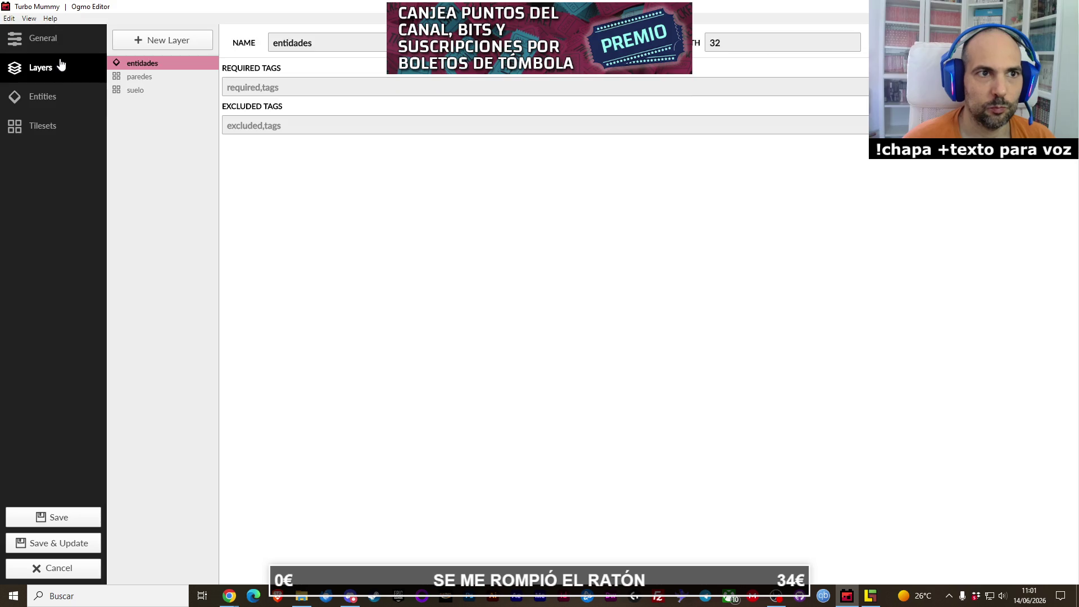
{"action": "left_click", "coordinate": [63, 101]}
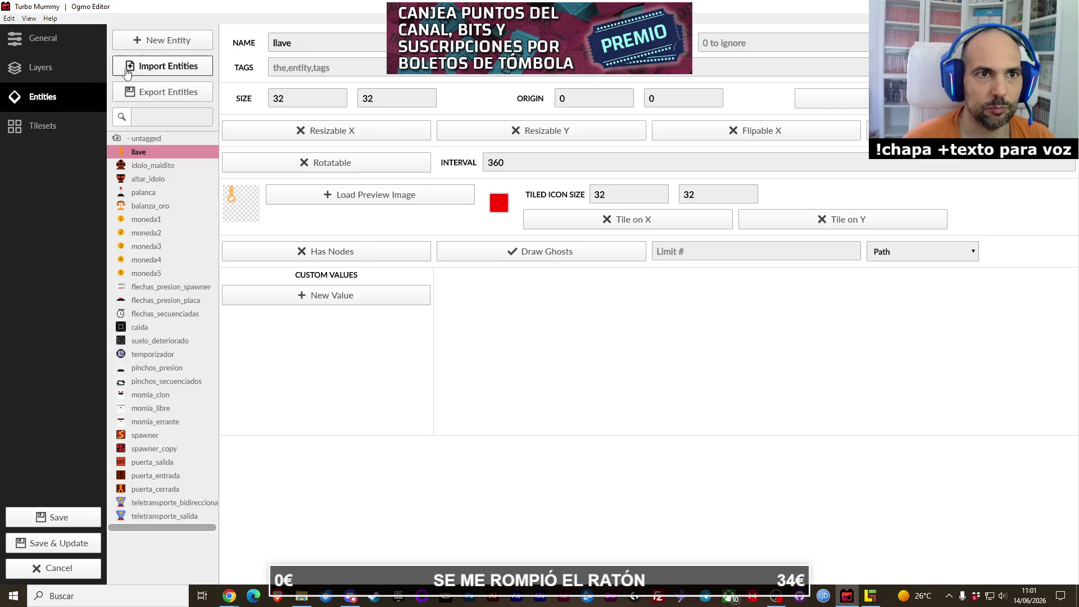
{"action": "left_click", "coordinate": [156, 437]}
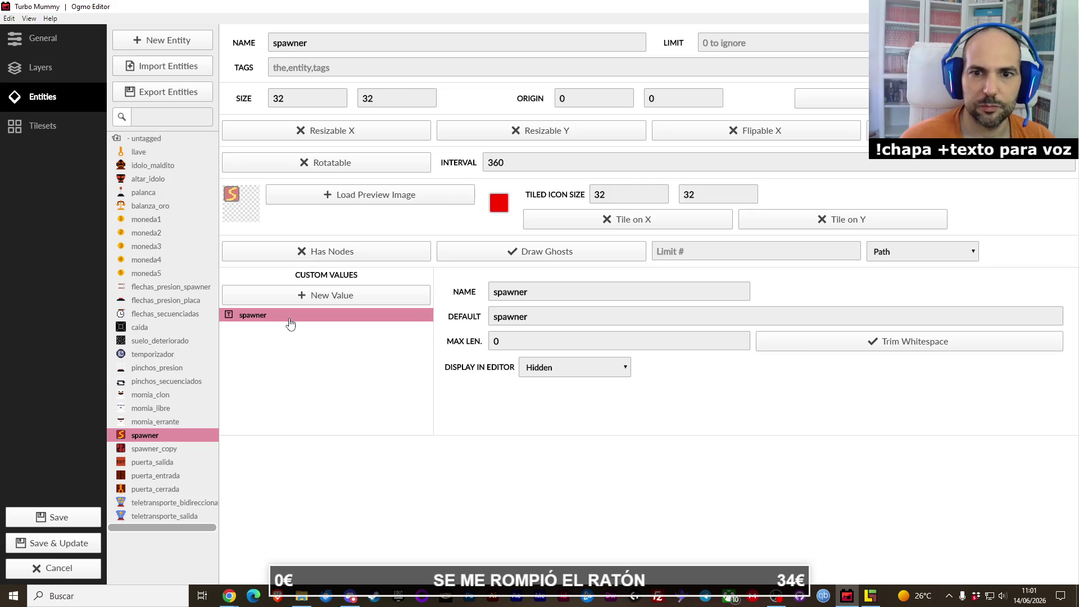
{"action": "left_click_drag", "start_coordinate": [290, 324], "coordinate": [410, 405]}
{"action": "left_click", "coordinate": [625, 328]}
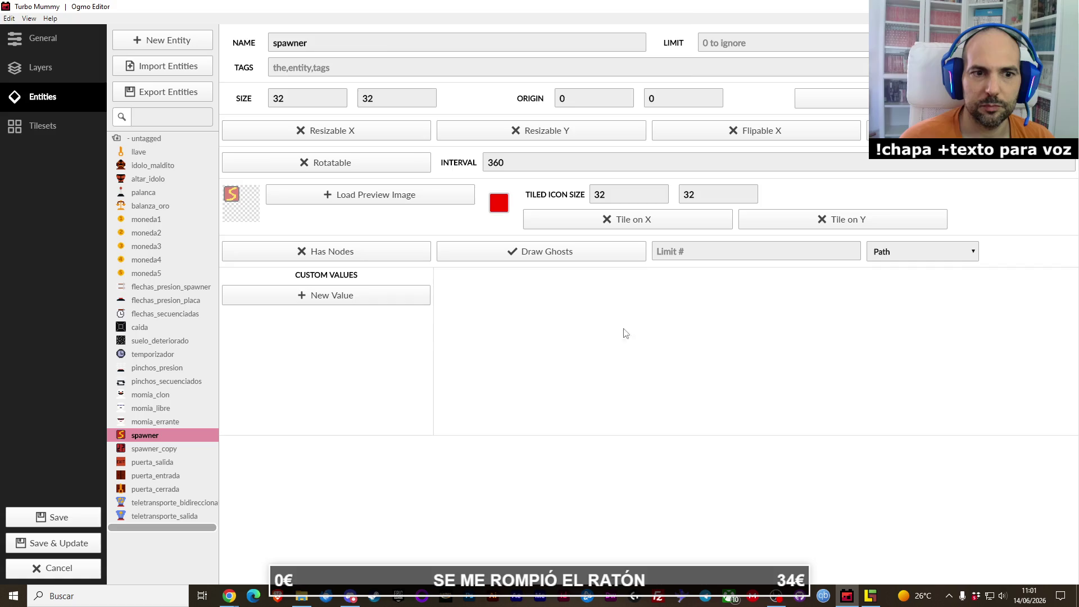
Step: Save the Ogmo project, update all levels, and return to LDtk
{"action": "left_click", "coordinate": [72, 544]}
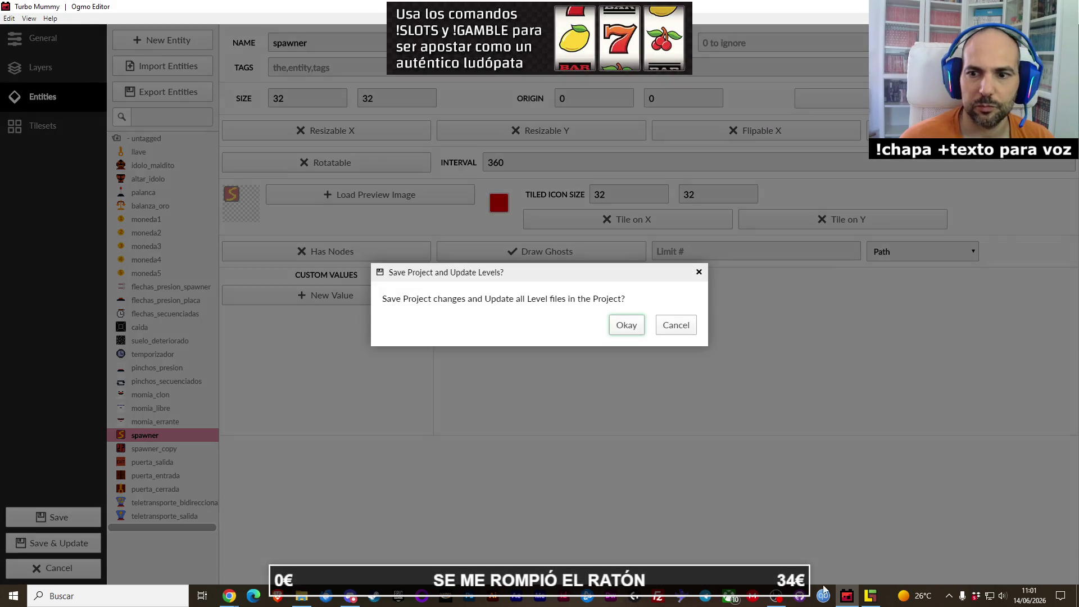
{"action": "key", "text": "Return"}
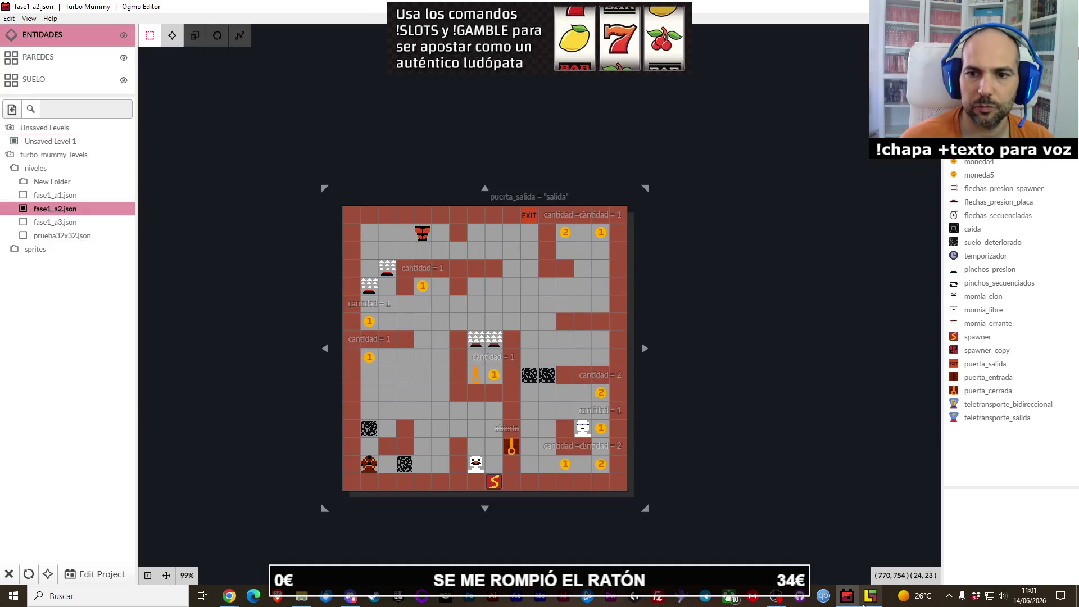
{"action": "left_click", "coordinate": [871, 596]}
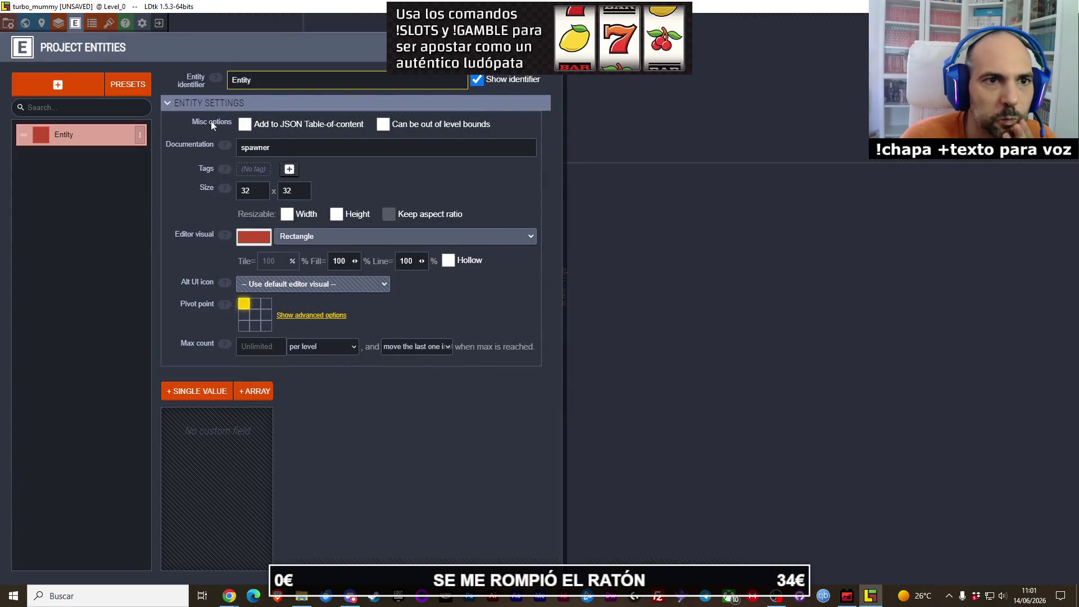
Step: Set the Entity's visual to FinalBossBlues internal icons and browse the icon sheet
{"action": "right_click", "coordinate": [42, 137]}
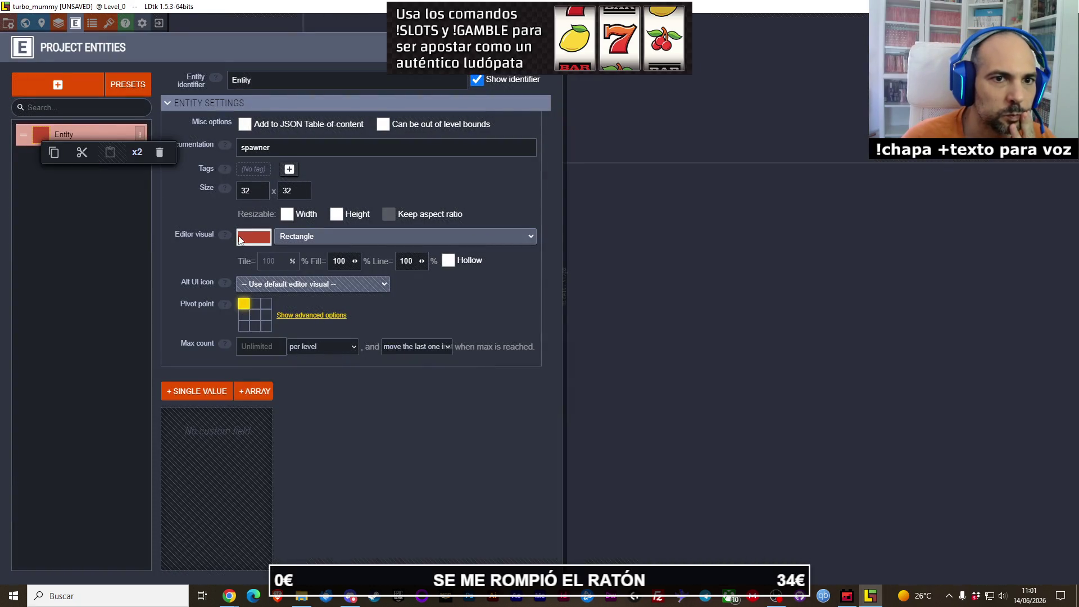
{"action": "left_click", "coordinate": [239, 240]}
{"action": "left_click", "coordinate": [193, 269]}
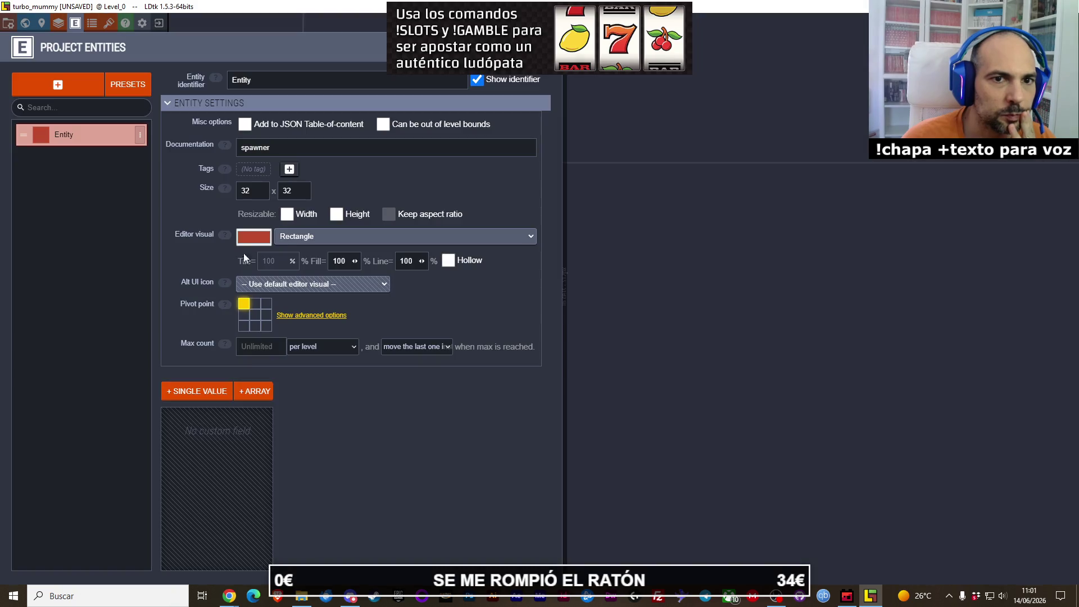
{"action": "left_click", "coordinate": [277, 239]}
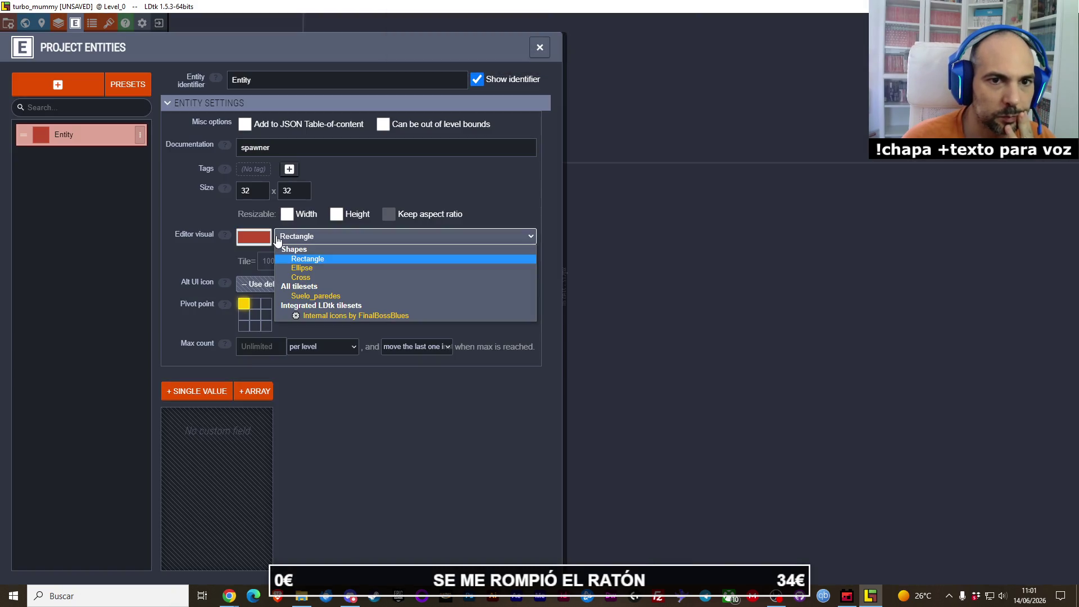
{"action": "left_click", "coordinate": [357, 317]}
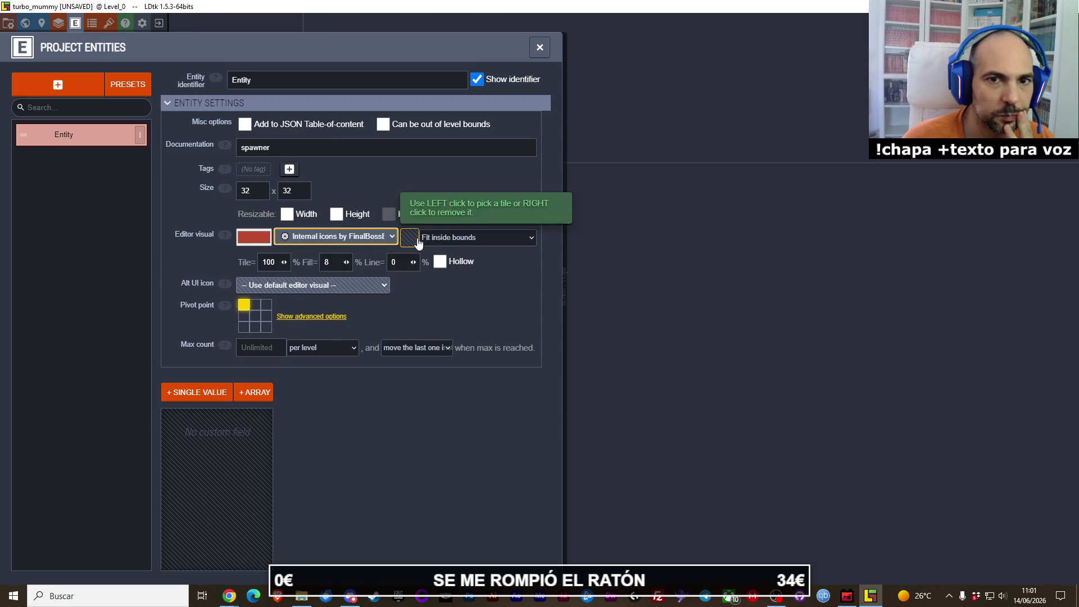
{"action": "left_click", "coordinate": [413, 238]}
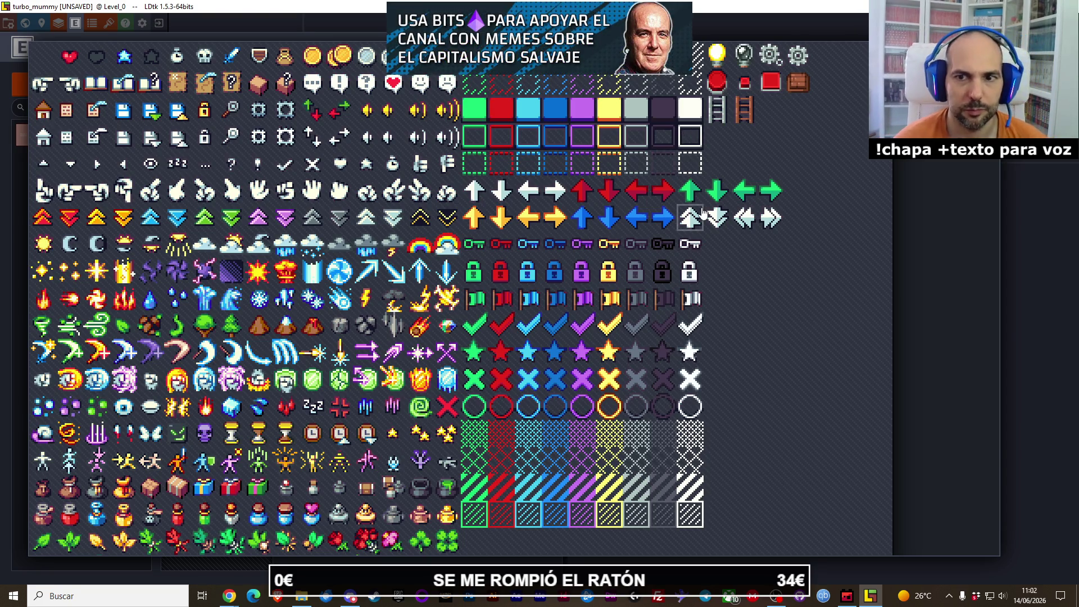
{"action": "scroll", "coordinate": [364, 319], "scroll_direction": "down", "scroll_amount": 2}
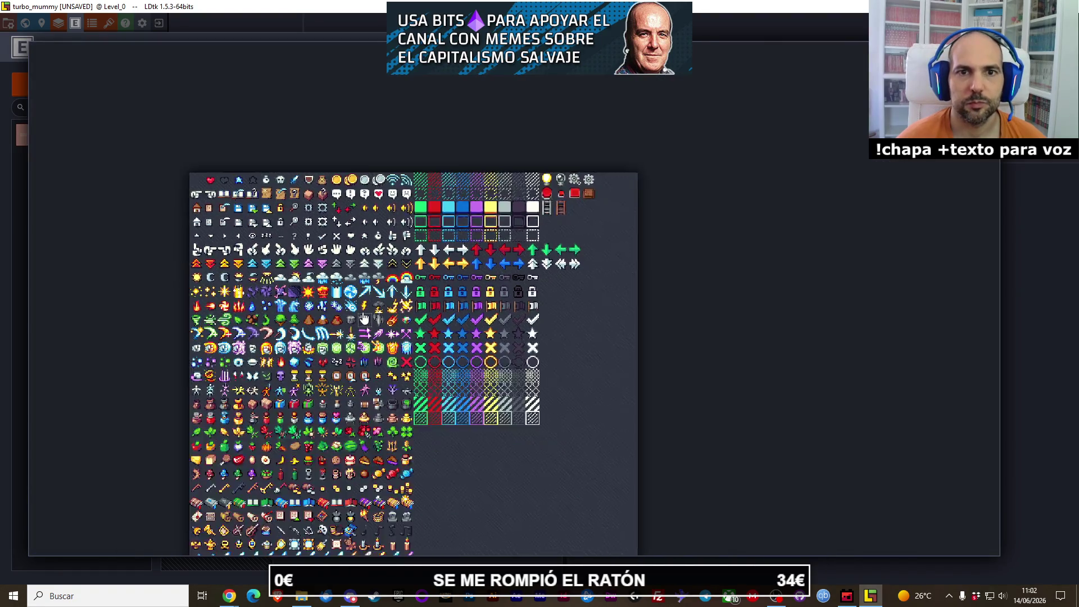
{"action": "left_click", "coordinate": [610, 375]}
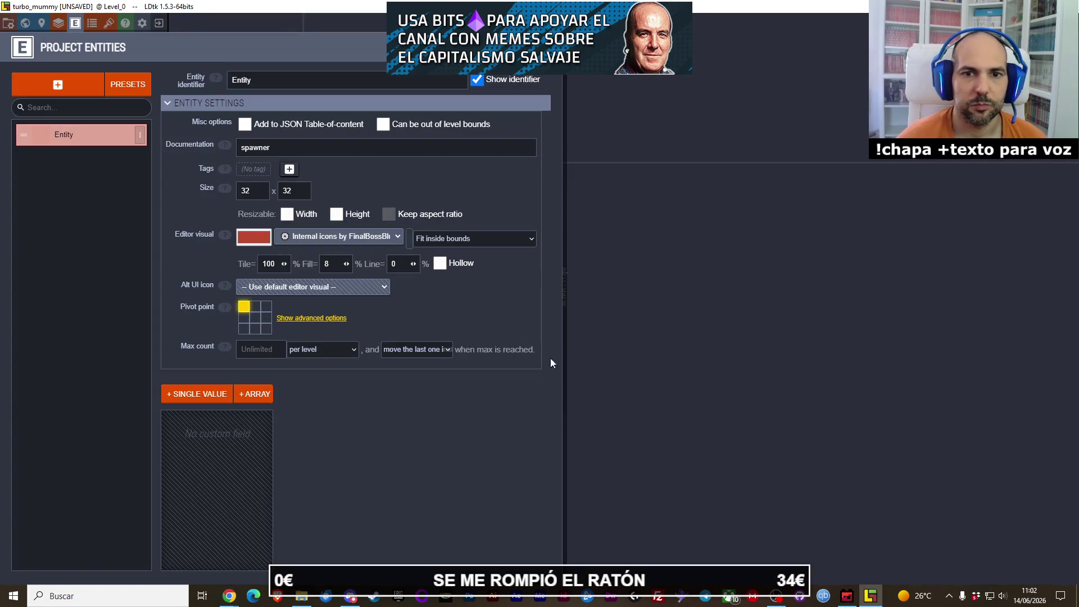
Step: Switch the Entity's editor visual to a plain red Rectangle
{"action": "left_click", "coordinate": [383, 244]}
{"action": "left_click", "coordinate": [381, 245]}
{"action": "left_click", "coordinate": [430, 236]}
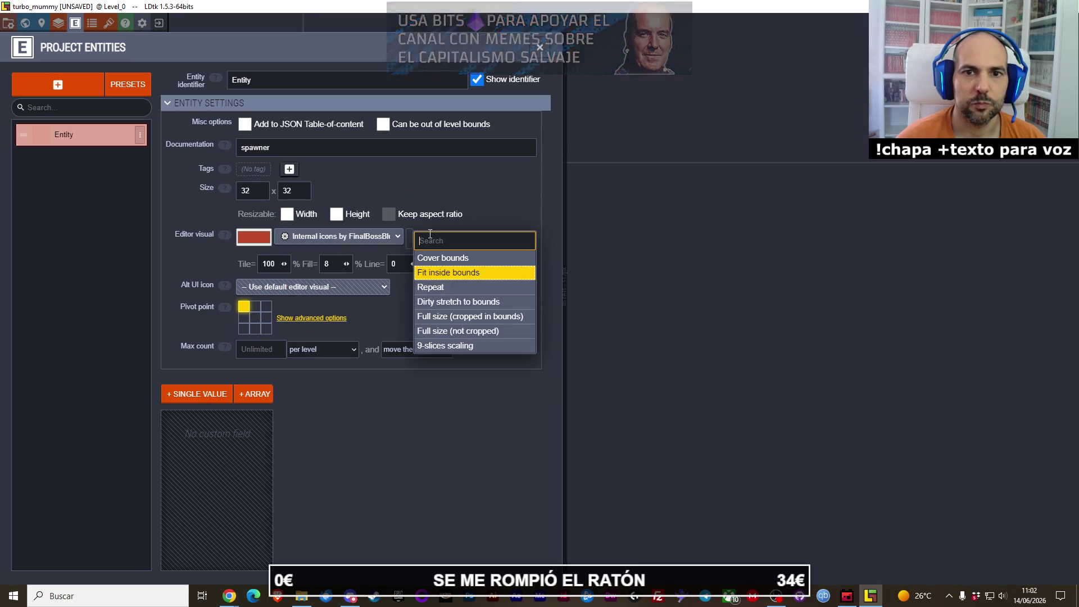
{"action": "left_click", "coordinate": [285, 239]}
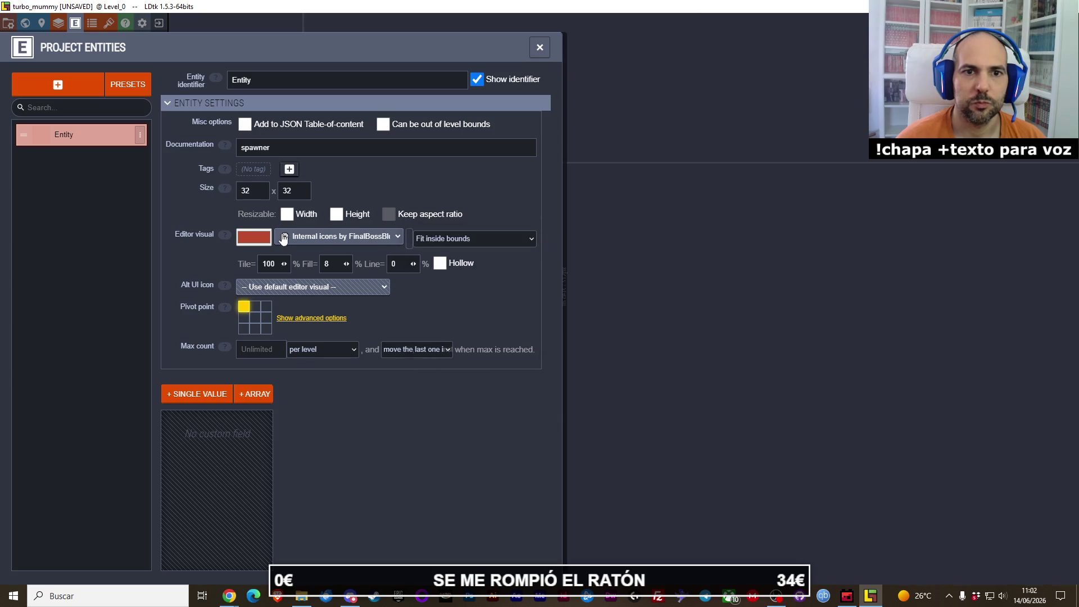
{"action": "left_click", "coordinate": [287, 238]}
{"action": "left_click", "coordinate": [308, 258]}
{"action": "left_click", "coordinate": [303, 238]}
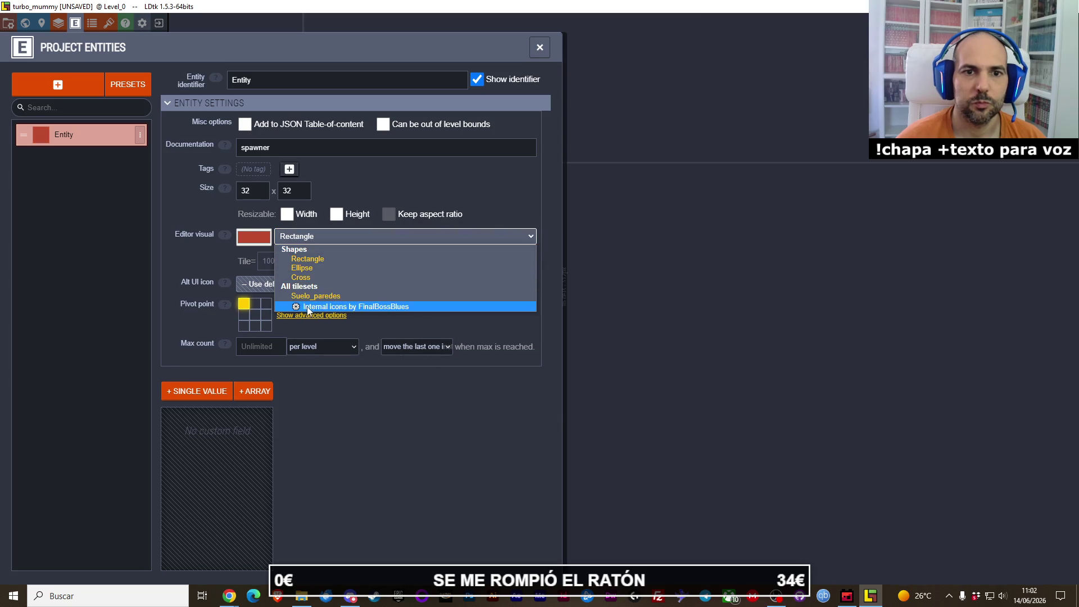
Step: Switch the visual back to FinalBossBlues internal icons and pan across the icon sheet
{"action": "left_click", "coordinate": [349, 306]}
{"action": "left_click", "coordinate": [404, 248]}
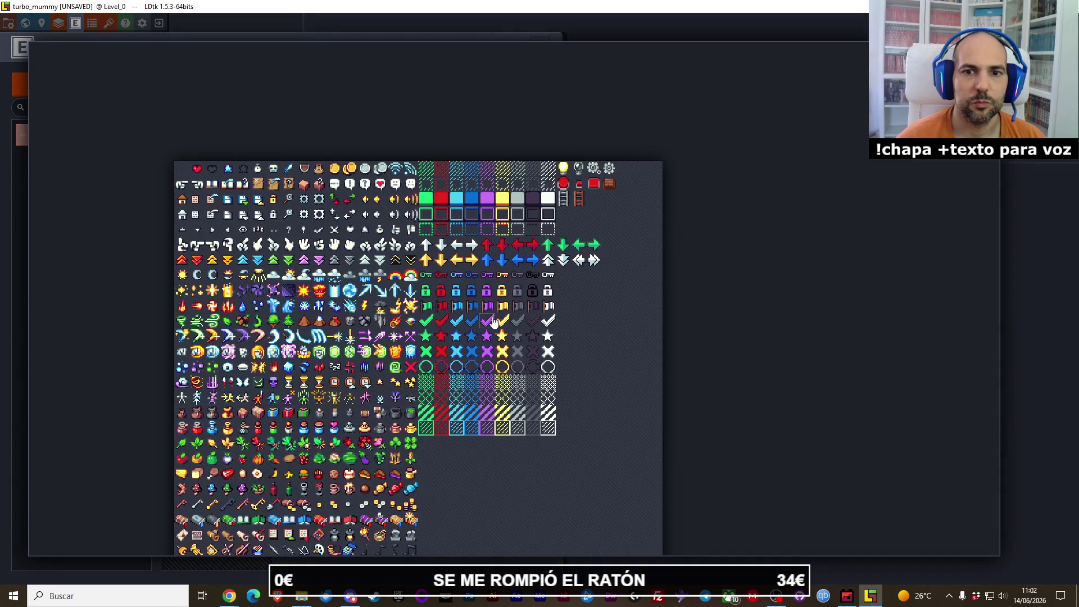
{"action": "scroll", "coordinate": [559, 253], "scroll_direction": "down", "scroll_amount": 10}
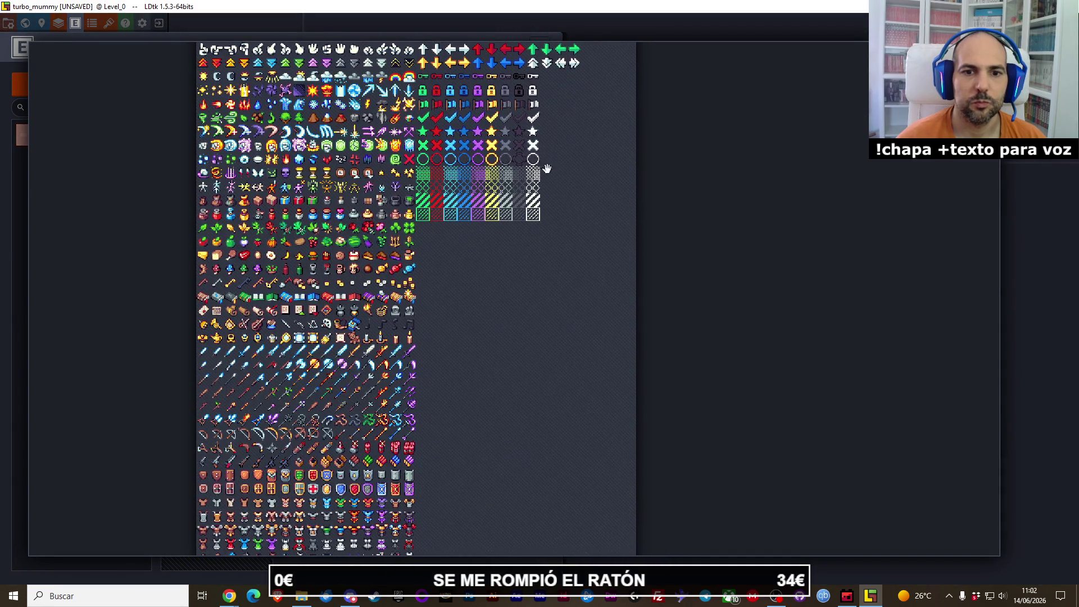
{"action": "scroll", "coordinate": [521, 257], "scroll_direction": "up", "scroll_amount": 10}
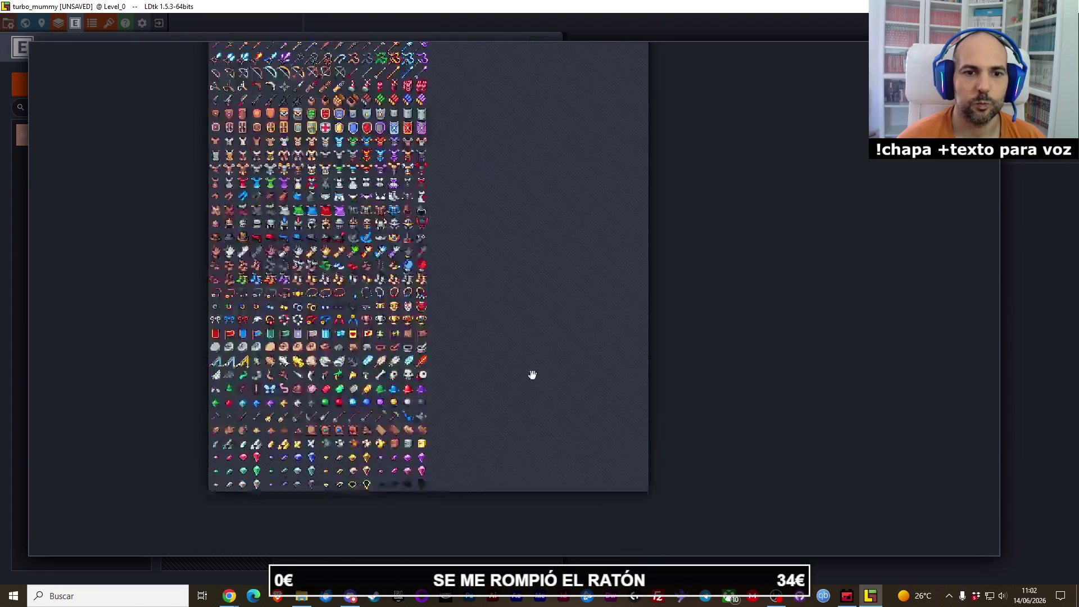
{"action": "scroll", "coordinate": [403, 271], "scroll_direction": "up", "scroll_amount": 3}
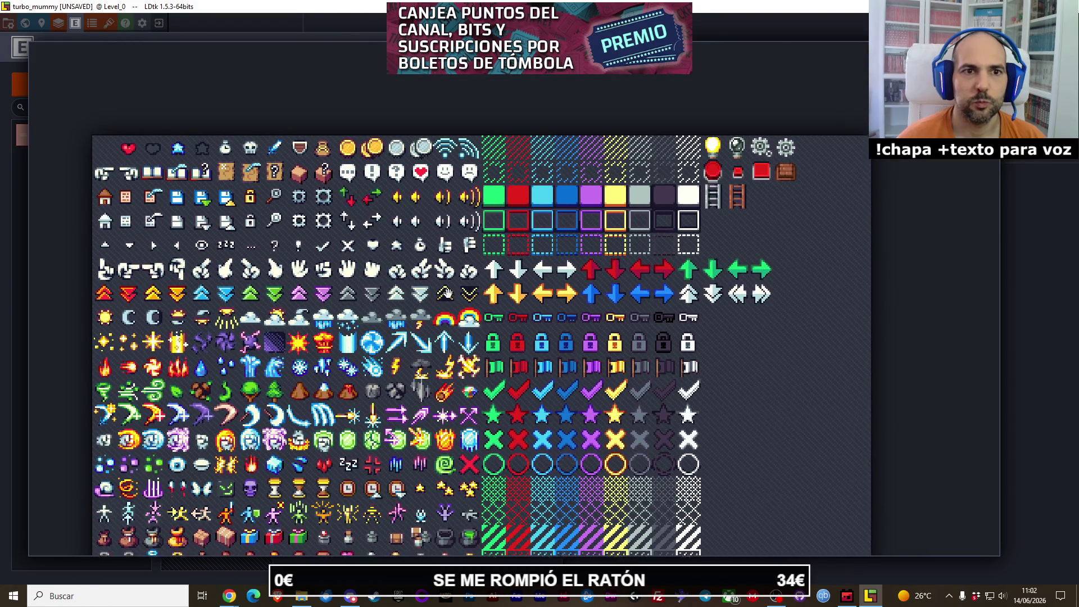
{"action": "scroll", "coordinate": [522, 315], "scroll_direction": "down", "scroll_amount": 2}
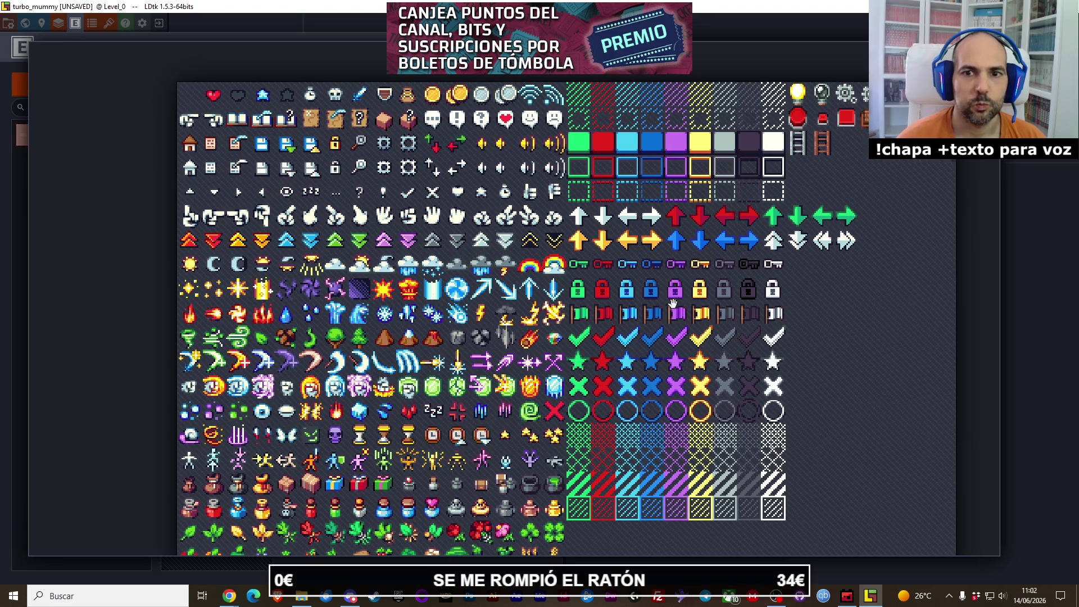
{"action": "left_click_drag", "start_coordinate": [701, 293], "coordinate": [623, 301]}
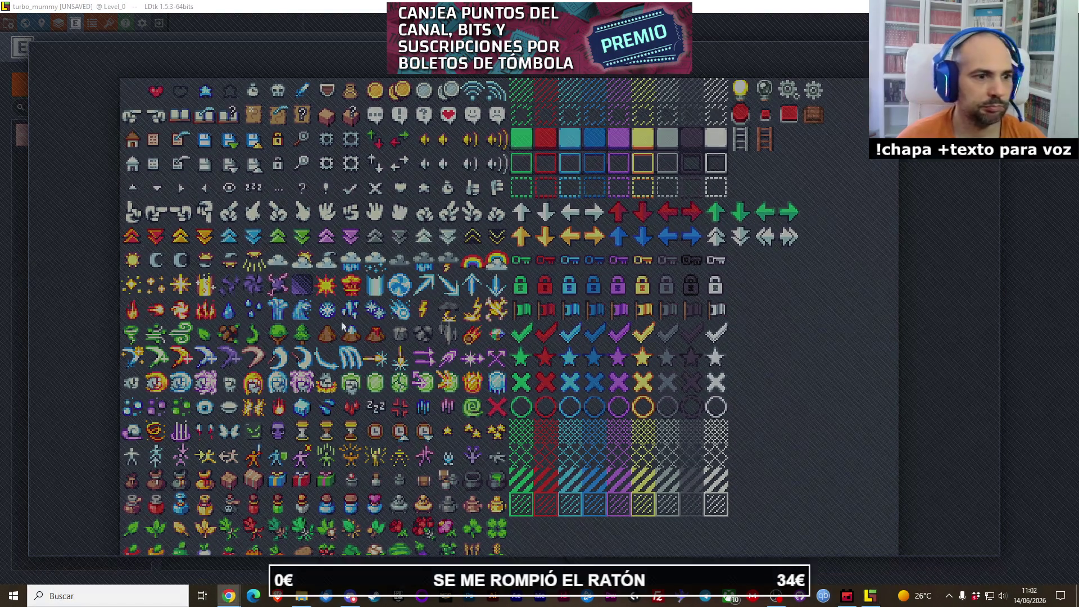
{"action": "mouse_move", "coordinate": [568, 386]}
{"action": "left_mouse_down"}
{"action": "mouse_move", "coordinate": [502, 393]}
{"action": "mouse_move", "coordinate": [556, 393]}
{"action": "left_mouse_up"}
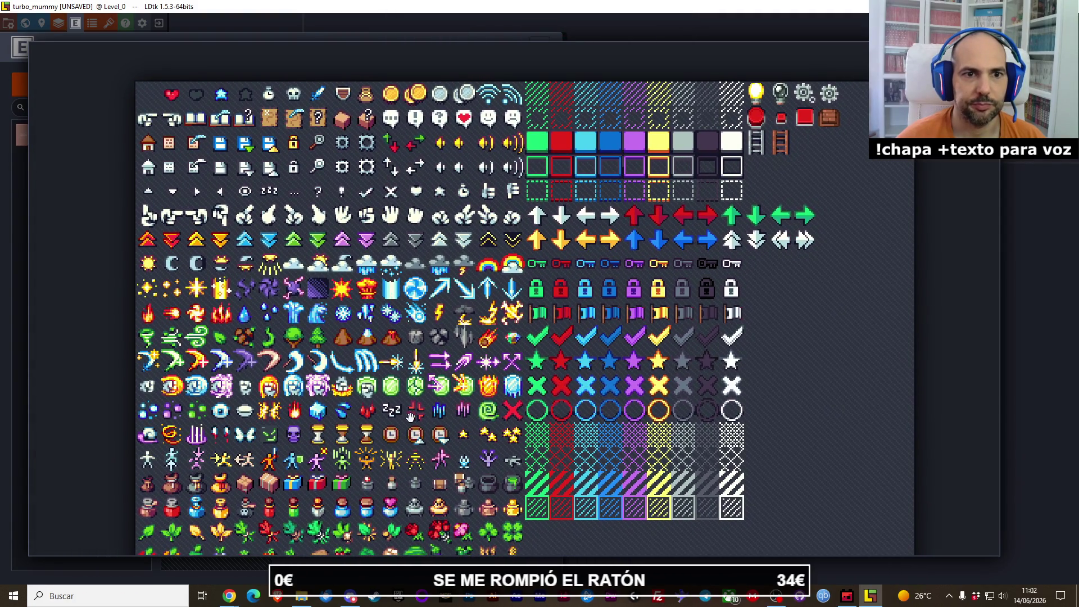
{"action": "scroll", "coordinate": [461, 411], "scroll_direction": "down", "scroll_amount": 5}
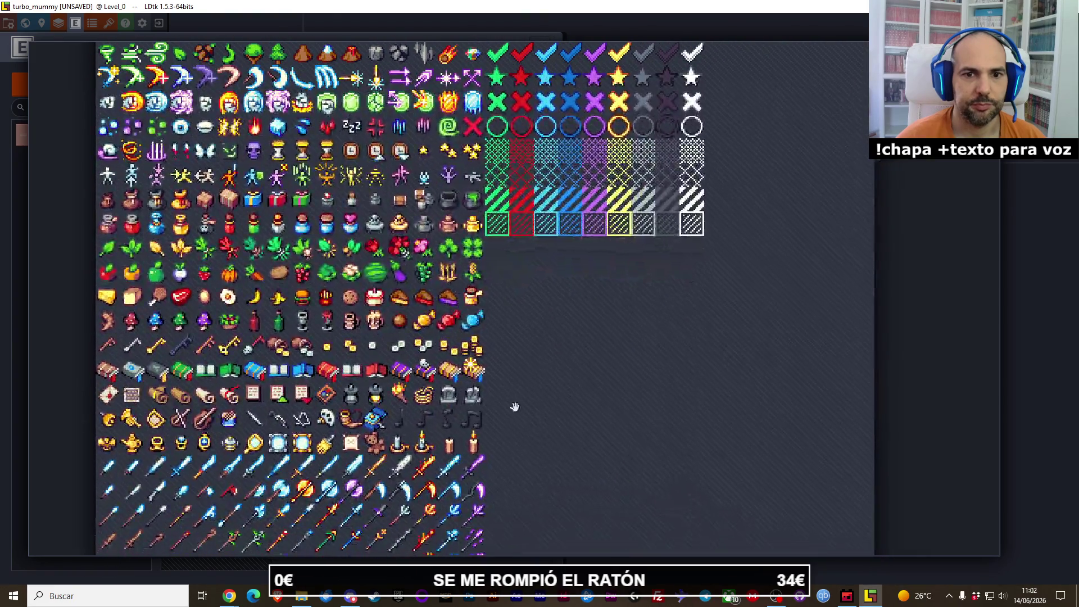
{"action": "scroll", "coordinate": [534, 388], "scroll_direction": "down", "scroll_amount": 2}
{"action": "scroll", "coordinate": [563, 461], "scroll_direction": "down", "scroll_amount": 6}
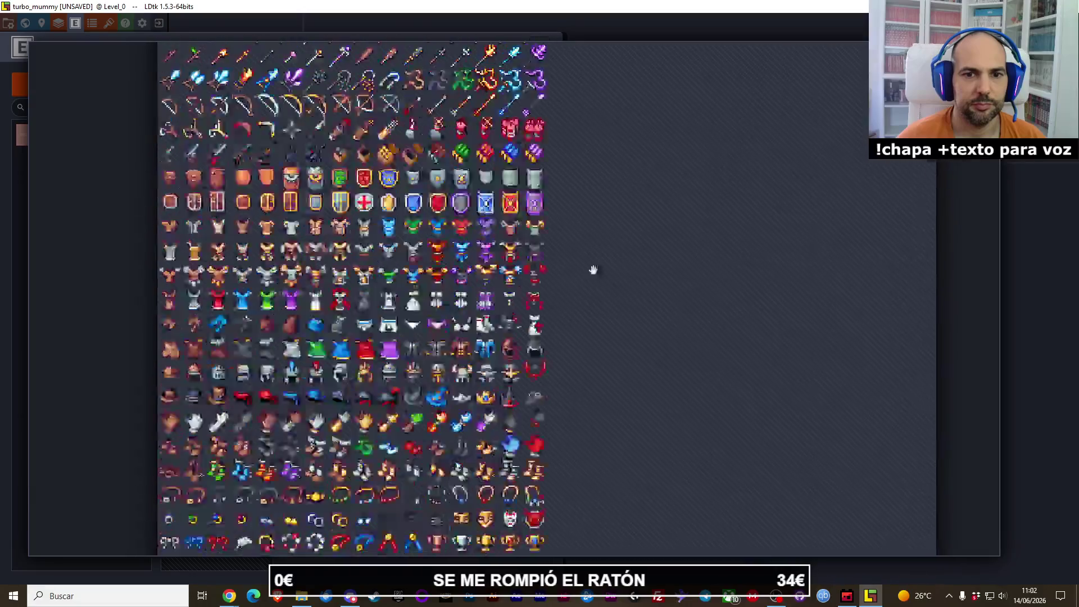
{"action": "scroll", "coordinate": [589, 282], "scroll_direction": "down", "scroll_amount": 4}
{"action": "scroll", "coordinate": [598, 362], "scroll_direction": "down", "scroll_amount": 2}
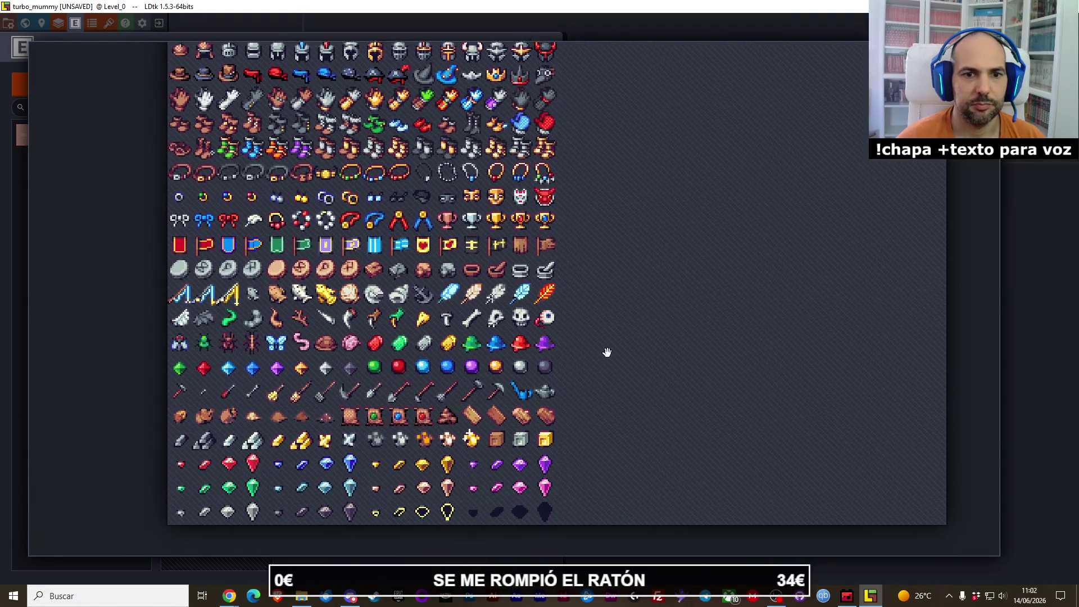
{"action": "mouse_move", "coordinate": [608, 353]}
{"action": "left_mouse_down"}
{"action": "mouse_move", "coordinate": [617, 310]}
{"action": "mouse_move", "coordinate": [601, 318]}
{"action": "left_mouse_up"}
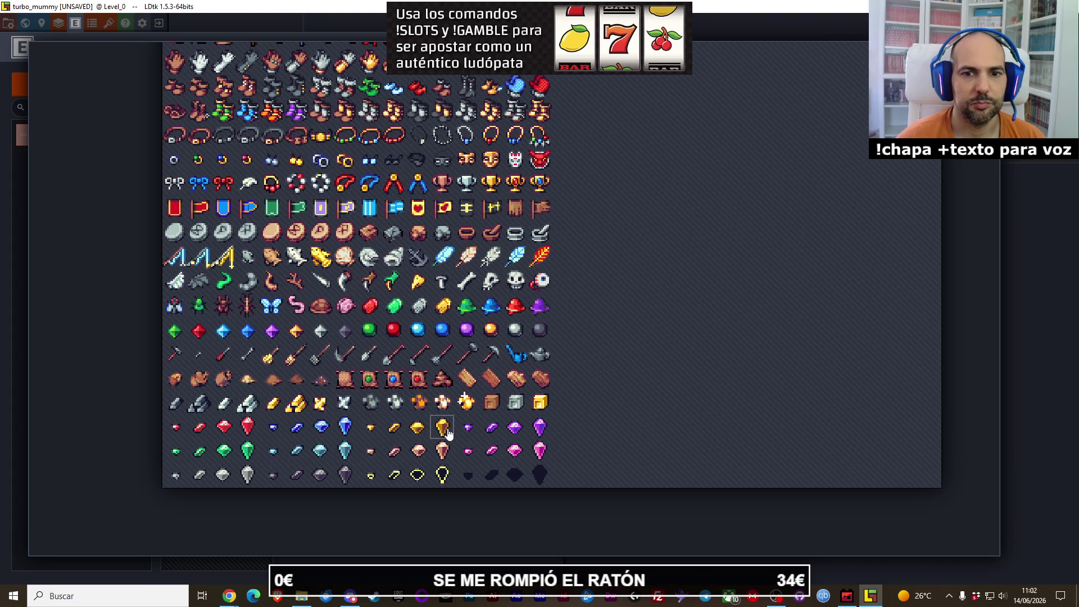
Step: Try the yellow flag, then choose the yellow star as the Entity's icon
{"action": "scroll", "coordinate": [615, 364], "scroll_direction": "up", "scroll_amount": 5}
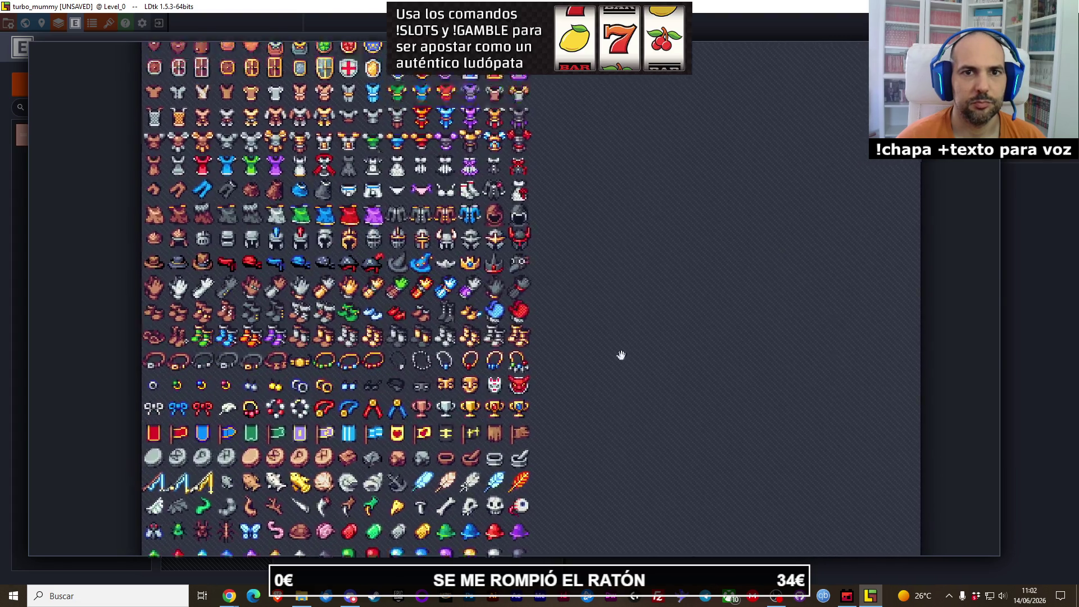
{"action": "scroll", "coordinate": [623, 360], "scroll_direction": "up", "scroll_amount": 15}
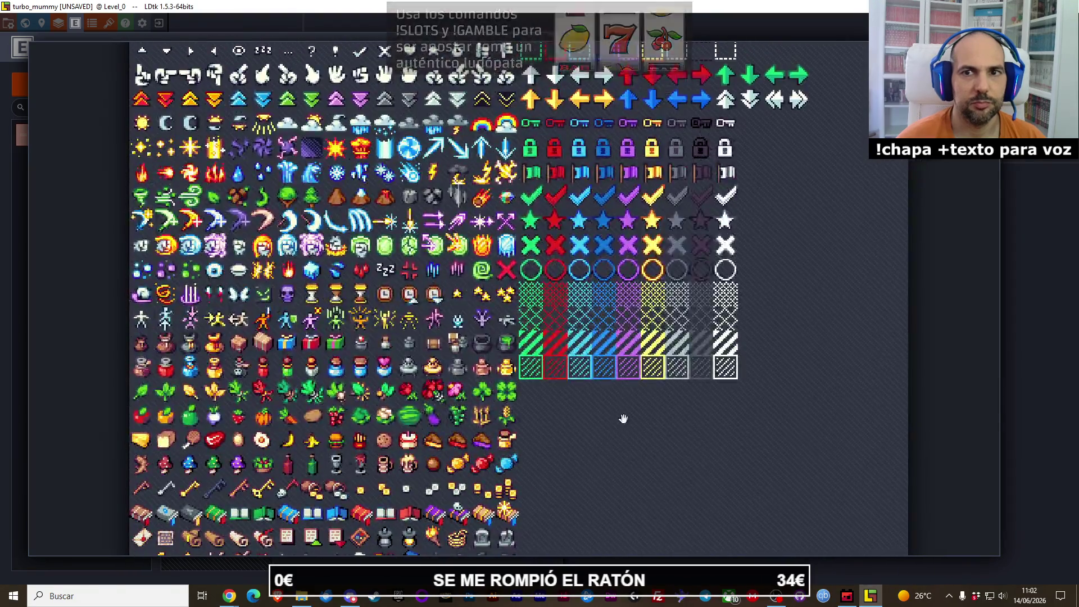
{"action": "scroll", "coordinate": [740, 277], "scroll_direction": "up", "scroll_amount": 3}
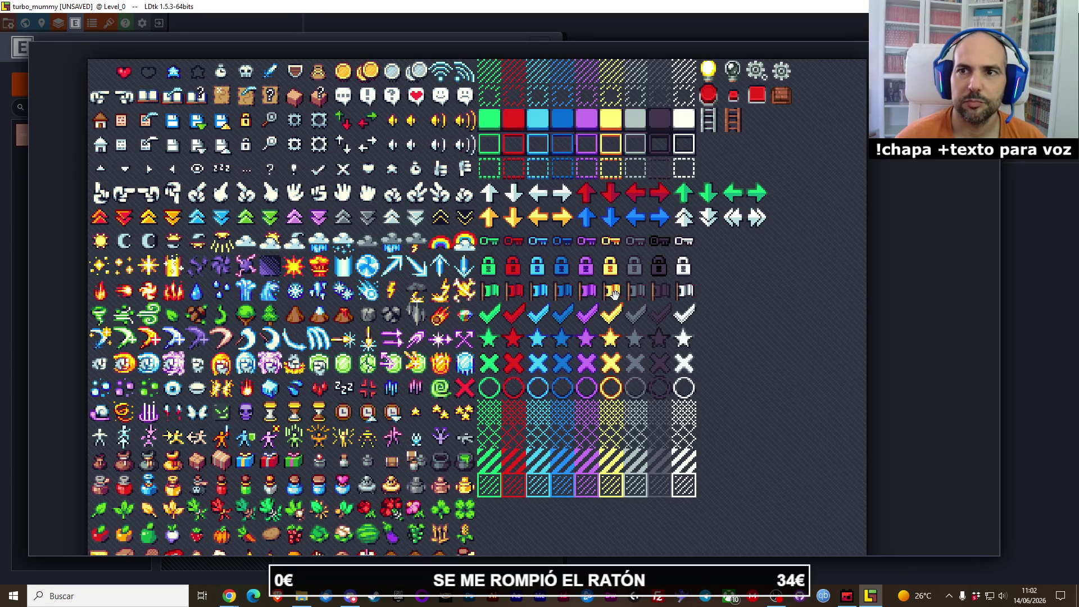
{"action": "left_click", "coordinate": [614, 293]}
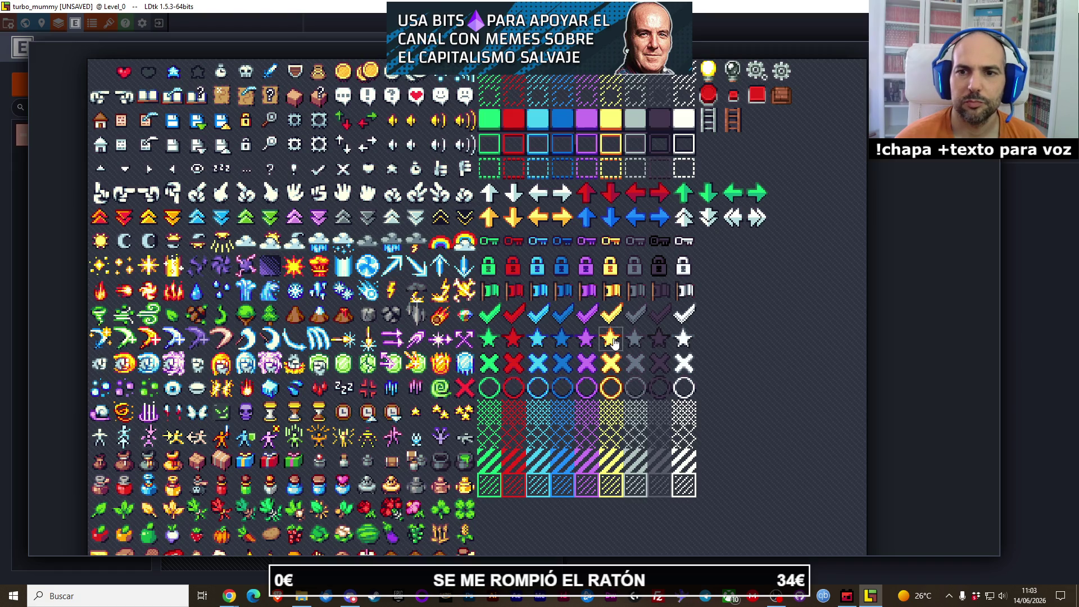
{"action": "left_click", "coordinate": [612, 339]}
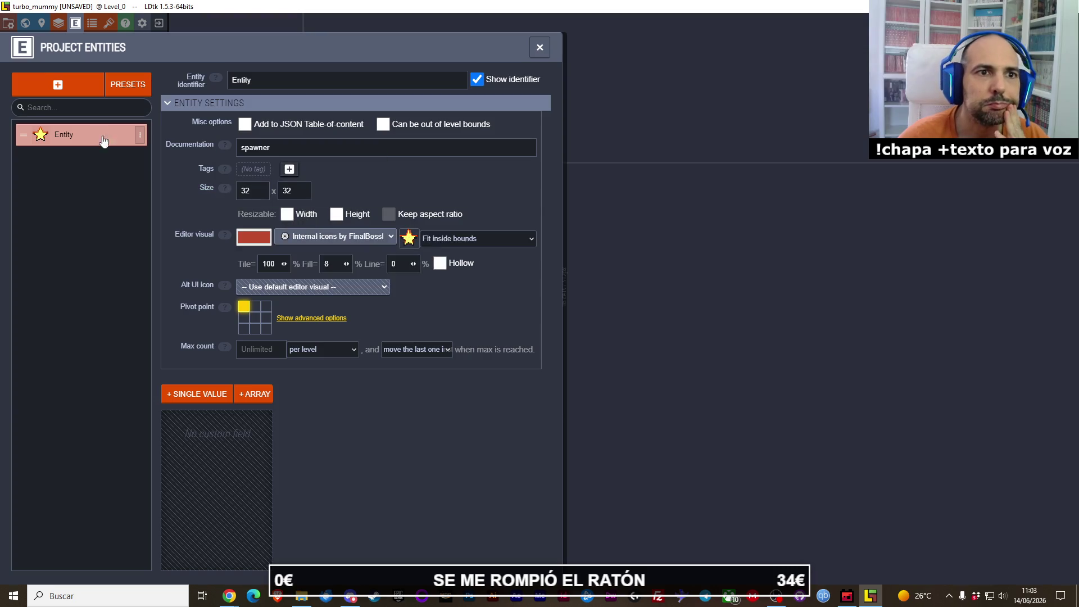
Step: Clear the spawner documentation note, rename the entity identifier to 'Spawner', and close the entities panel
{"action": "left_click", "coordinate": [259, 84]}
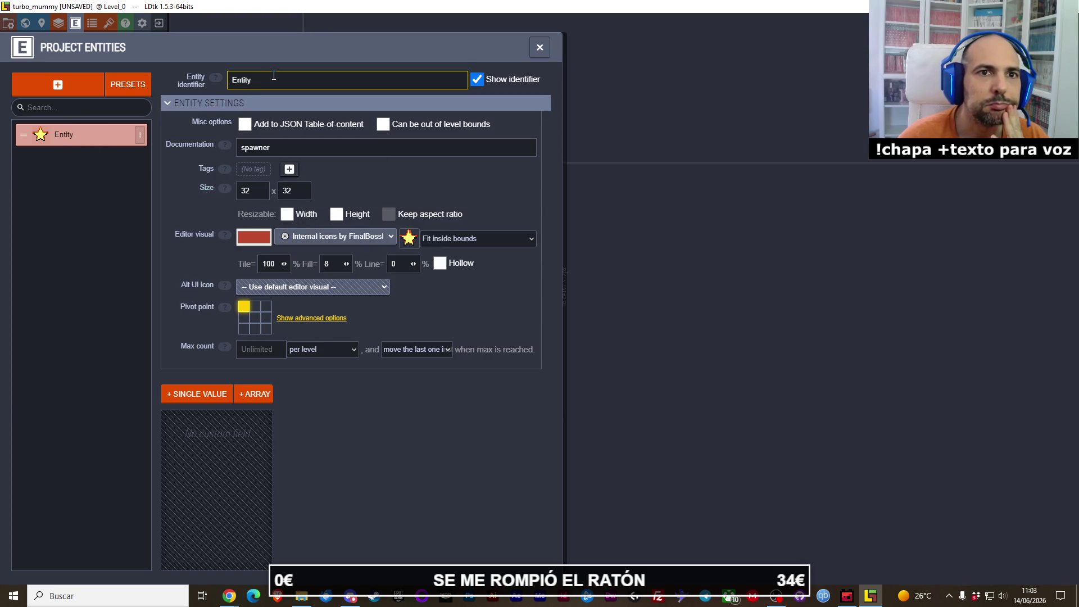
{"action": "key", "text": "Tab"}
{"action": "key", "text": "BackSpace"}
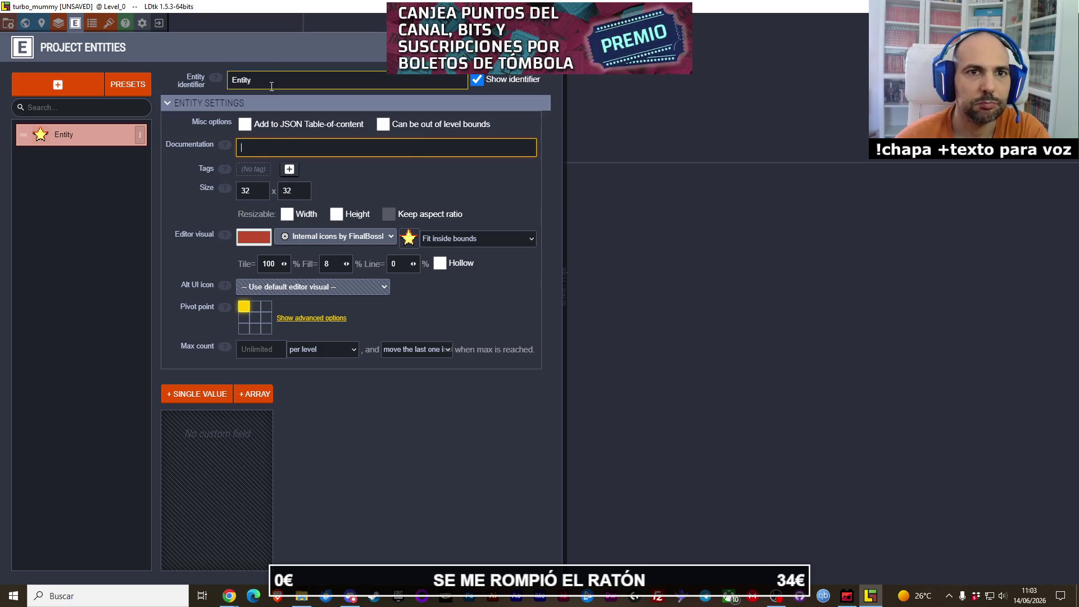
{"action": "key", "text": "shift+Tab"}
{"action": "type", "text": "Spawner"}
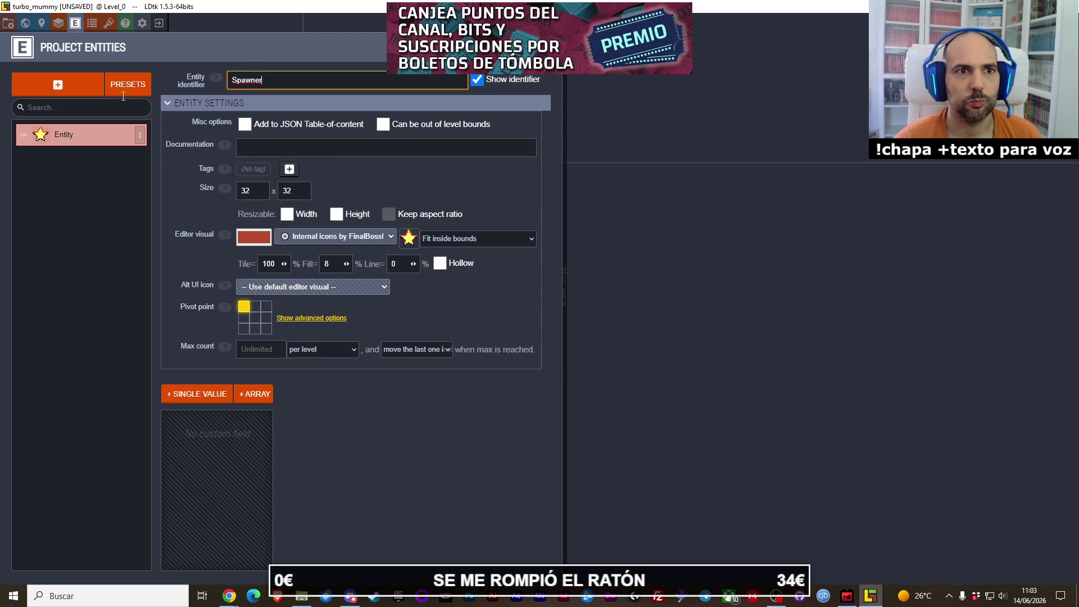
{"action": "left_click", "coordinate": [109, 254]}
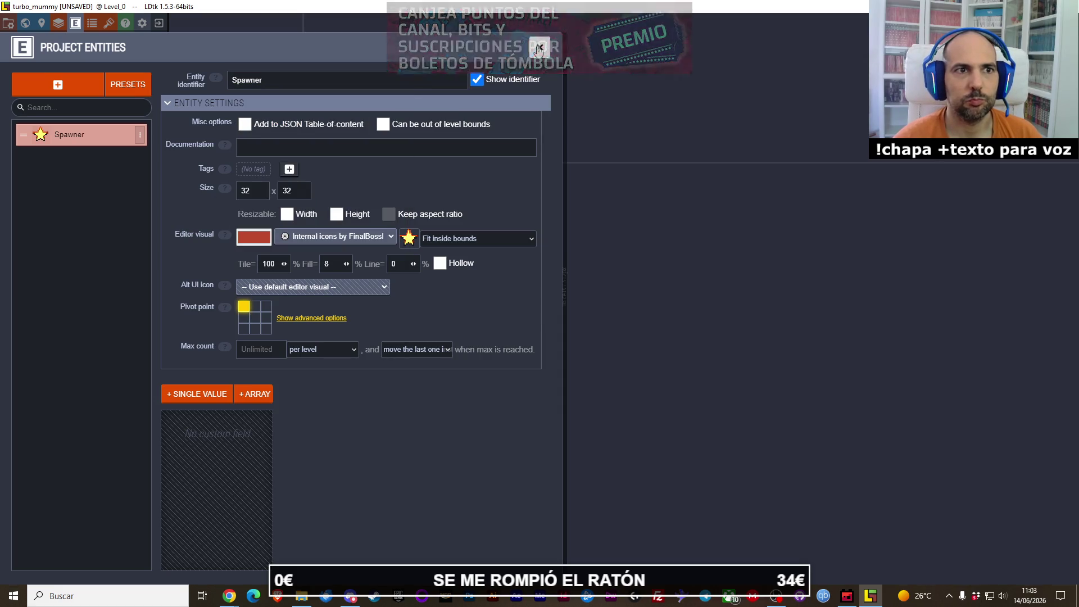
{"action": "key", "text": "Escape"}
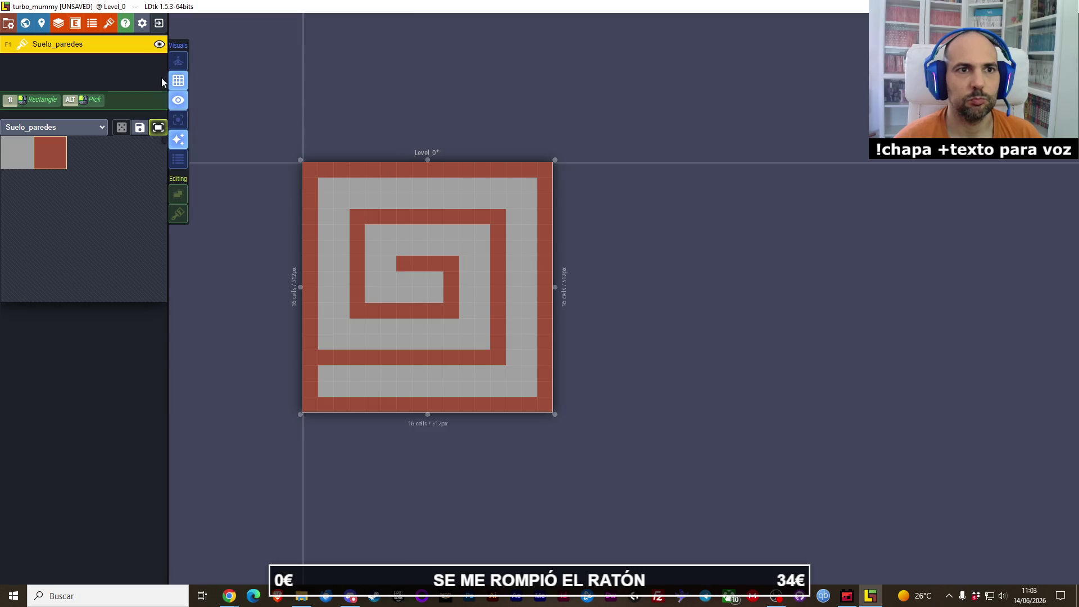
{"action": "left_click", "coordinate": [75, 23]}
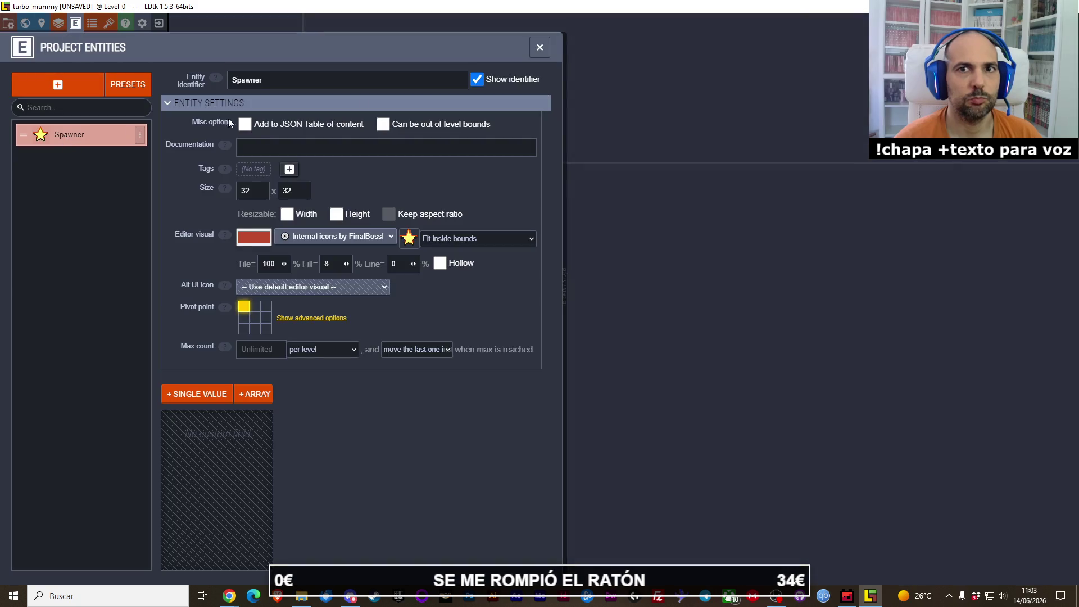
{"action": "left_click", "coordinate": [540, 48]}
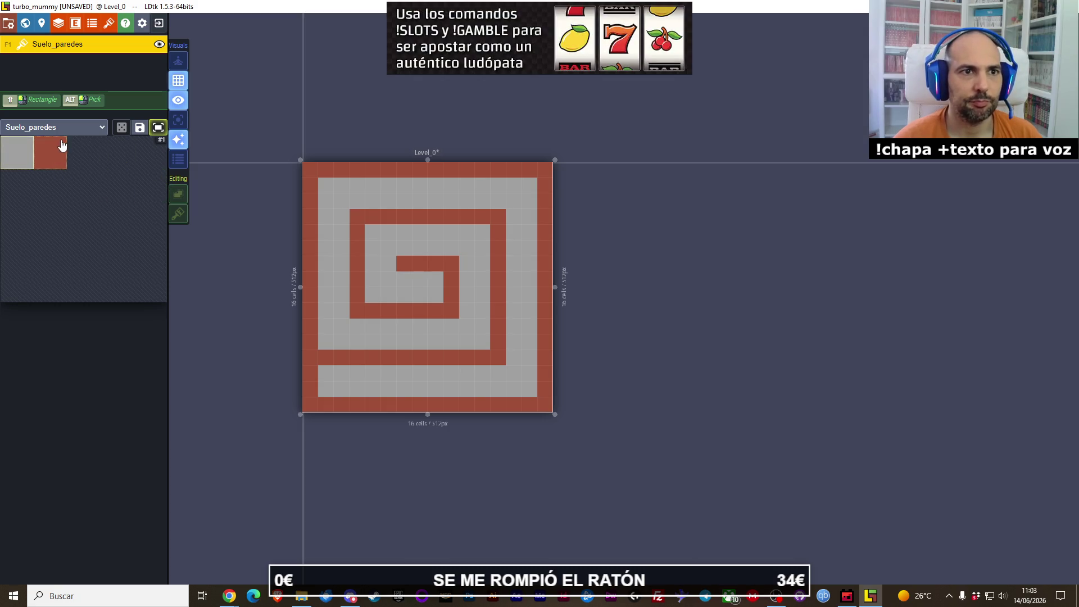
{"action": "left_click", "coordinate": [91, 129]}
{"action": "left_click", "coordinate": [90, 153]}
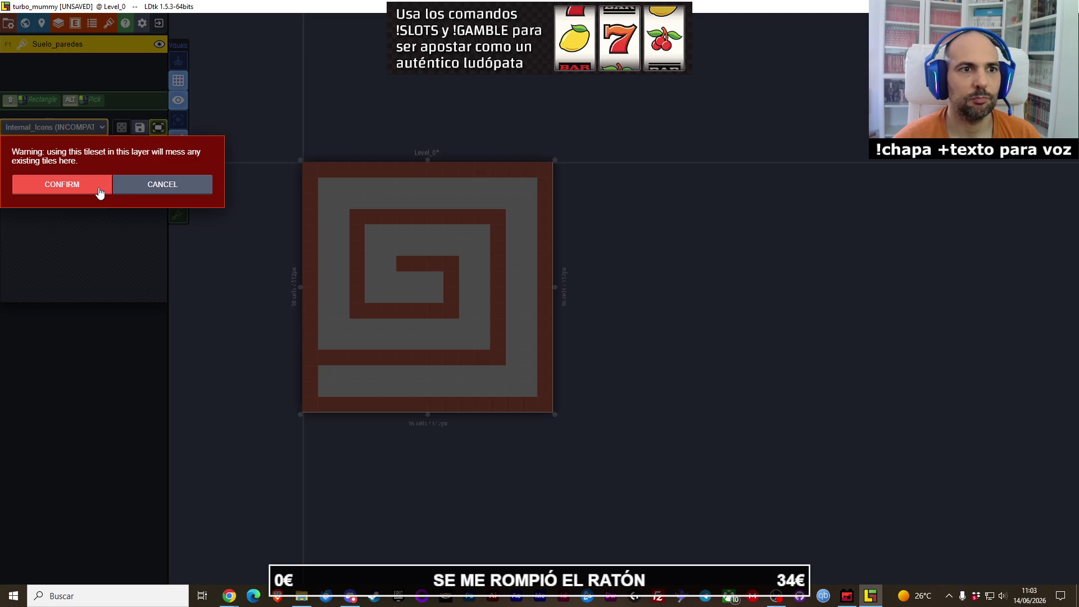
{"action": "left_click", "coordinate": [121, 184]}
{"action": "left_click", "coordinate": [91, 128]}
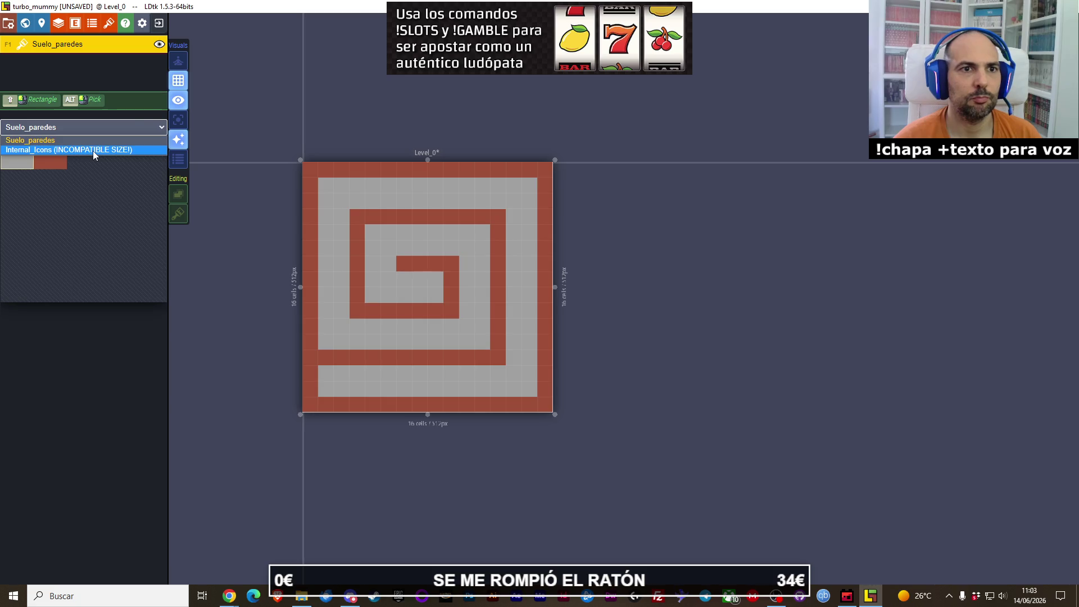
{"action": "left_click", "coordinate": [92, 151]}
{"action": "left_click", "coordinate": [87, 186]}
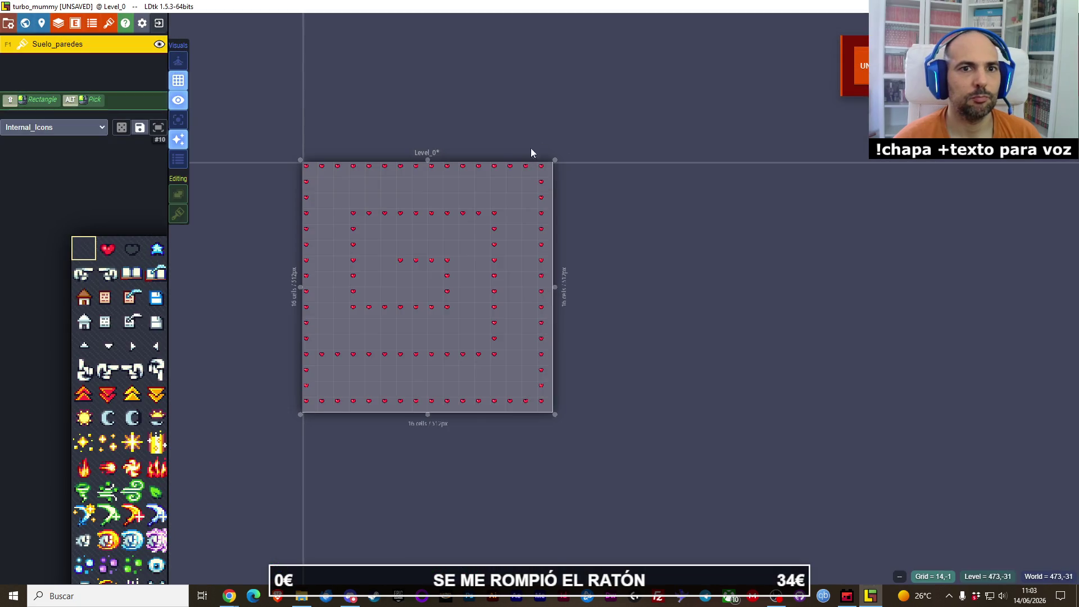
{"action": "left_click", "coordinate": [97, 130]}
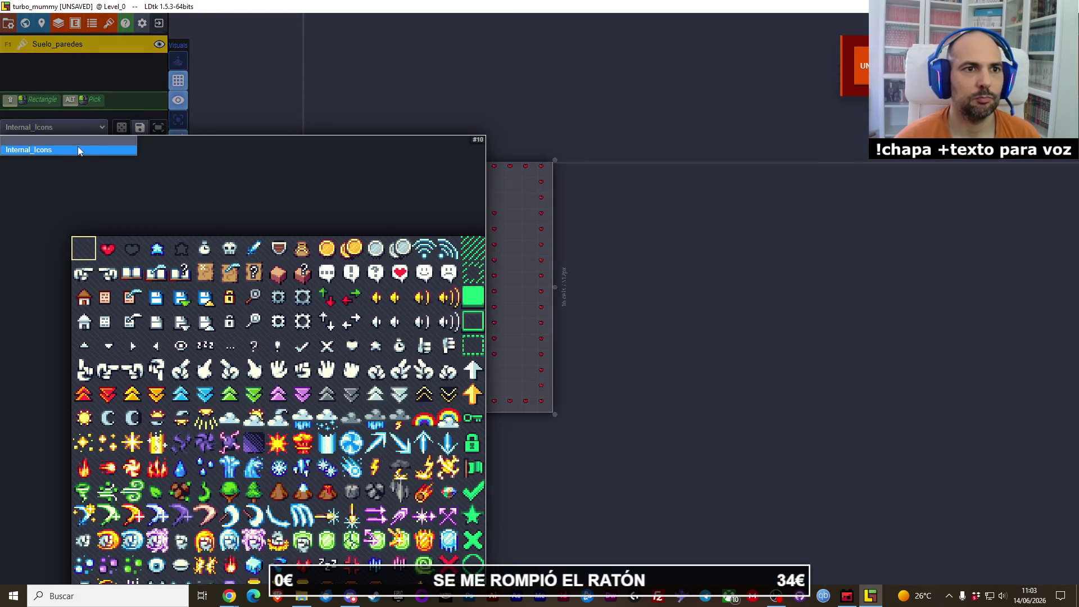
{"action": "left_click", "coordinate": [77, 141]}
{"action": "left_click", "coordinate": [98, 182]}
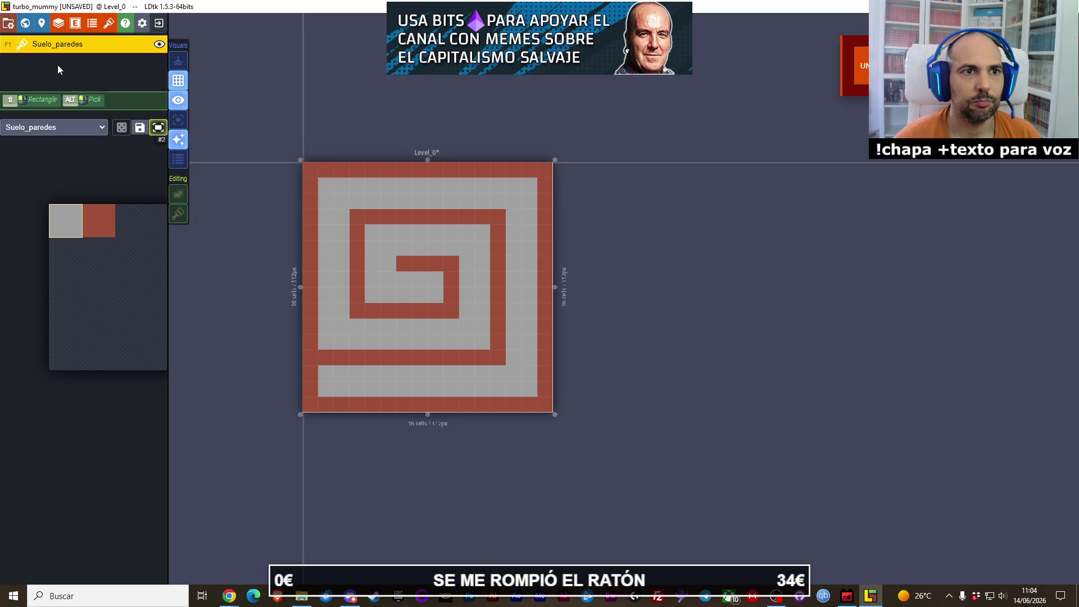
Step: Add a new Entities layer to the project's layer definitions, changing its grid size from 16 to 32 px
{"action": "left_click", "coordinate": [59, 23]}
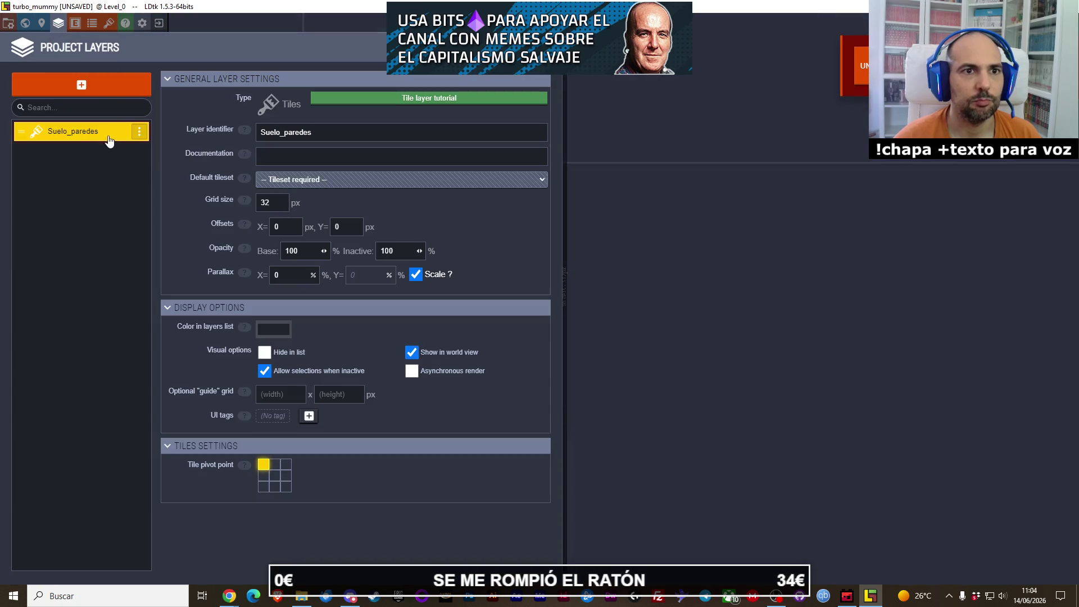
{"action": "left_click", "coordinate": [139, 131]}
{"action": "left_click", "coordinate": [82, 86]}
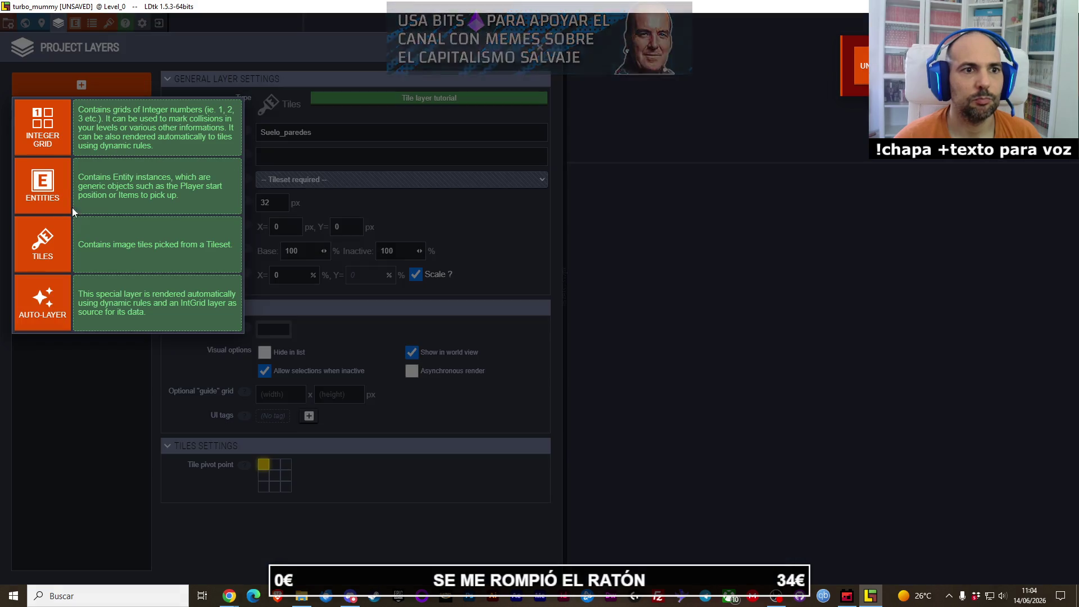
{"action": "left_click", "coordinate": [71, 207]}
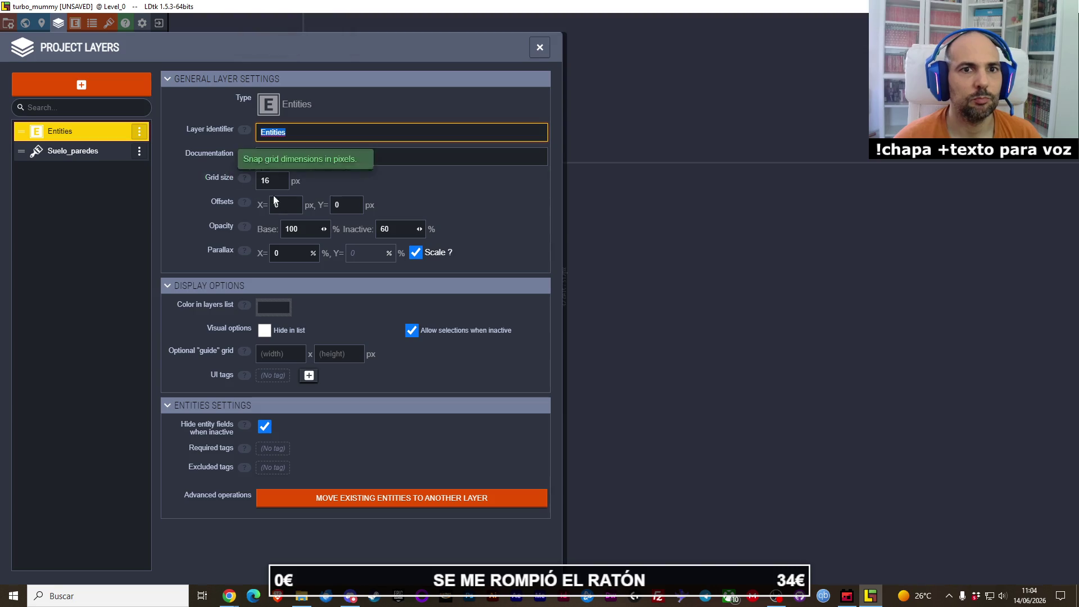
{"action": "left_click", "coordinate": [275, 181]}
{"action": "type", "text": "32"}
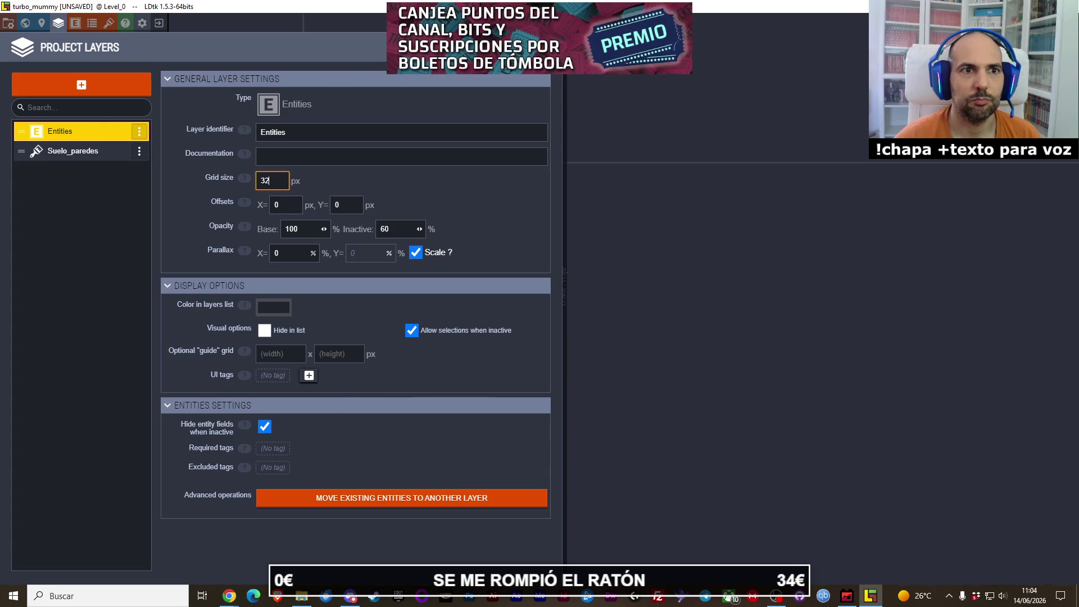
{"action": "key", "text": "Escape"}
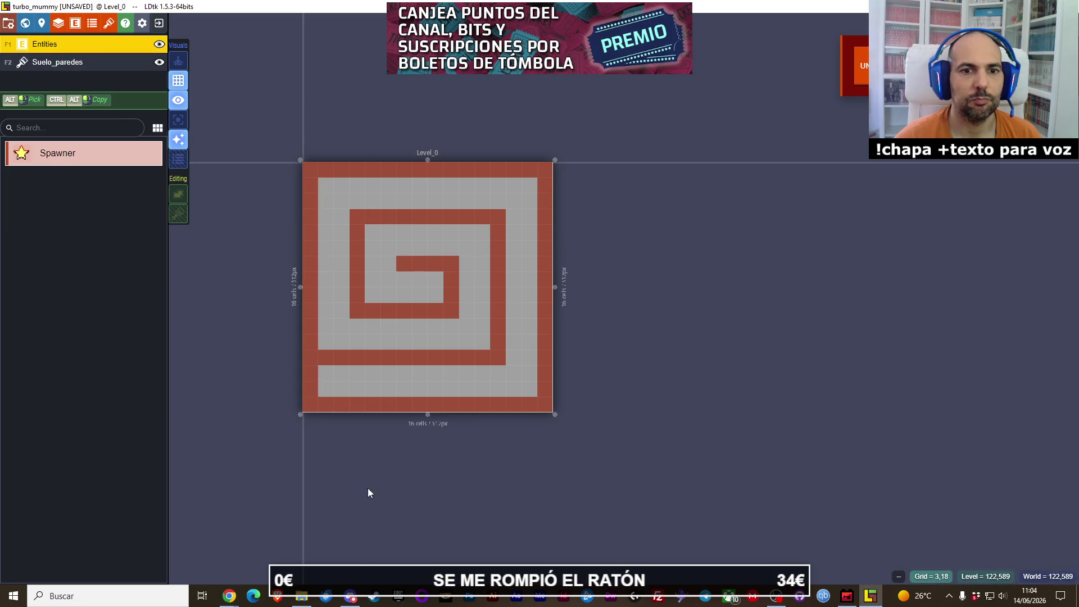
Step: Place a Spawner in Level_0's bottom-left floor cell, then move between world view and Level_0 editing
{"action": "left_click", "coordinate": [327, 387]}
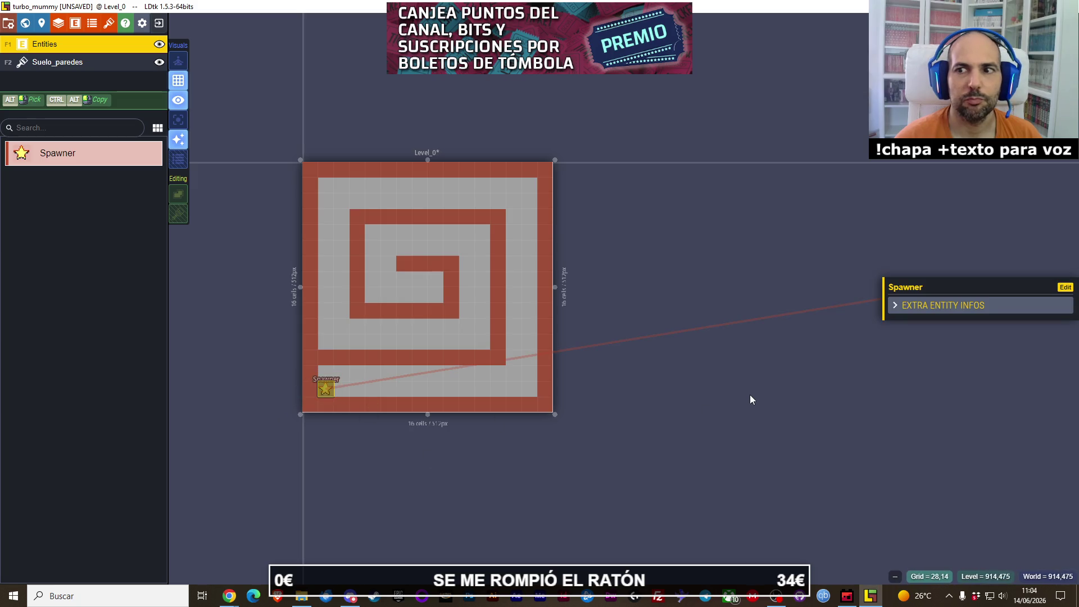
{"action": "key", "text": "w"}
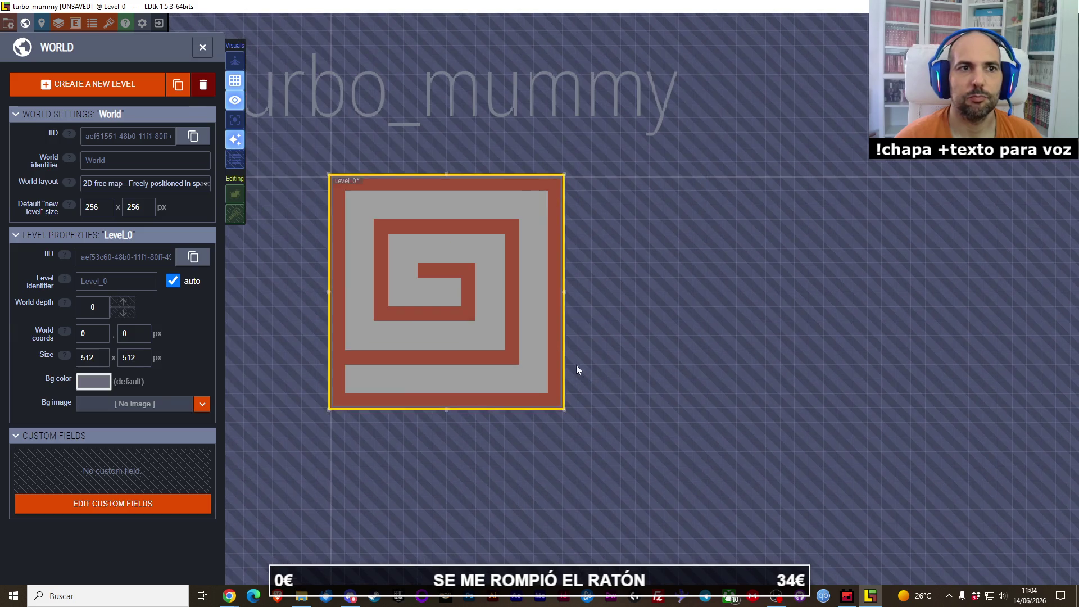
{"action": "left_click", "coordinate": [202, 48]}
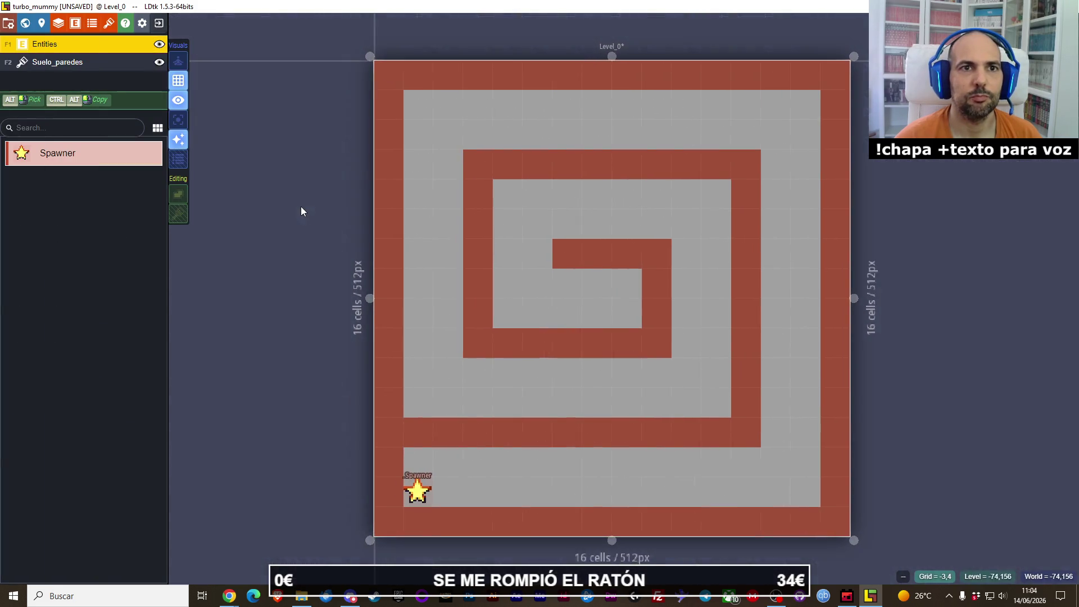
{"action": "scroll", "coordinate": [472, 276], "scroll_direction": "down", "scroll_amount": 4}
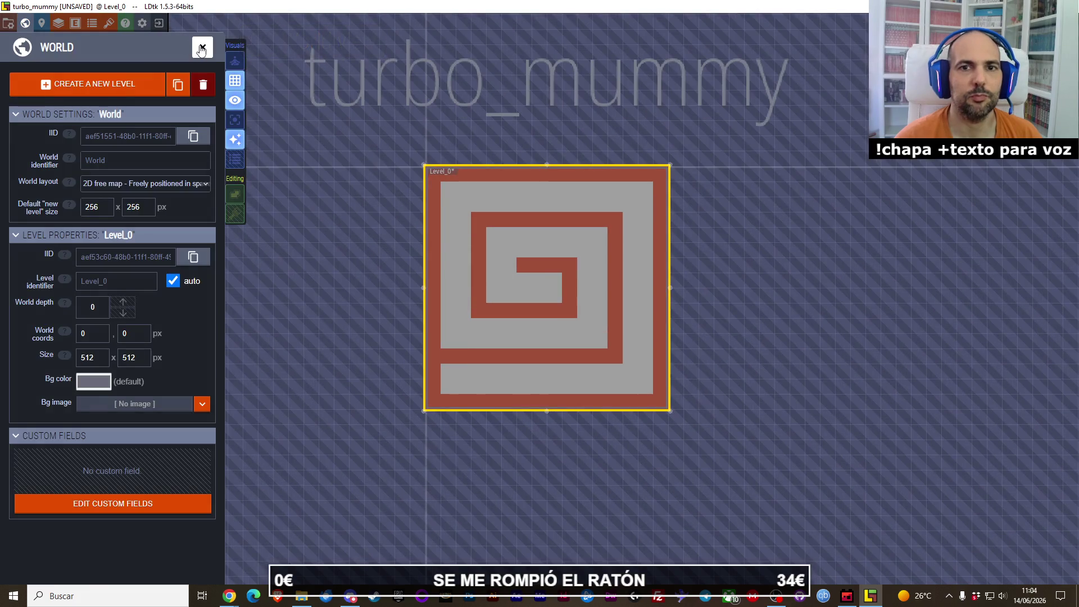
{"action": "double_click", "coordinate": [513, 239]}
{"action": "scroll", "coordinate": [517, 240], "scroll_direction": "down", "scroll_amount": 4}
{"action": "scroll", "coordinate": [518, 241], "scroll_direction": "up", "scroll_amount": 3}
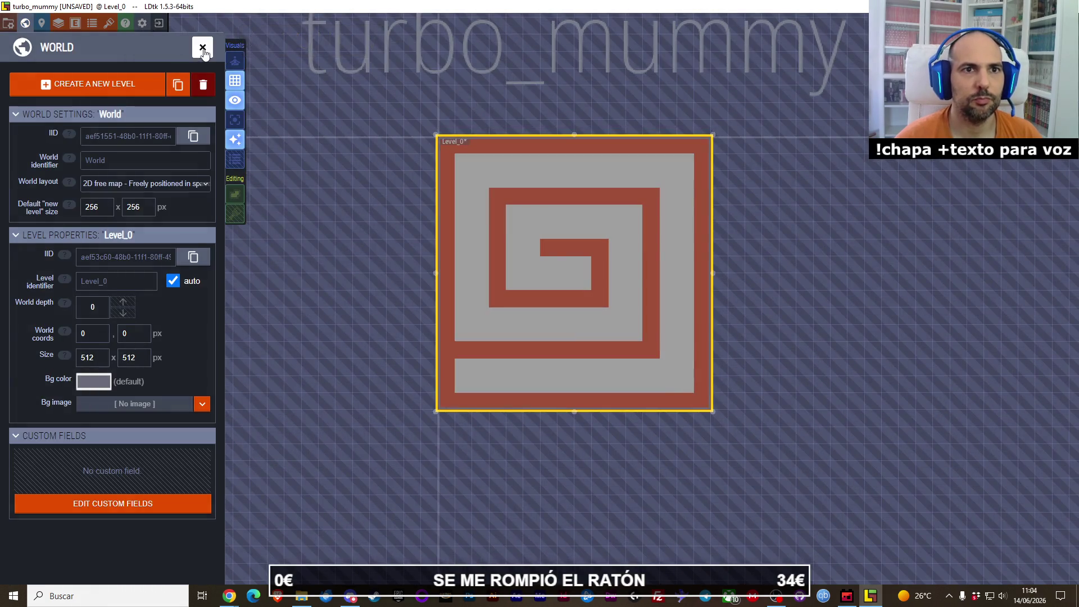
{"action": "left_click", "coordinate": [190, 50]}
Step: Set the app setting 'World view with mouse wheel' to Never
{"action": "left_click", "coordinate": [142, 23]}
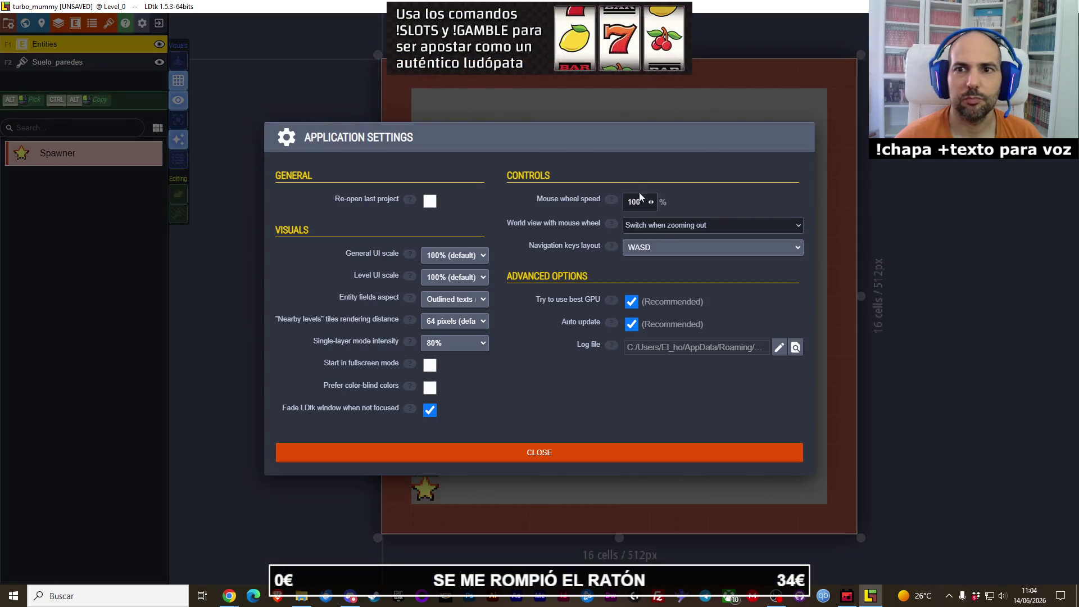
{"action": "left_click", "coordinate": [686, 231]}
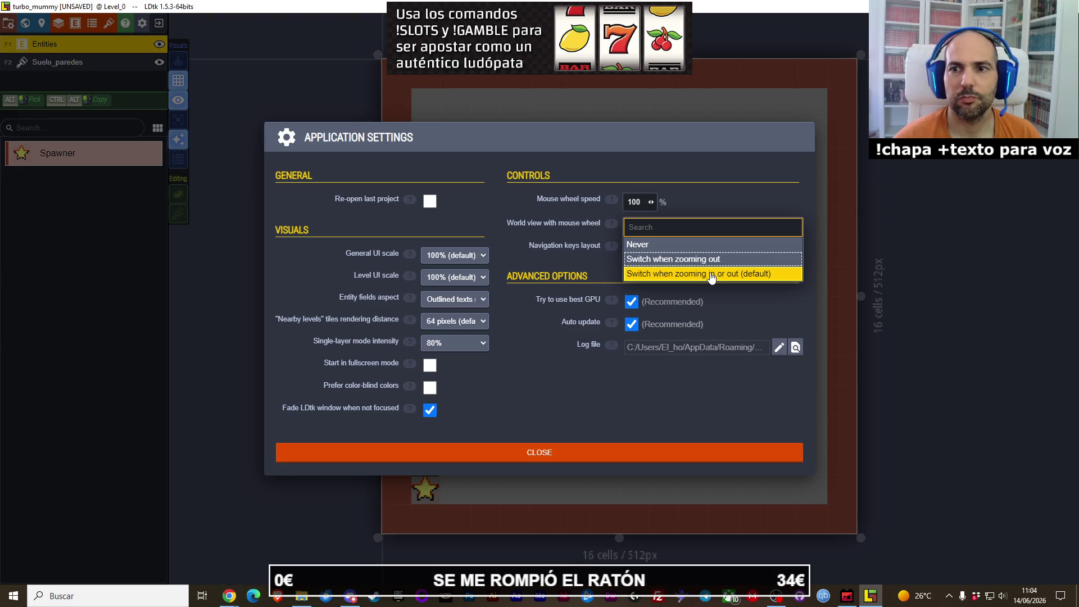
{"action": "left_click", "coordinate": [731, 244]}
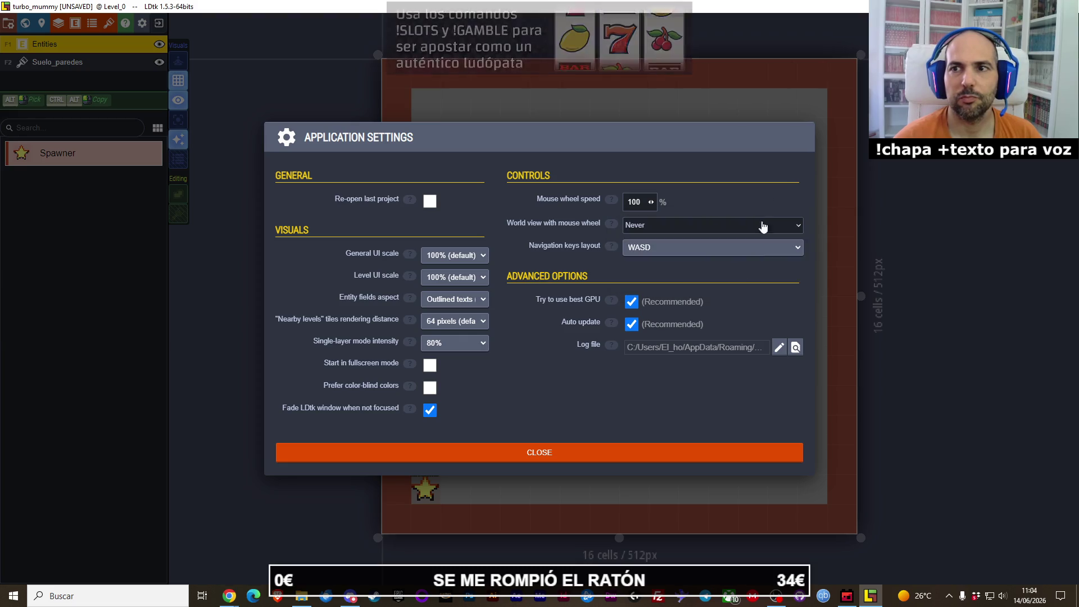
{"action": "left_click", "coordinate": [472, 460]}
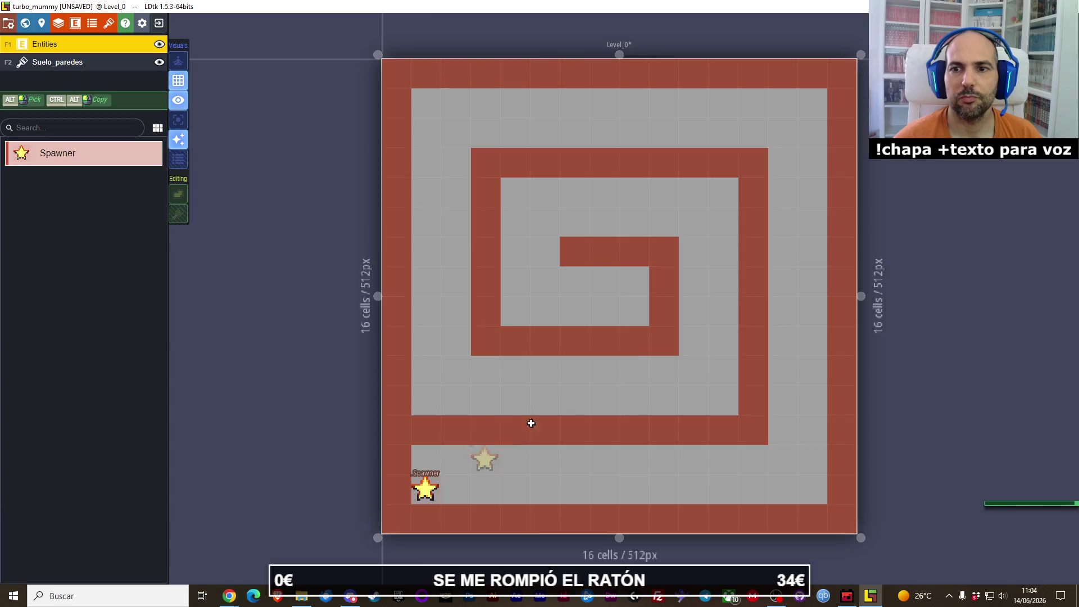
Step: Save the project with Ctrl+S and bring up the project's entity definitions
{"action": "scroll", "coordinate": [639, 349], "scroll_direction": "down", "scroll_amount": 3}
{"action": "scroll", "coordinate": [638, 354], "scroll_direction": "up", "scroll_amount": 3}
{"action": "scroll", "coordinate": [643, 352], "scroll_direction": "down", "scroll_amount": 3}
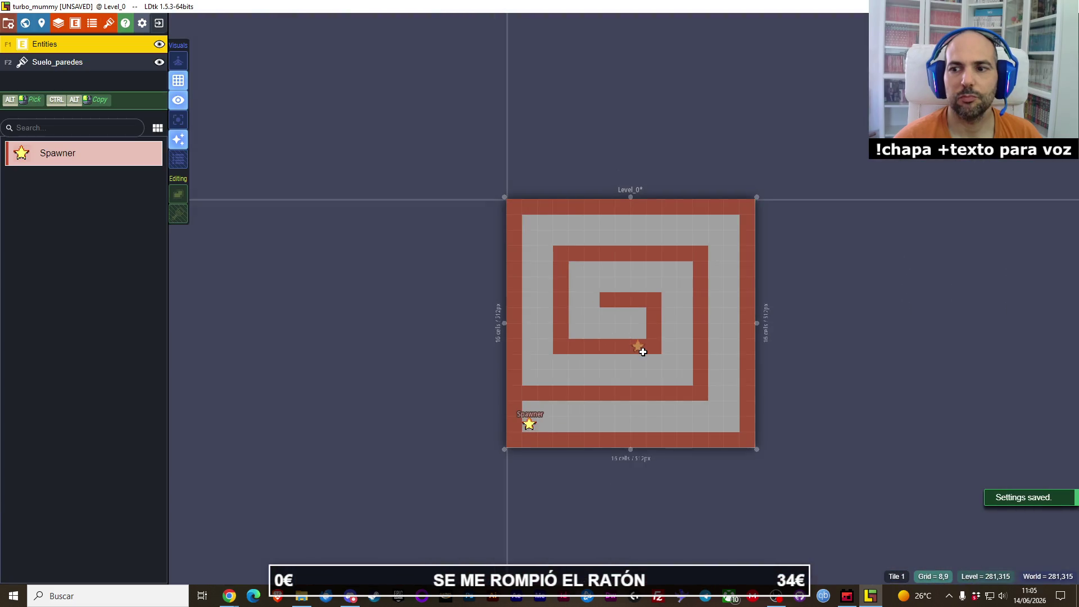
{"action": "scroll", "coordinate": [641, 348], "scroll_direction": "up", "scroll_amount": 3}
{"action": "scroll", "coordinate": [640, 348], "scroll_direction": "down", "scroll_amount": 3}
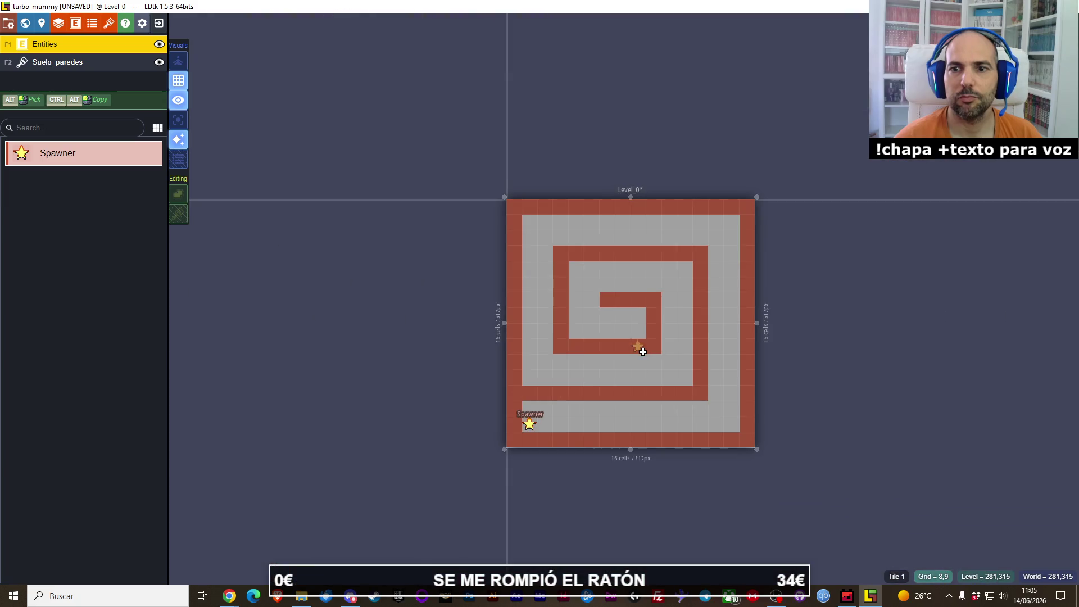
{"action": "mouse_move", "coordinate": [713, 345]}
{"action": "left_mouse_down"}
{"action": "mouse_move", "coordinate": [624, 277]}
{"action": "mouse_move", "coordinate": [595, 294]}
{"action": "left_mouse_up"}
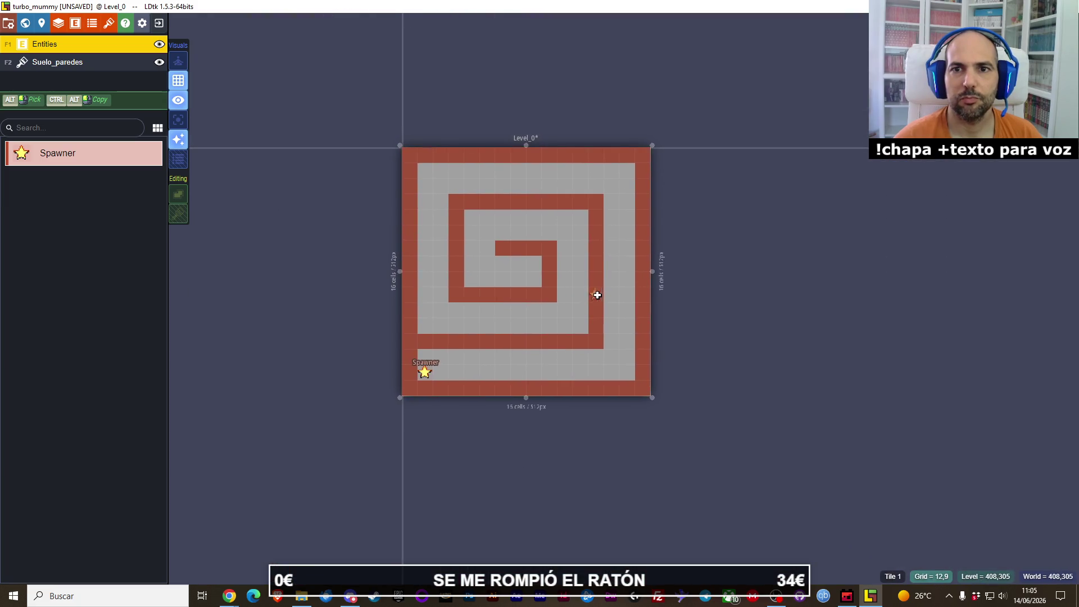
{"action": "scroll", "coordinate": [596, 295], "scroll_direction": "up", "scroll_amount": 1}
{"action": "scroll", "coordinate": [567, 302], "scroll_direction": "up", "scroll_amount": 1}
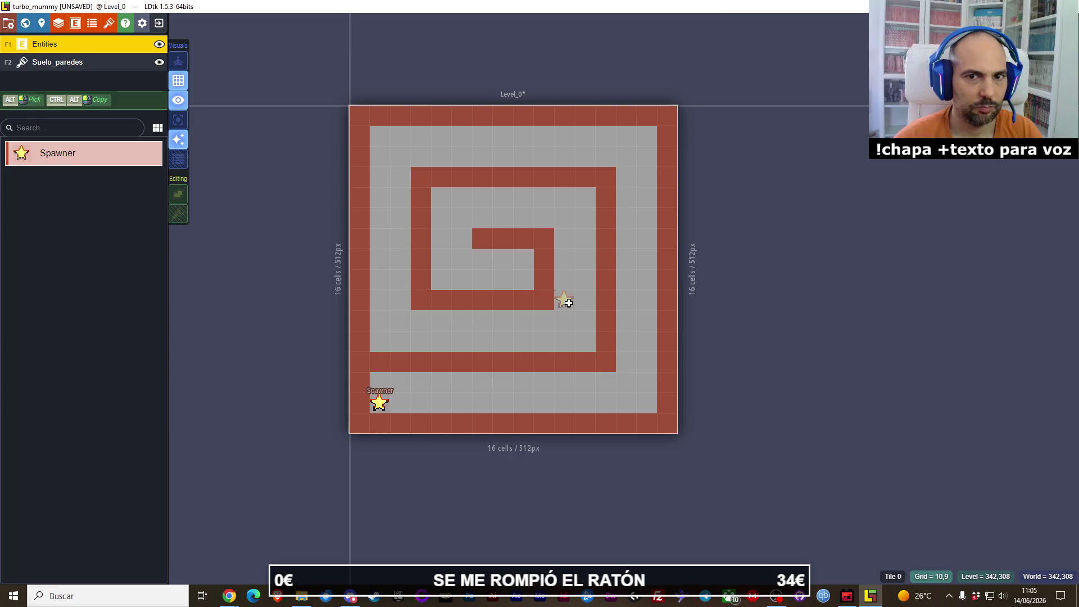
{"action": "key", "text": "ctrl+s"}
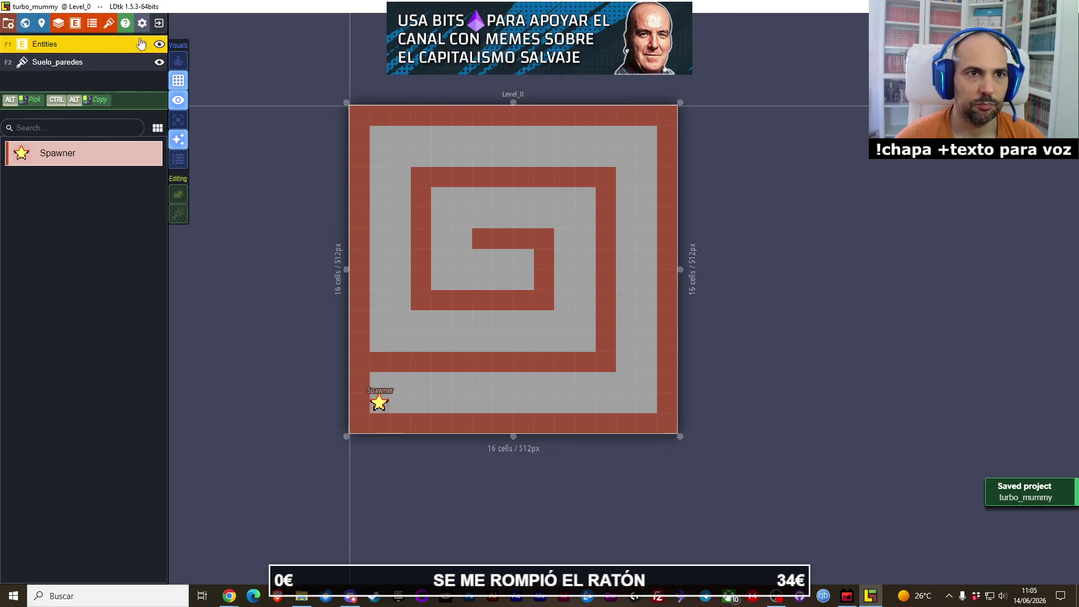
{"action": "key", "text": "e"}
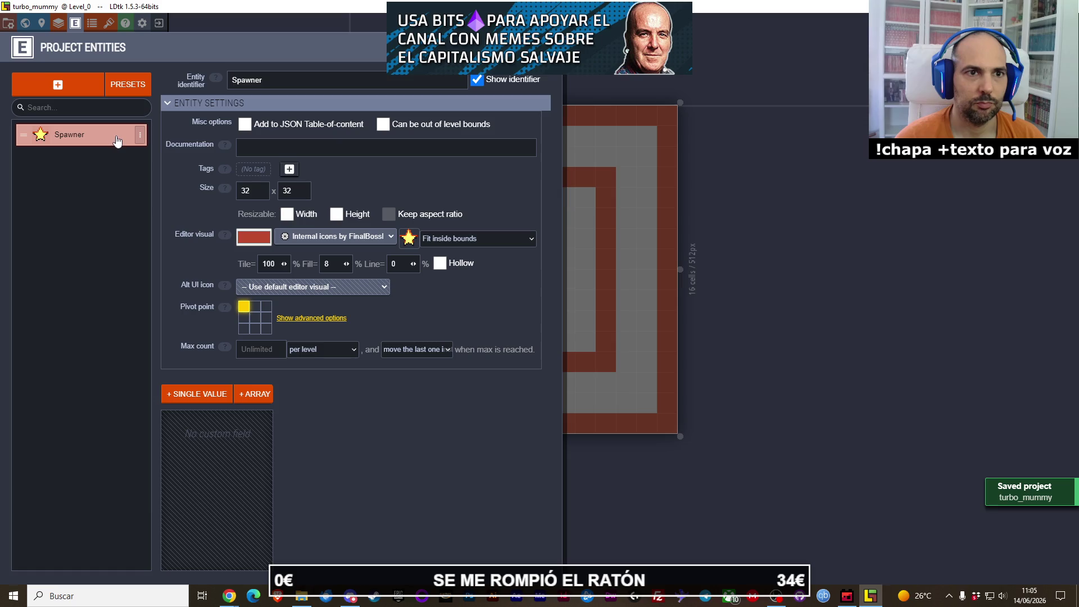
Step: Add a new entity definition, then delete the unneeded extra Entity
{"action": "left_click", "coordinate": [302, 596]}
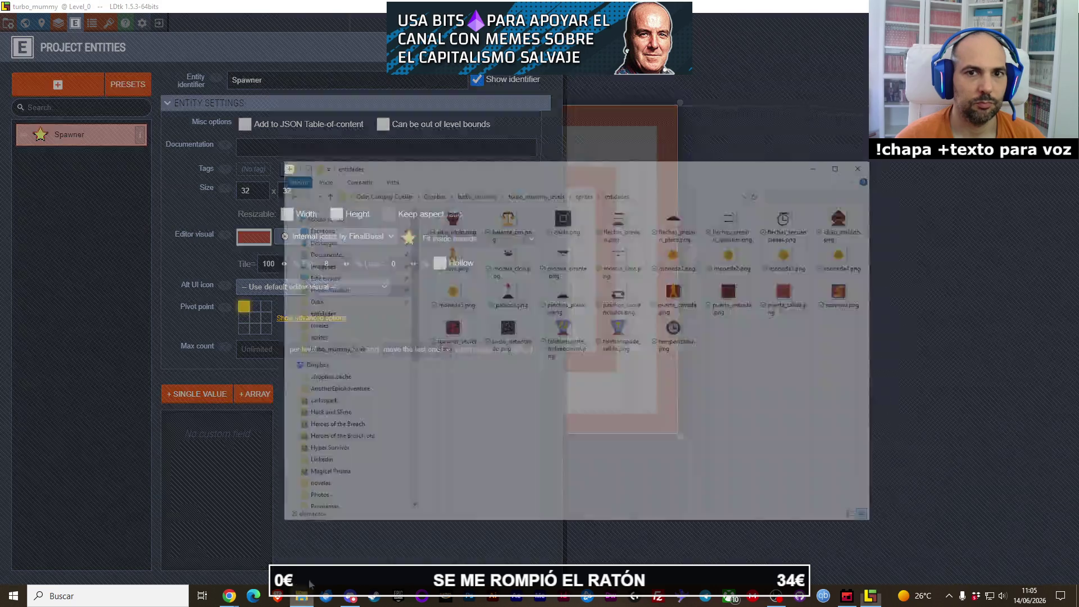
{"action": "left_click", "coordinate": [885, 96]}
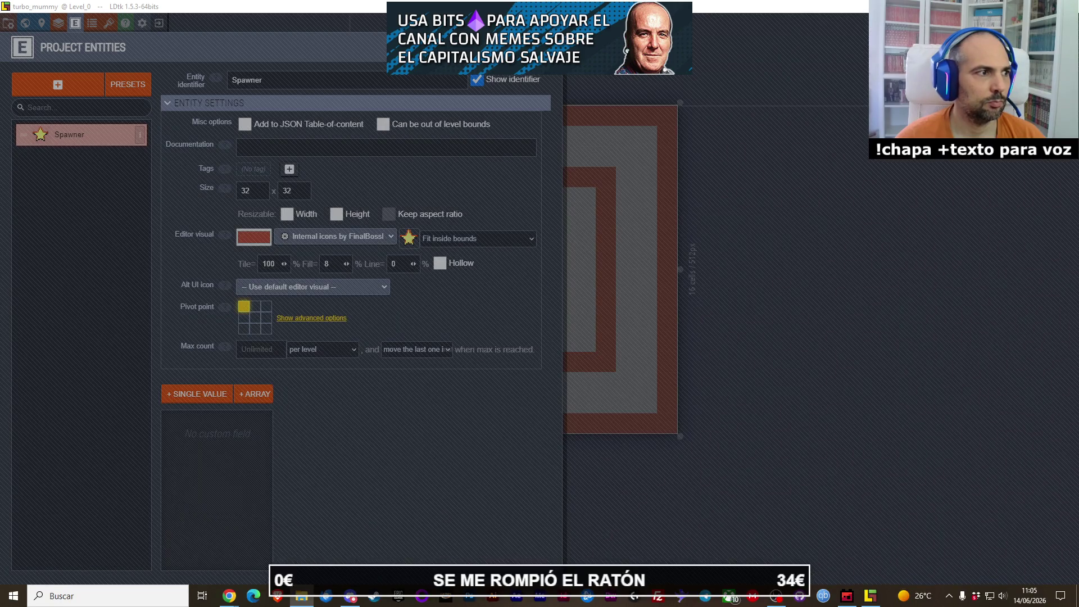
{"action": "left_click", "coordinate": [88, 181]}
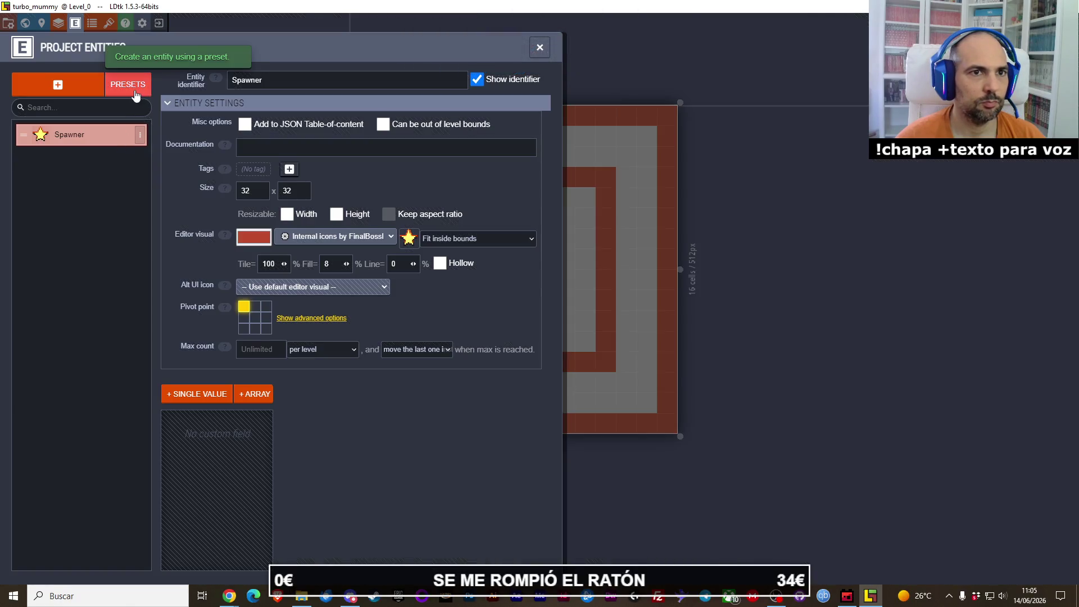
{"action": "left_click", "coordinate": [56, 85]}
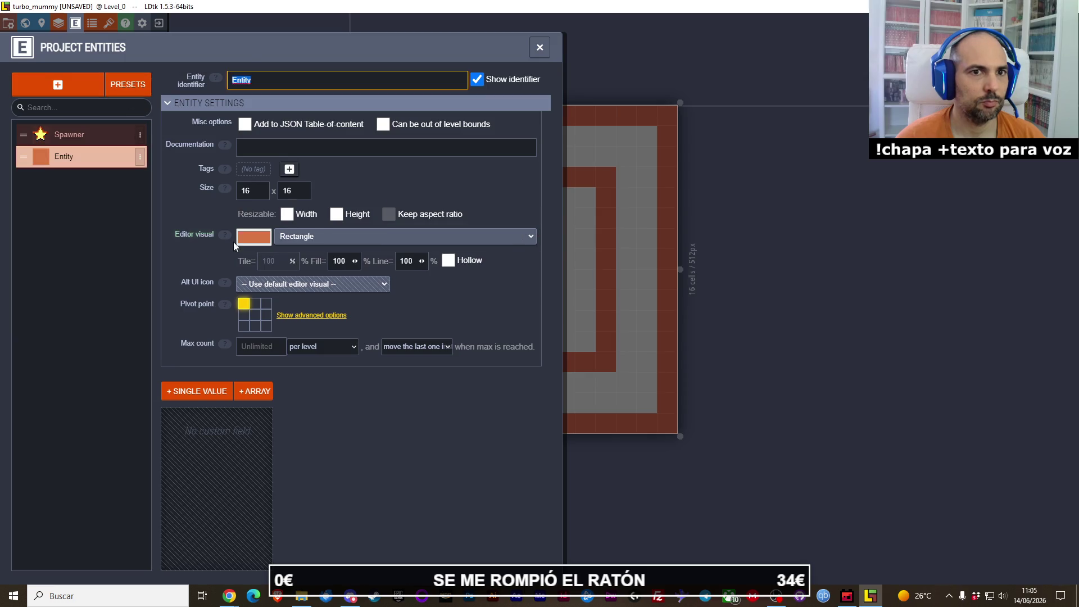
{"action": "left_click", "coordinate": [139, 159]}
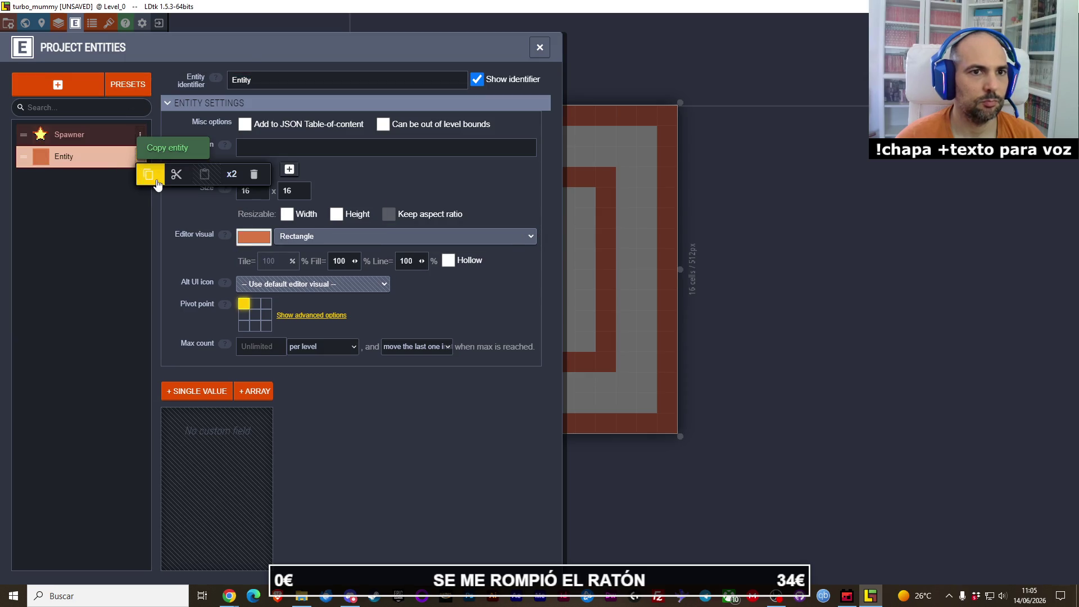
{"action": "left_click", "coordinate": [229, 181]}
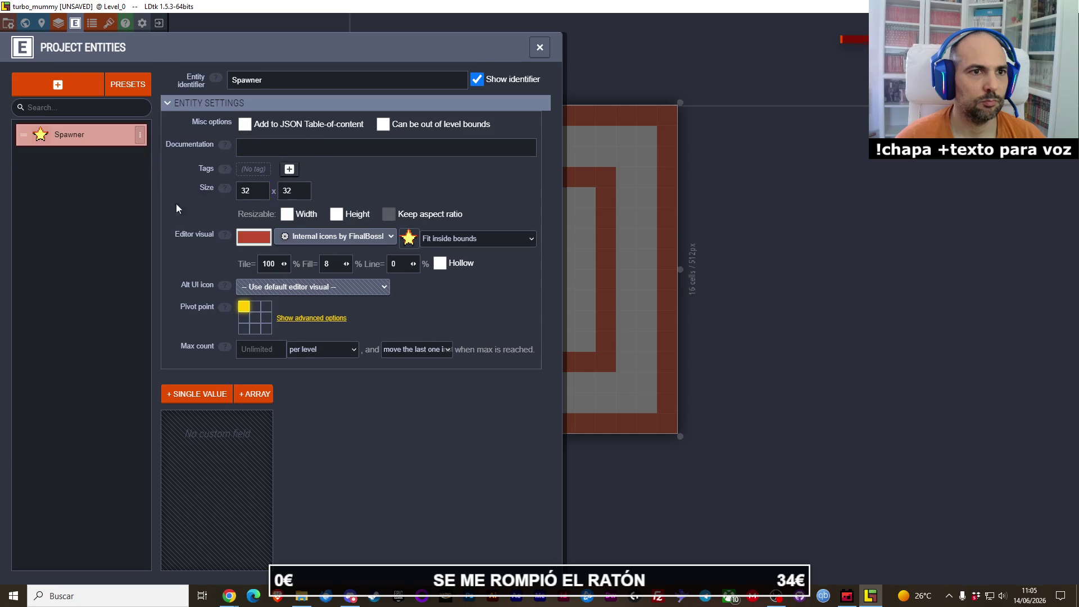
Step: Duplicate Spawner into Spawner2, Spawner3 and Spawner4, deleting and recreating the Spawner4 copy
{"action": "left_click", "coordinate": [140, 136]}
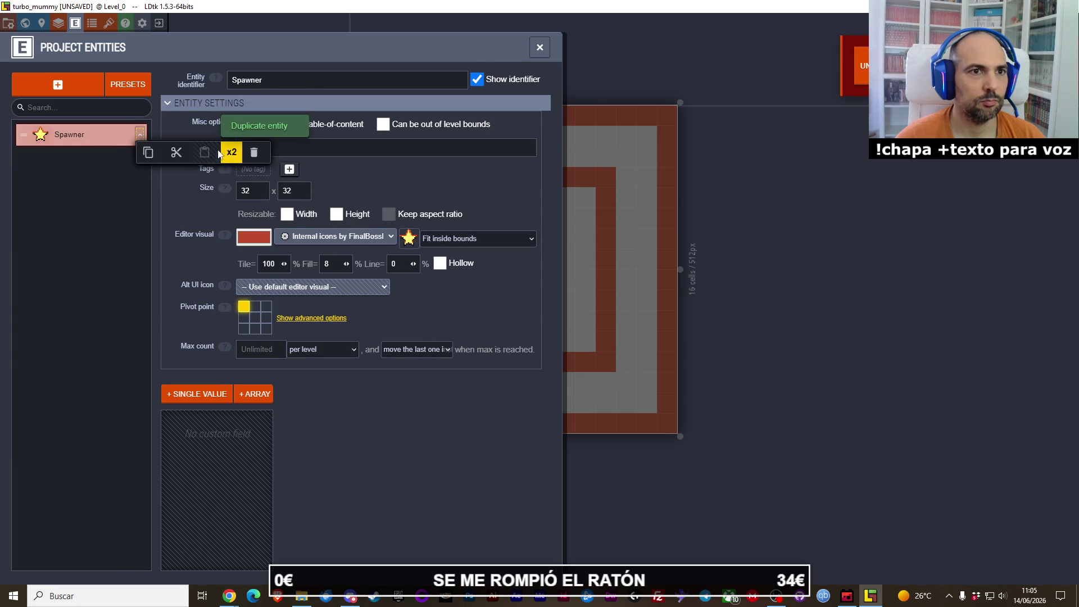
{"action": "left_click", "coordinate": [221, 153]}
{"action": "left_click", "coordinate": [140, 156]}
{"action": "left_click", "coordinate": [231, 174]}
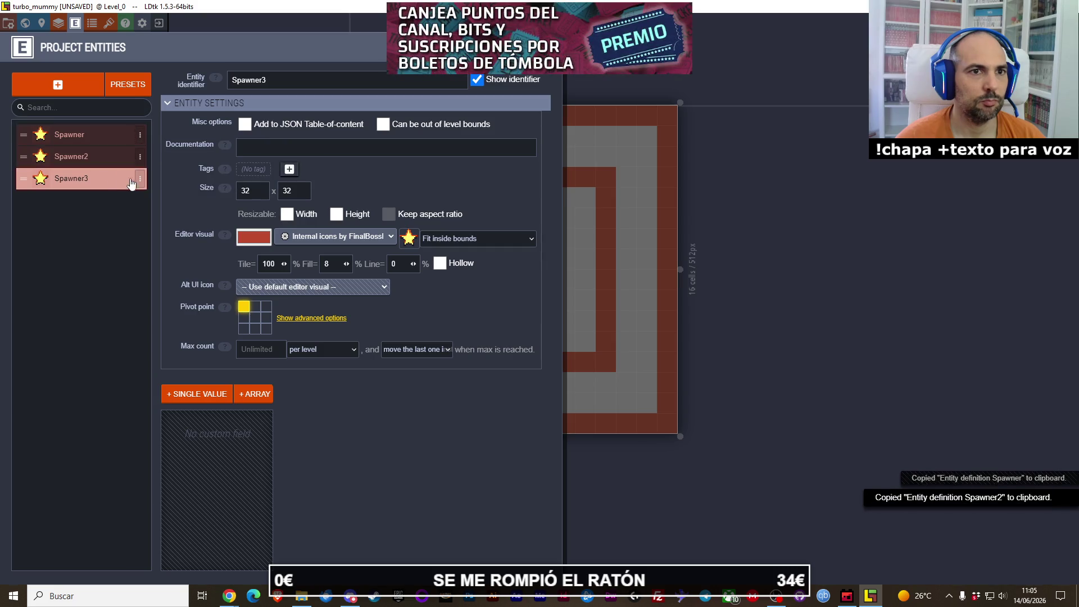
{"action": "left_click", "coordinate": [140, 178]}
{"action": "left_click", "coordinate": [232, 196]}
{"action": "left_click", "coordinate": [140, 200]}
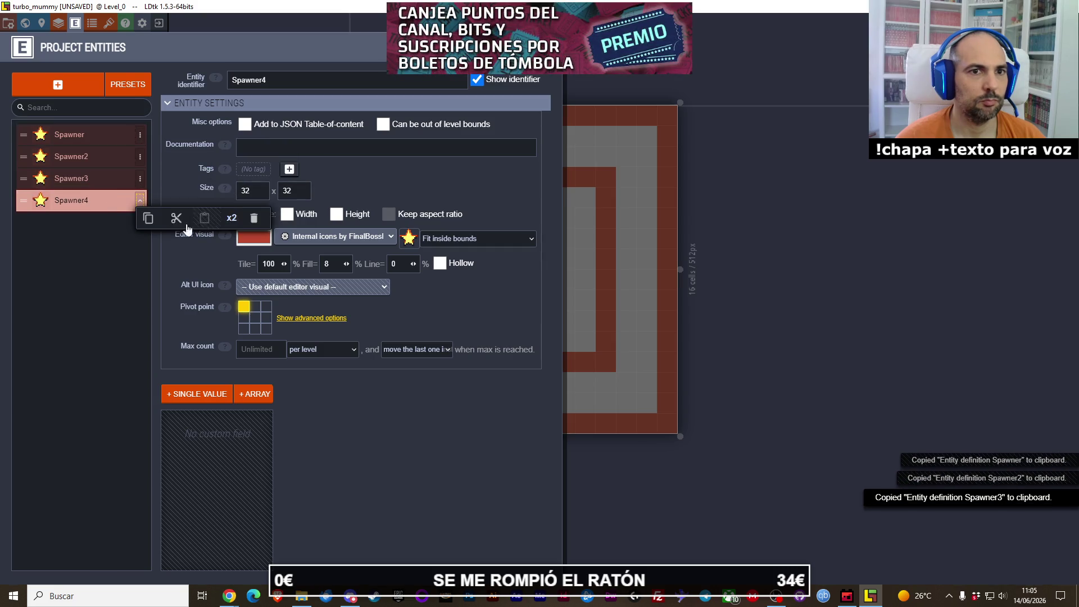
{"action": "left_click", "coordinate": [178, 219]}
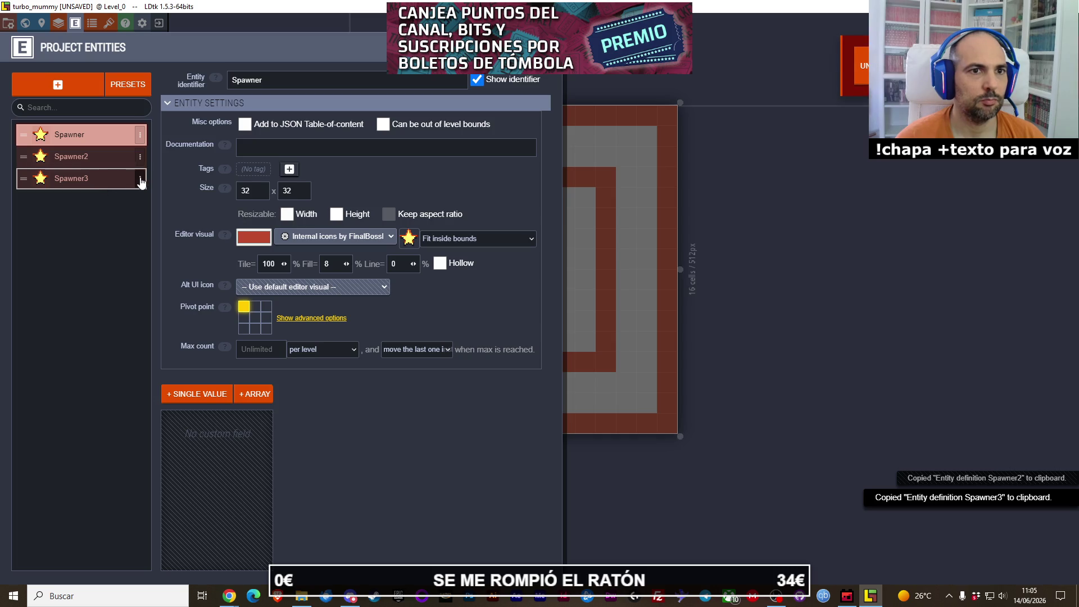
{"action": "left_click", "coordinate": [140, 182]}
{"action": "left_click", "coordinate": [230, 194]}
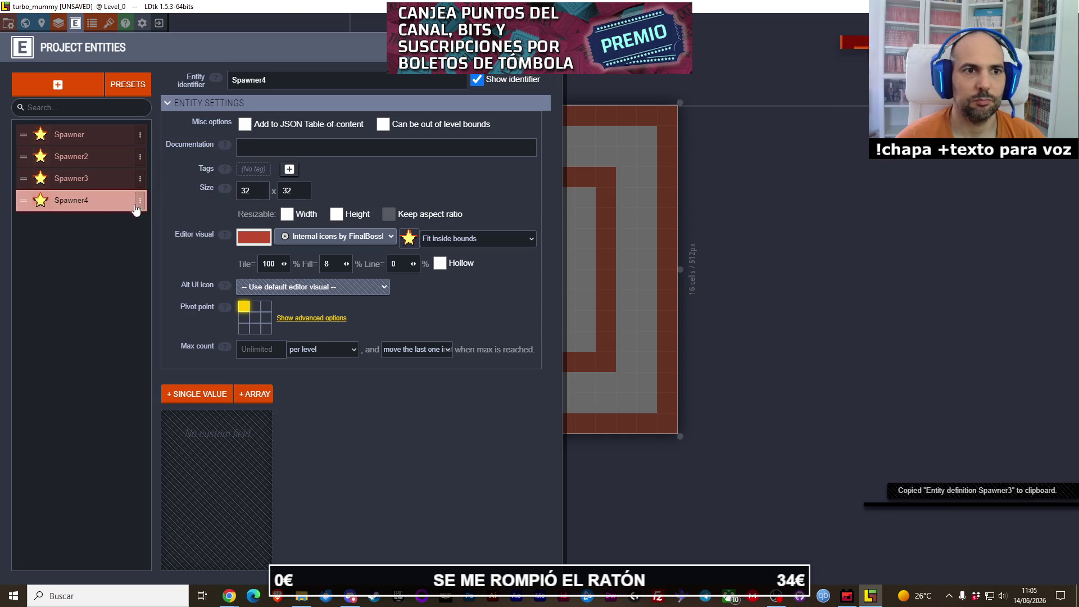
Step: Keep duplicating the latest copy to create Spawner5 through Spawner10
{"action": "left_click", "coordinate": [140, 200]}
{"action": "left_click", "coordinate": [229, 217]}
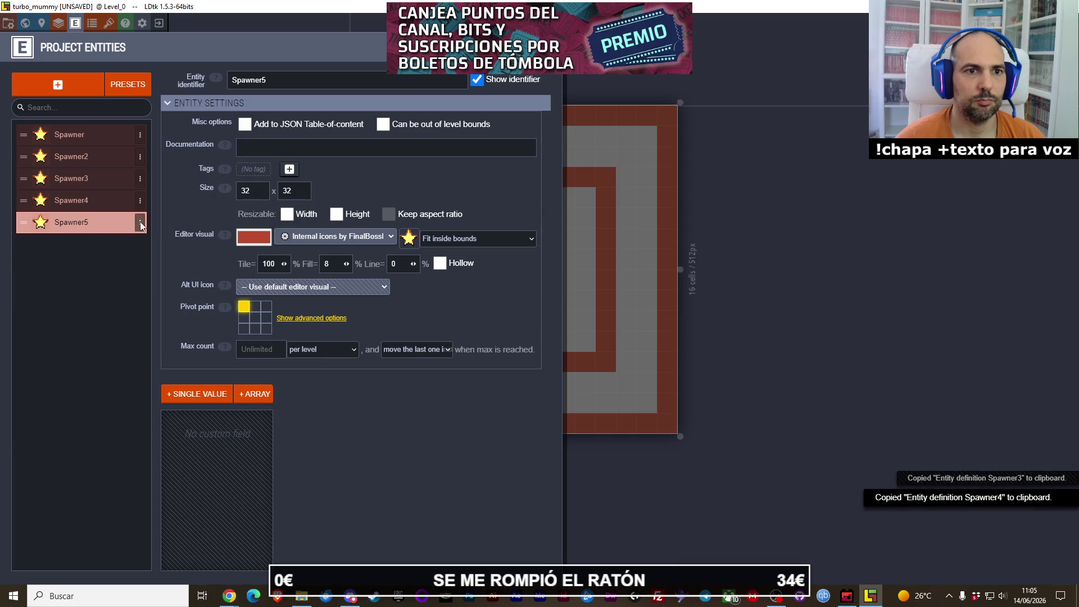
{"action": "left_click", "coordinate": [140, 222]}
{"action": "left_click", "coordinate": [231, 240]}
{"action": "left_click", "coordinate": [140, 244]}
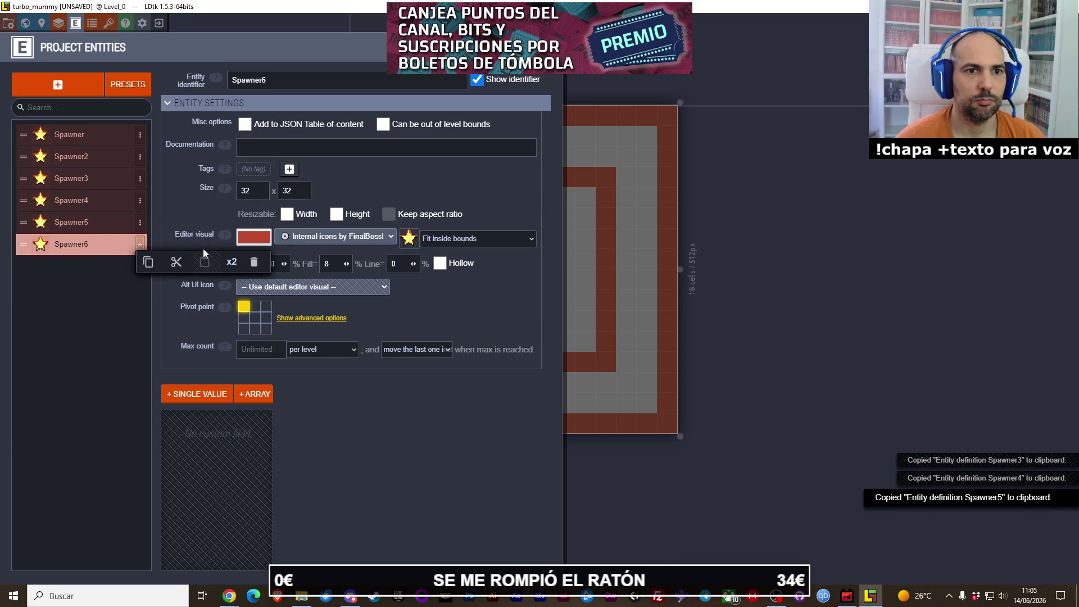
{"action": "left_click", "coordinate": [230, 262]}
{"action": "left_click", "coordinate": [140, 266]}
{"action": "left_click", "coordinate": [230, 284]}
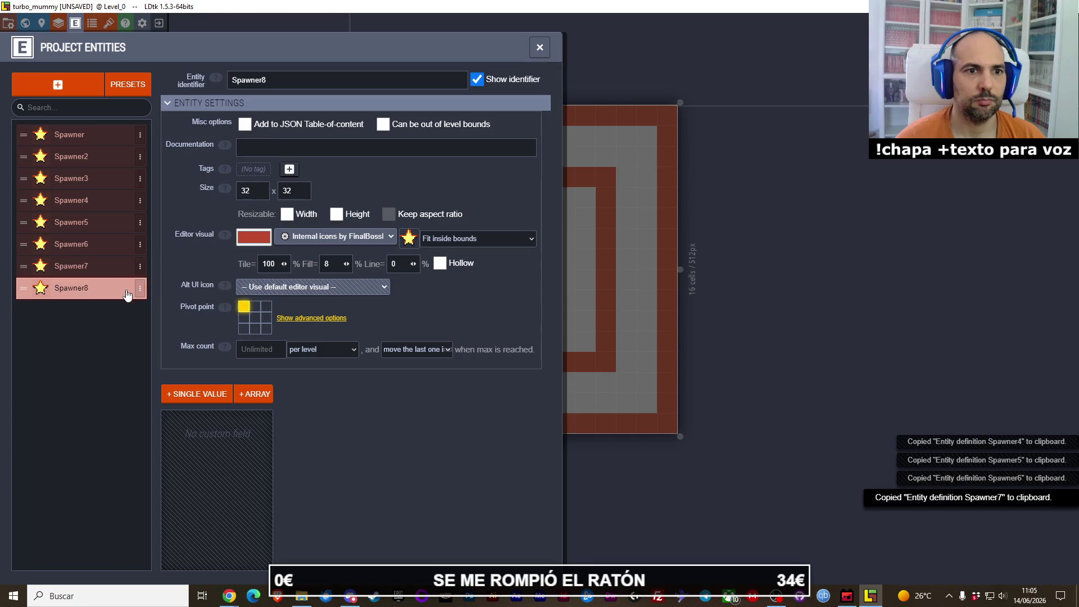
{"action": "left_click", "coordinate": [140, 287]}
{"action": "left_click", "coordinate": [230, 306]}
{"action": "left_click", "coordinate": [140, 309]}
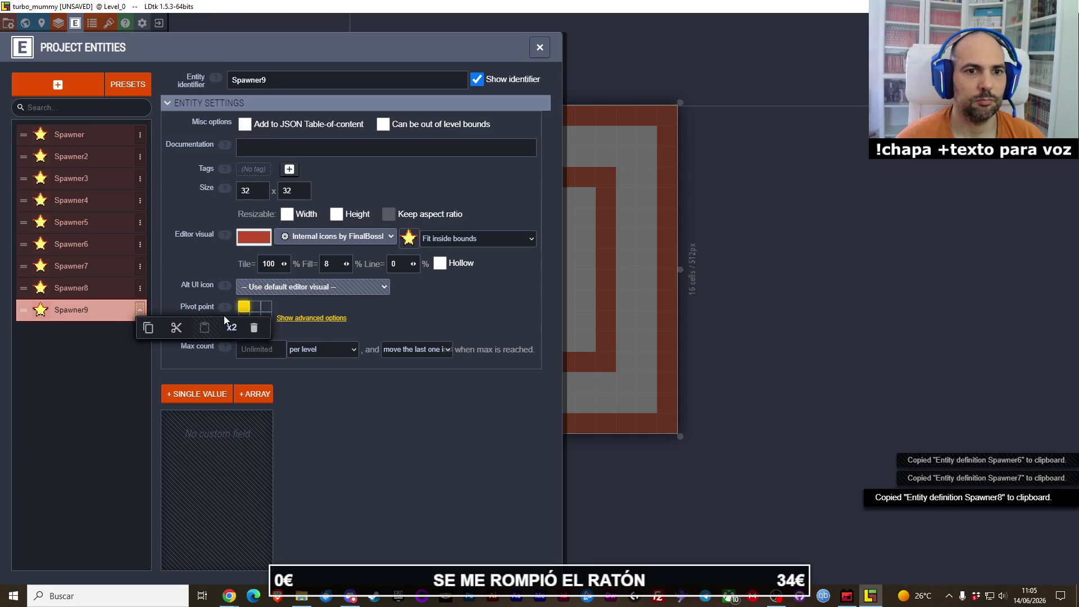
{"action": "left_click", "coordinate": [231, 328]}
Step: Continue duplicating to create Spawner11 through Spawner16, then select Spawner2 for editing
{"action": "left_click", "coordinate": [140, 332]}
{"action": "left_click", "coordinate": [230, 349]}
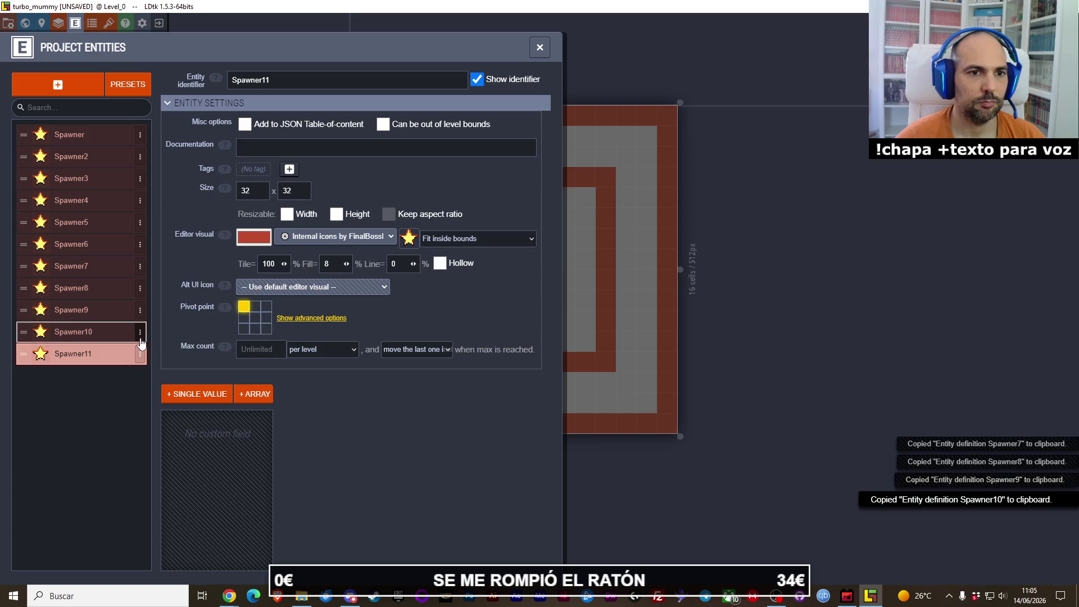
{"action": "left_click", "coordinate": [140, 354]}
{"action": "left_click", "coordinate": [230, 372]}
{"action": "left_click", "coordinate": [140, 376]}
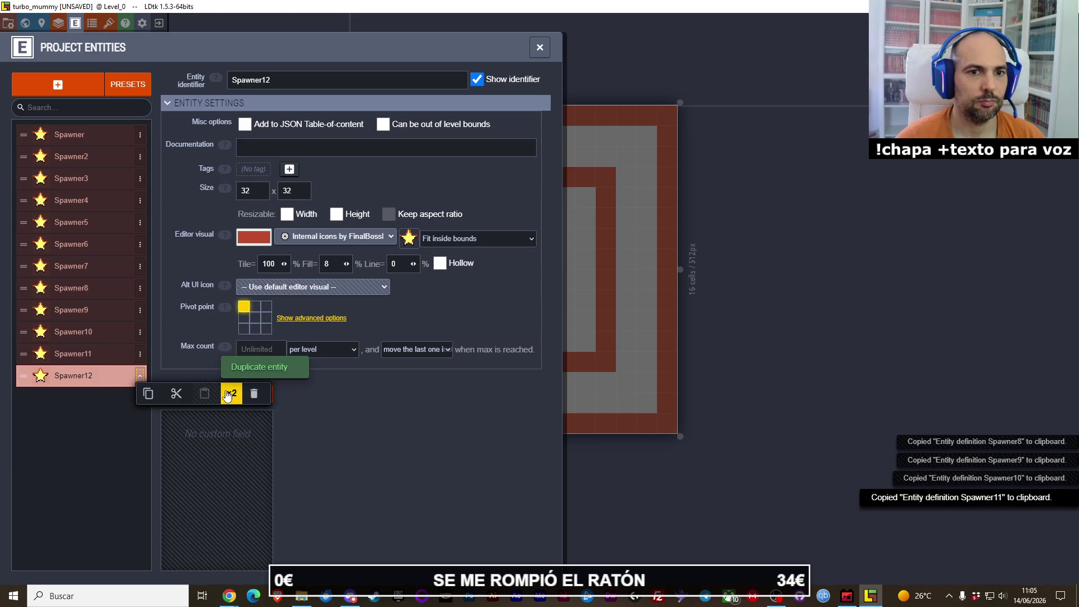
{"action": "left_click", "coordinate": [228, 393]}
{"action": "left_click", "coordinate": [140, 397]}
{"action": "left_click", "coordinate": [231, 416]}
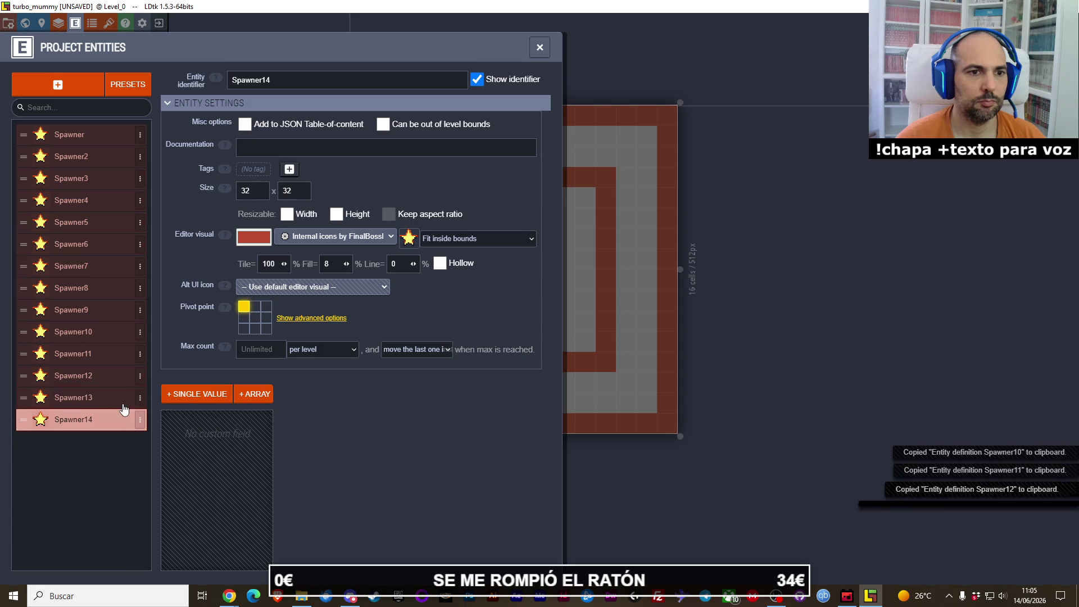
{"action": "left_click", "coordinate": [140, 420]}
{"action": "left_click", "coordinate": [228, 413]}
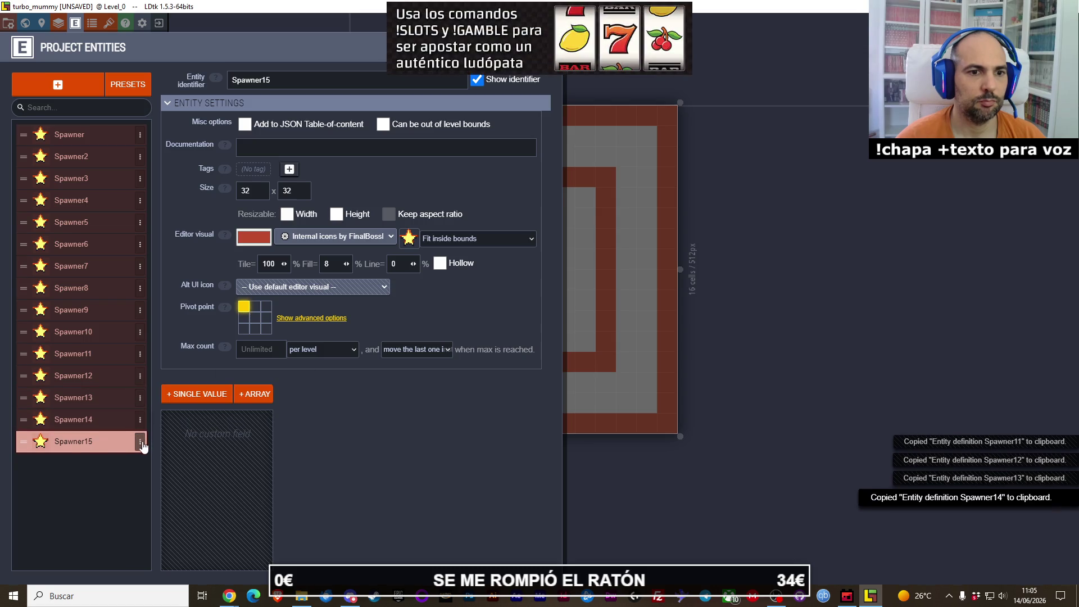
{"action": "left_click", "coordinate": [140, 442]}
{"action": "left_click", "coordinate": [228, 423]}
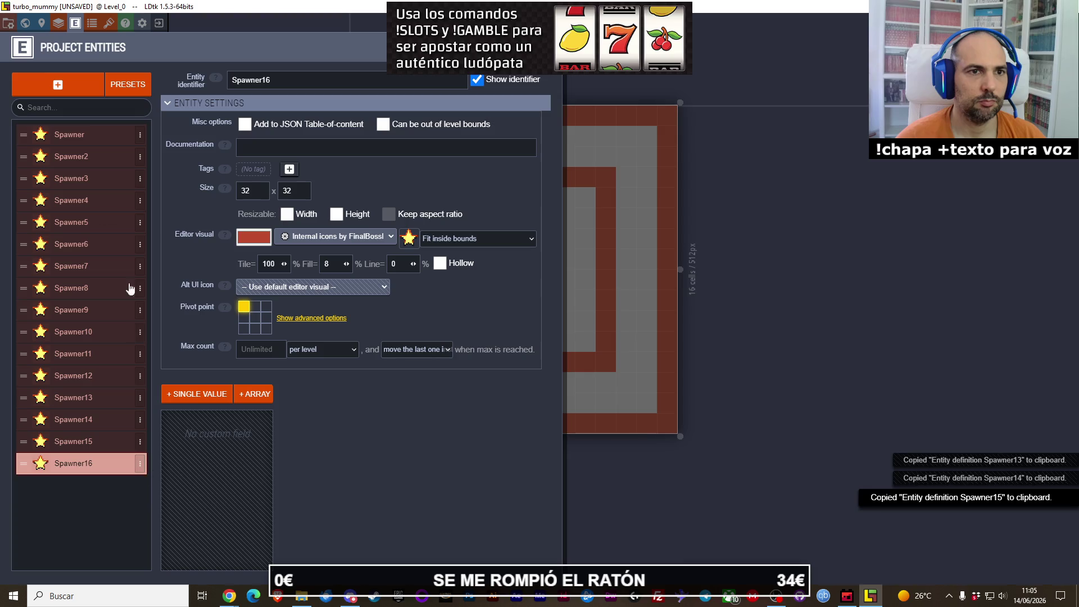
{"action": "left_click", "coordinate": [81, 157]}
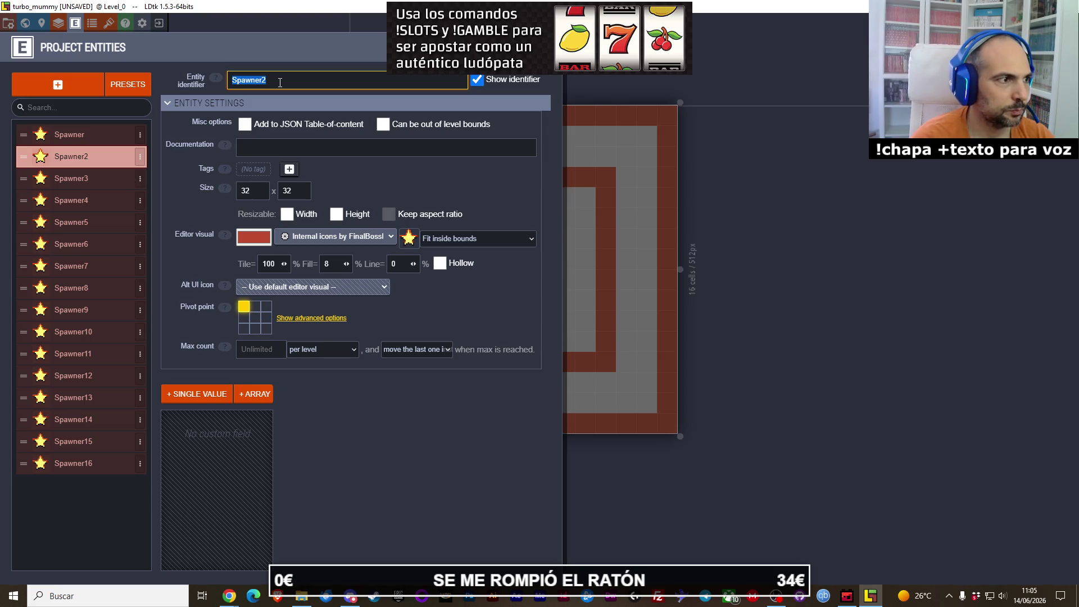
Step: Show the entity definitions in Ogmo Editor's project settings
{"action": "left_click", "coordinate": [852, 600]}
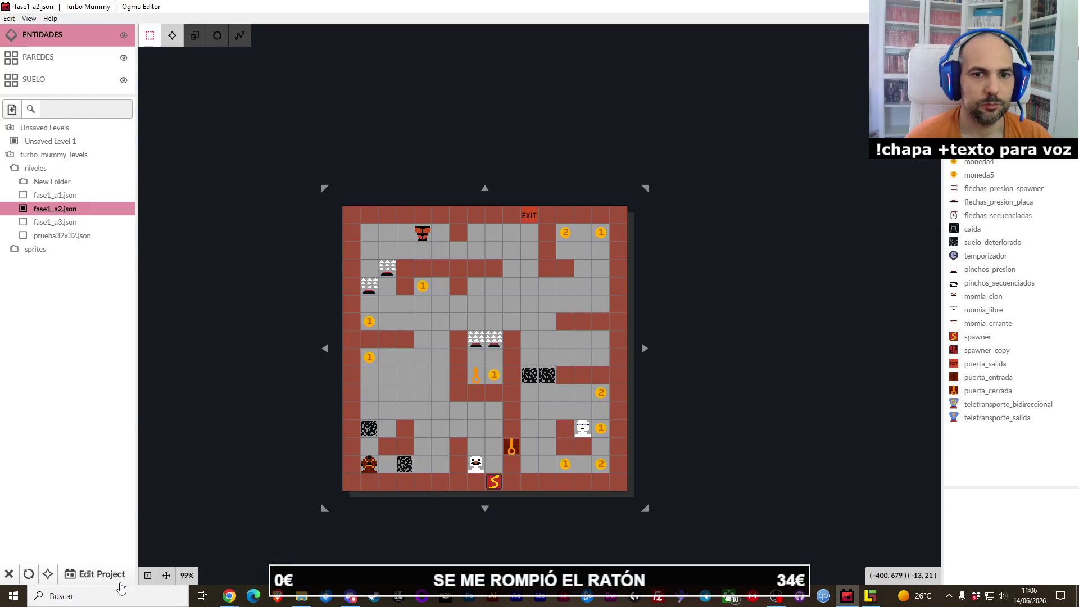
{"action": "left_click", "coordinate": [104, 574]}
{"action": "left_click", "coordinate": [54, 98]}
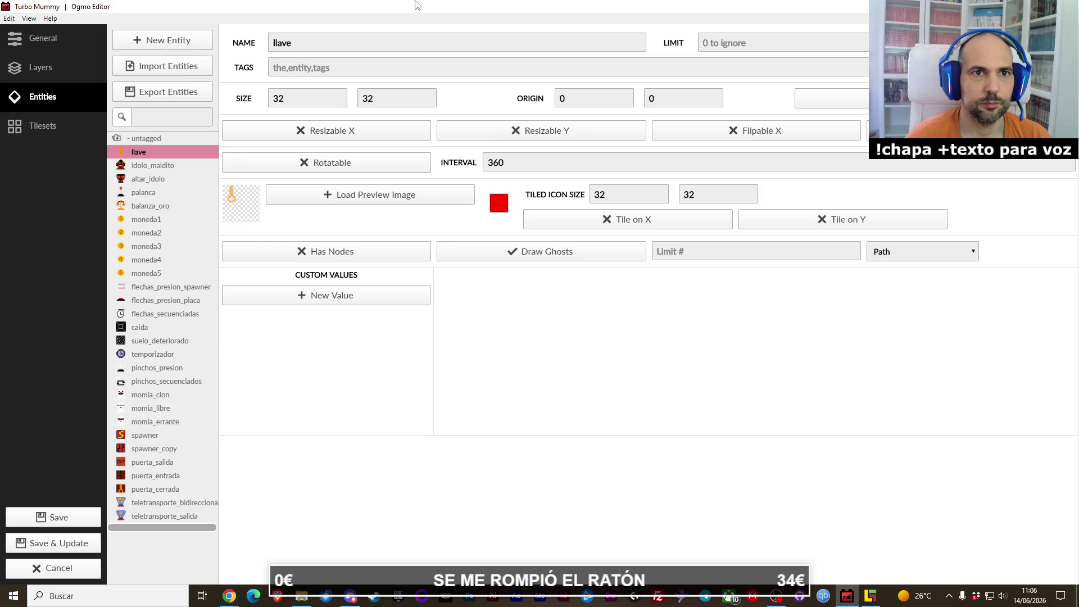
Step: Dock LDtk on the left half and Ogmo on the right, then select Spawner2's name to rename it 'Llave'
{"action": "mouse_move", "coordinate": [438, 13]}
{"action": "left_mouse_down"}
{"action": "mouse_move", "coordinate": [388, 85]}
{"action": "mouse_move", "coordinate": [850, 69]}
{"action": "left_mouse_up"}
{"action": "left_click", "coordinate": [819, 45]}
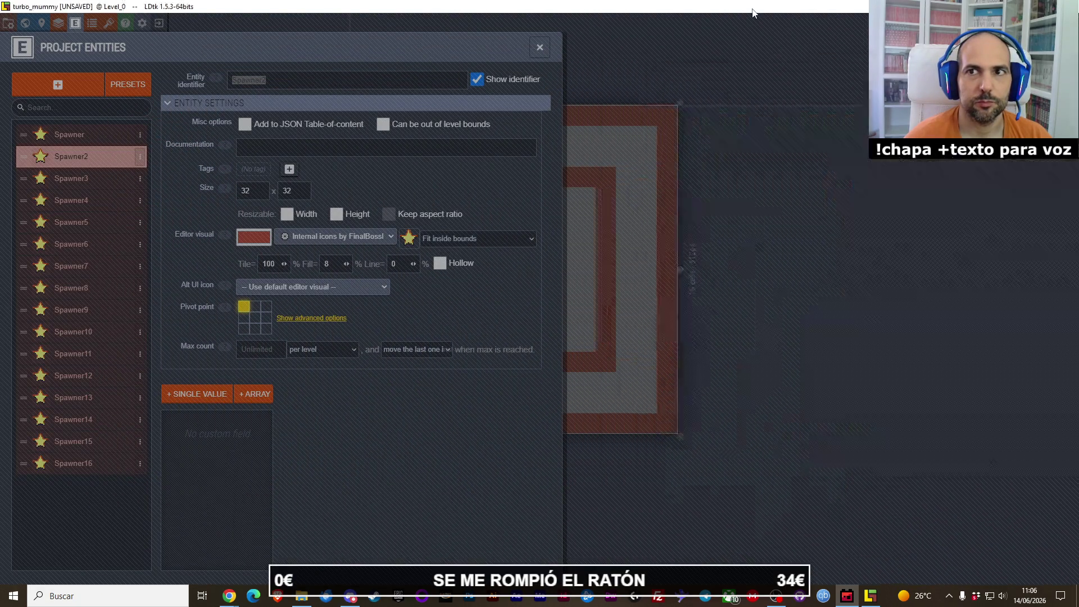
{"action": "key", "text": "super+Down"}
{"action": "mouse_move", "coordinate": [641, 130]}
{"action": "left_mouse_down"}
{"action": "mouse_move", "coordinate": [605, 146]}
{"action": "mouse_move", "coordinate": [3, 182]}
{"action": "left_mouse_up"}
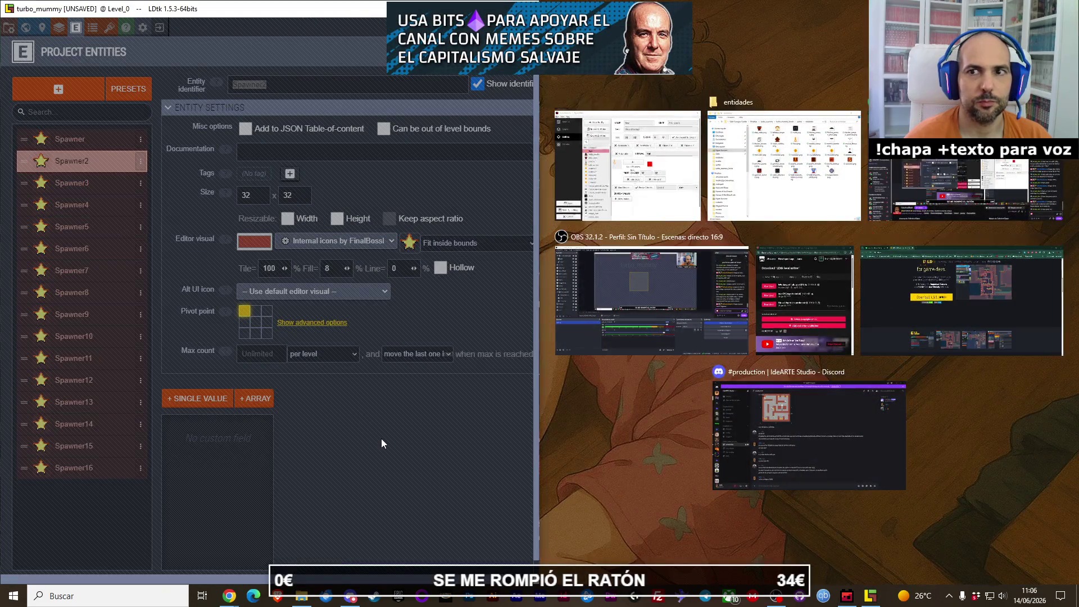
{"action": "left_click", "coordinate": [382, 439]}
{"action": "key", "text": "super+Right"}
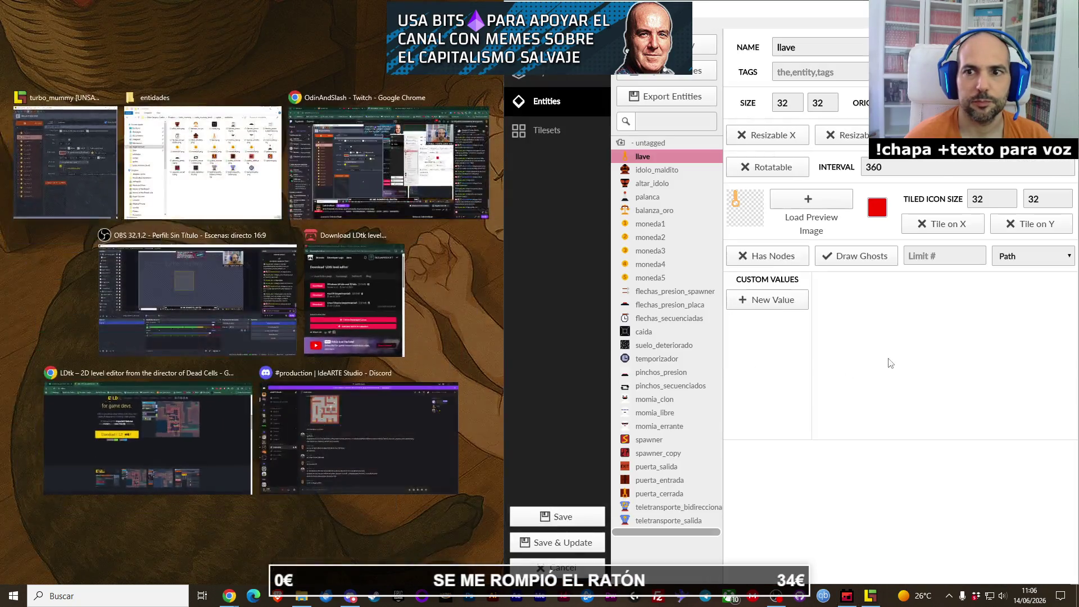
{"action": "left_click", "coordinate": [612, 327]}
{"action": "left_click", "coordinate": [474, 419]}
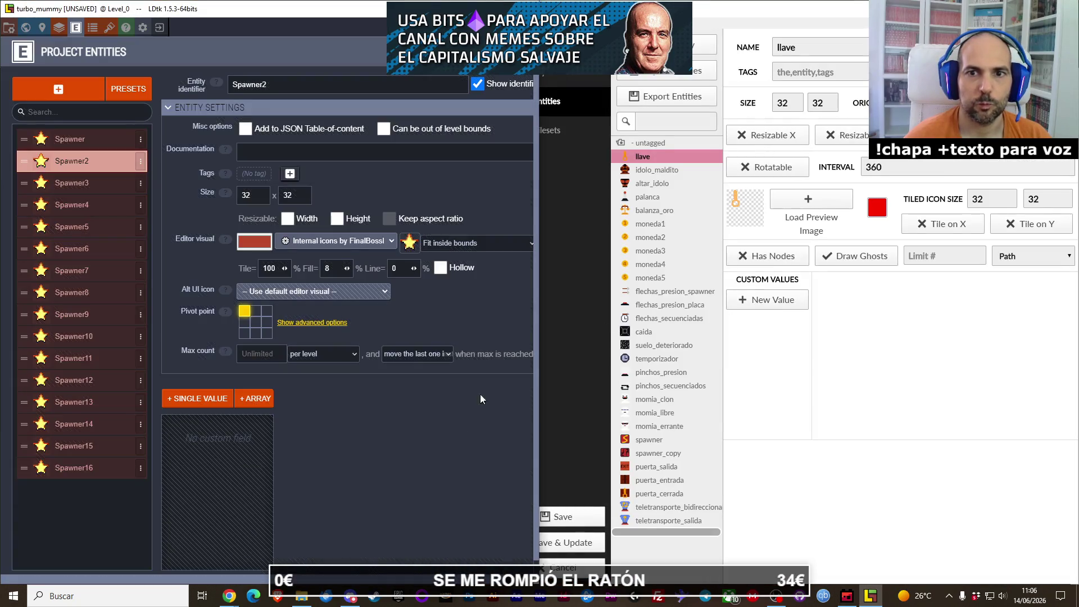
{"action": "mouse_move", "coordinate": [505, 106]}
{"action": "left_mouse_down"}
{"action": "mouse_move", "coordinate": [540, 105]}
{"action": "mouse_move", "coordinate": [436, 107]}
{"action": "mouse_move", "coordinate": [482, 109]}
{"action": "left_mouse_up"}
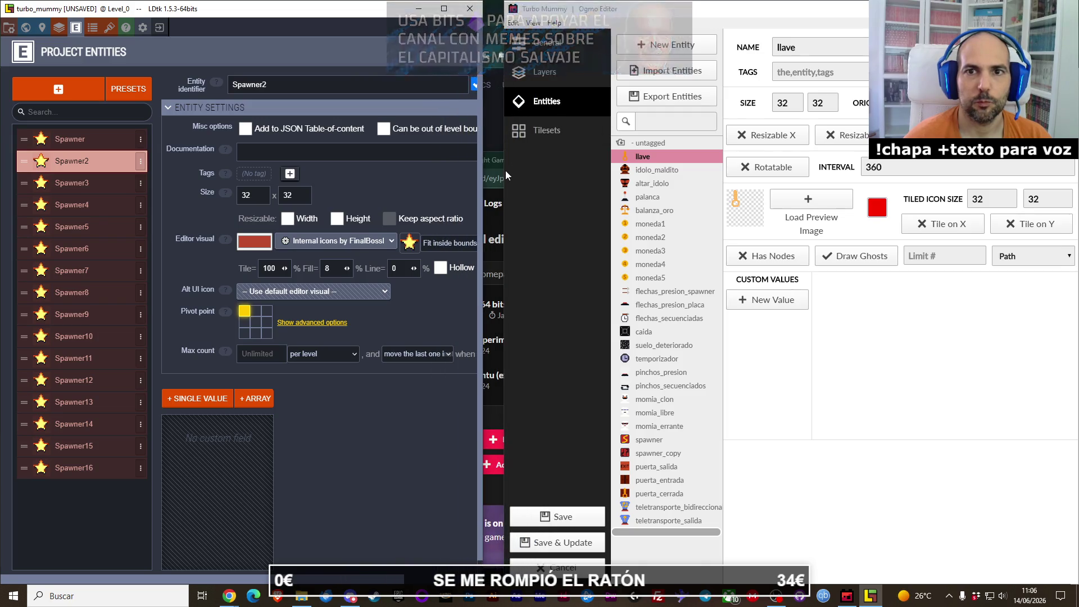
{"action": "left_click", "coordinate": [505, 170]}
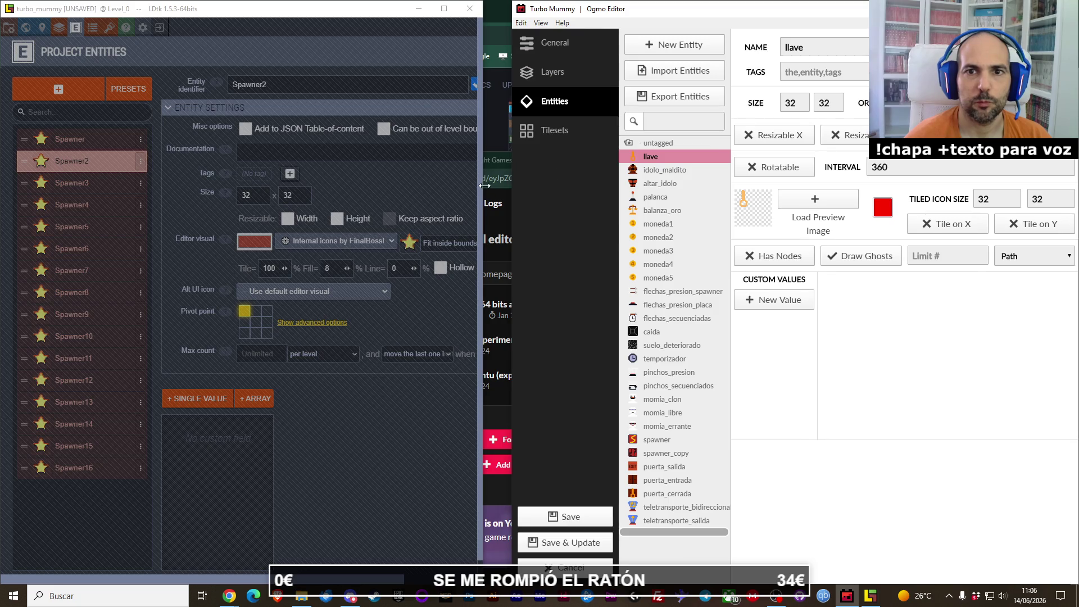
{"action": "left_click_drag", "start_coordinate": [485, 186], "coordinate": [506, 177]}
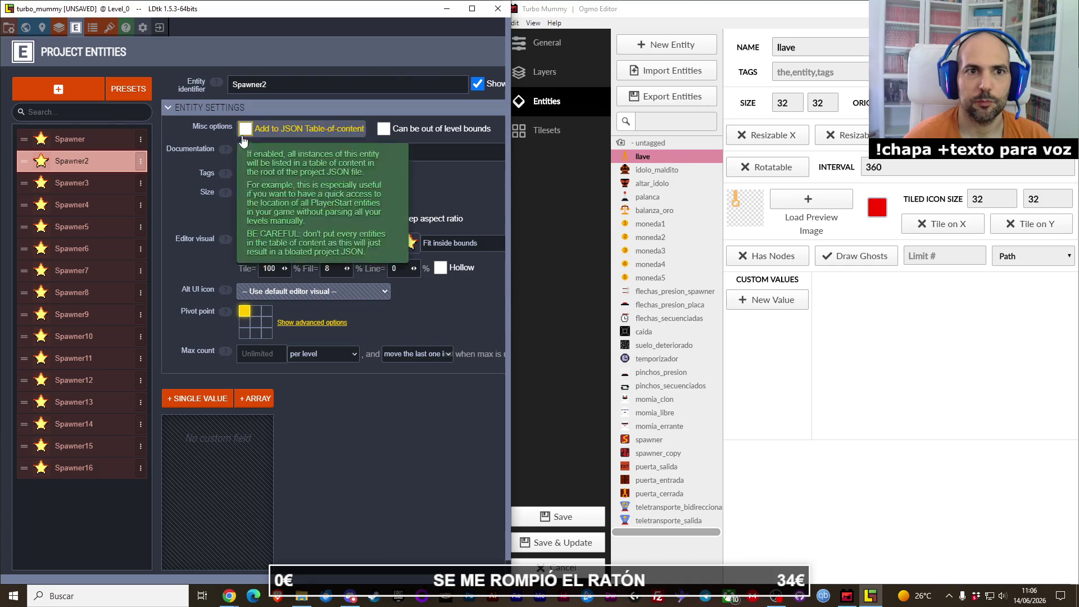
{"action": "left_click", "coordinate": [302, 83]}
{"action": "type", "text": "Llave"}
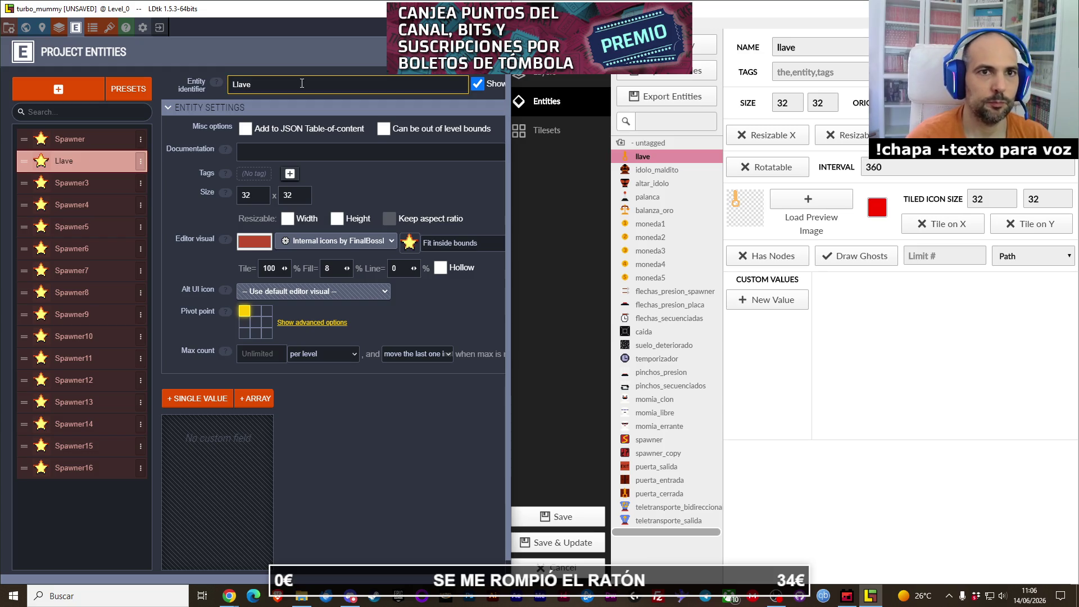
Step: Browse the FinalBossBlues internal icon sheet and pick the key icon for Llave
{"action": "left_click", "coordinate": [416, 242]}
{"action": "scroll", "coordinate": [284, 263], "scroll_direction": "down", "scroll_amount": 2}
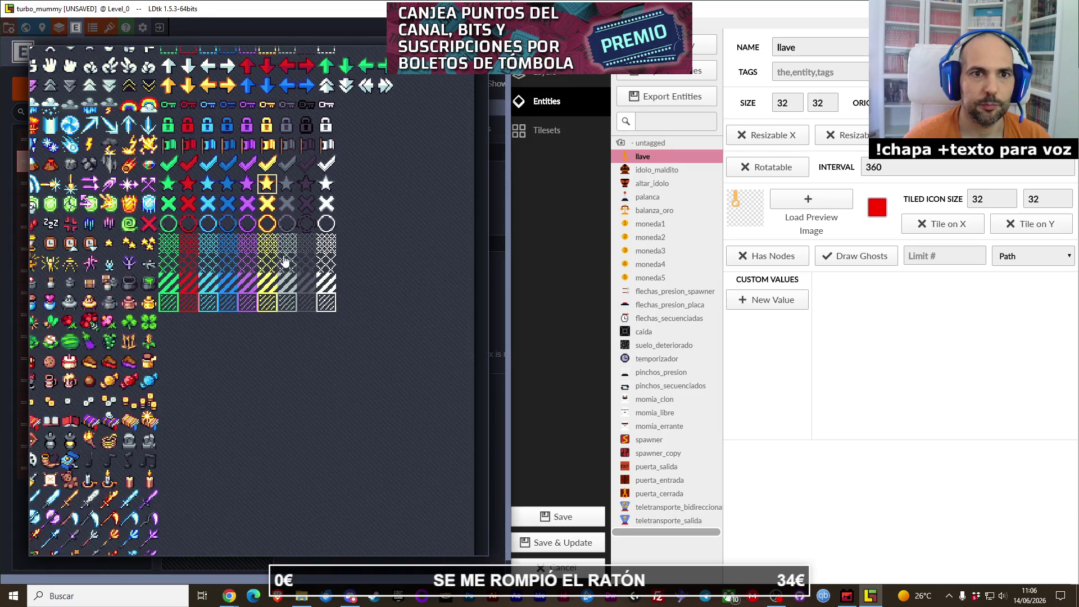
{"action": "left_click_drag", "start_coordinate": [284, 262], "coordinate": [388, 342]}
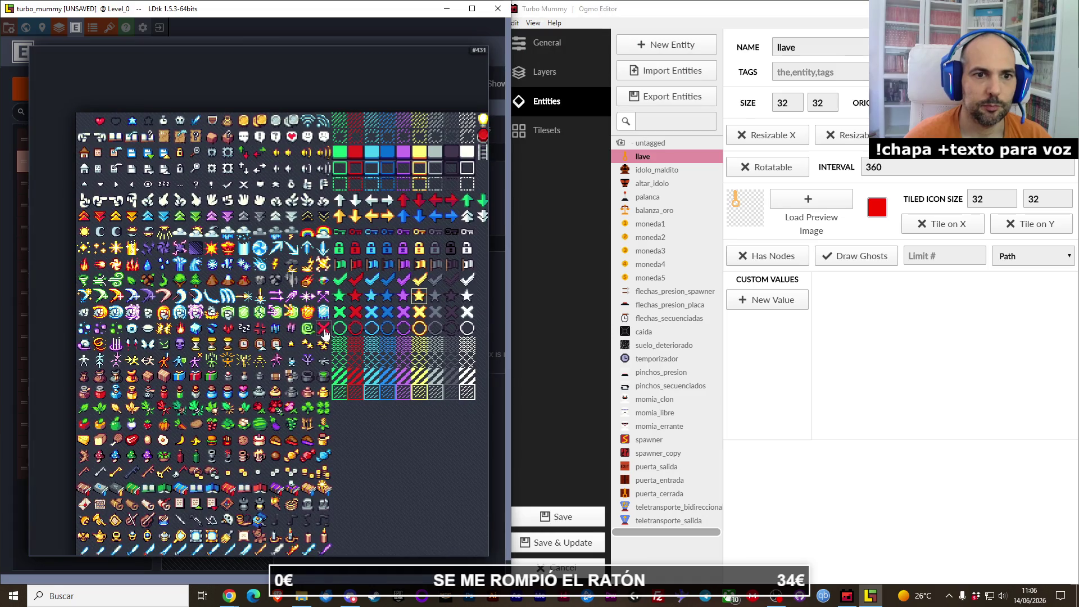
{"action": "scroll", "coordinate": [349, 343], "scroll_direction": "up", "scroll_amount": 2}
{"action": "left_click_drag", "start_coordinate": [382, 439], "coordinate": [354, 284]}
{"action": "mouse_move", "coordinate": [353, 415]}
{"action": "left_mouse_down"}
{"action": "mouse_move", "coordinate": [393, 316]}
{"action": "mouse_move", "coordinate": [416, 328]}
{"action": "mouse_move", "coordinate": [386, 399]}
{"action": "mouse_move", "coordinate": [309, 225]}
{"action": "mouse_move", "coordinate": [293, 307]}
{"action": "left_mouse_up"}
{"action": "scroll", "coordinate": [292, 307], "scroll_direction": "up", "scroll_amount": 5}
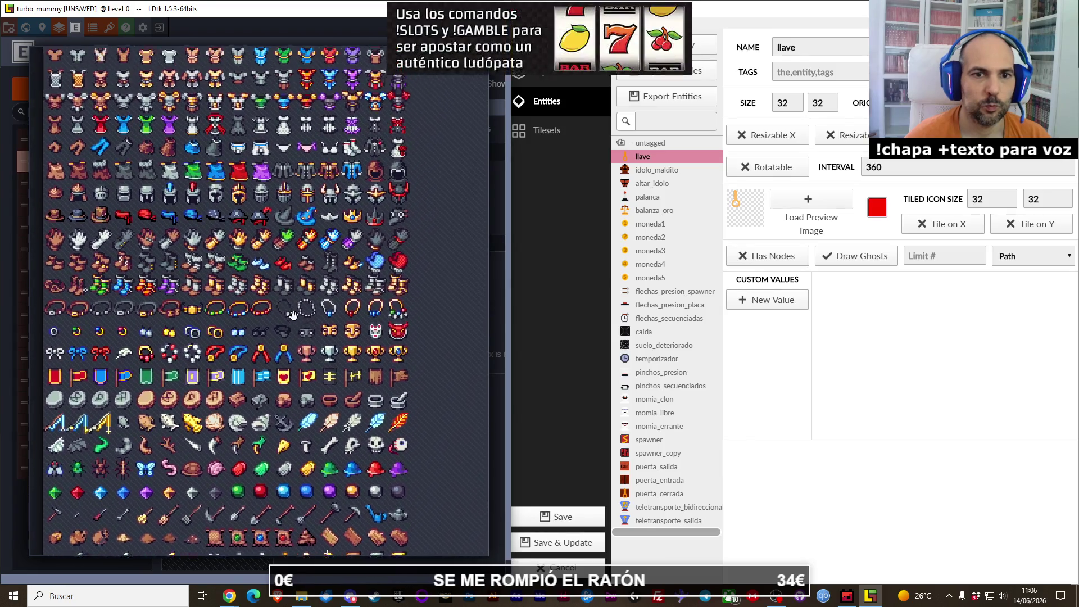
{"action": "scroll", "coordinate": [298, 293], "scroll_direction": "up", "scroll_amount": 8}
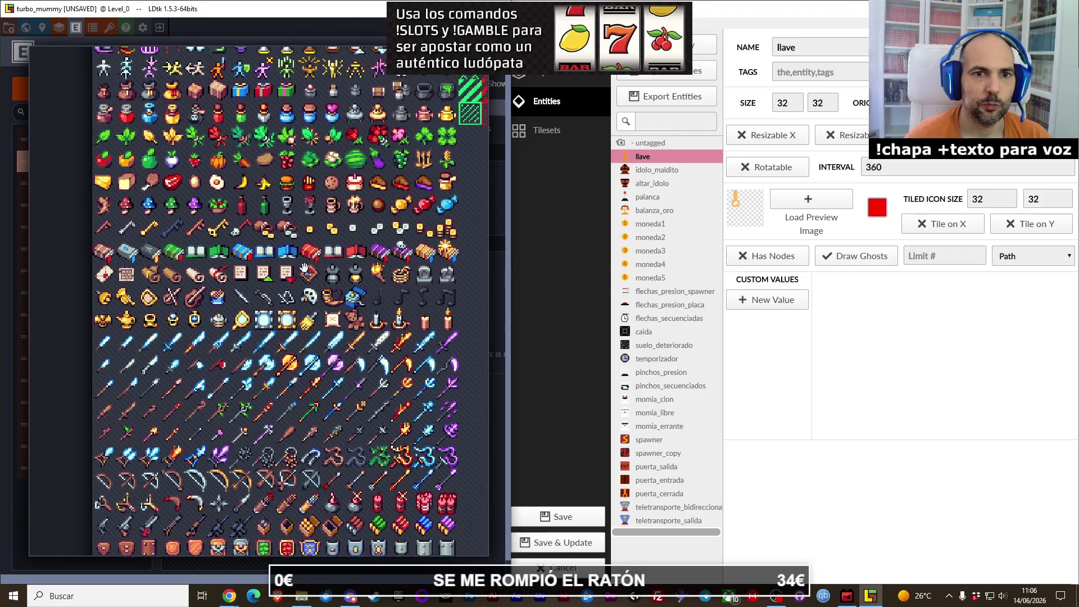
{"action": "scroll", "coordinate": [298, 202], "scroll_direction": "up", "scroll_amount": 4}
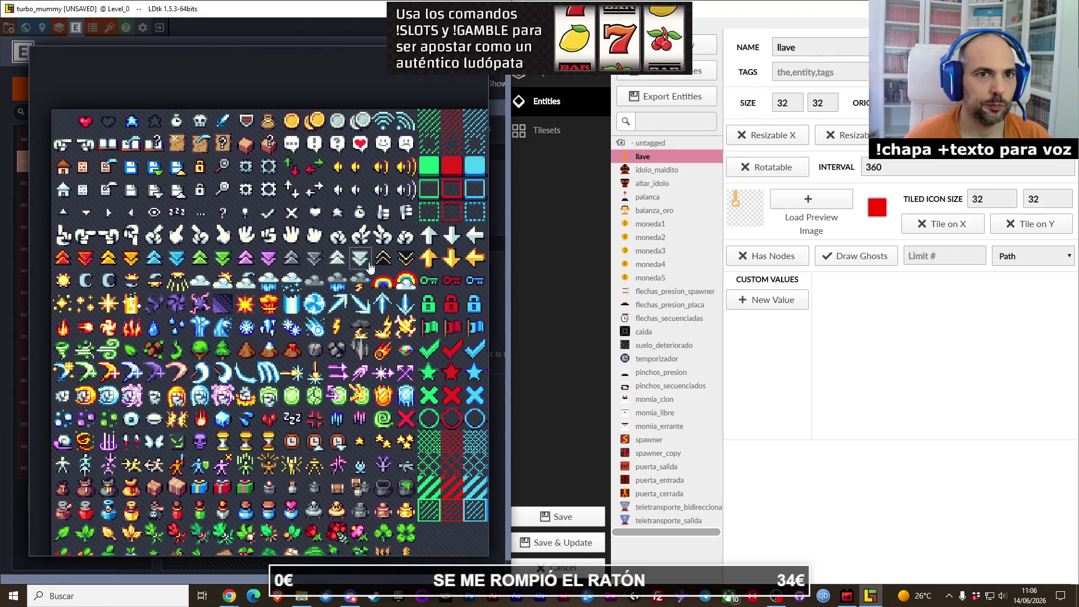
{"action": "scroll", "coordinate": [380, 267], "scroll_direction": "right", "scroll_amount": 7}
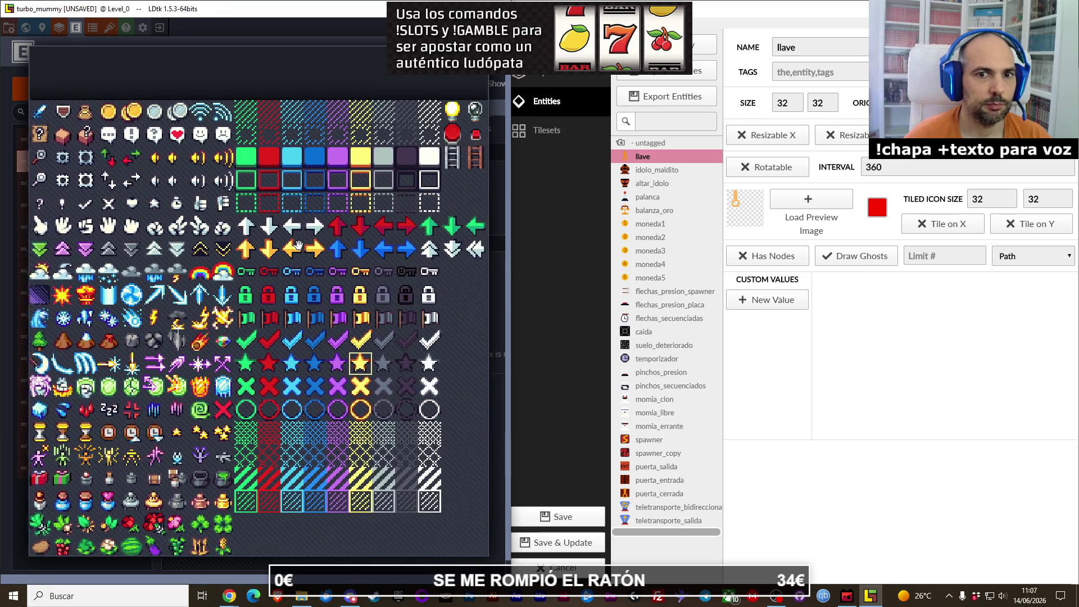
{"action": "scroll", "coordinate": [227, 245], "scroll_direction": "left", "scroll_amount": 7}
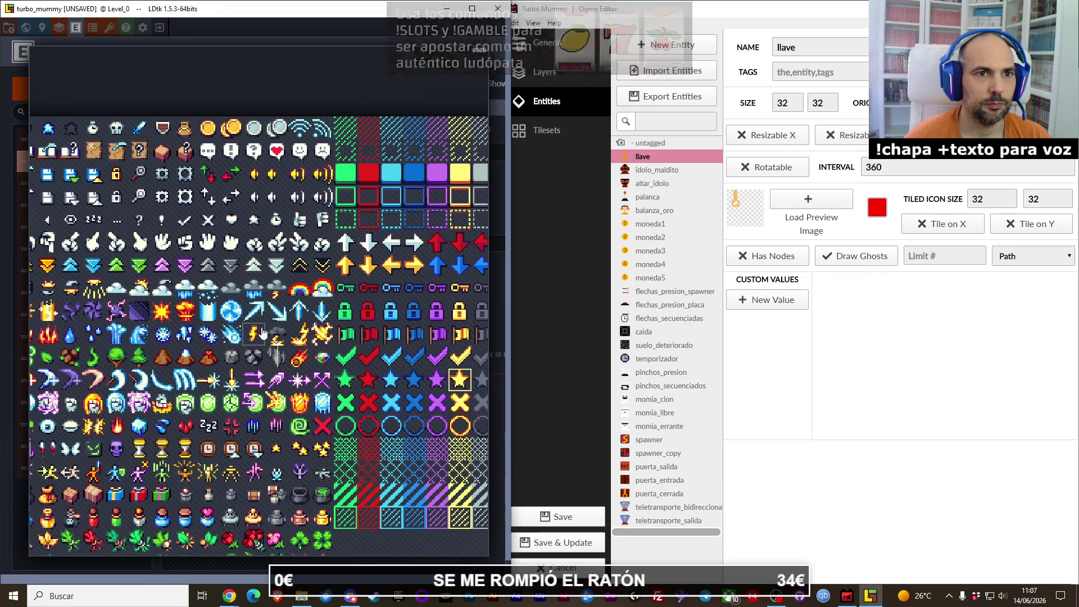
{"action": "scroll", "coordinate": [283, 374], "scroll_direction": "down", "scroll_amount": 2}
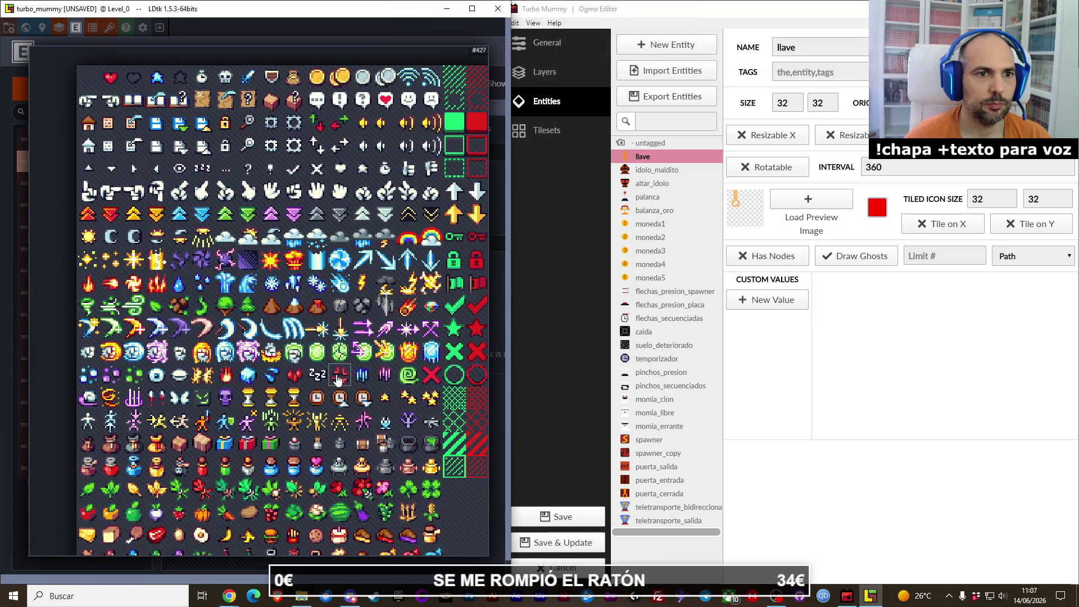
{"action": "scroll", "coordinate": [337, 394], "scroll_direction": "right", "scroll_amount": 5}
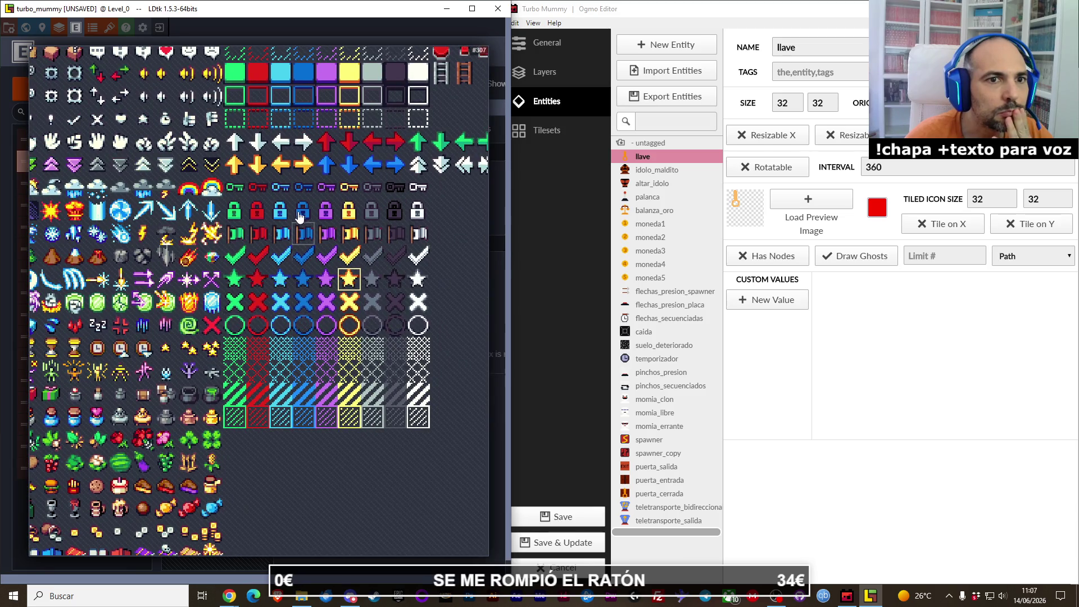
{"action": "scroll", "coordinate": [299, 217], "scroll_direction": "left", "scroll_amount": 4}
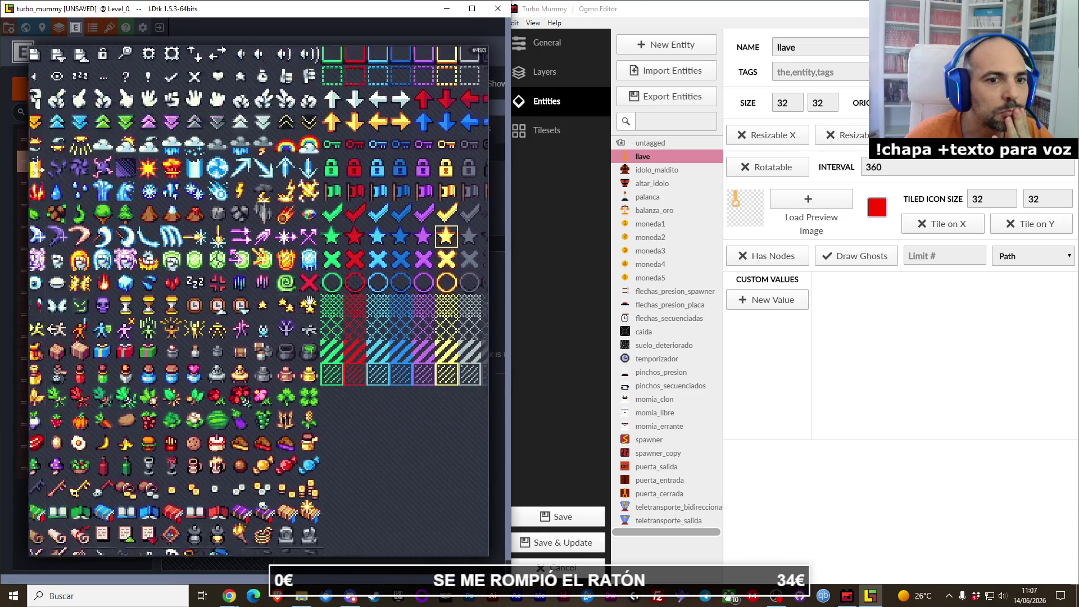
{"action": "scroll", "coordinate": [310, 302], "scroll_direction": "left", "scroll_amount": 3}
{"action": "scroll", "coordinate": [330, 287], "scroll_direction": "down", "scroll_amount": 3}
{"action": "scroll", "coordinate": [298, 307], "scroll_direction": "left", "scroll_amount": 3}
{"action": "scroll", "coordinate": [332, 275], "scroll_direction": "down", "scroll_amount": 3}
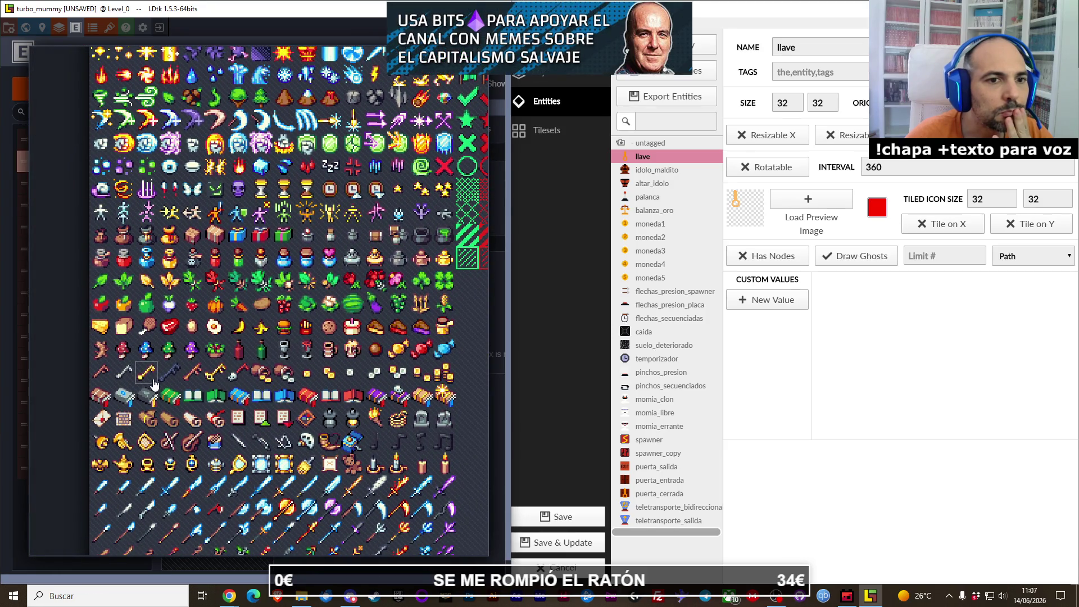
{"action": "left_click", "coordinate": [217, 375]}
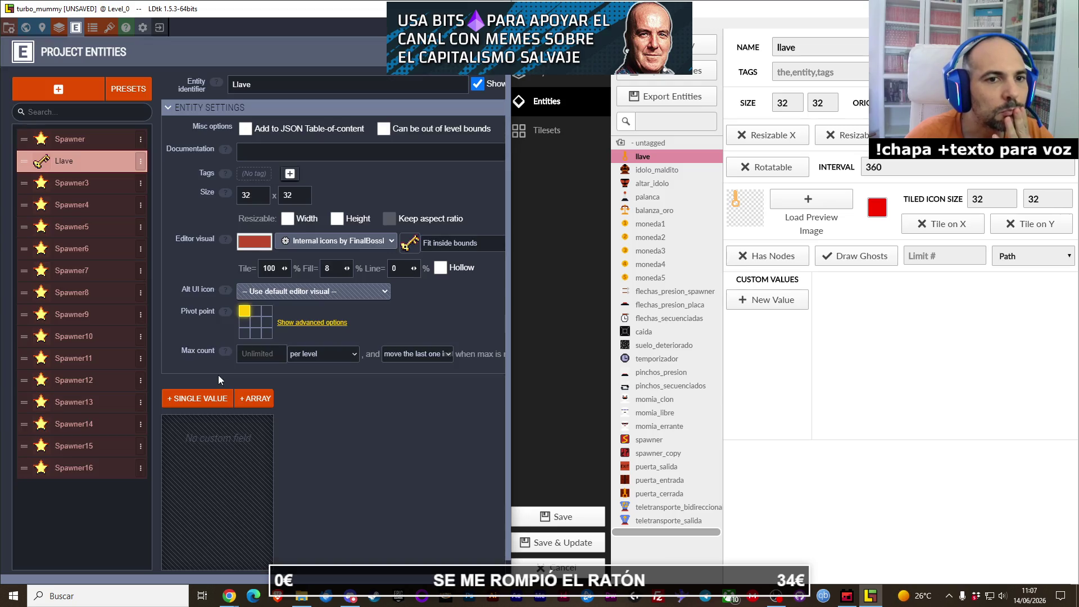
Step: Rename Spawner3 to Idolo_maldito and open its internal icon choices
{"action": "left_click", "coordinate": [95, 187]}
{"action": "type", "text": "Idolo_maldito"}
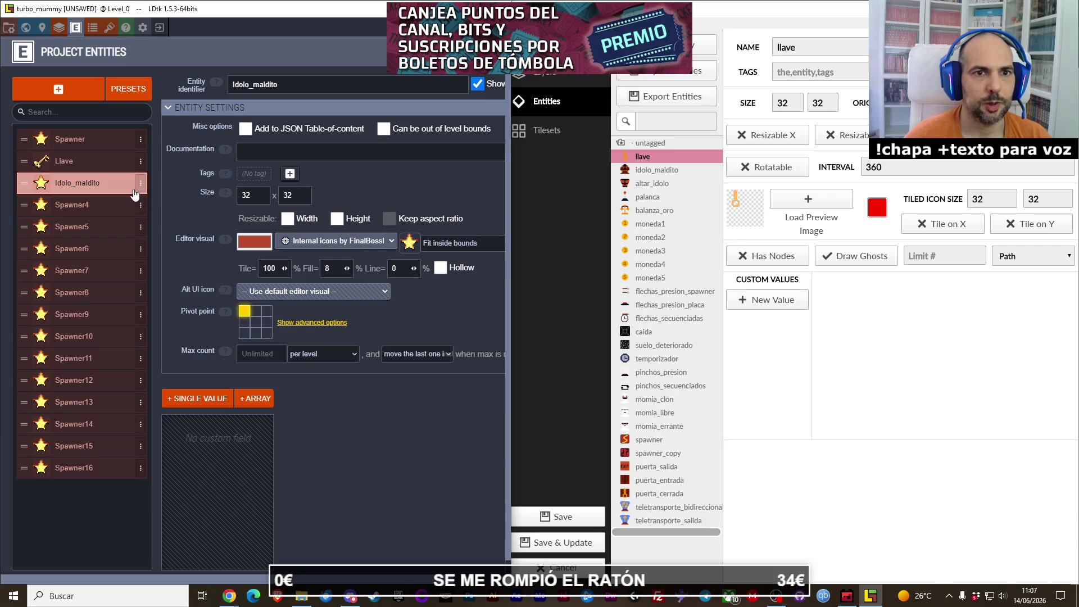
{"action": "left_click", "coordinate": [408, 243]}
{"action": "left_click", "coordinate": [265, 430]}
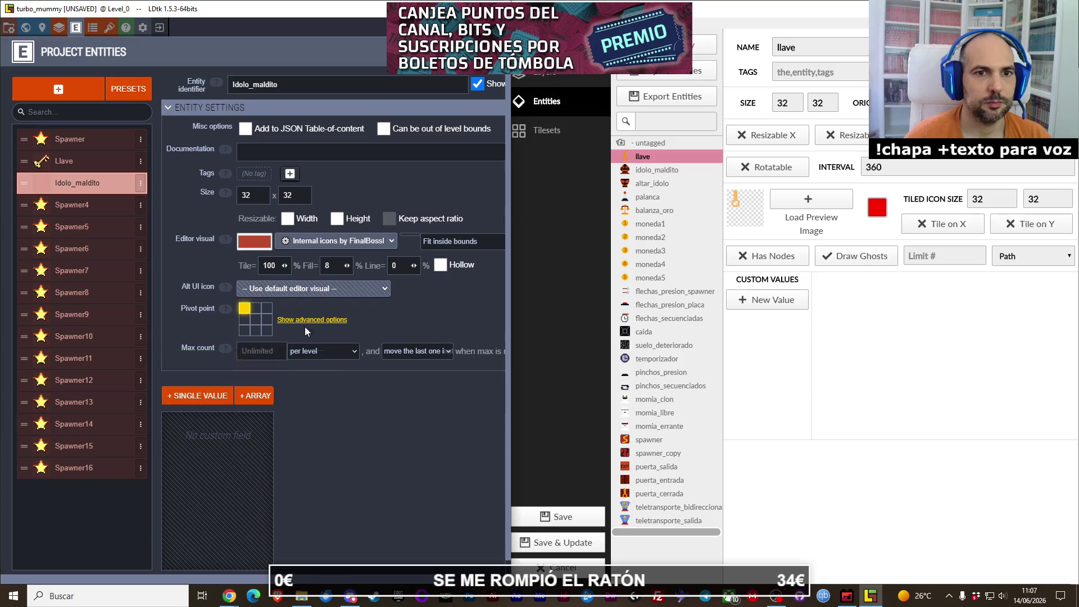
{"action": "left_click", "coordinate": [410, 243]}
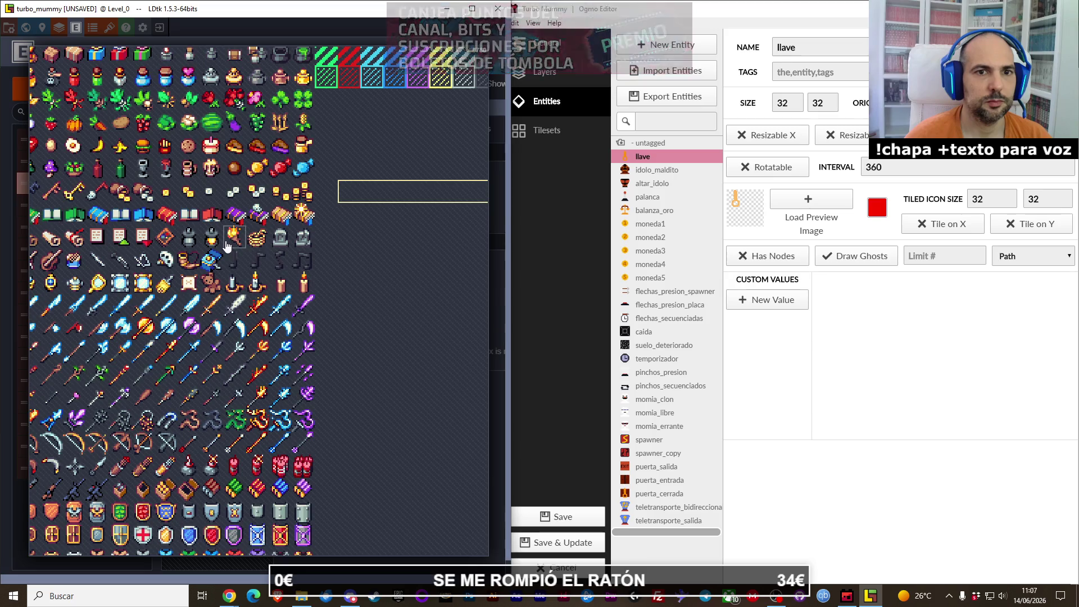
Step: Choose the golden mask icon for Idolo_maldito, then select Spawner4
{"action": "scroll", "coordinate": [244, 361], "scroll_direction": "up", "scroll_amount": 3}
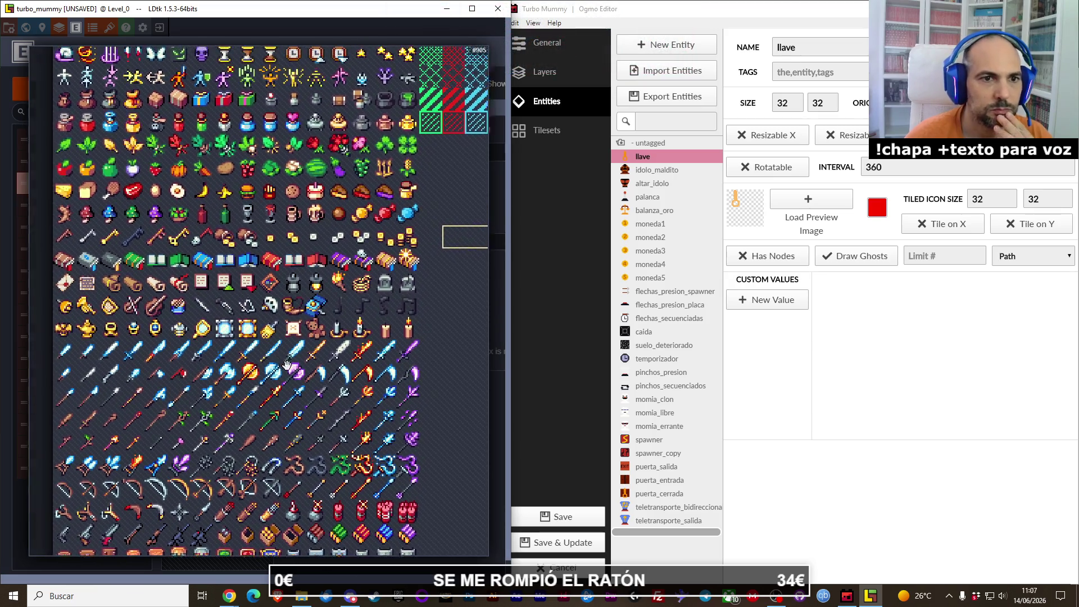
{"action": "scroll", "coordinate": [246, 365], "scroll_direction": "up", "scroll_amount": 3}
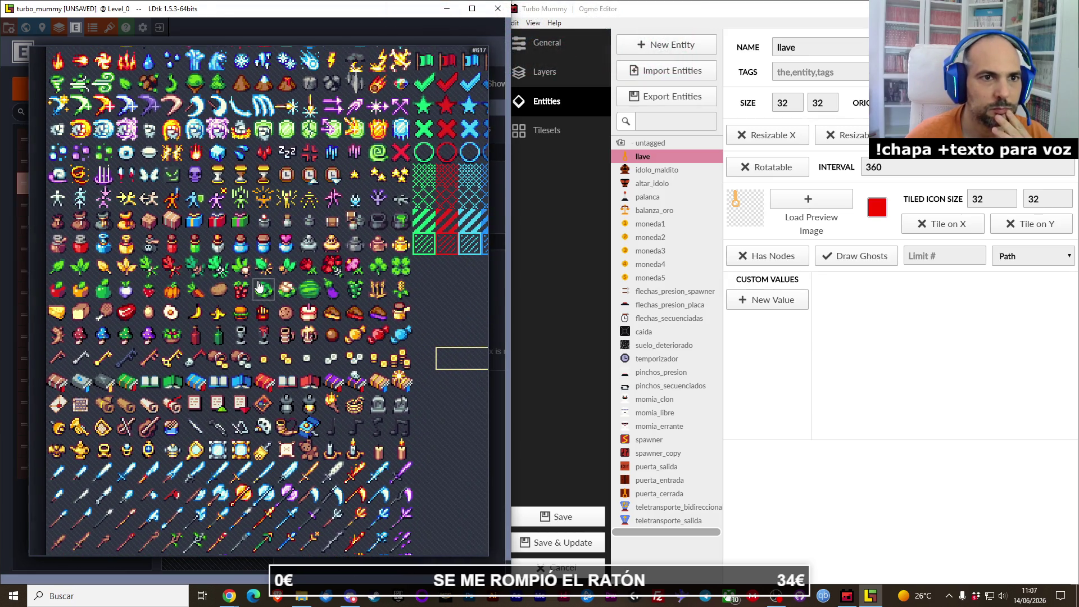
{"action": "scroll", "coordinate": [259, 287], "scroll_direction": "up", "scroll_amount": 5}
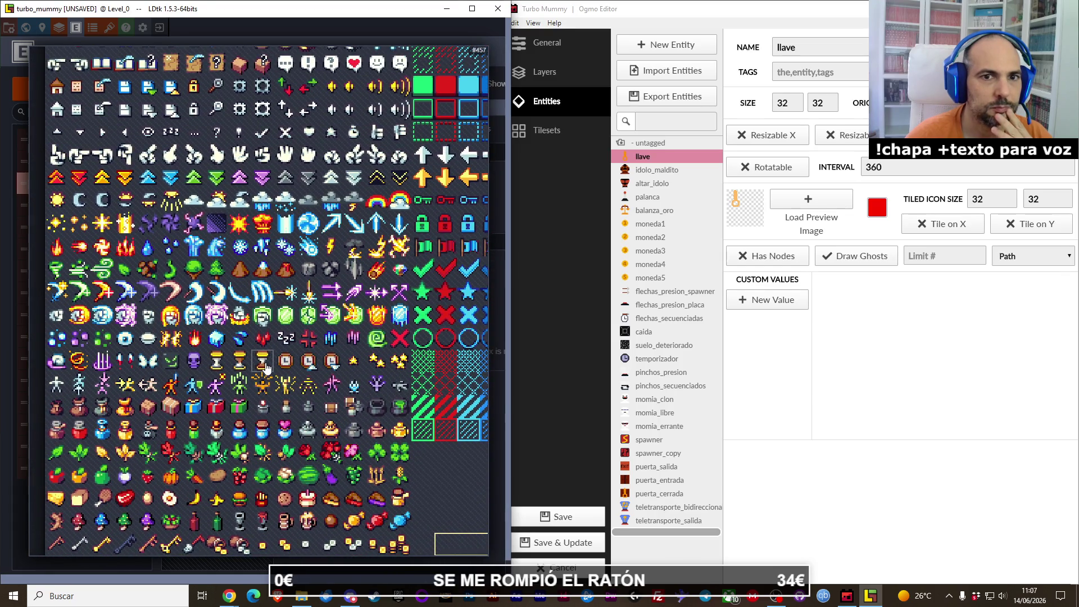
{"action": "scroll", "coordinate": [294, 360], "scroll_direction": "up", "scroll_amount": 2}
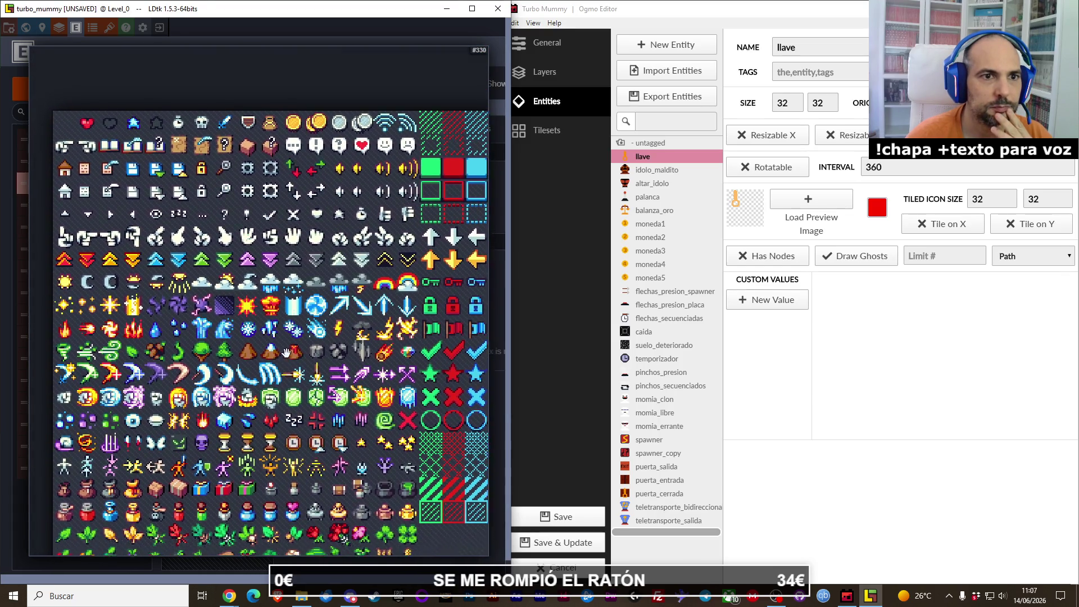
{"action": "scroll", "coordinate": [293, 430], "scroll_direction": "down", "scroll_amount": 5}
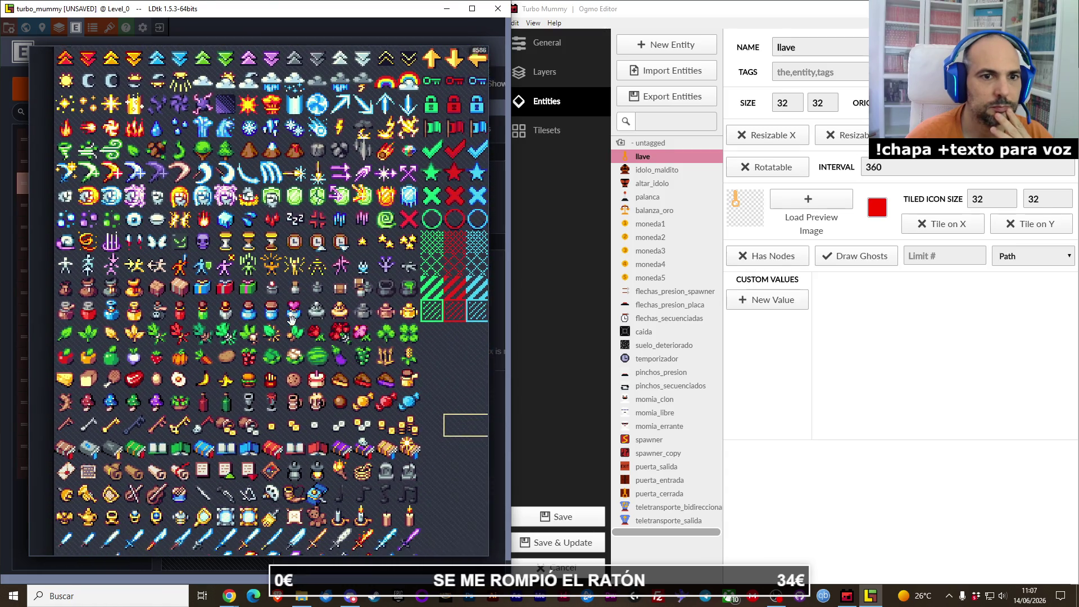
{"action": "scroll", "coordinate": [281, 414], "scroll_direction": "down", "scroll_amount": 7}
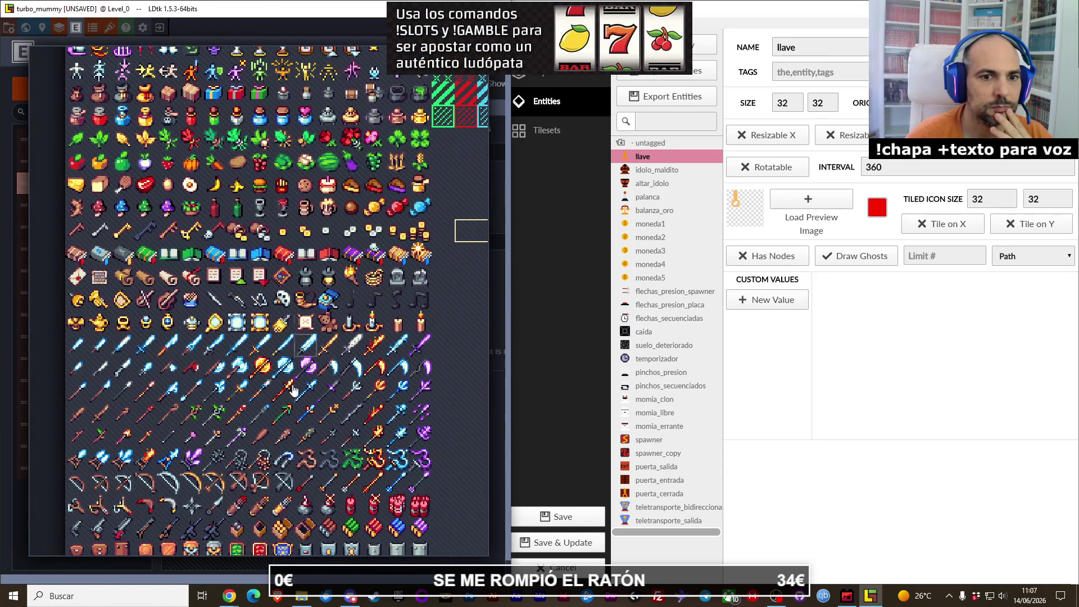
{"action": "scroll", "coordinate": [288, 321], "scroll_direction": "down", "scroll_amount": 4}
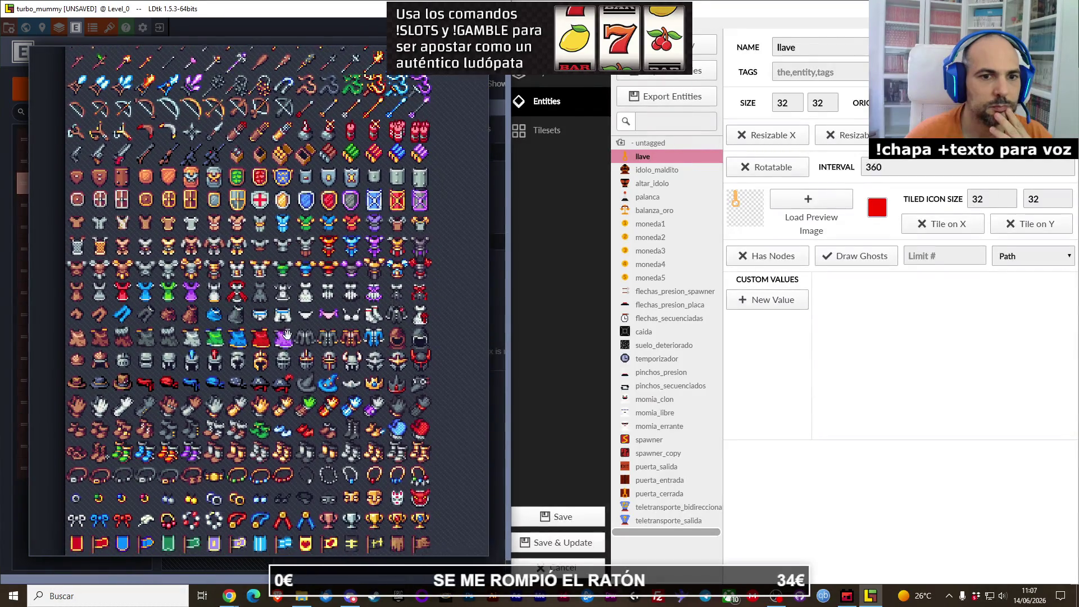
{"action": "scroll", "coordinate": [322, 375], "scroll_direction": "down", "scroll_amount": 3}
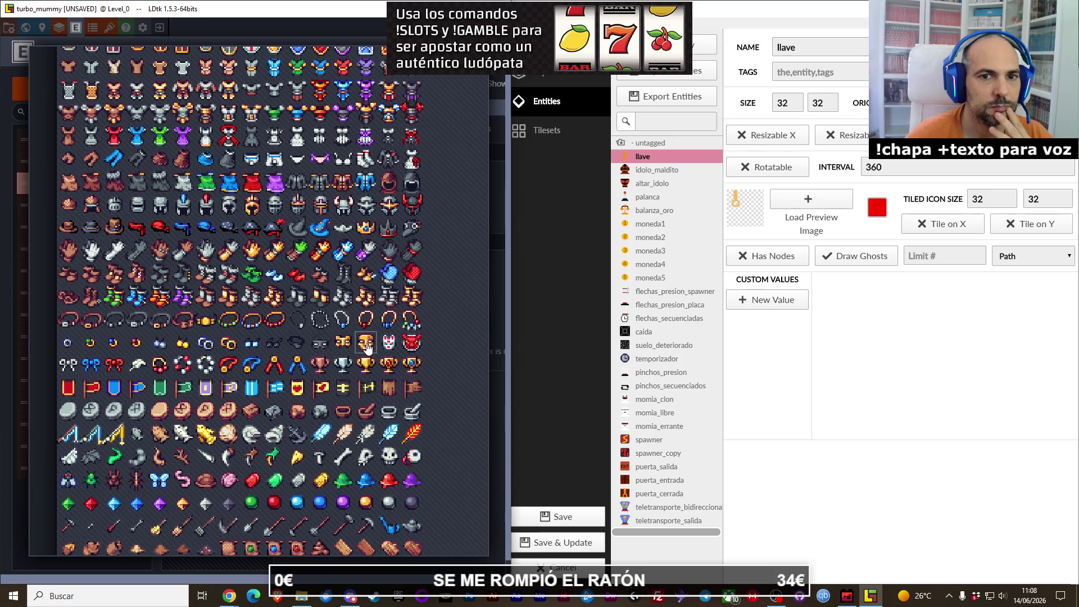
{"action": "left_click", "coordinate": [367, 344]}
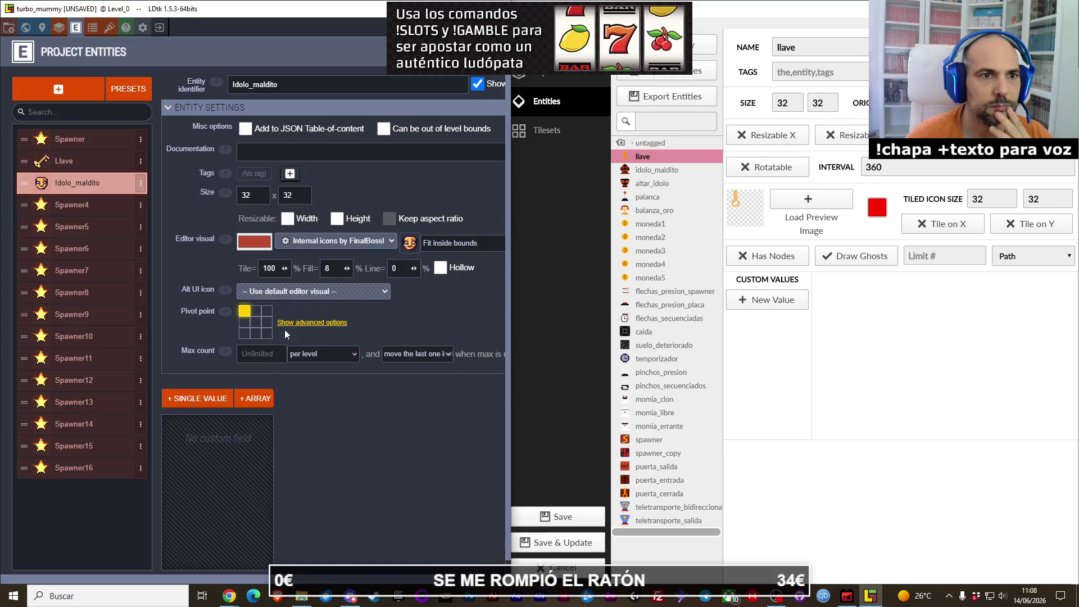
{"action": "left_click", "coordinate": [90, 206]}
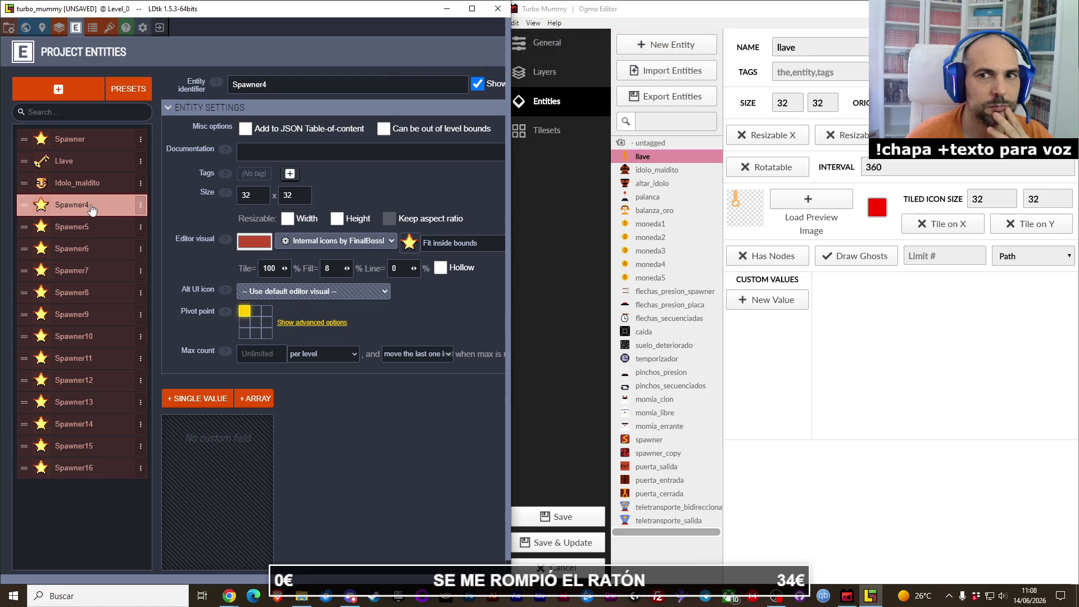
Step: Rename Spawner4 to Altar_idolo with the grey box icon, then select Spawner5
{"action": "left_click", "coordinate": [293, 89]}
{"action": "type", "text": "Altar_idolo"}
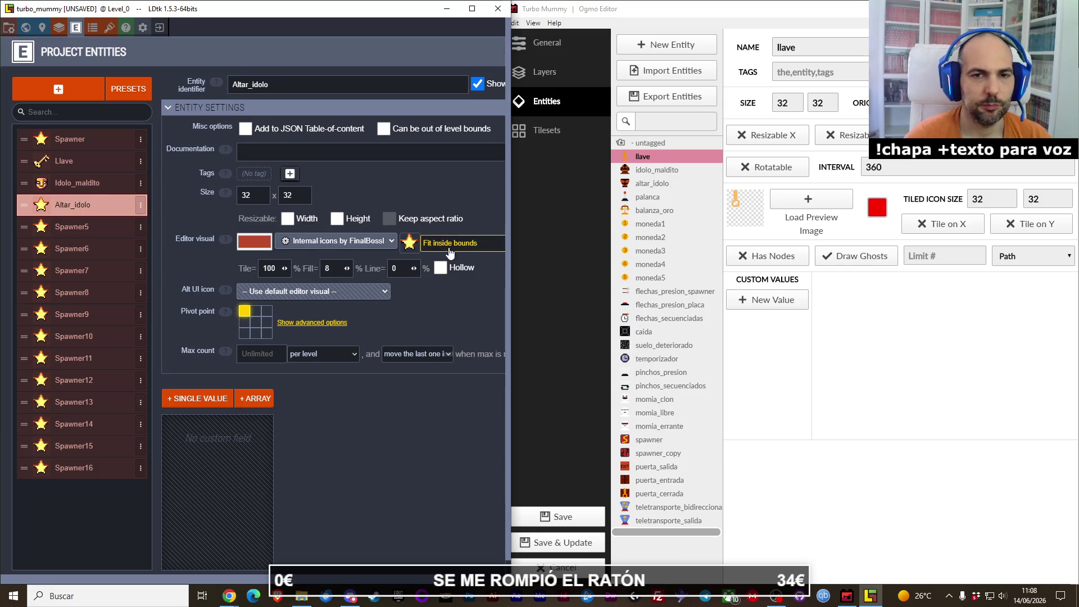
{"action": "left_click", "coordinate": [410, 242]}
{"action": "left_click_drag", "start_coordinate": [376, 342], "coordinate": [398, 338]}
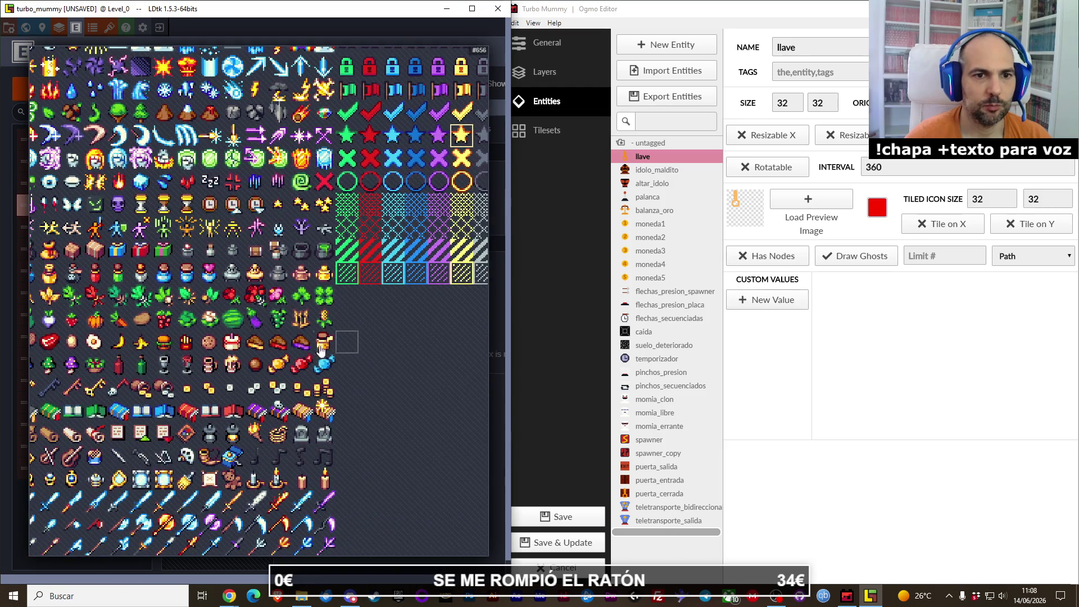
{"action": "left_click_drag", "start_coordinate": [206, 415], "coordinate": [324, 343]}
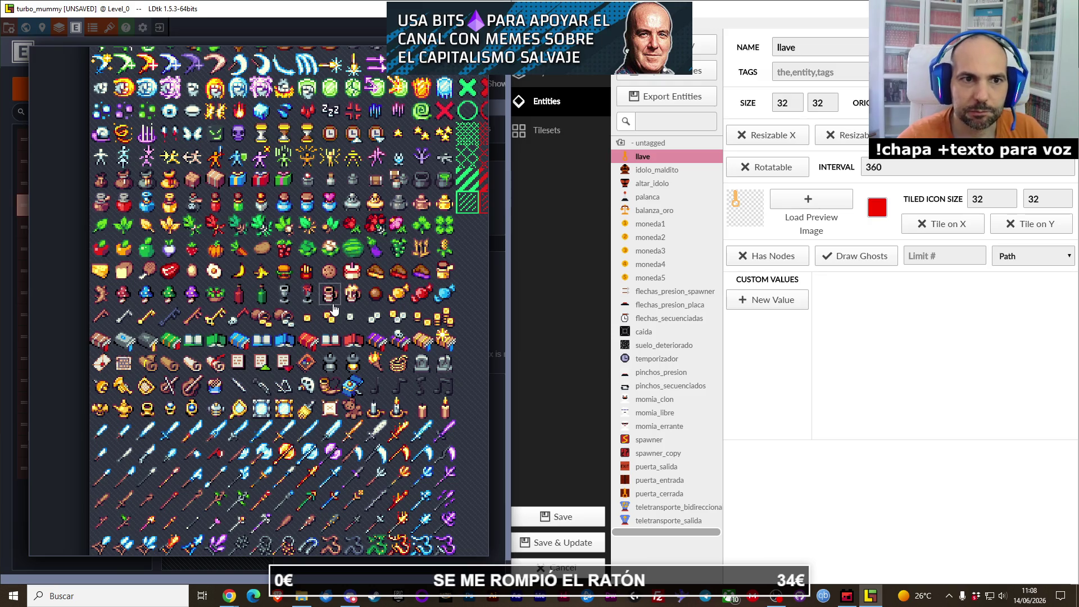
{"action": "scroll", "coordinate": [333, 408], "scroll_direction": "down", "scroll_amount": 5}
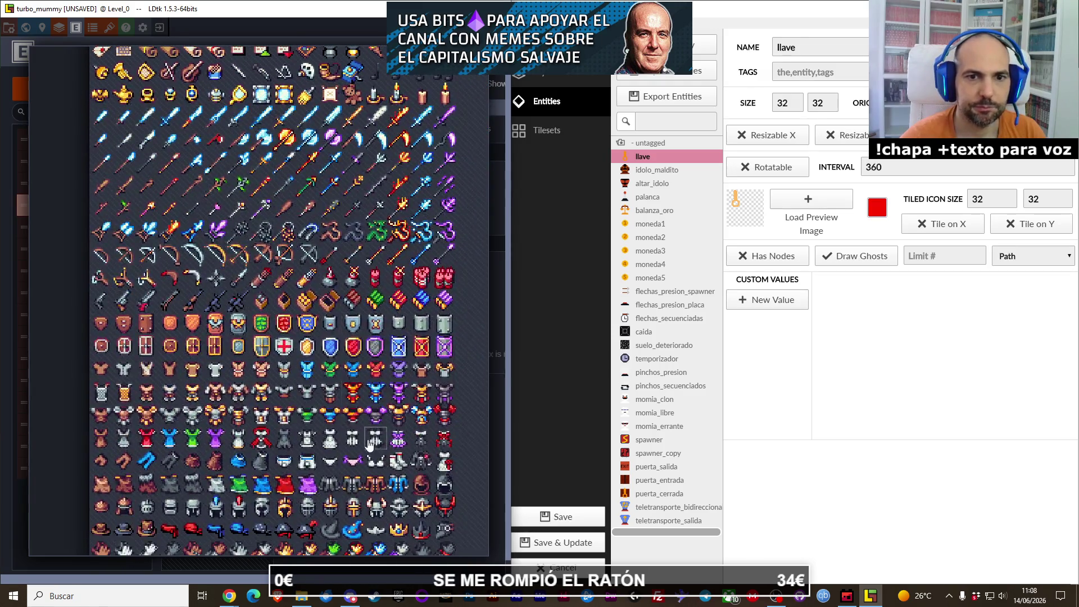
{"action": "scroll", "coordinate": [370, 445], "scroll_direction": "down", "scroll_amount": 3}
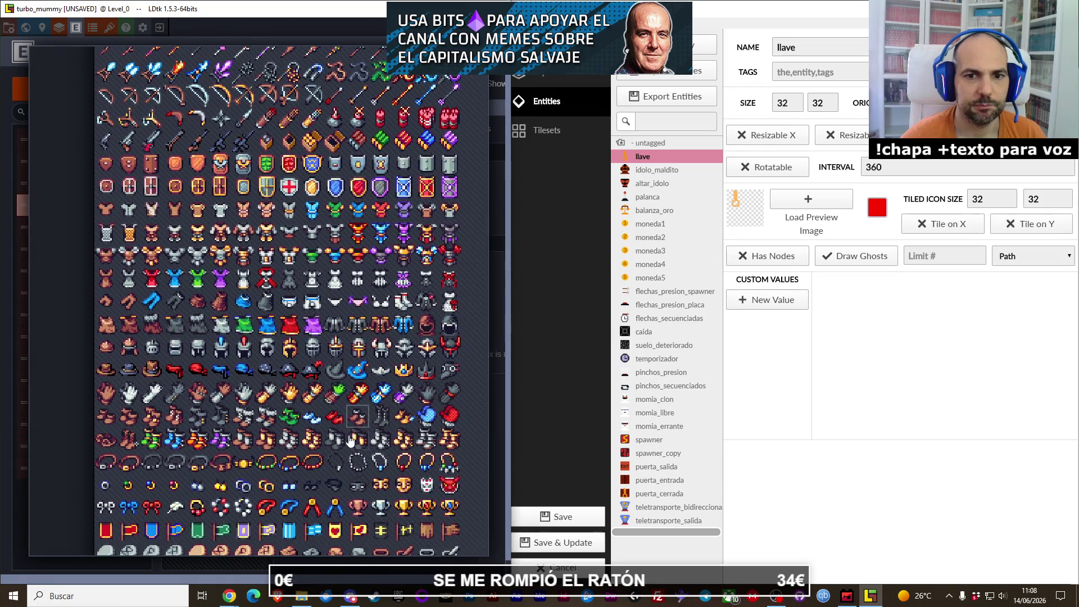
{"action": "scroll", "coordinate": [351, 440], "scroll_direction": "down", "scroll_amount": 1}
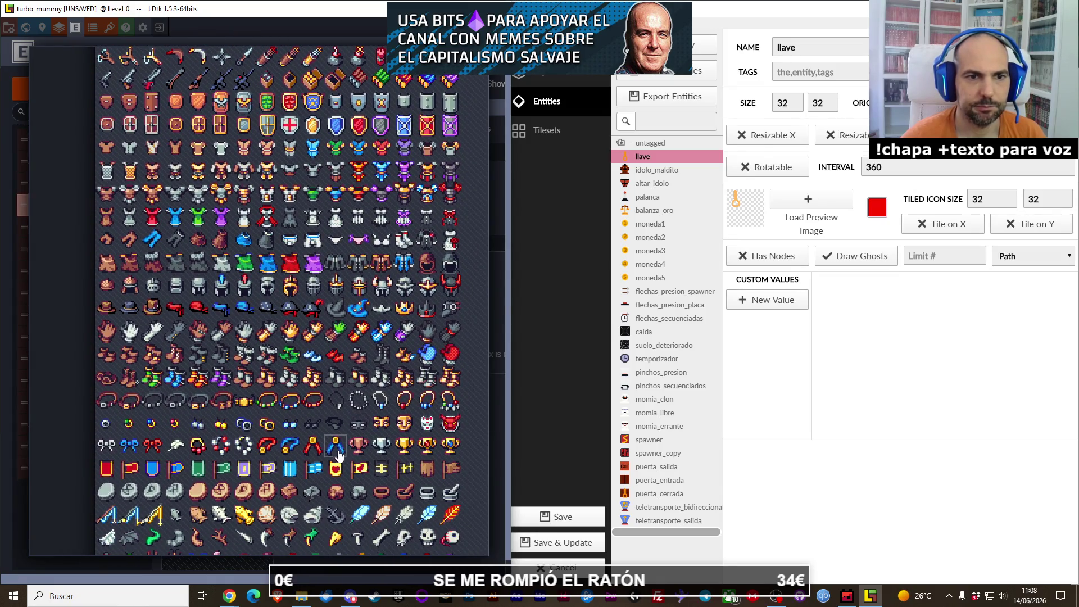
{"action": "scroll", "coordinate": [339, 454], "scroll_direction": "down", "scroll_amount": 3}
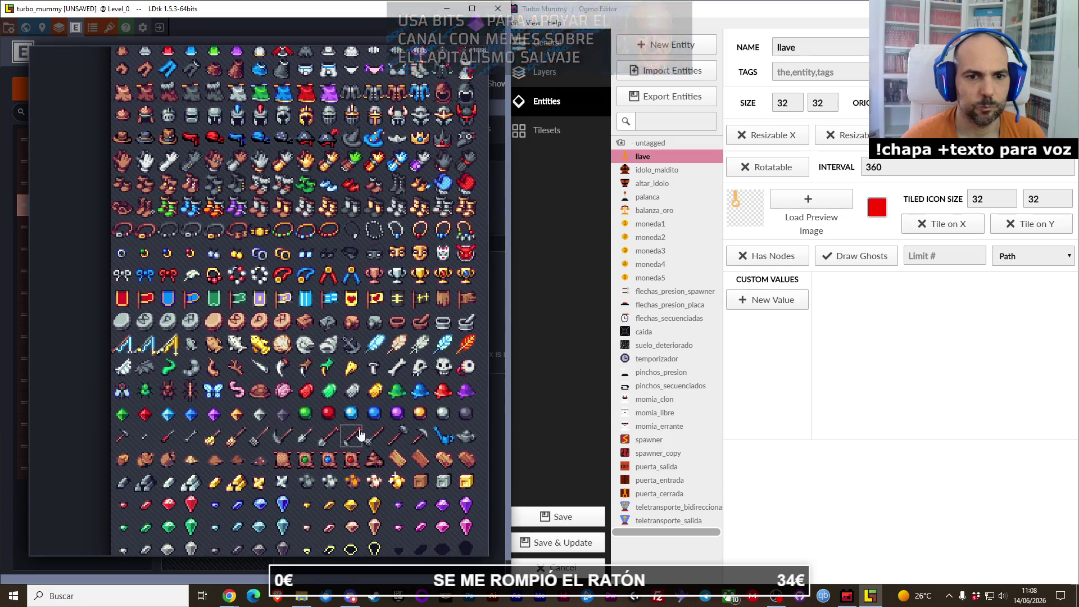
{"action": "scroll", "coordinate": [360, 434], "scroll_direction": "down", "scroll_amount": 2}
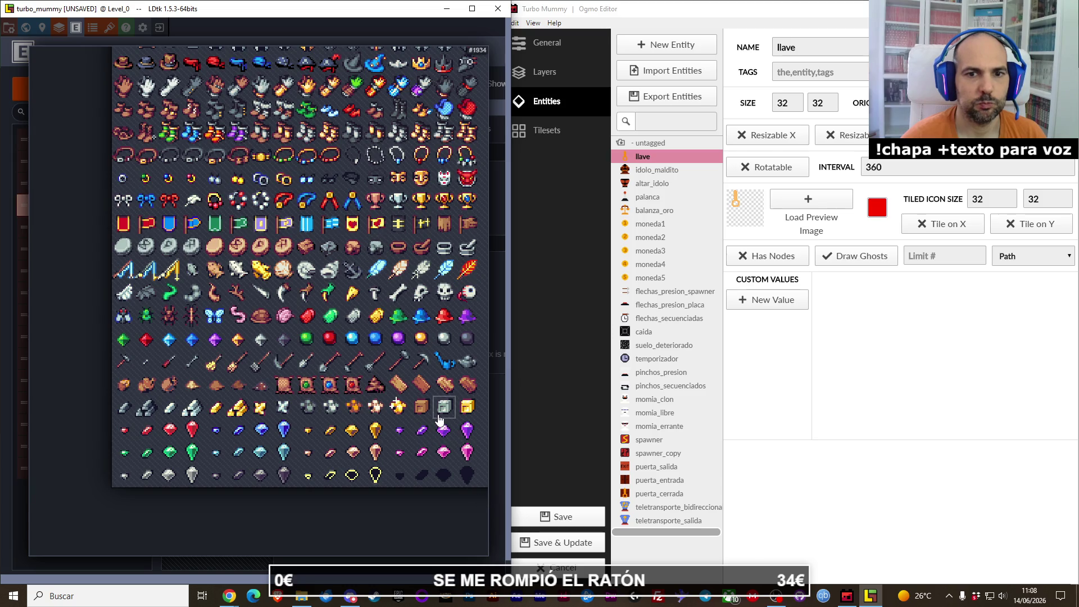
{"action": "left_click", "coordinate": [438, 412]}
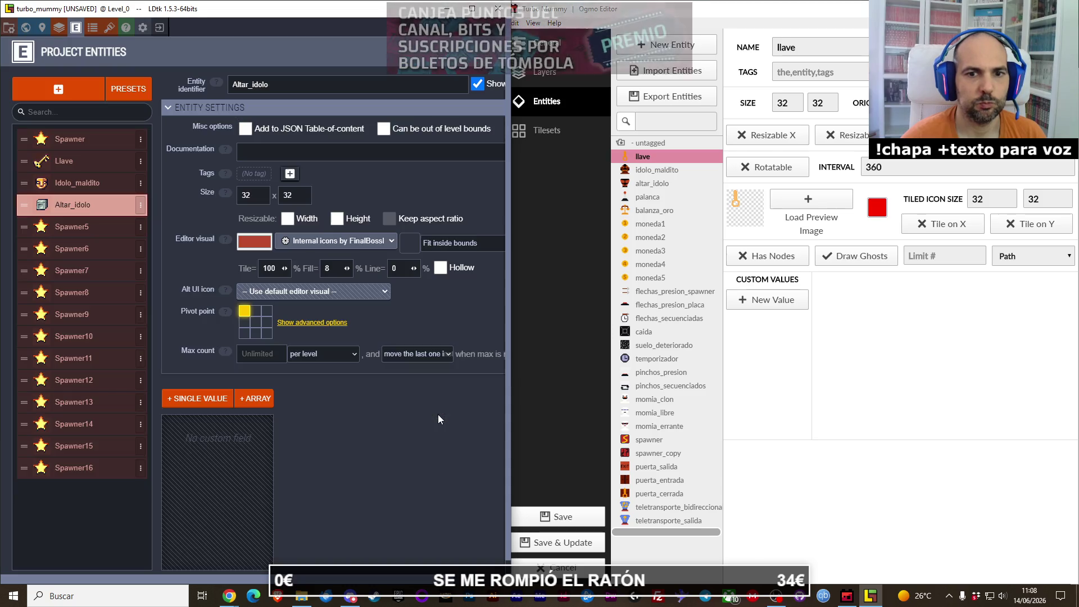
{"action": "left_click", "coordinate": [104, 227]}
Step: Select LDtk's Palanca entity and display Ogmo's palanca entity with its palanca_numero value beside it
{"action": "left_click", "coordinate": [285, 85]}
{"action": "type", "text": "Palanca"}
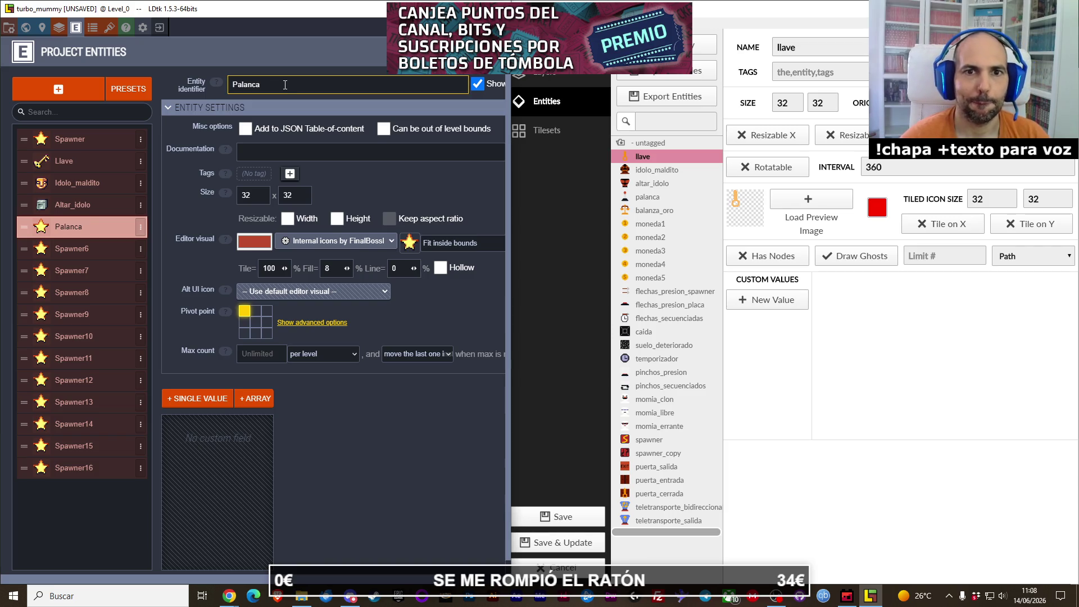
{"action": "key", "text": "Up"}
{"action": "key", "text": "Up"}
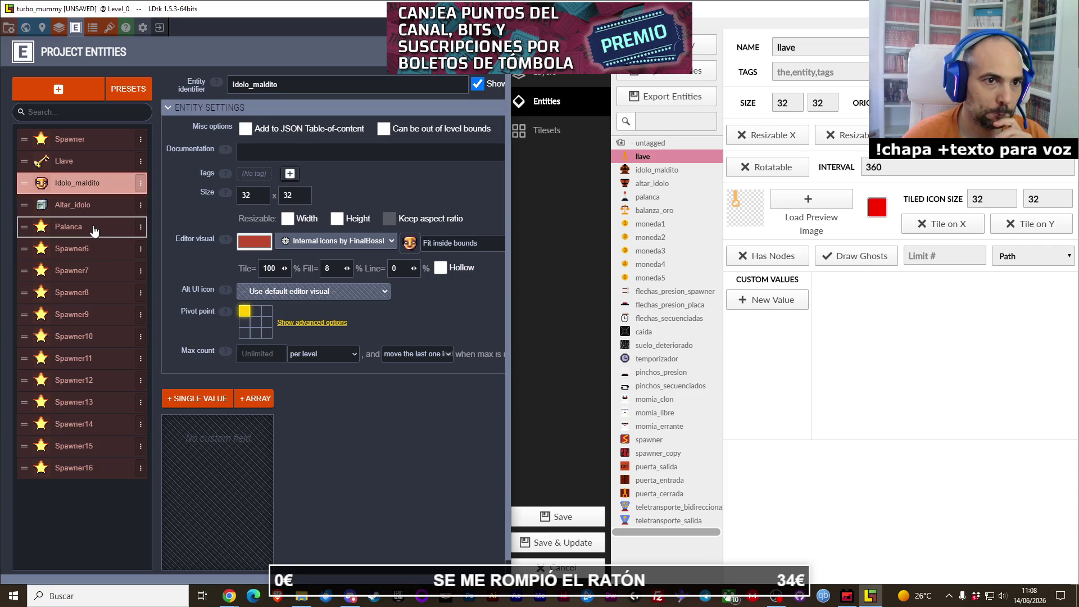
{"action": "left_click", "coordinate": [94, 228]}
{"action": "left_click", "coordinate": [654, 186]}
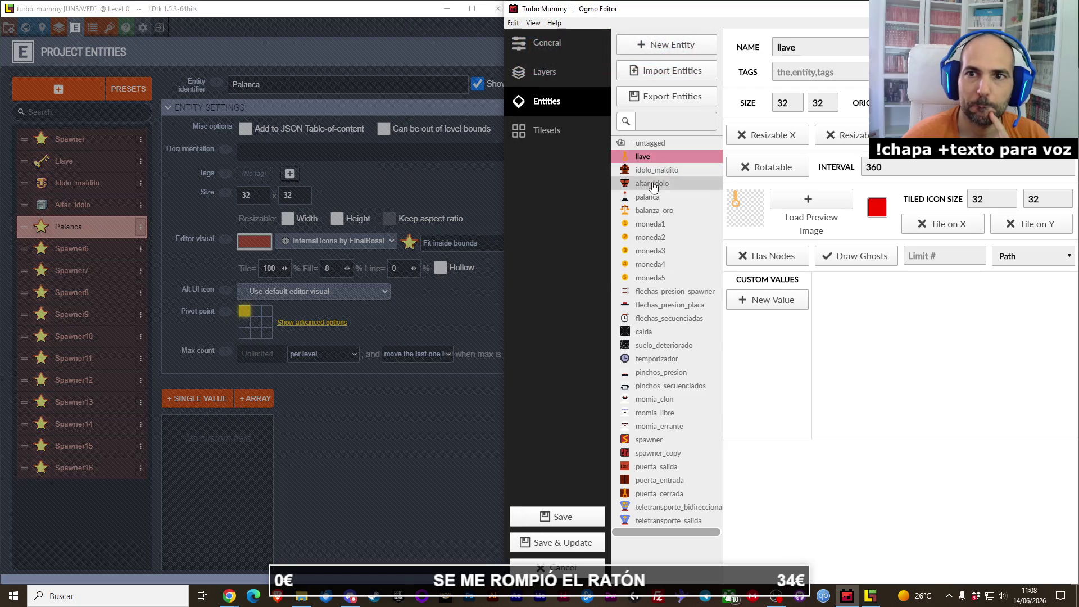
{"action": "key", "text": "Down"}
{"action": "key", "text": "Down"}
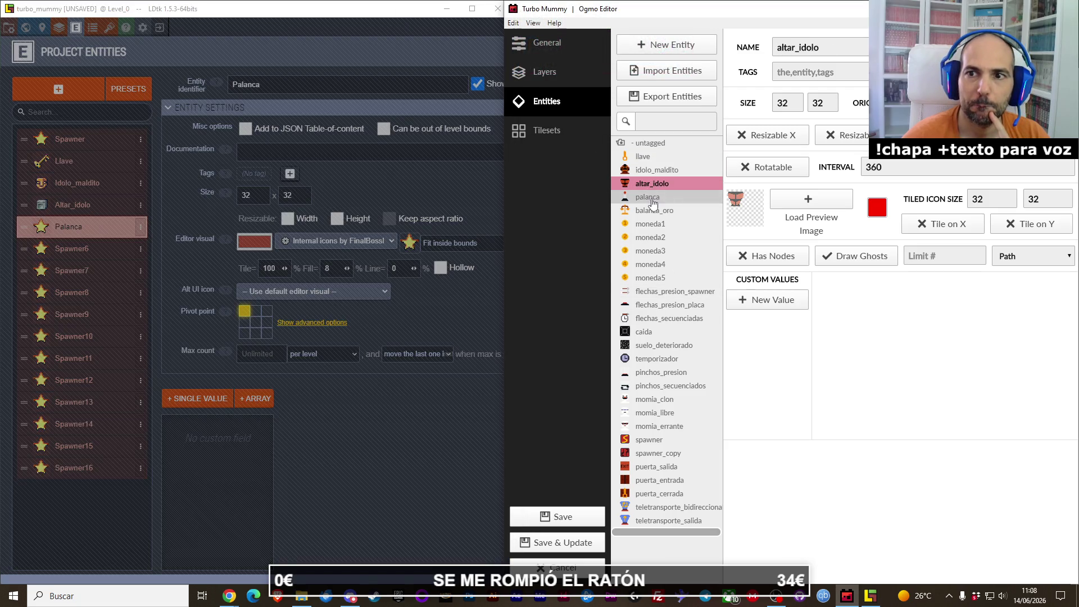
{"action": "key", "text": "Down"}
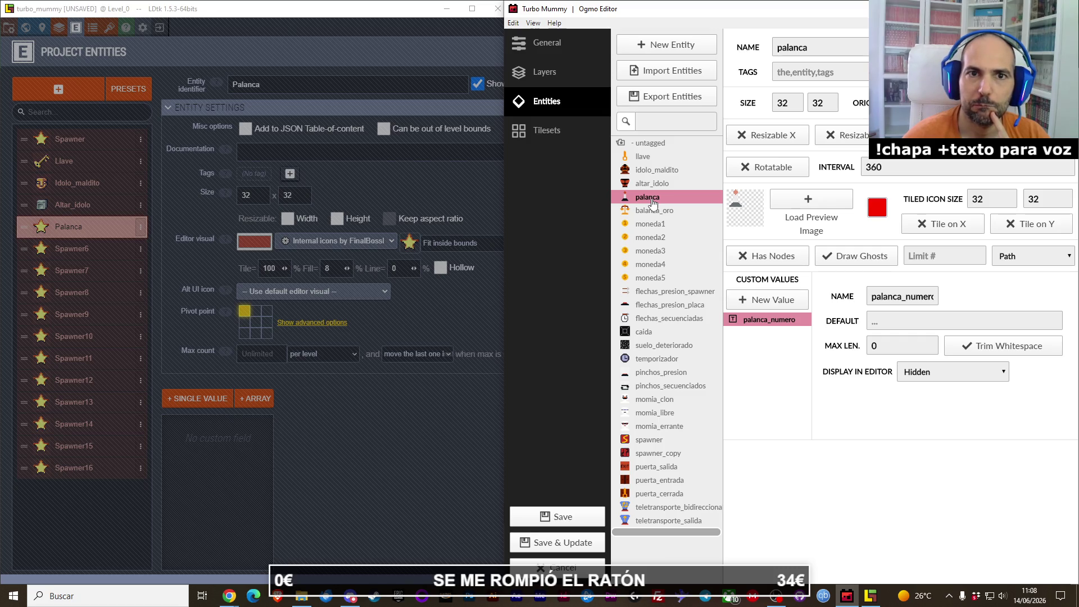
{"action": "left_click", "coordinate": [173, 179]}
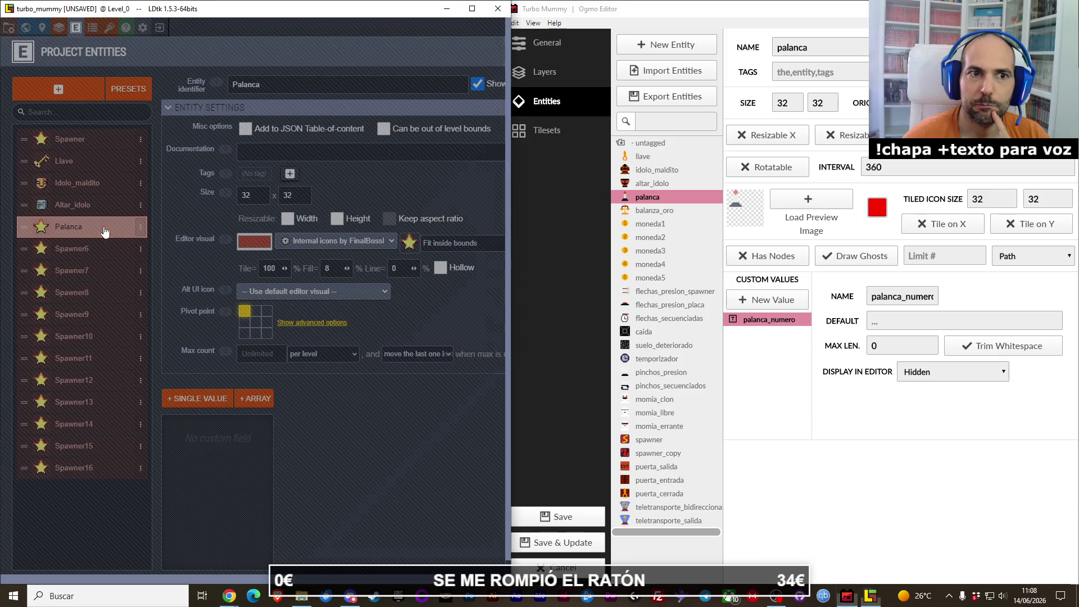
Step: Browse the FinalBossBlues internal icons and set Palanca's editor icon to the magnifying glass
{"action": "left_click", "coordinate": [410, 244]}
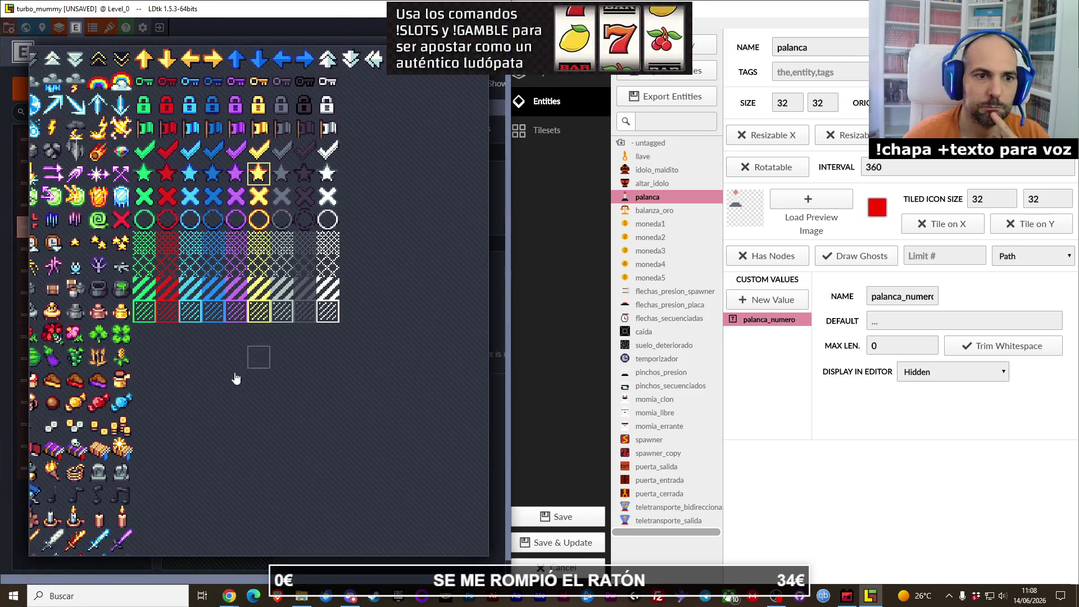
{"action": "scroll", "coordinate": [383, 418], "scroll_direction": "down", "scroll_amount": 2}
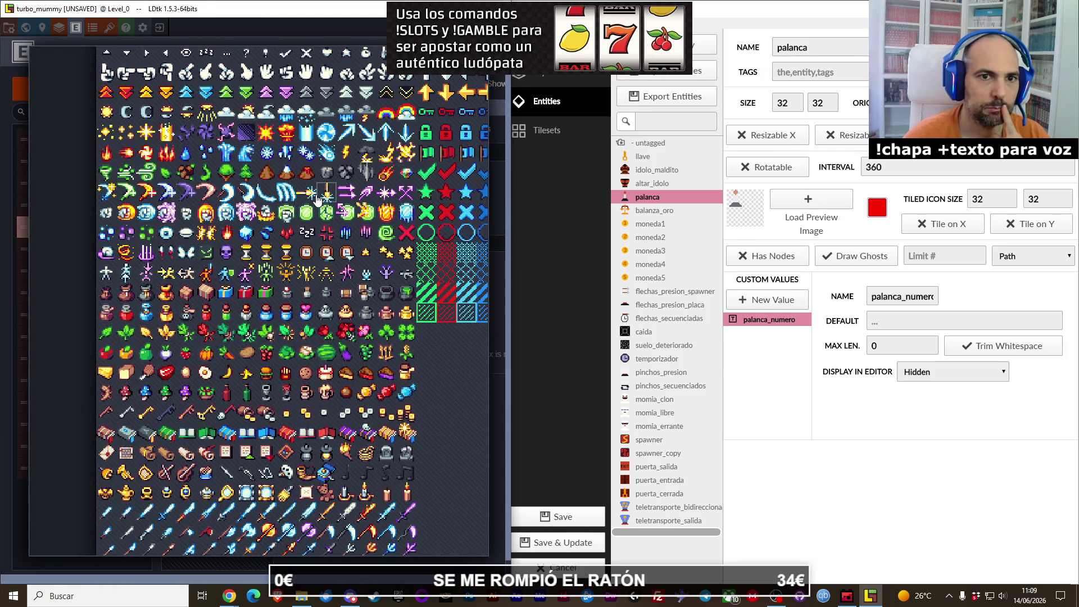
{"action": "mouse_move", "coordinate": [326, 172]}
{"action": "left_mouse_down"}
{"action": "mouse_move", "coordinate": [183, 301]}
{"action": "mouse_move", "coordinate": [99, 307]}
{"action": "left_mouse_up"}
{"action": "mouse_move", "coordinate": [281, 298]}
{"action": "left_mouse_down"}
{"action": "mouse_move", "coordinate": [264, 294]}
{"action": "mouse_move", "coordinate": [359, 295]}
{"action": "left_mouse_up"}
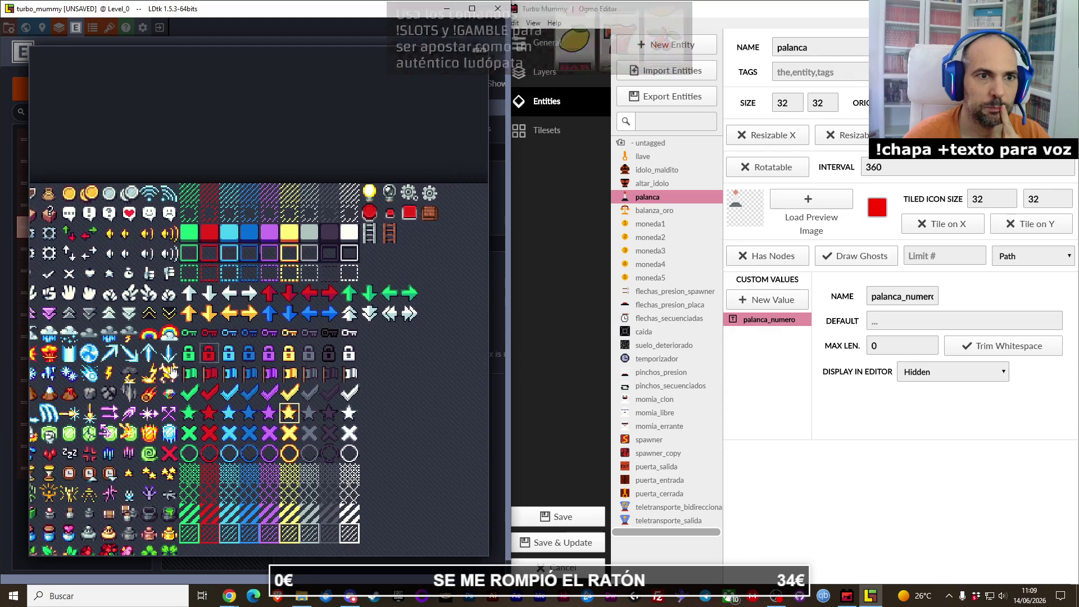
{"action": "left_click_drag", "start_coordinate": [238, 365], "coordinate": [249, 376]}
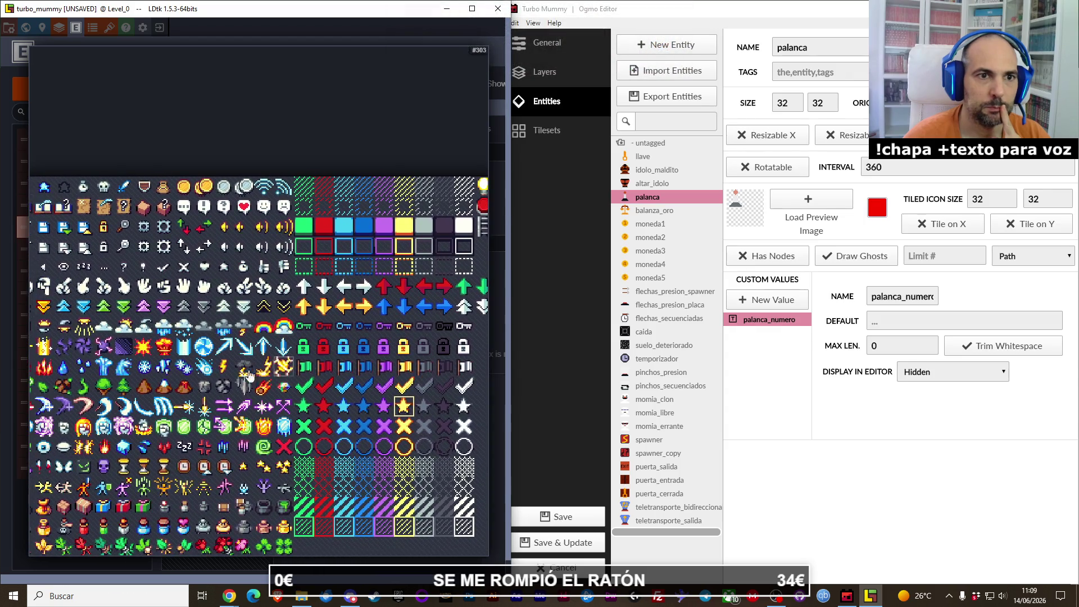
{"action": "left_click_drag", "start_coordinate": [197, 416], "coordinate": [333, 422]}
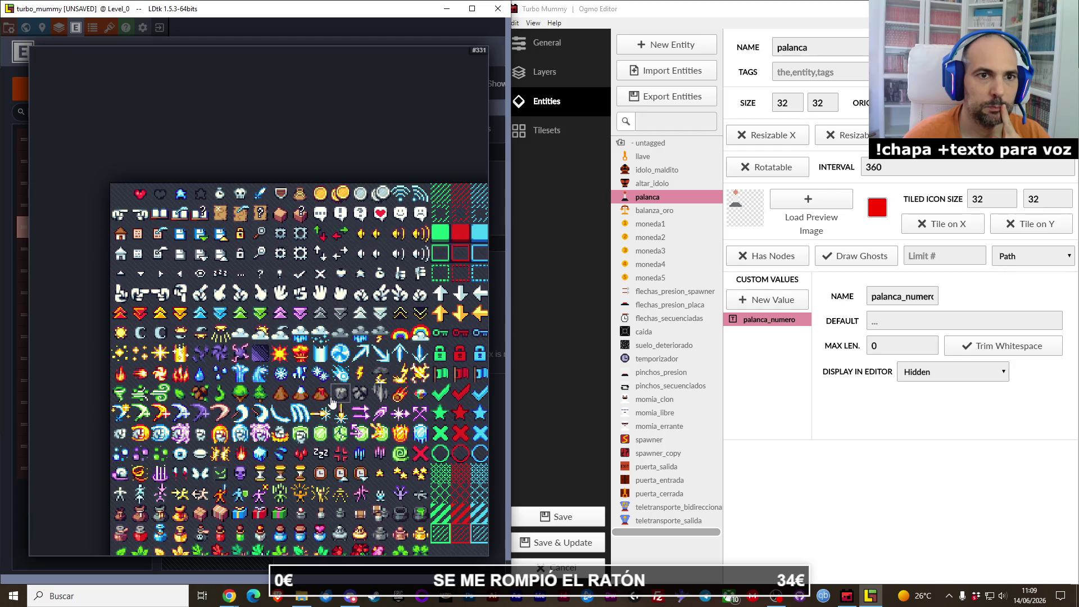
{"action": "left_click_drag", "start_coordinate": [354, 468], "coordinate": [328, 320]}
{"action": "left_click_drag", "start_coordinate": [332, 511], "coordinate": [335, 371]}
{"action": "left_click_drag", "start_coordinate": [330, 517], "coordinate": [339, 426]}
{"action": "scroll", "coordinate": [340, 456], "scroll_direction": "down", "scroll_amount": 5}
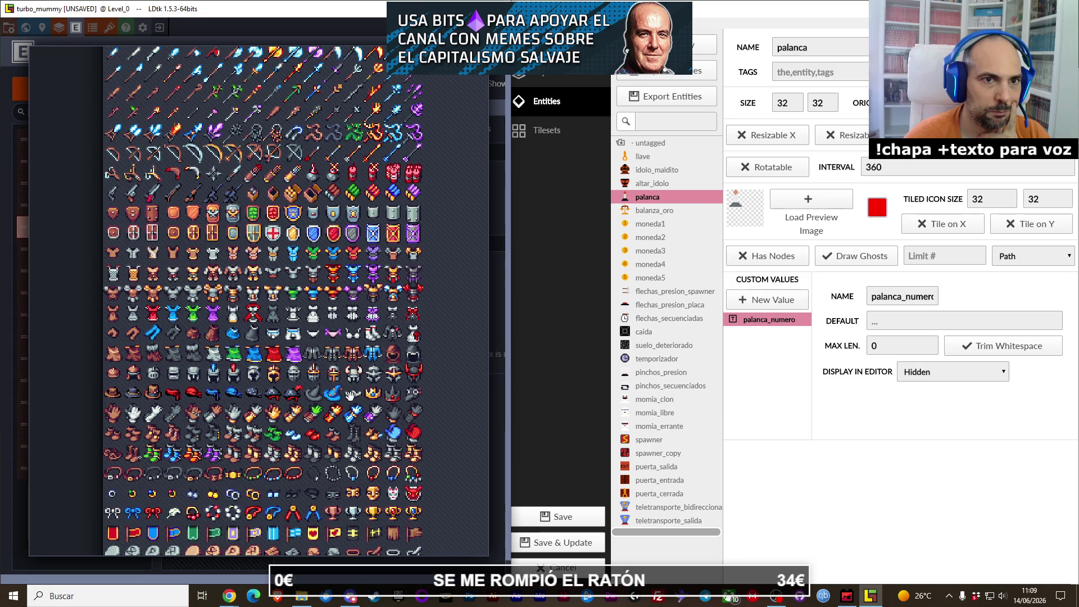
{"action": "left_click_drag", "start_coordinate": [354, 455], "coordinate": [348, 383]}
{"action": "scroll", "coordinate": [346, 384], "scroll_direction": "down", "scroll_amount": 5}
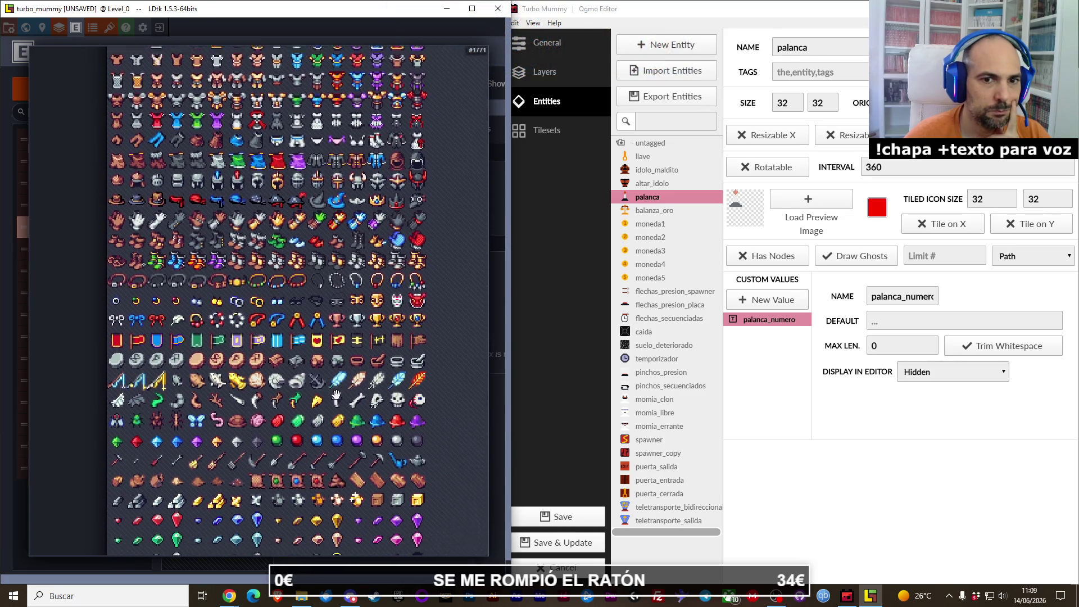
{"action": "scroll", "coordinate": [341, 434], "scroll_direction": "down", "scroll_amount": 1}
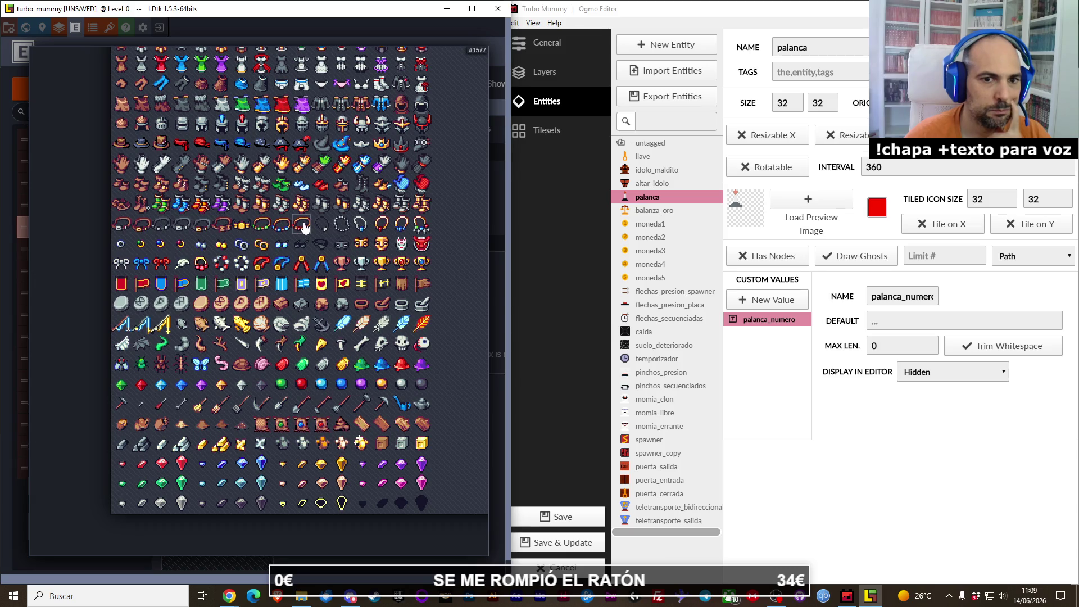
{"action": "scroll", "coordinate": [306, 228], "scroll_direction": "up", "scroll_amount": 15}
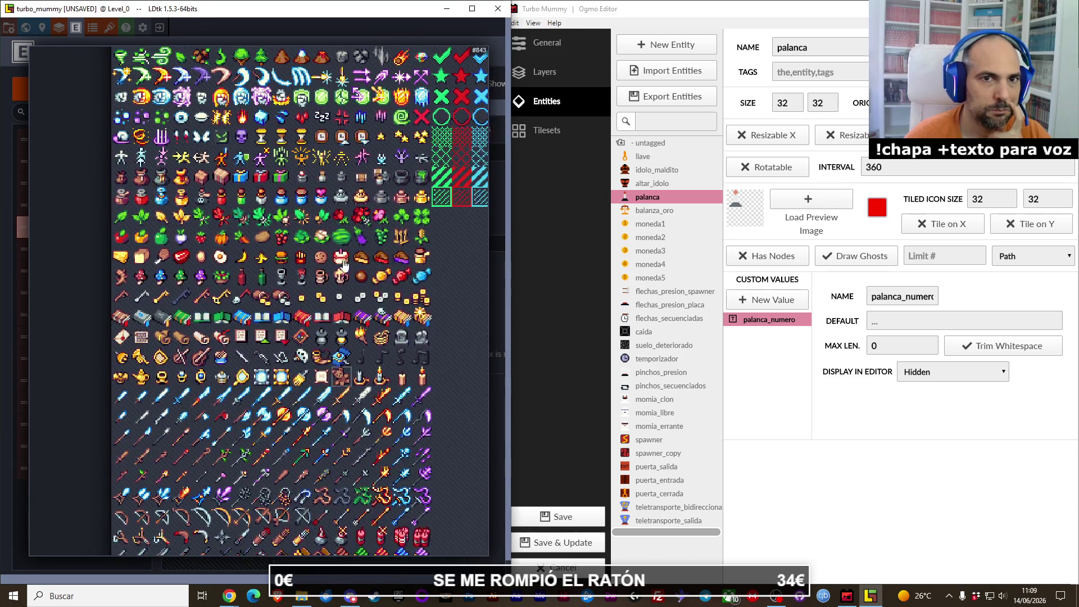
{"action": "scroll", "coordinate": [344, 265], "scroll_direction": "up", "scroll_amount": 12}
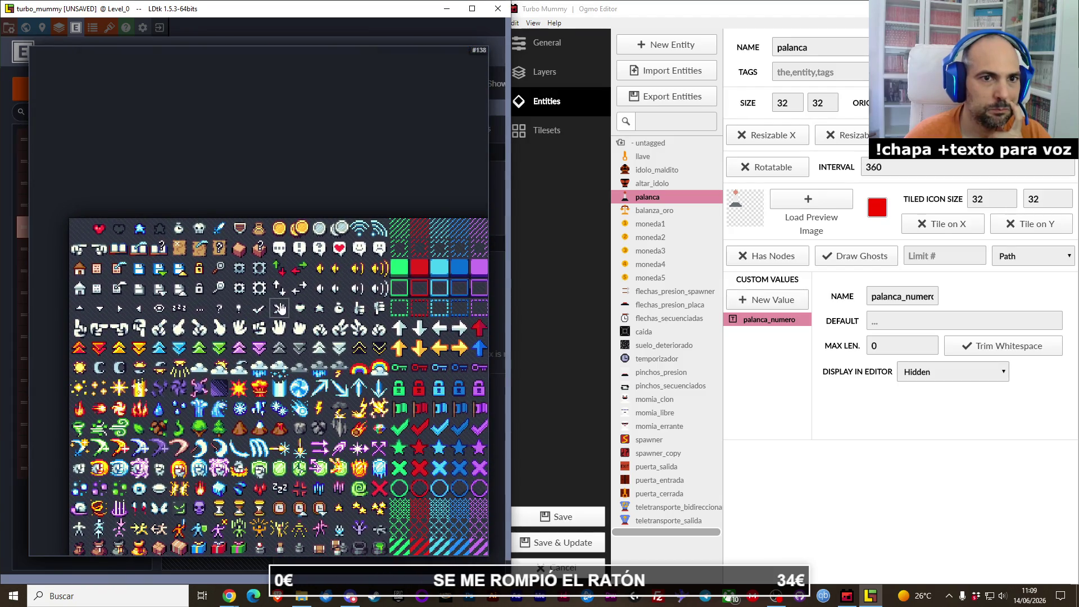
{"action": "left_click", "coordinate": [220, 269]}
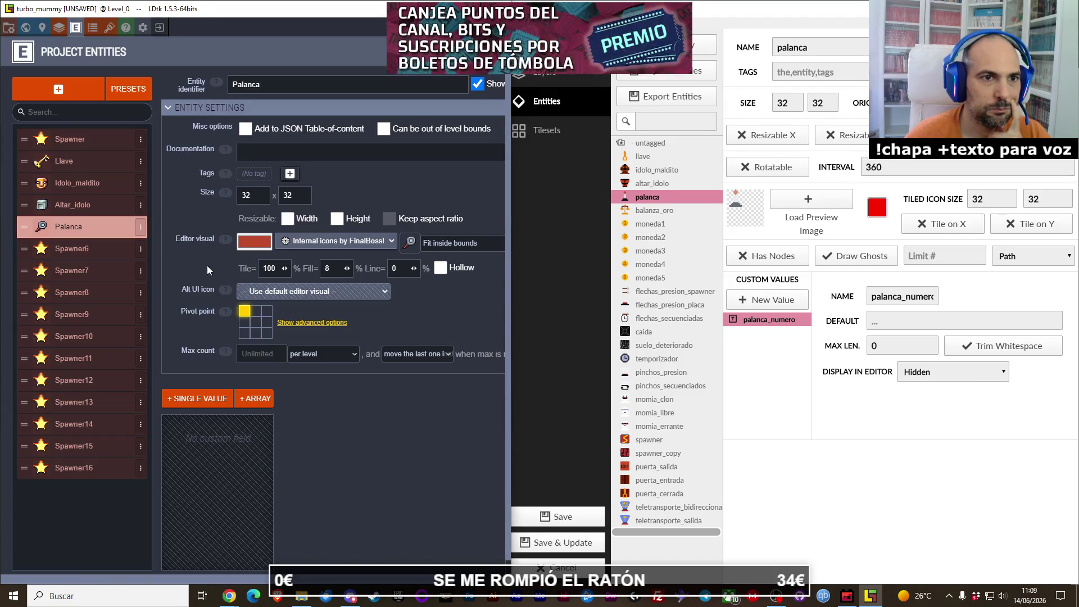
Step: Add an Integer field named palanca_numero to Palanca and review its default value
{"action": "left_click", "coordinate": [211, 403]}
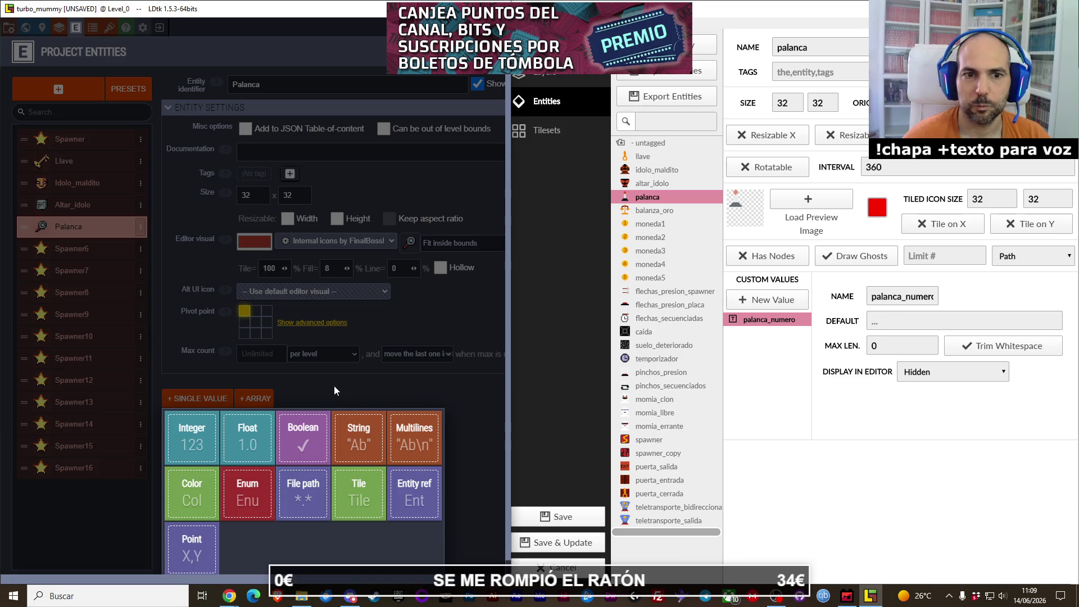
{"action": "left_click", "coordinate": [201, 434]}
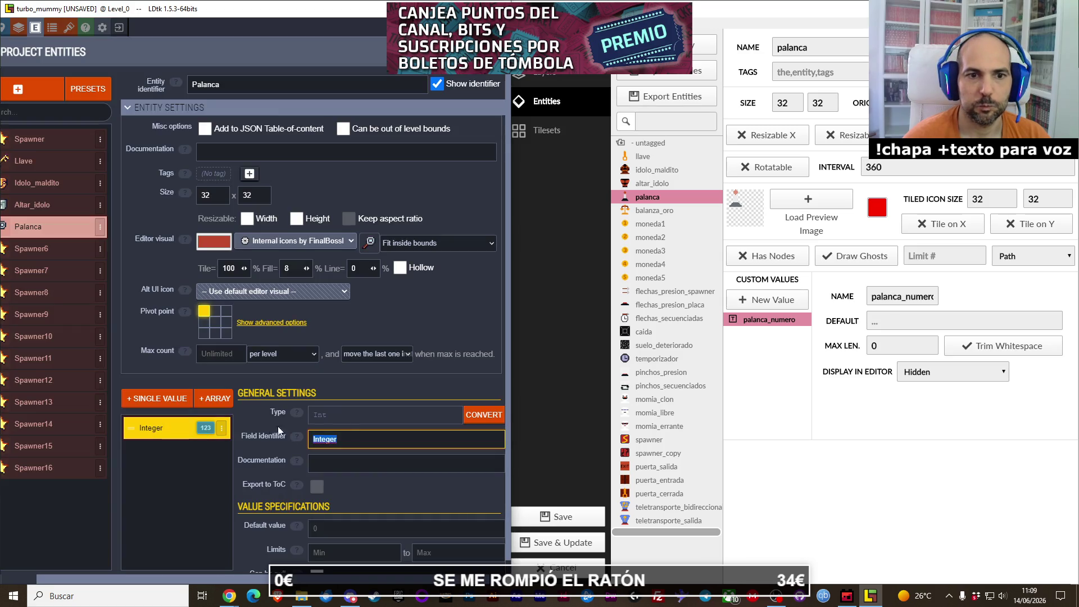
{"action": "type", "text": "palanca_nume"}
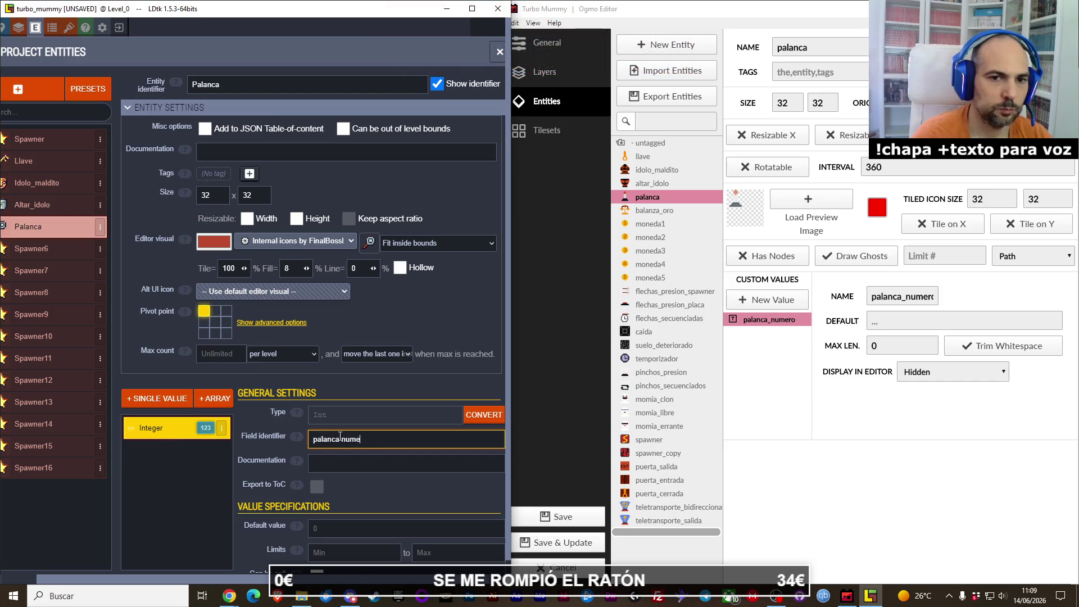
{"action": "type", "text": "ro"}
{"action": "key", "text": "Return"}
{"action": "scroll", "coordinate": [343, 467], "scroll_direction": "down", "scroll_amount": 2}
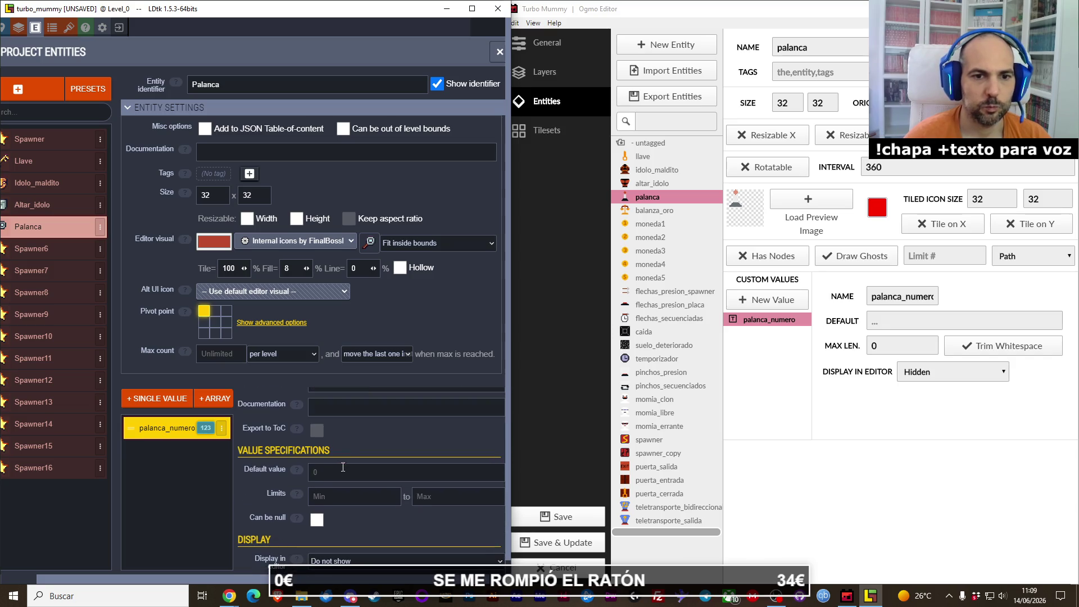
{"action": "left_click", "coordinate": [341, 476]}
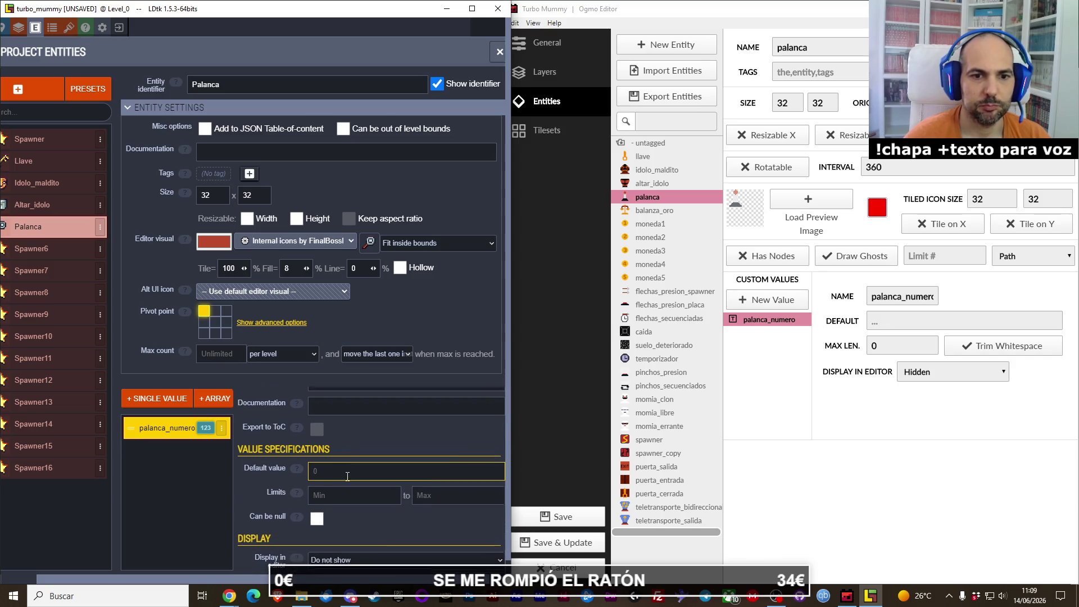
{"action": "scroll", "coordinate": [347, 477], "scroll_direction": "down", "scroll_amount": 1}
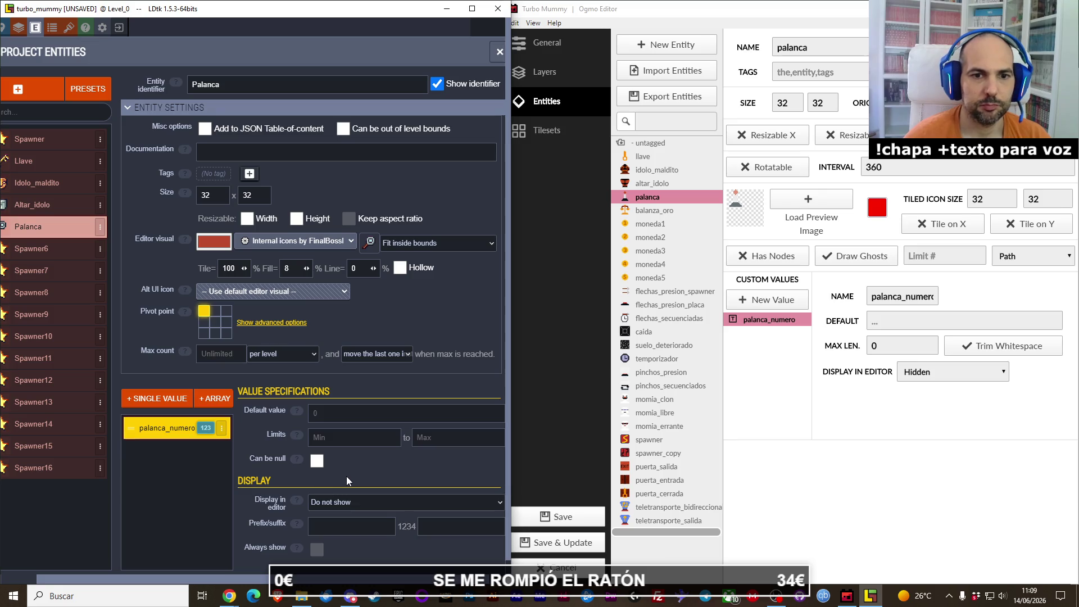
{"action": "scroll", "coordinate": [345, 474], "scroll_direction": "up", "scroll_amount": 2}
{"action": "scroll", "coordinate": [341, 471], "scroll_direction": "down", "scroll_amount": 2}
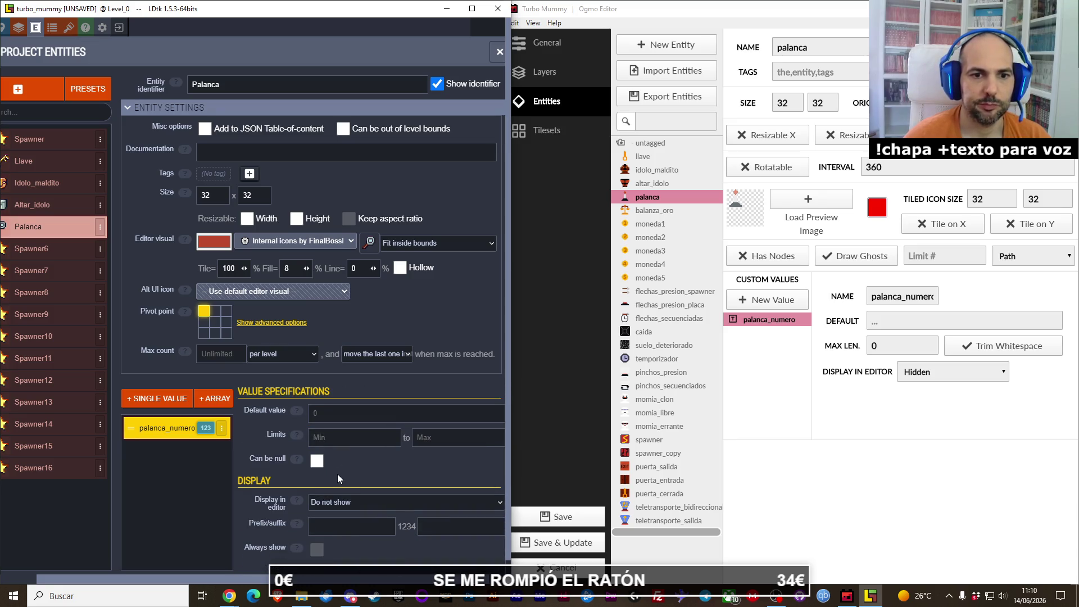
{"action": "scroll", "coordinate": [338, 468], "scroll_direction": "up", "scroll_amount": 2}
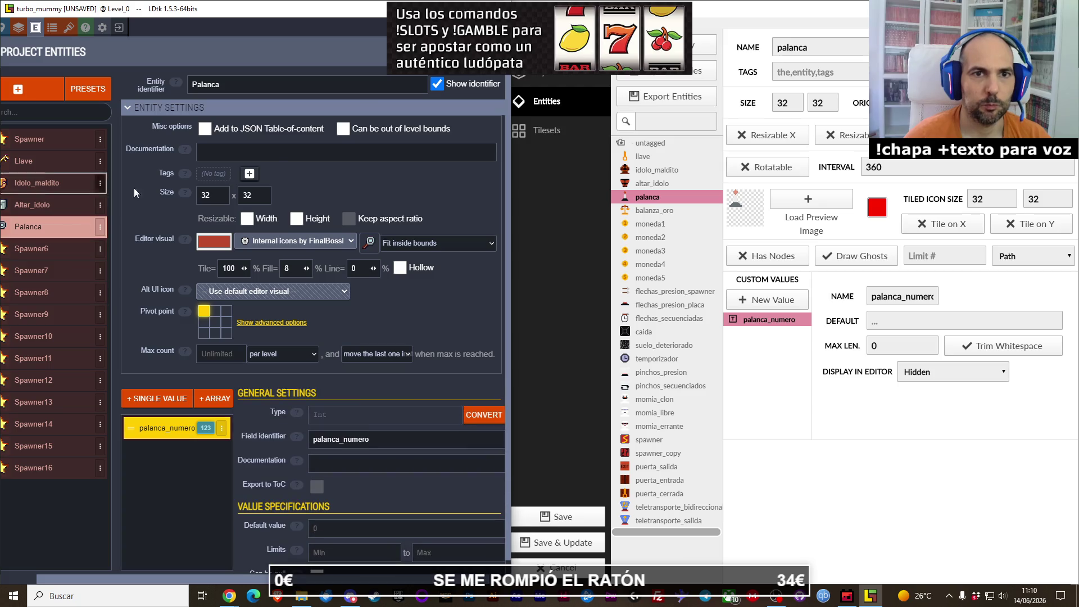
{"action": "left_click", "coordinate": [13, 256]}
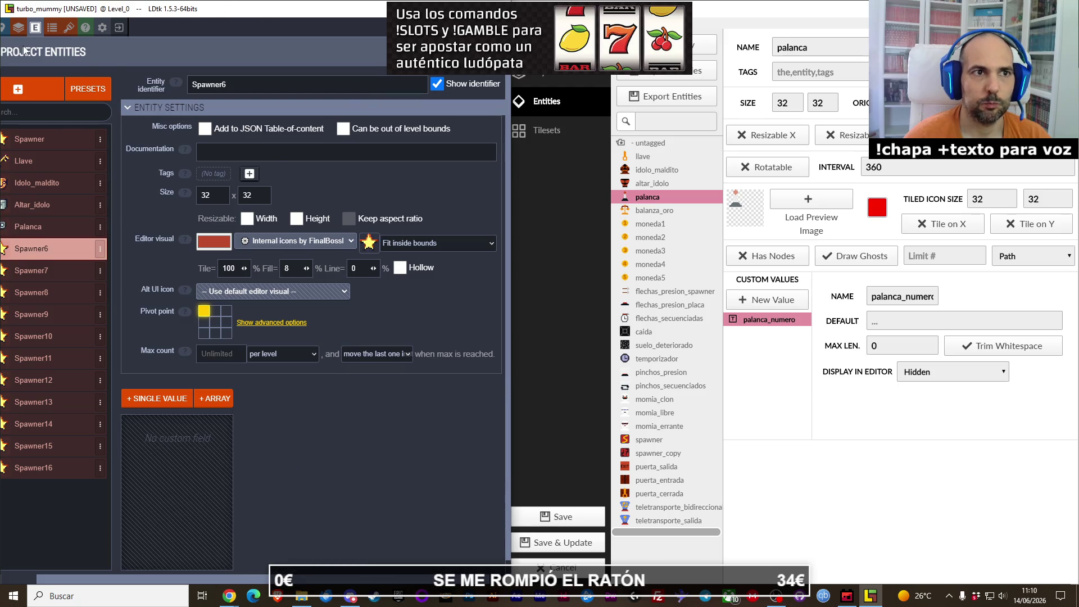
Step: Arrange LDtk beside Ogmo and look up Ogmo's balanza_oro entity
{"action": "mouse_move", "coordinate": [11, 168]}
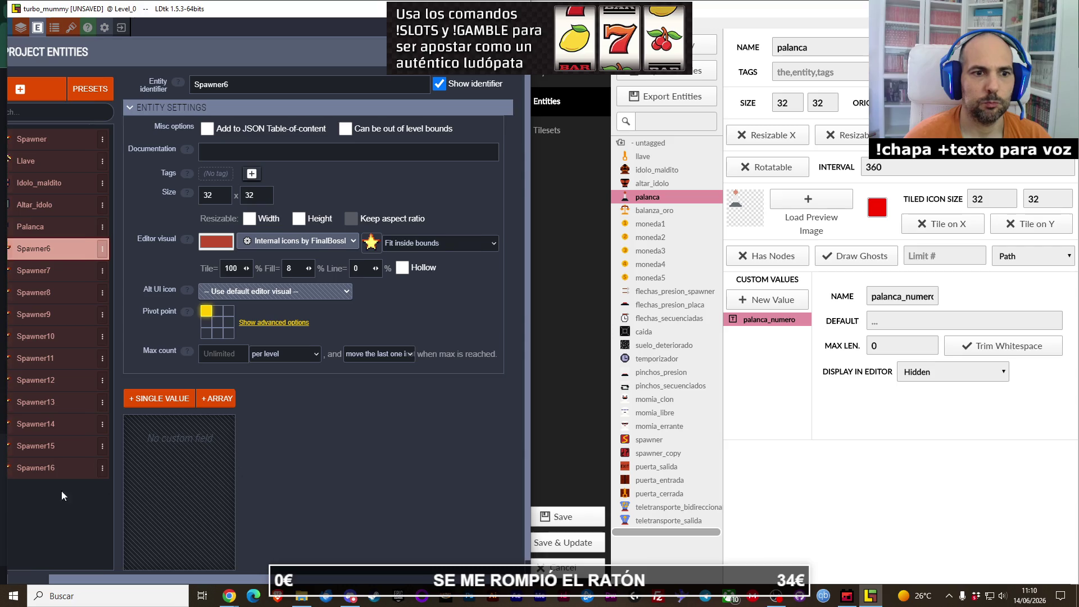
{"action": "scroll", "coordinate": [82, 514], "scroll_direction": "down", "scroll_amount": 1}
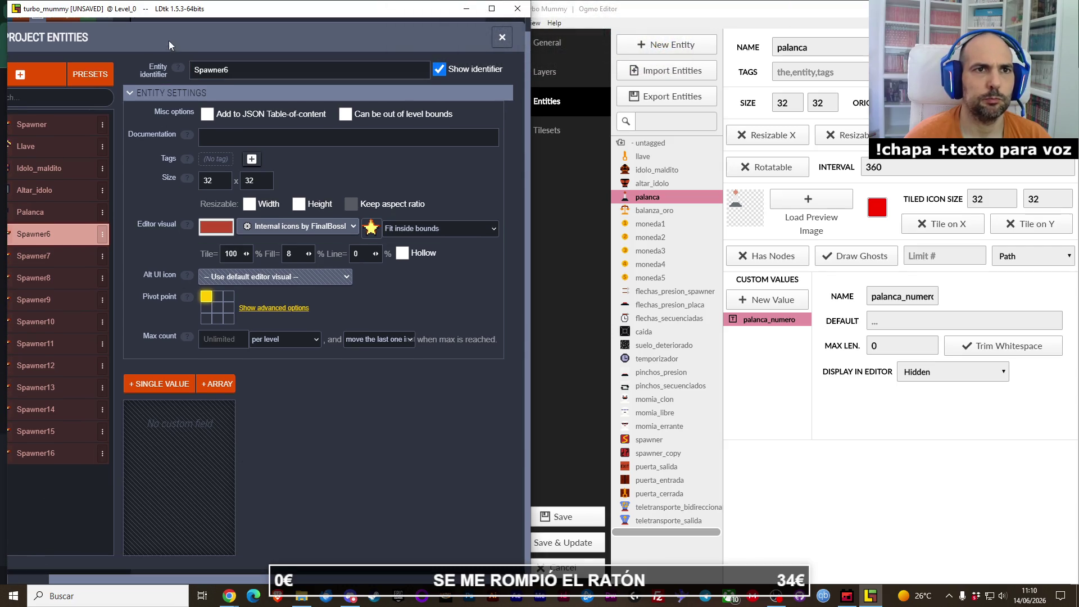
{"action": "left_click_drag", "start_coordinate": [174, 11], "coordinate": [165, 11]}
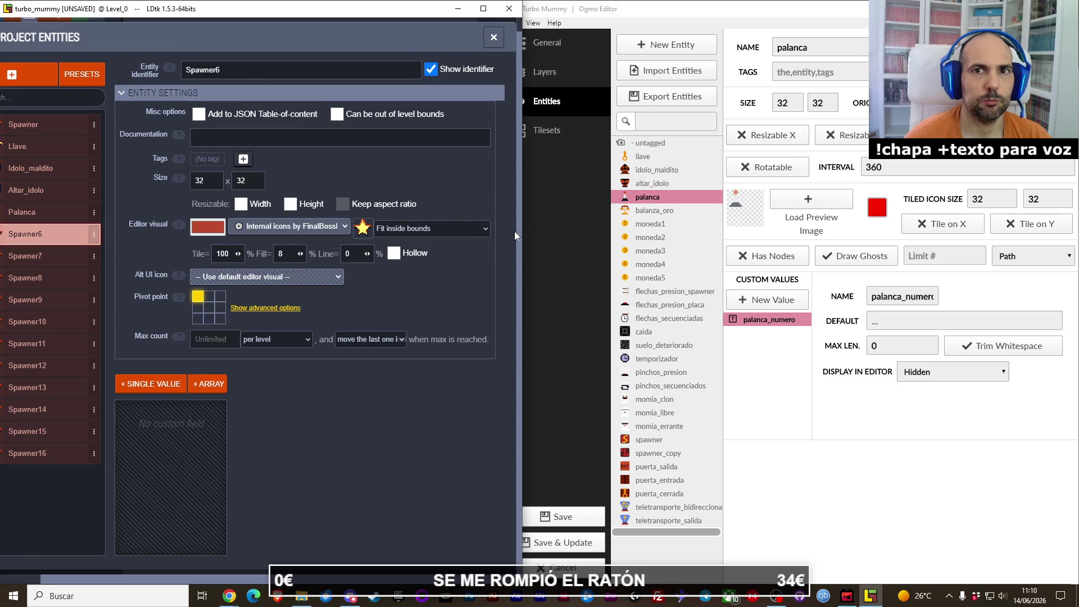
{"action": "scroll", "coordinate": [452, 306], "scroll_direction": "up", "scroll_amount": 1}
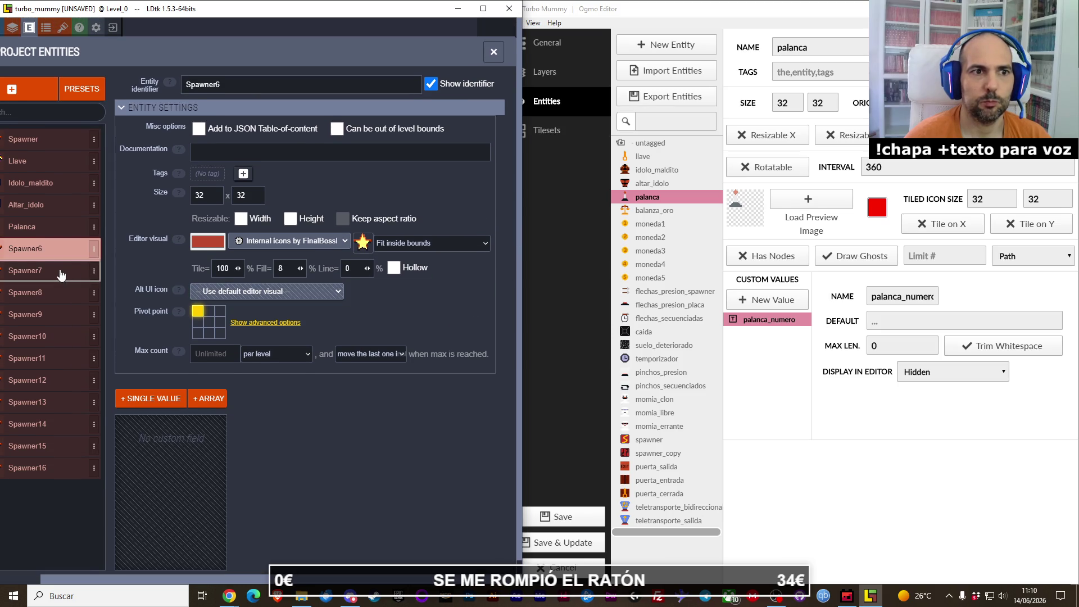
{"action": "key", "text": "alt+Tab"}
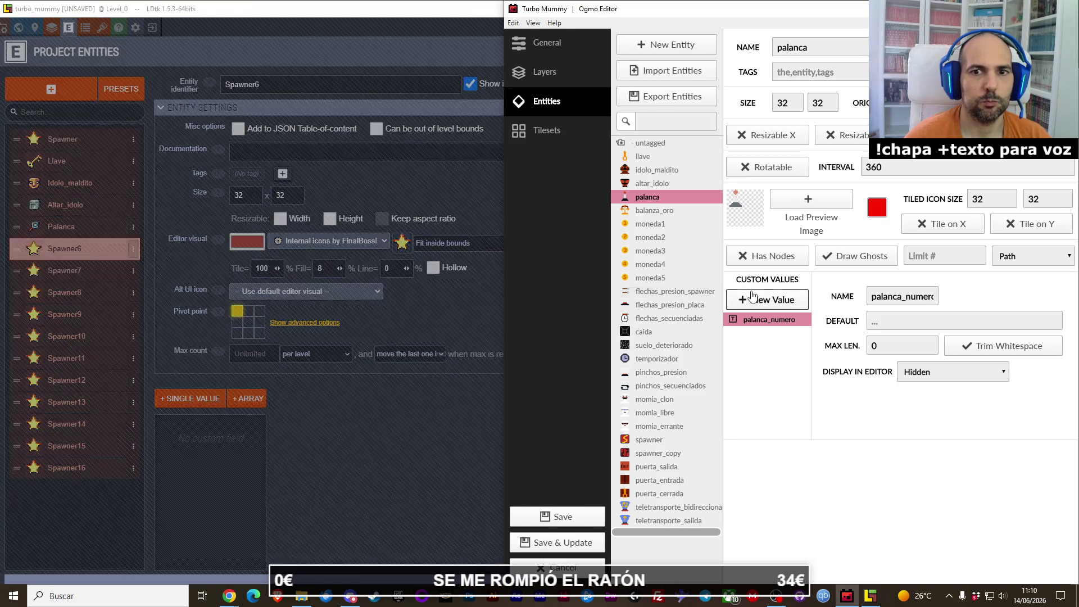
{"action": "left_click", "coordinate": [367, 342]}
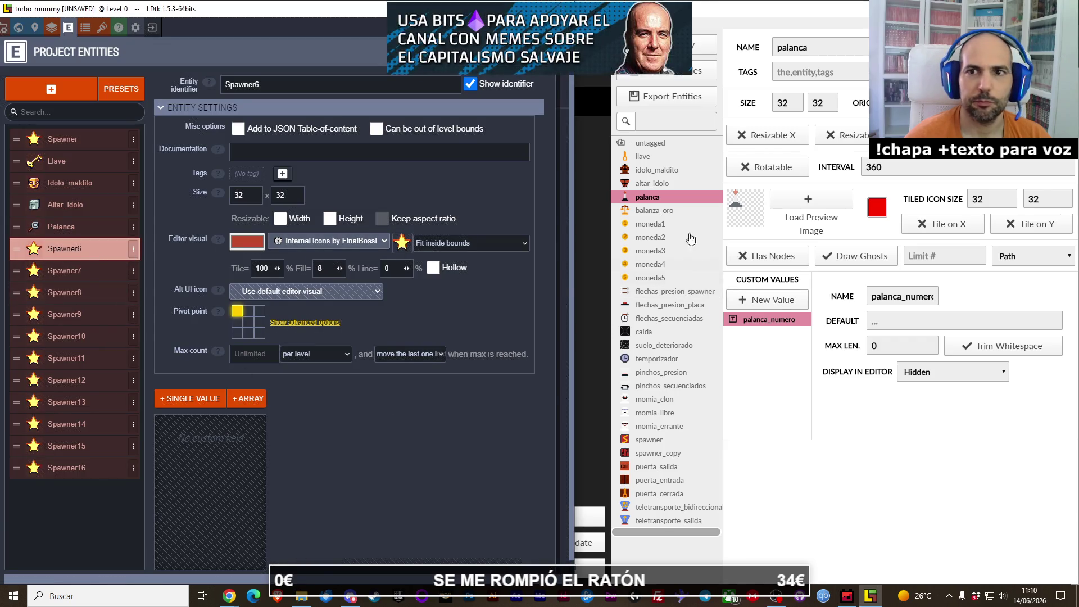
{"action": "left_click", "coordinate": [652, 210]}
Step: Rename the Spawner6 entity to Balanza_oro and compare it with Ogmo's balanza_oro settings
{"action": "left_click", "coordinate": [119, 240]}
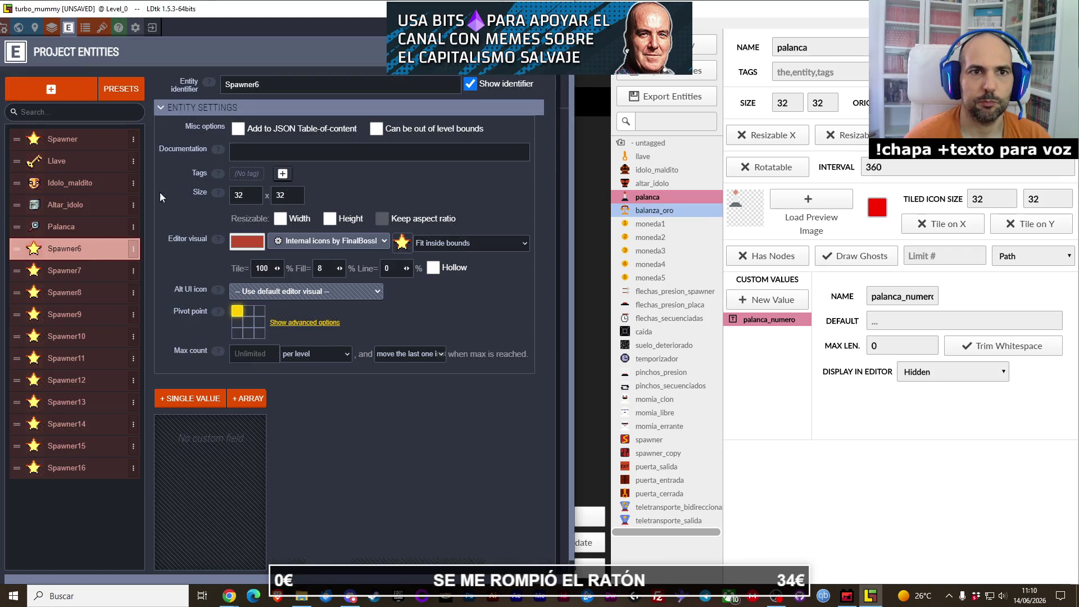
{"action": "left_click", "coordinate": [255, 85]}
{"action": "type", "text": "Balanza_oro"}
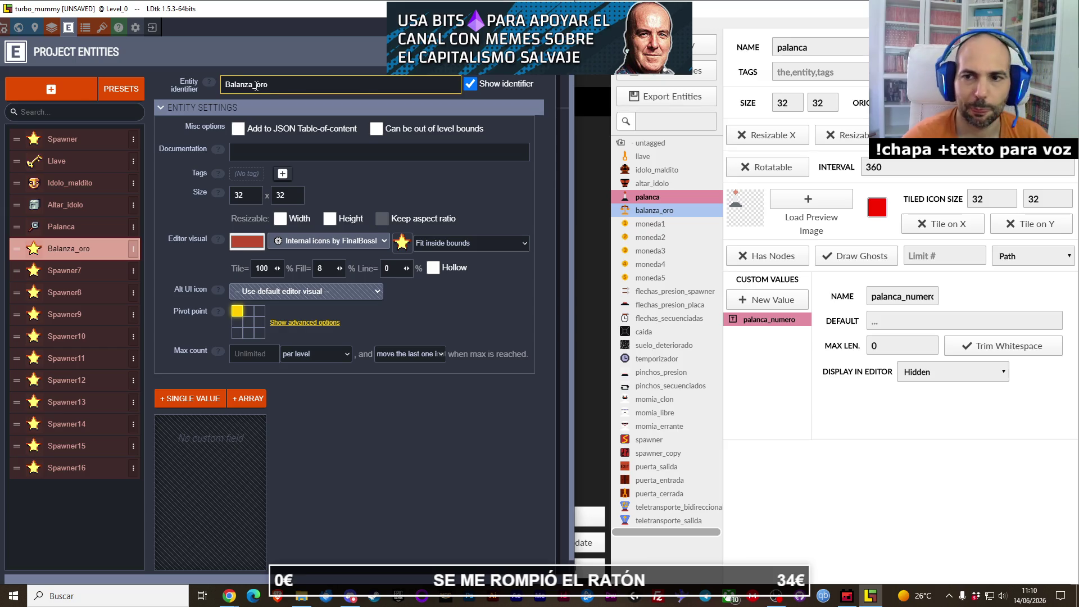
{"action": "key", "text": "Return"}
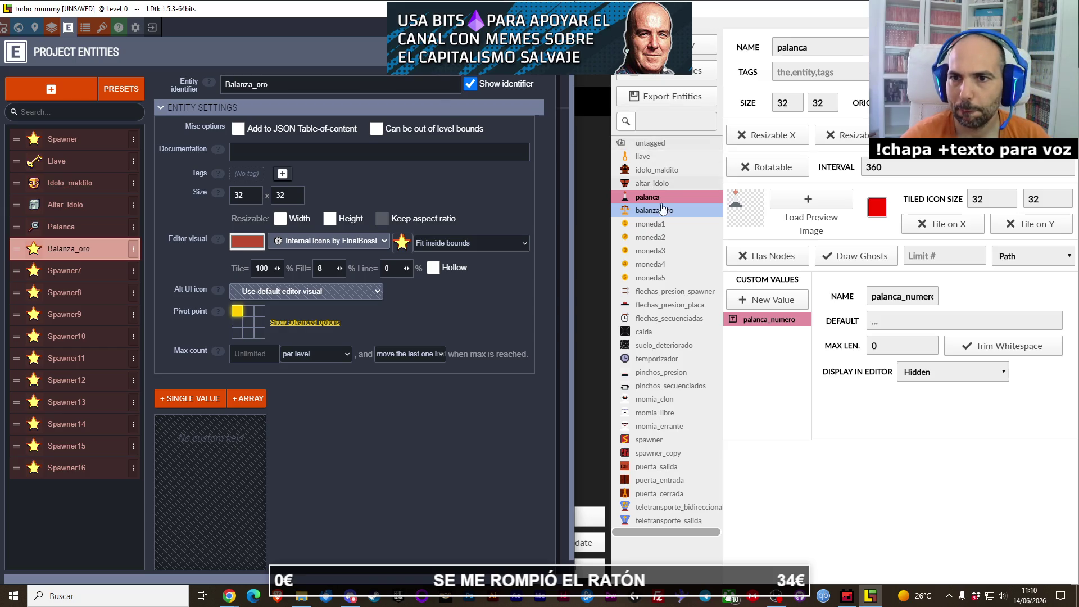
{"action": "left_click", "coordinate": [668, 212]}
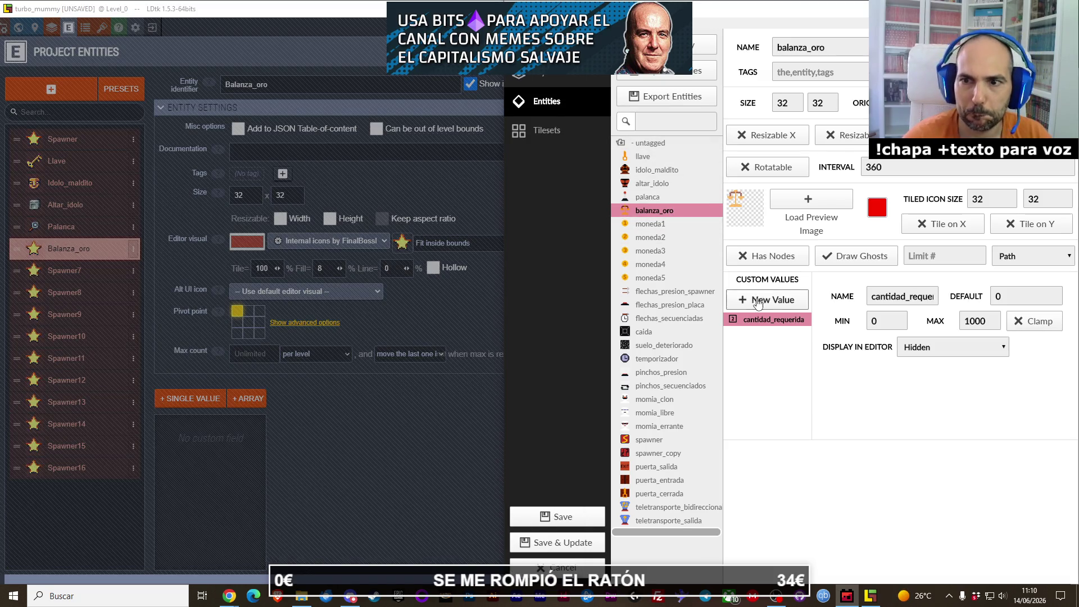
{"action": "left_click", "coordinate": [315, 151]}
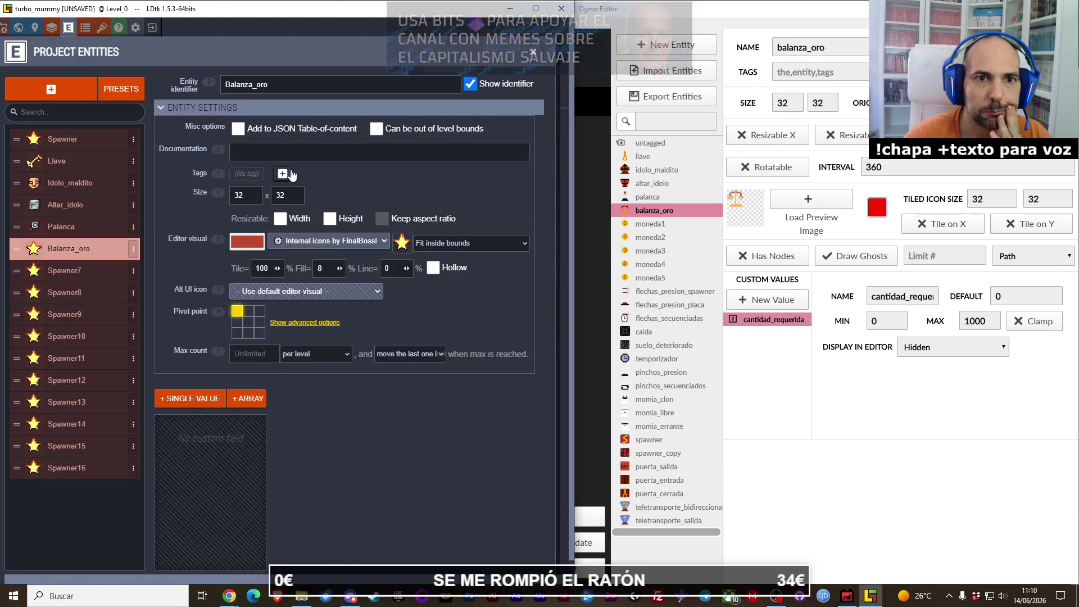
Step: Open the internal icons picker for Balanza_oro and scroll down and up through the sheet
{"action": "left_click", "coordinate": [400, 245]}
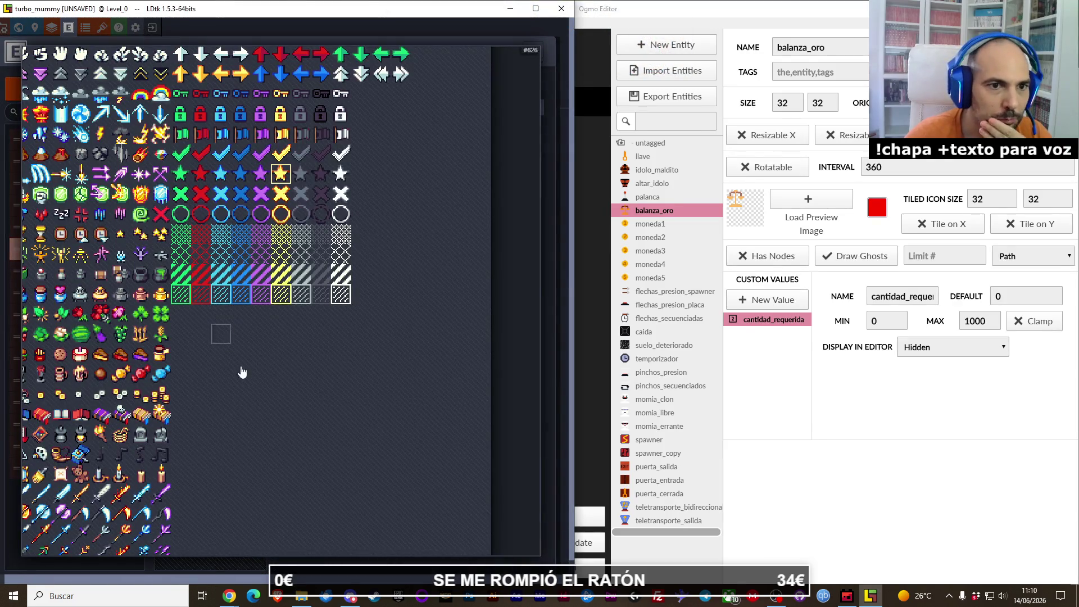
{"action": "mouse_move", "coordinate": [241, 374]}
{"action": "left_mouse_down"}
{"action": "mouse_move", "coordinate": [385, 397]}
{"action": "mouse_move", "coordinate": [325, 410]}
{"action": "mouse_move", "coordinate": [365, 387]}
{"action": "left_mouse_up"}
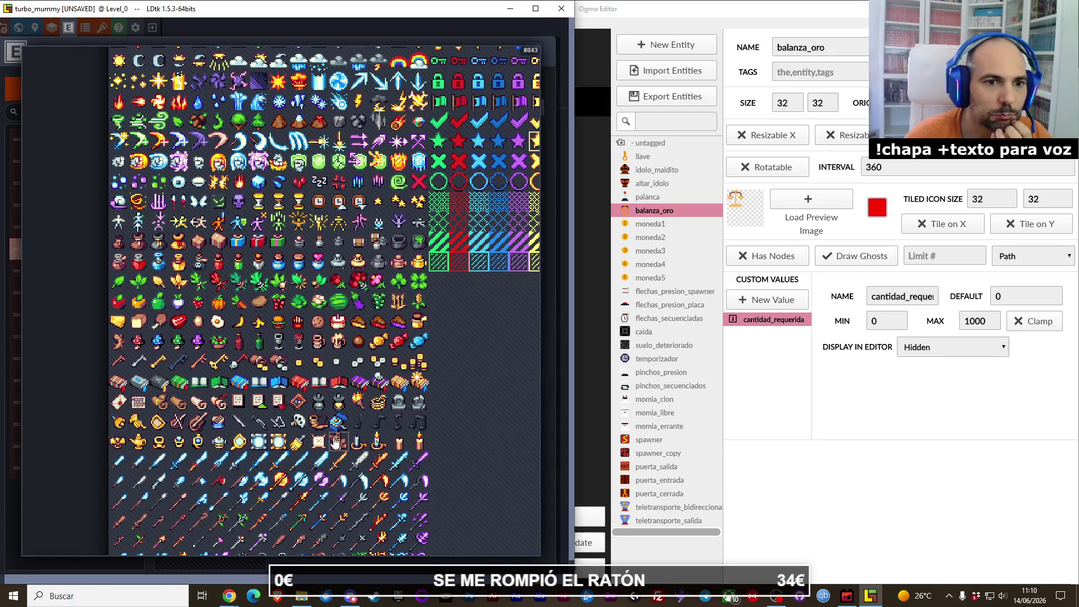
{"action": "scroll", "coordinate": [365, 387], "scroll_direction": "down", "scroll_amount": 5}
{"action": "scroll", "coordinate": [364, 372], "scroll_direction": "down", "scroll_amount": 5}
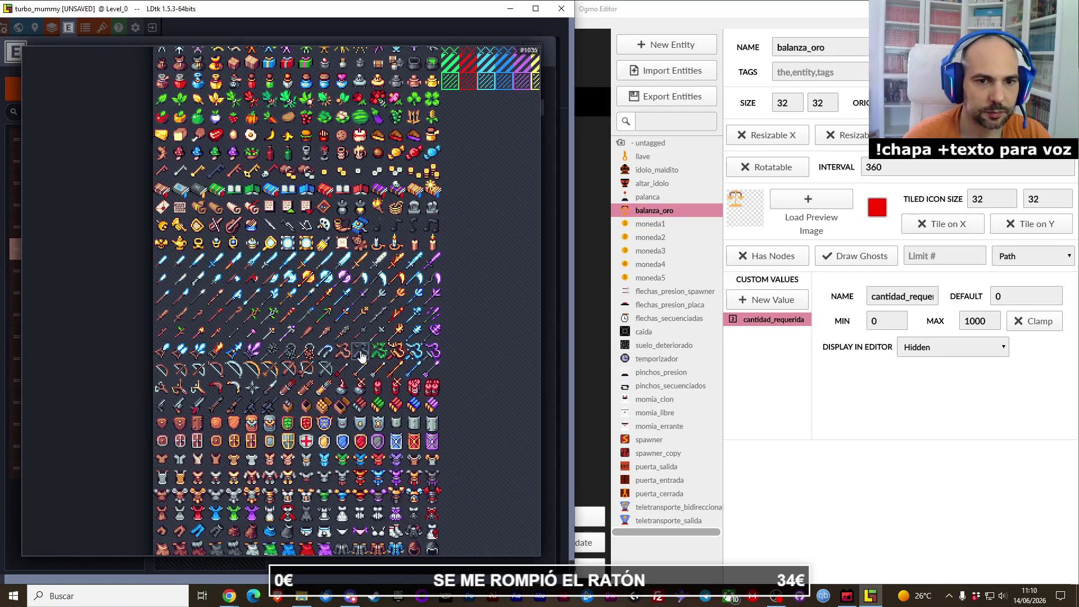
{"action": "scroll", "coordinate": [365, 296], "scroll_direction": "down", "scroll_amount": 3}
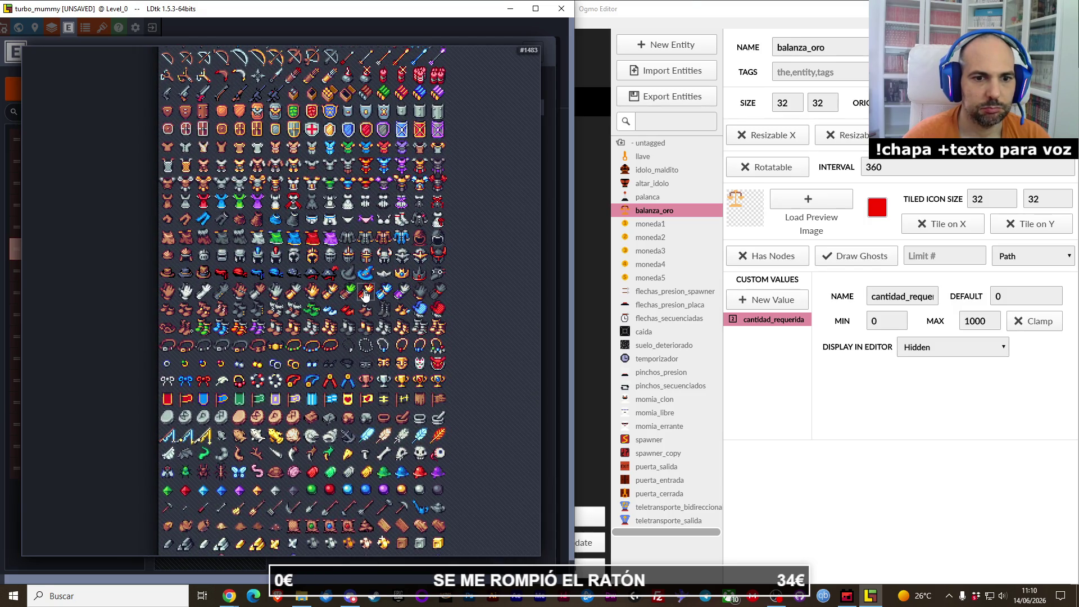
{"action": "scroll", "coordinate": [350, 305], "scroll_direction": "down", "scroll_amount": 2}
{"action": "scroll", "coordinate": [352, 312], "scroll_direction": "up", "scroll_amount": 9}
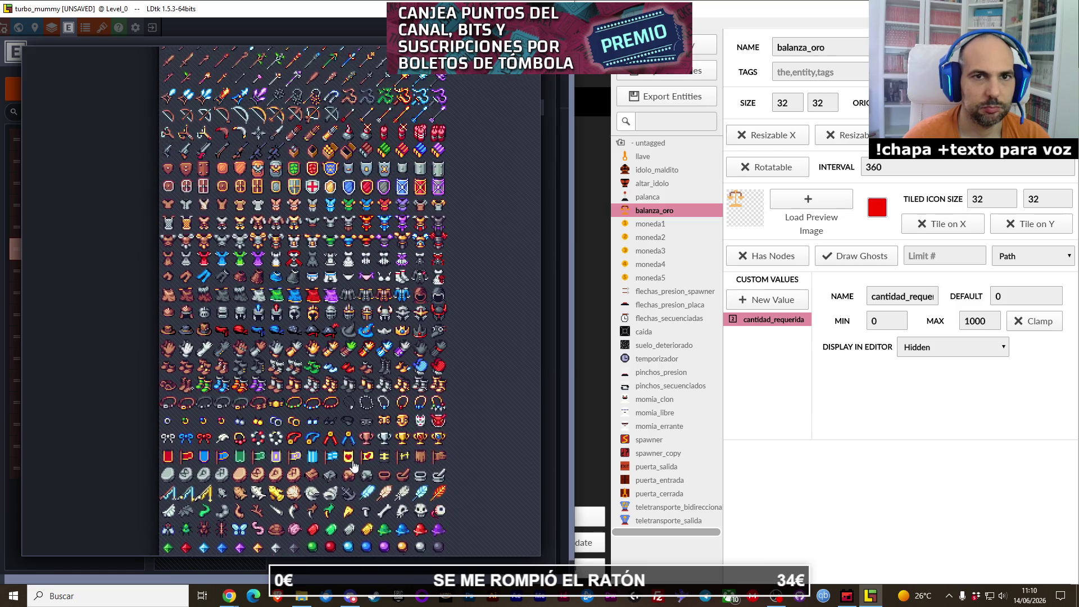
{"action": "scroll", "coordinate": [324, 256], "scroll_direction": "up", "scroll_amount": 3}
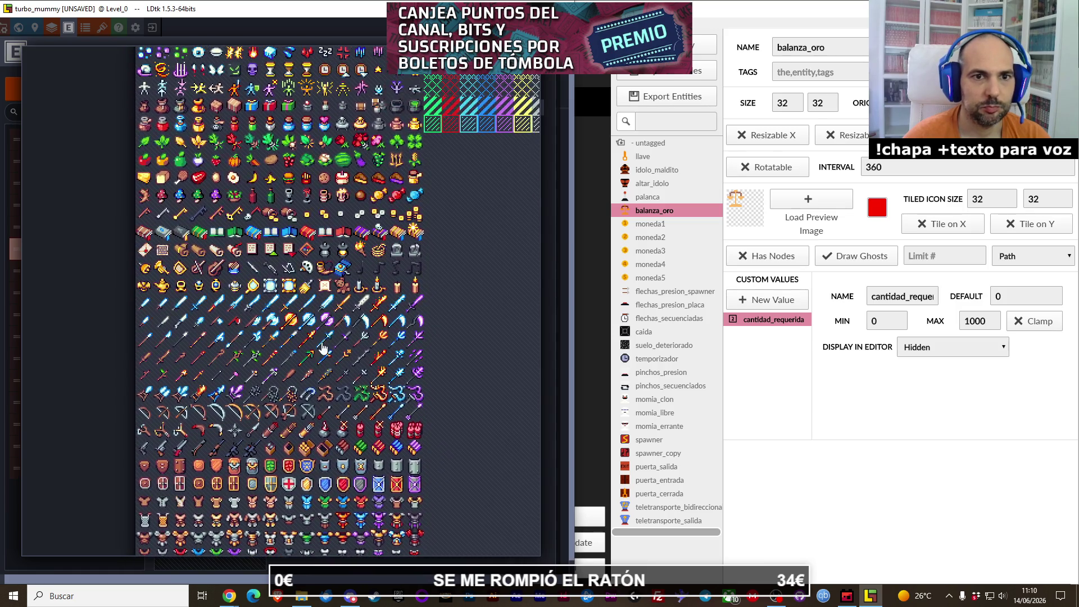
{"action": "scroll", "coordinate": [321, 210], "scroll_direction": "up", "scroll_amount": 5}
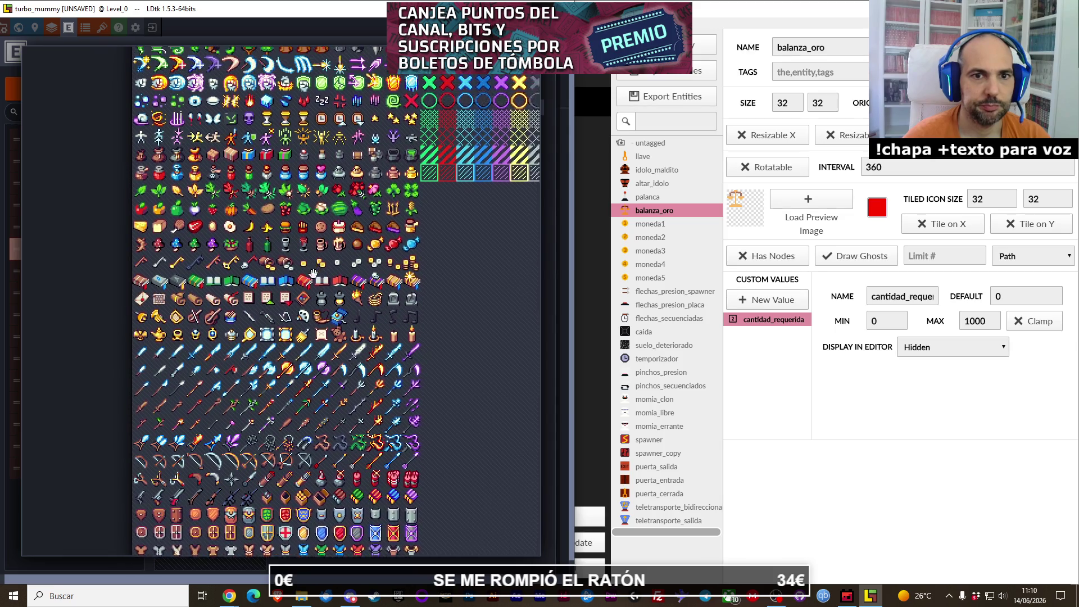
{"action": "scroll", "coordinate": [295, 313], "scroll_direction": "up", "scroll_amount": 2}
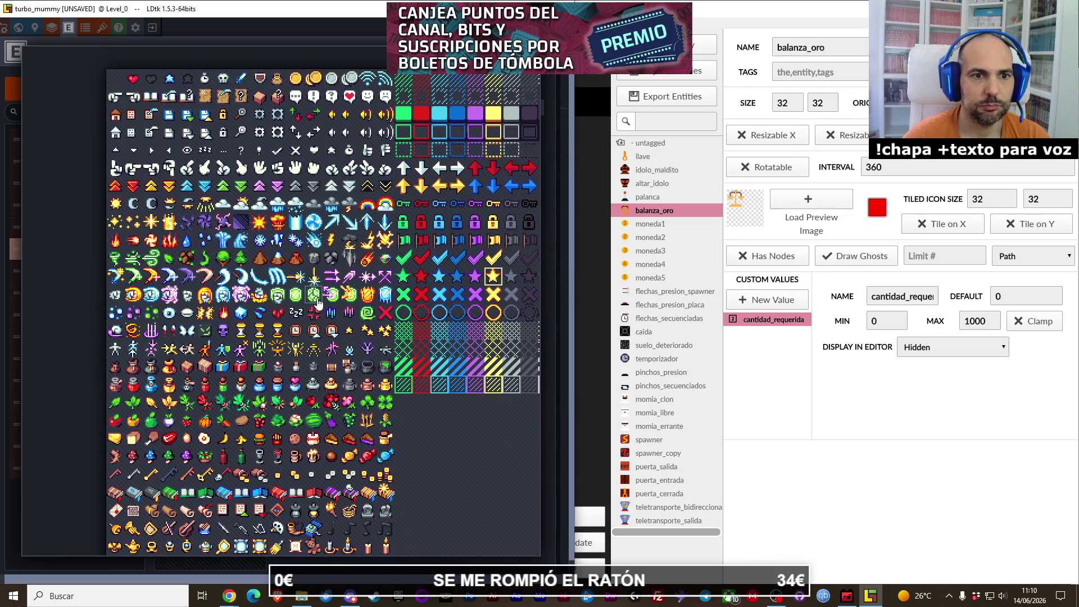
{"action": "scroll", "coordinate": [284, 334], "scroll_direction": "up", "scroll_amount": 2}
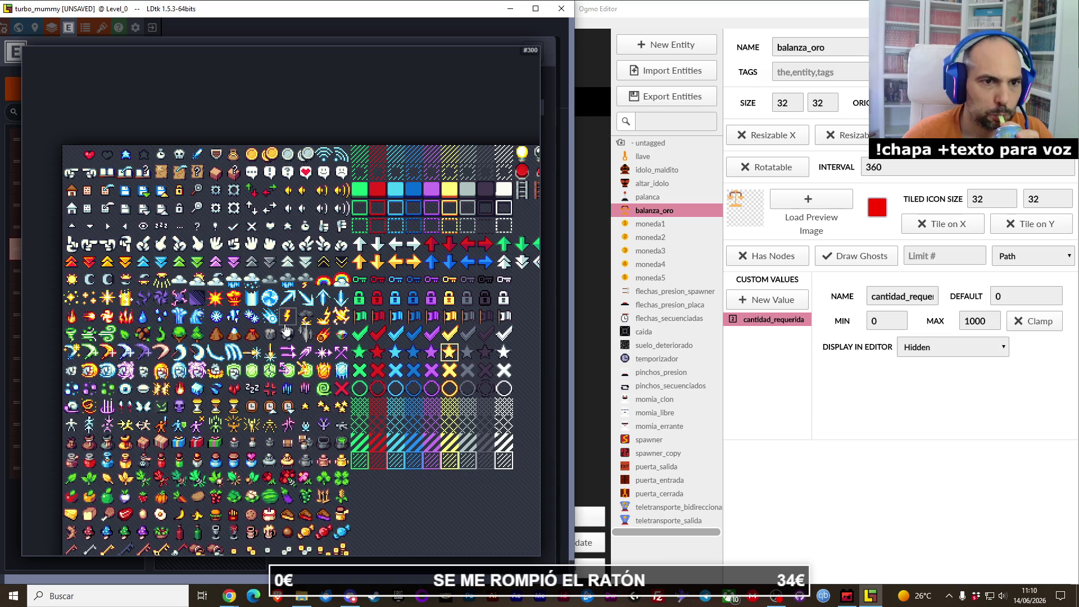
Step: Pan sideways and down across the icon sheet looking for a suitable icon
{"action": "scroll", "coordinate": [308, 330], "scroll_direction": "right", "scroll_amount": 2}
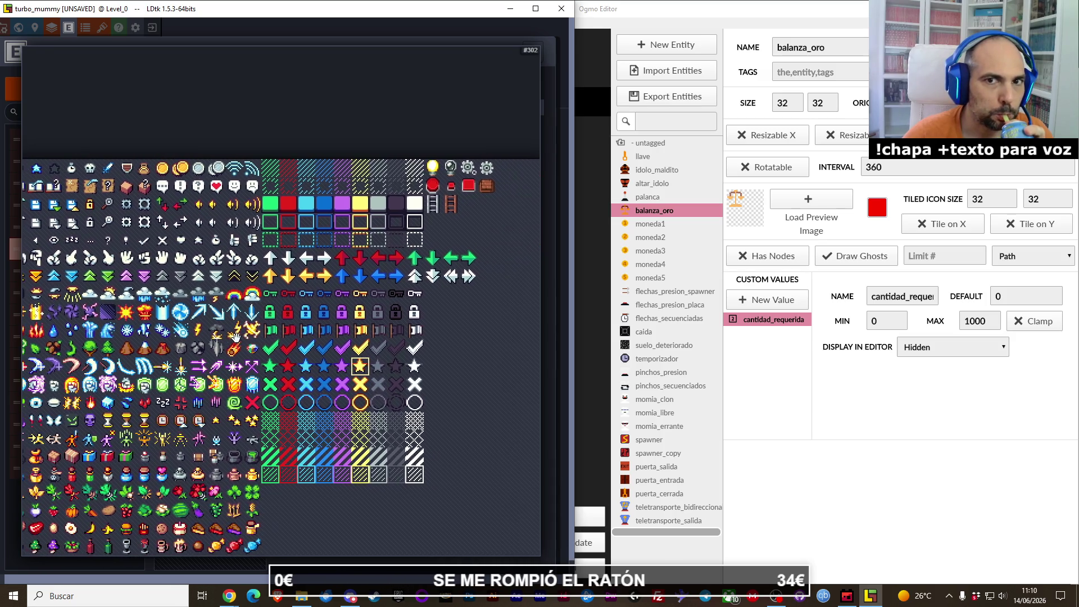
{"action": "left_click_drag", "start_coordinate": [242, 336], "coordinate": [297, 333]}
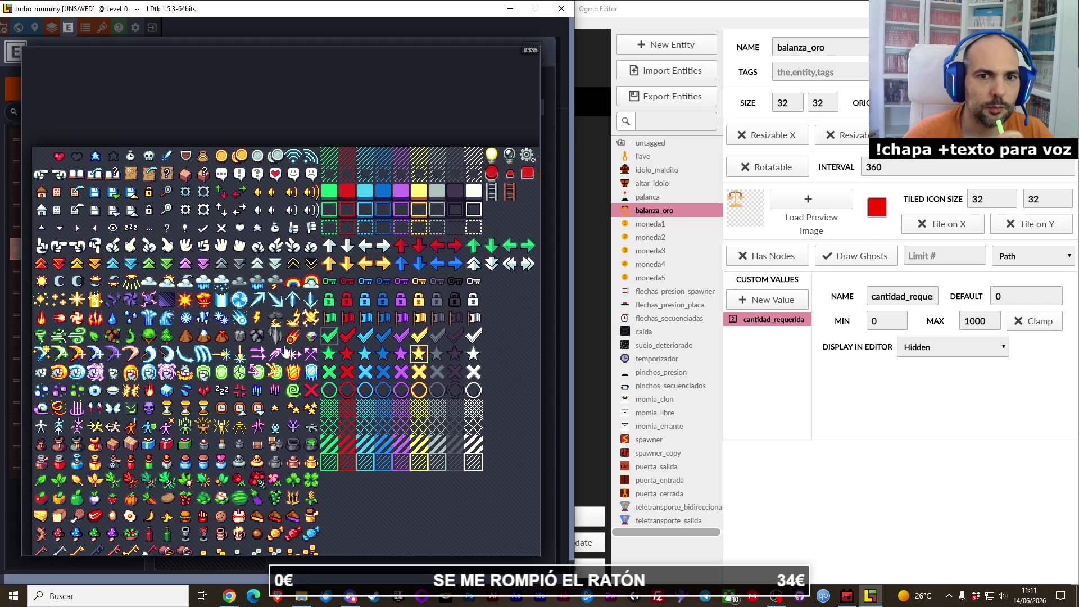
{"action": "scroll", "coordinate": [210, 365], "scroll_direction": "left", "scroll_amount": 1}
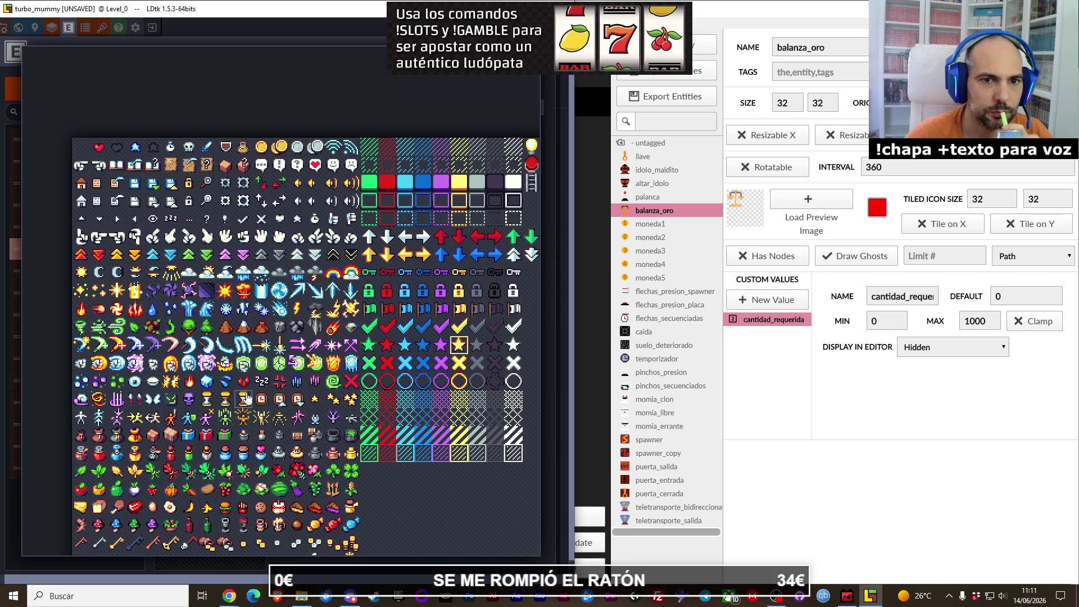
{"action": "left_click_drag", "start_coordinate": [243, 401], "coordinate": [303, 322]}
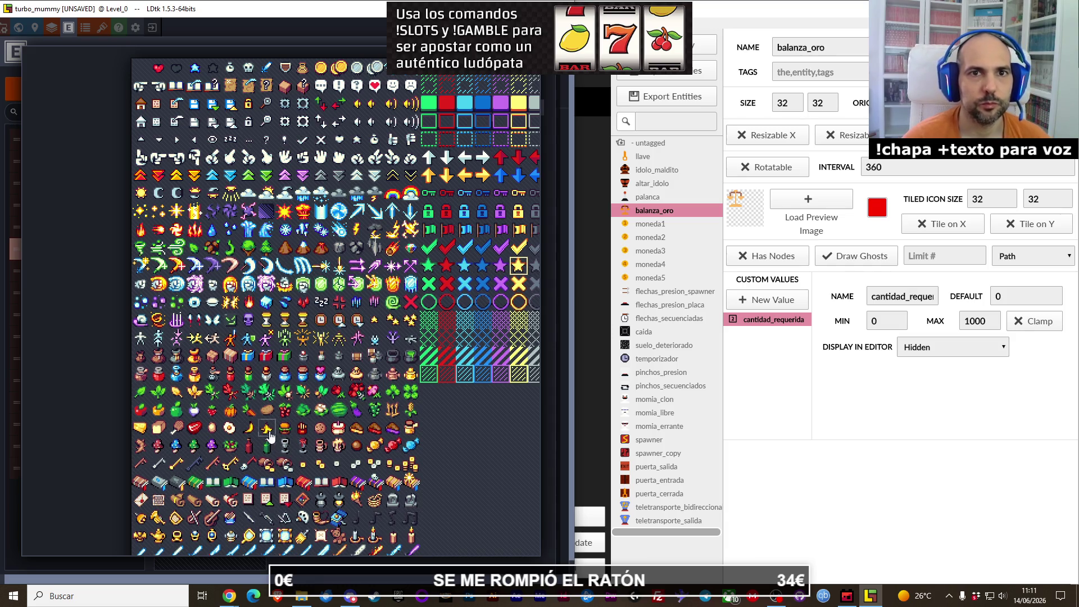
{"action": "scroll", "coordinate": [267, 405], "scroll_direction": "down", "scroll_amount": 5}
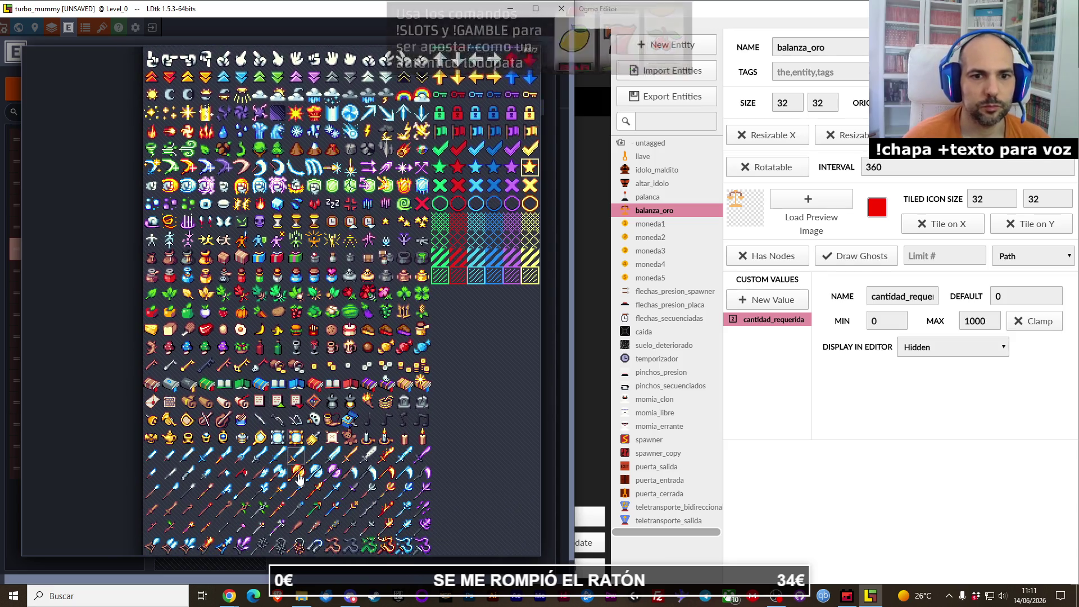
{"action": "scroll", "coordinate": [304, 427], "scroll_direction": "down", "scroll_amount": 5}
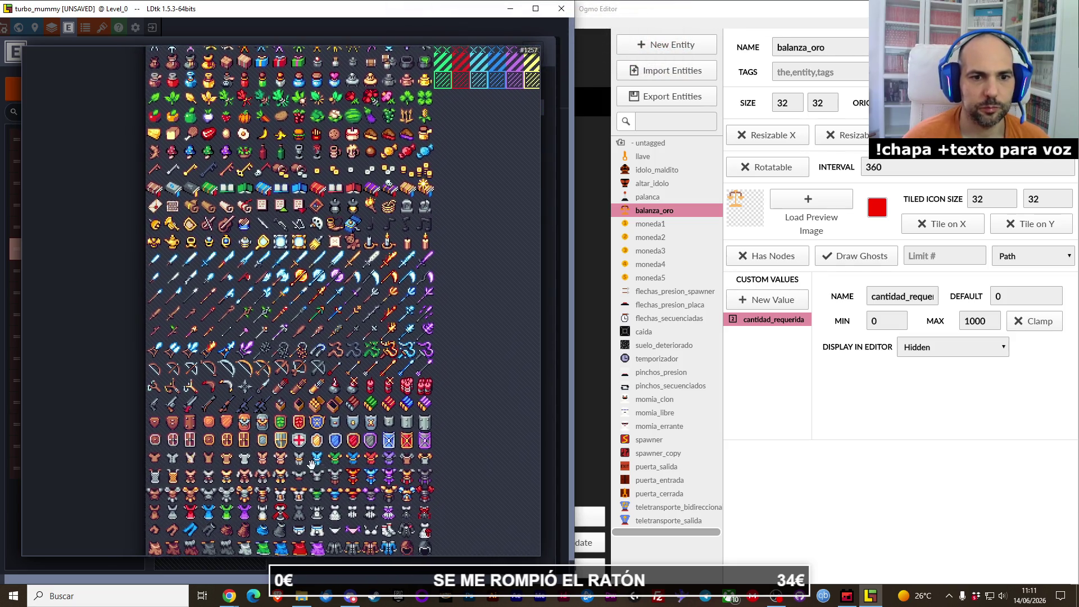
{"action": "scroll", "coordinate": [320, 405], "scroll_direction": "down", "scroll_amount": 6}
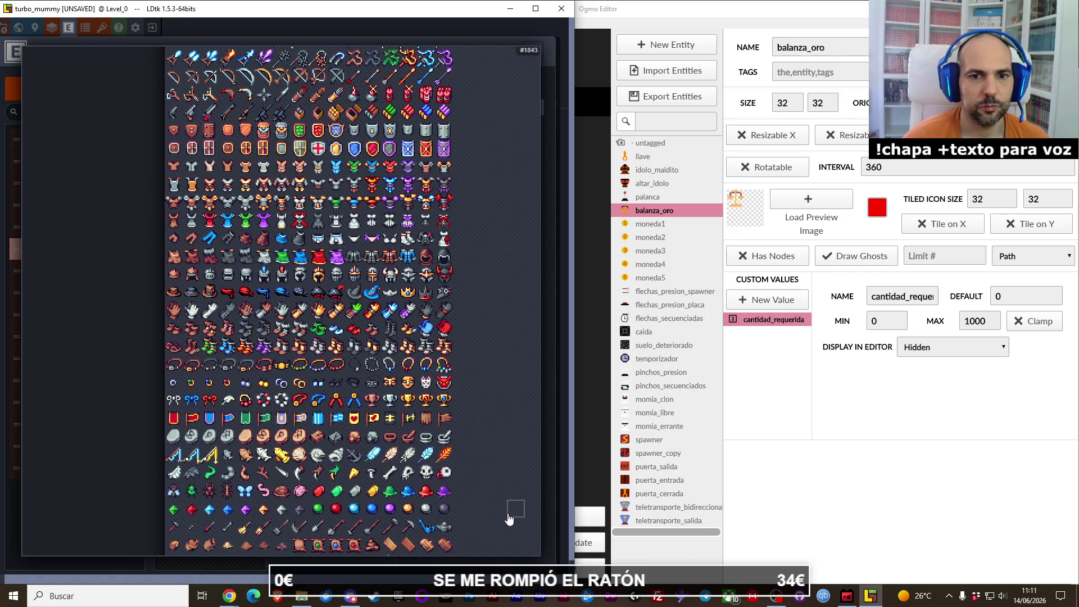
{"action": "scroll", "coordinate": [405, 478], "scroll_direction": "down", "scroll_amount": 3}
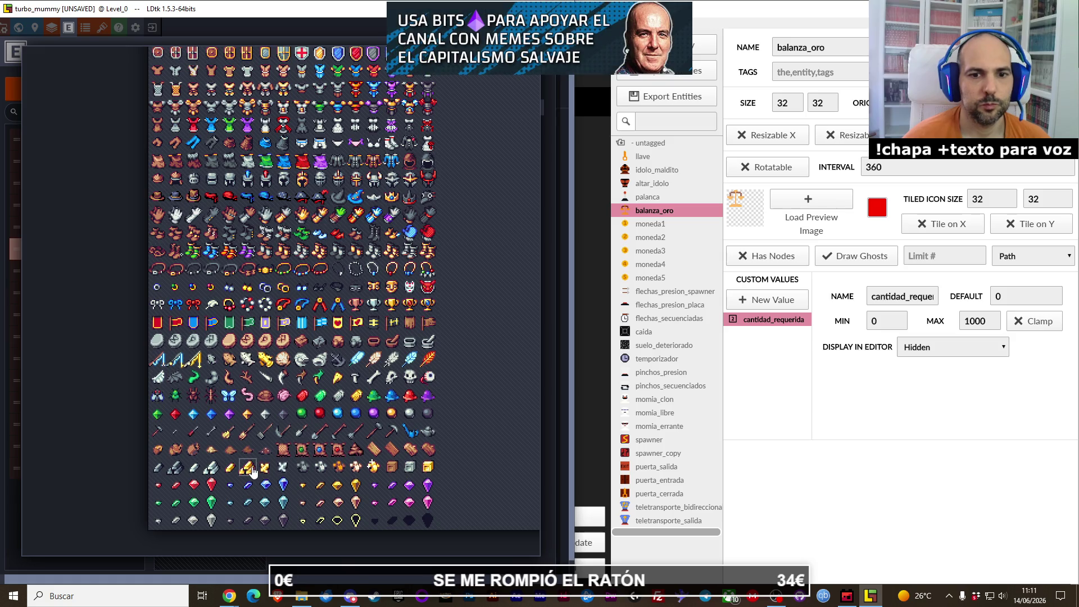
Step: Pan through the icon sheet again and pick a golden icon for Balanza_oro
{"action": "scroll", "coordinate": [292, 249], "scroll_direction": "up", "scroll_amount": 5}
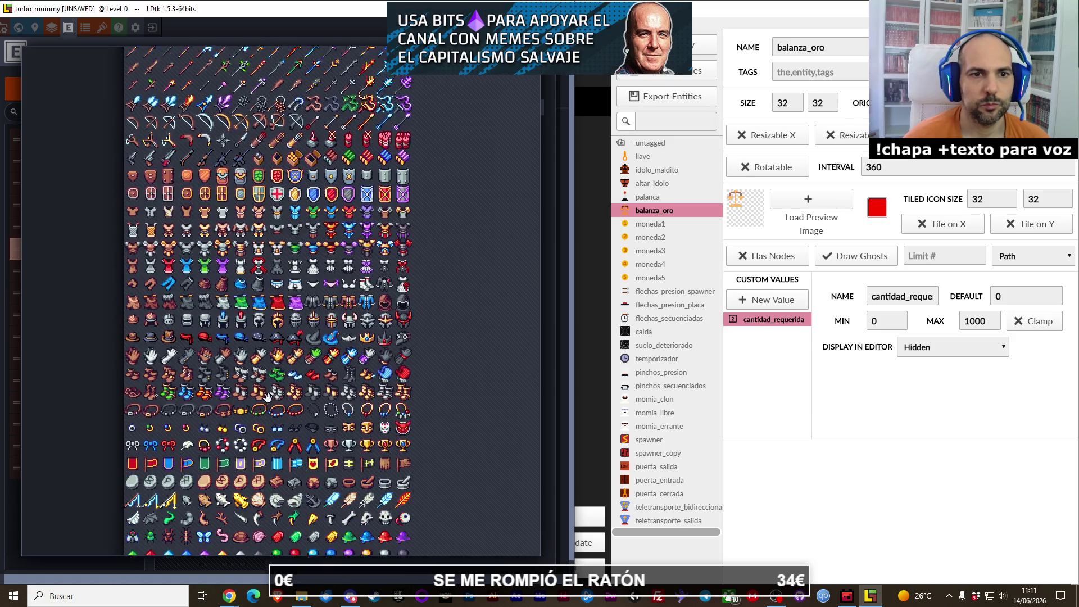
{"action": "scroll", "coordinate": [288, 255], "scroll_direction": "up", "scroll_amount": 6}
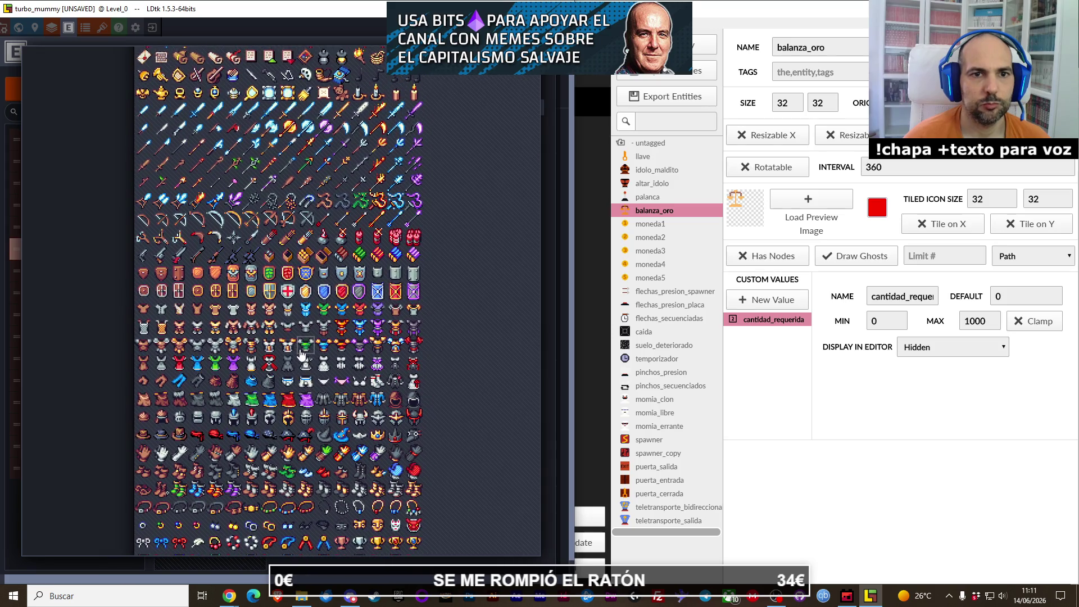
{"action": "scroll", "coordinate": [299, 326], "scroll_direction": "up", "scroll_amount": 3}
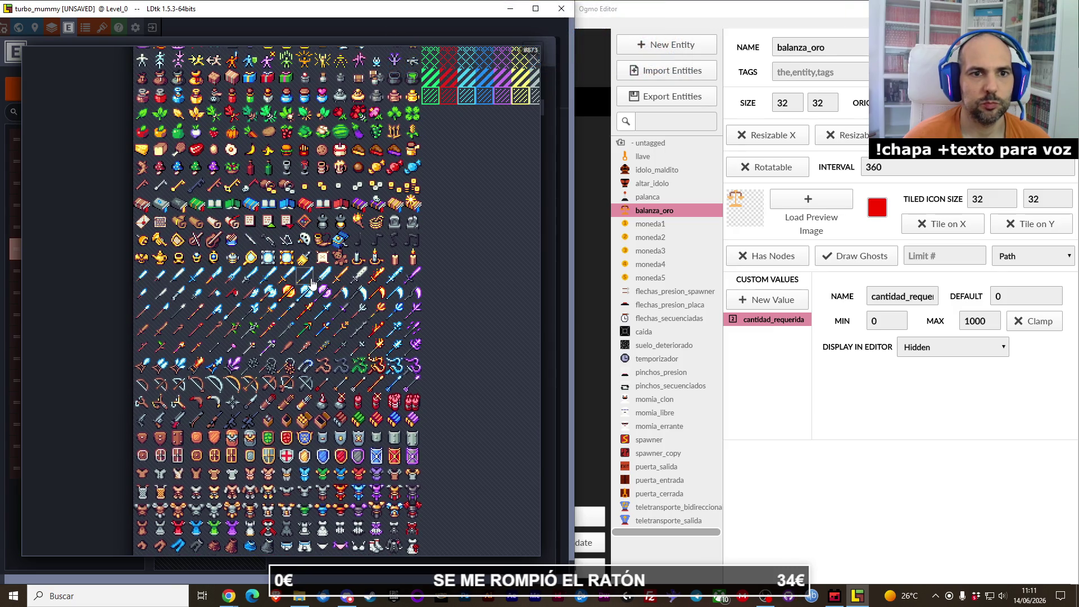
{"action": "mouse_move", "coordinate": [315, 169]}
{"action": "left_mouse_down"}
{"action": "mouse_move", "coordinate": [279, 322]}
{"action": "mouse_move", "coordinate": [199, 453]}
{"action": "mouse_move", "coordinate": [280, 420]}
{"action": "left_mouse_up"}
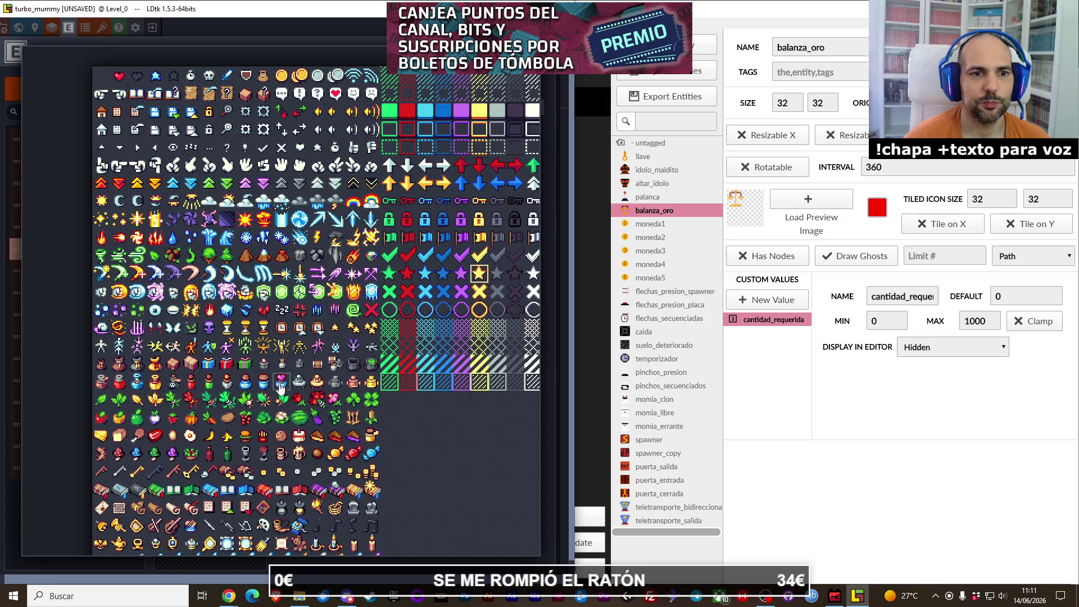
{"action": "mouse_move", "coordinate": [281, 387]}
{"action": "left_mouse_down"}
{"action": "mouse_move", "coordinate": [284, 353]}
{"action": "mouse_move", "coordinate": [275, 362]}
{"action": "left_mouse_up"}
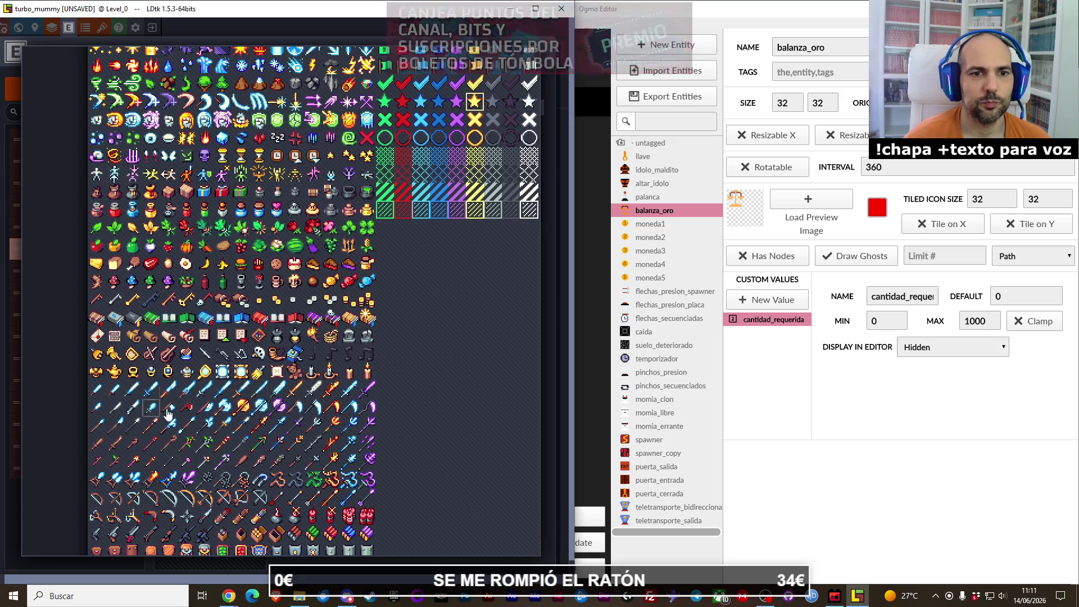
{"action": "scroll", "coordinate": [169, 374], "scroll_direction": "down", "scroll_amount": 3}
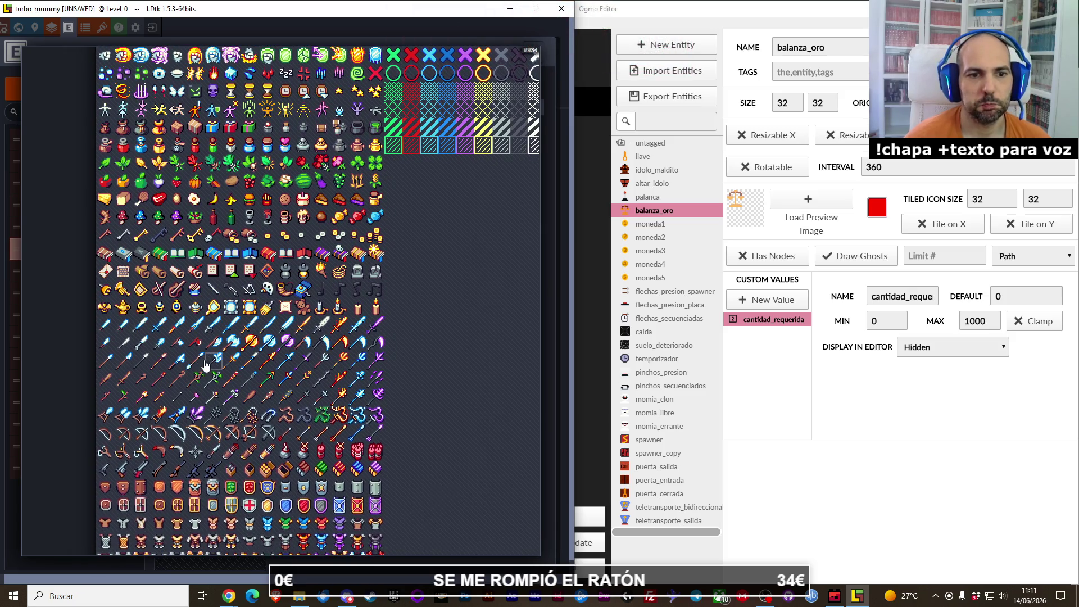
{"action": "scroll", "coordinate": [185, 354], "scroll_direction": "down", "scroll_amount": 2}
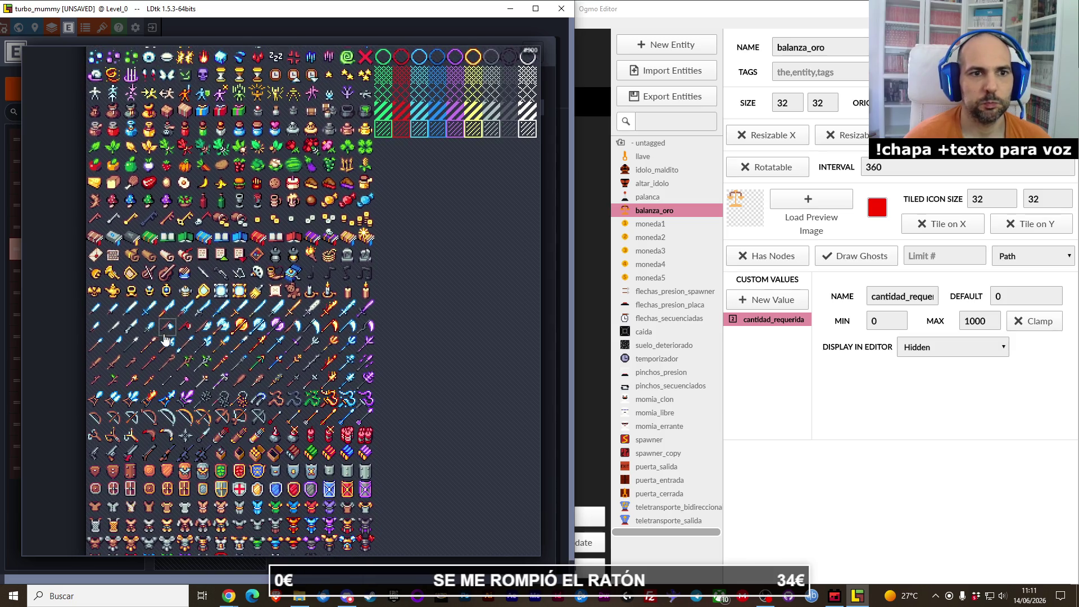
{"action": "left_click", "coordinate": [131, 292]}
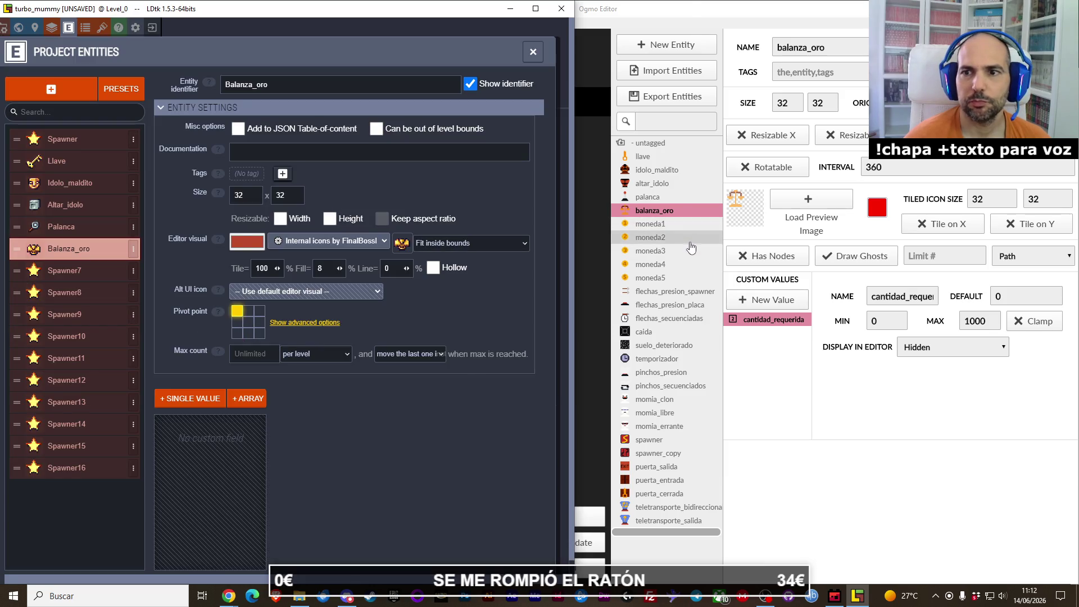
Step: Add an Integer field named cantidad_requerida to Balanza_oro
{"action": "left_click", "coordinate": [194, 399]}
{"action": "left_click", "coordinate": [186, 428]}
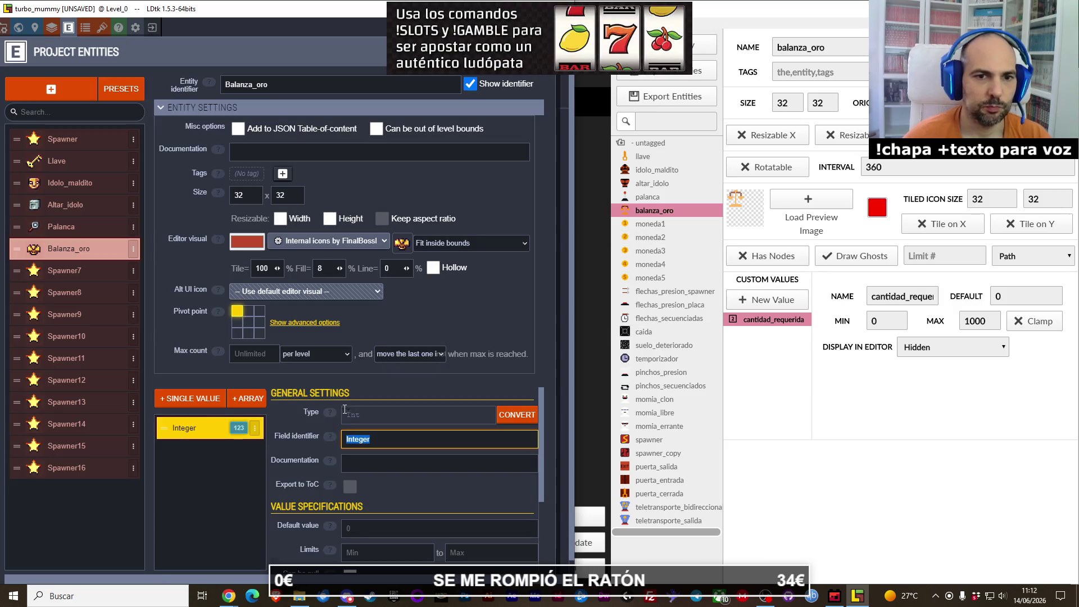
{"action": "left_click", "coordinate": [371, 416]}
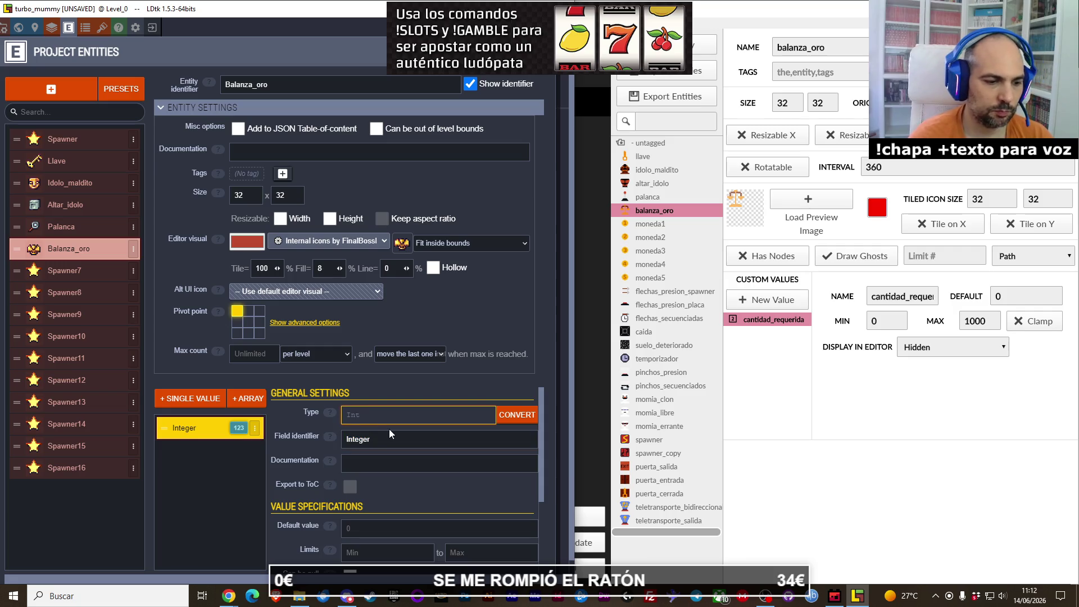
{"action": "left_click", "coordinate": [400, 431]}
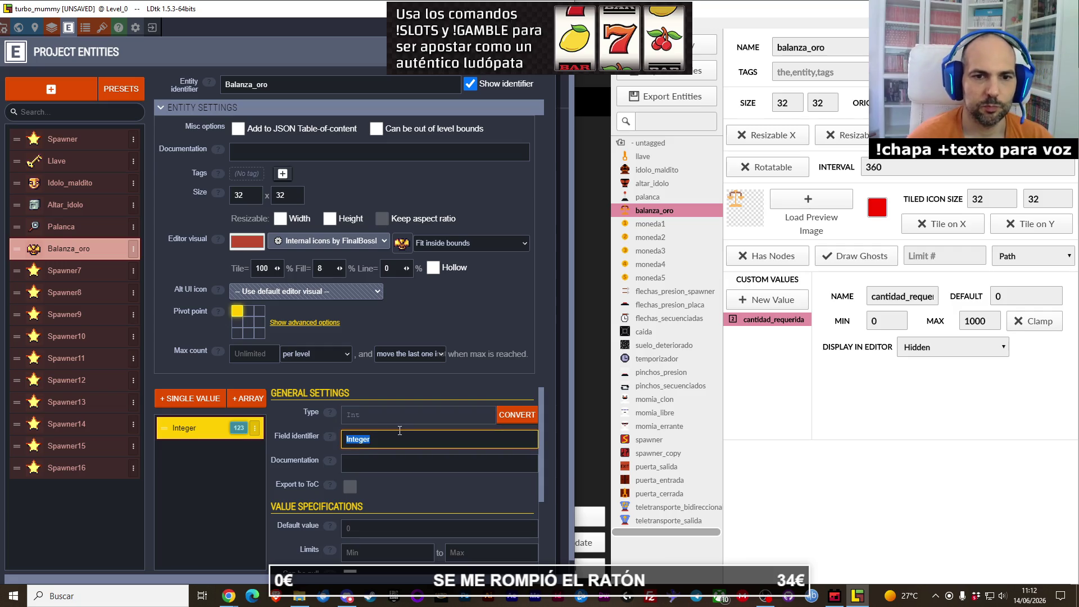
{"action": "type", "text": "cantida"}
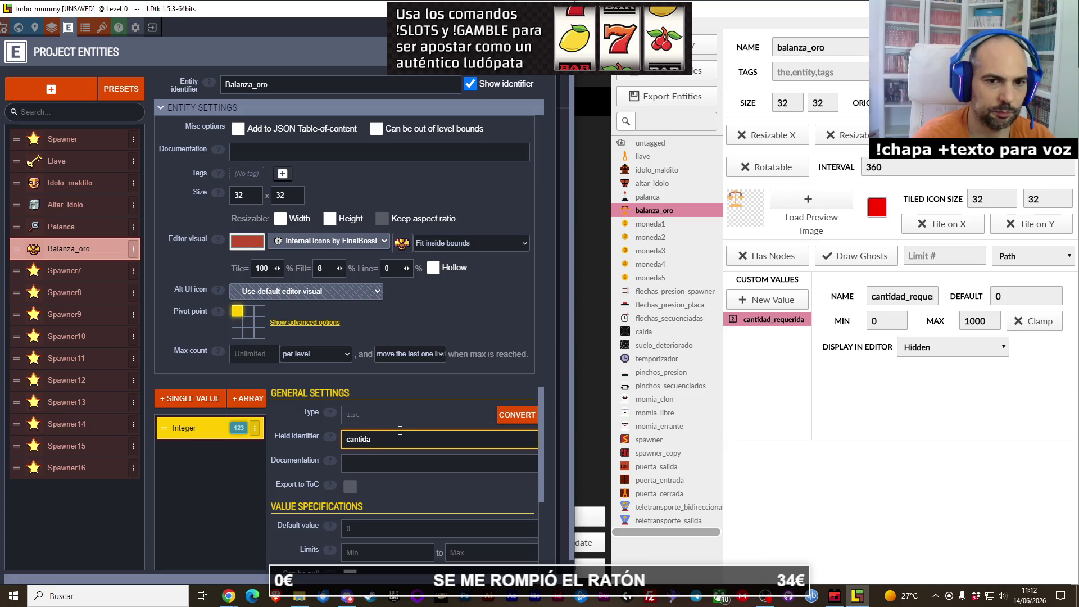
{"action": "type", "text": "d_requerida"}
{"action": "key", "text": "Return"}
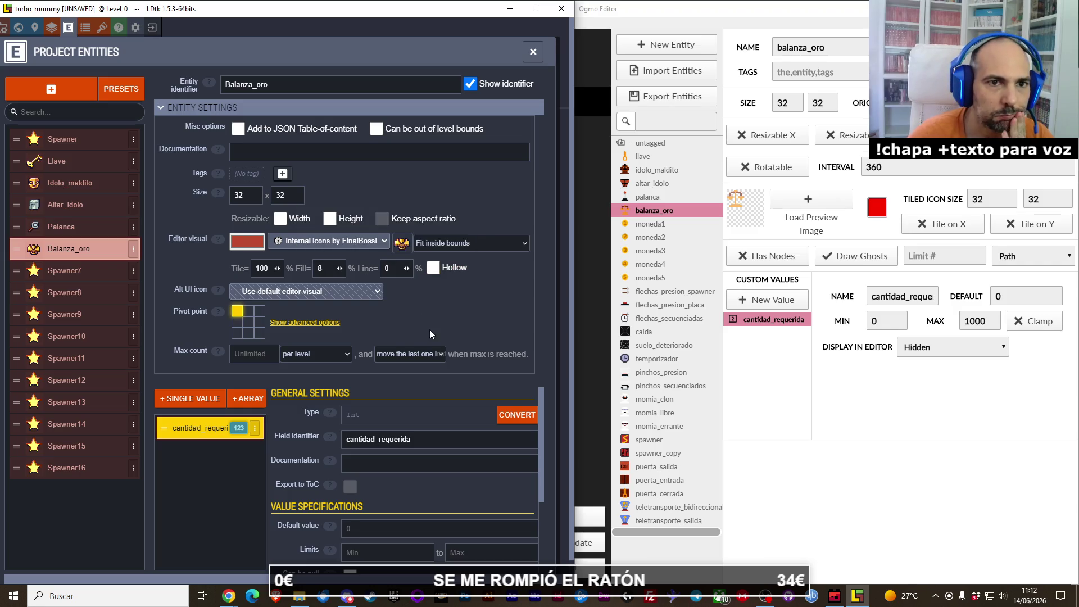
{"action": "left_click", "coordinate": [79, 271]}
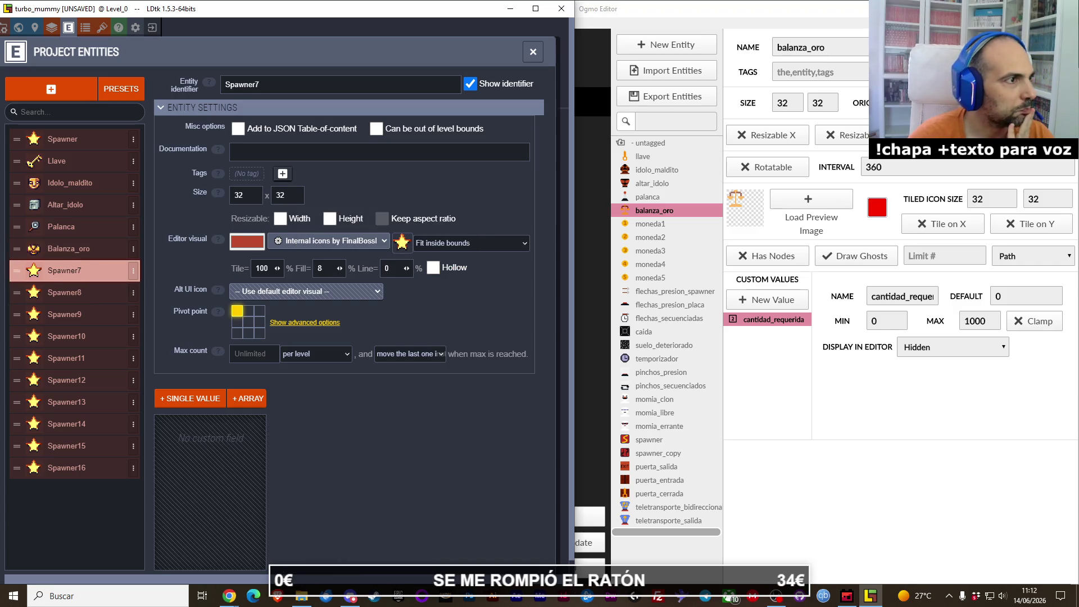
Step: Check Ogmo's moneda1 entity, then rename LDtk's Spawner7 identifier to moneda1
{"action": "key", "text": "alt+Tab"}
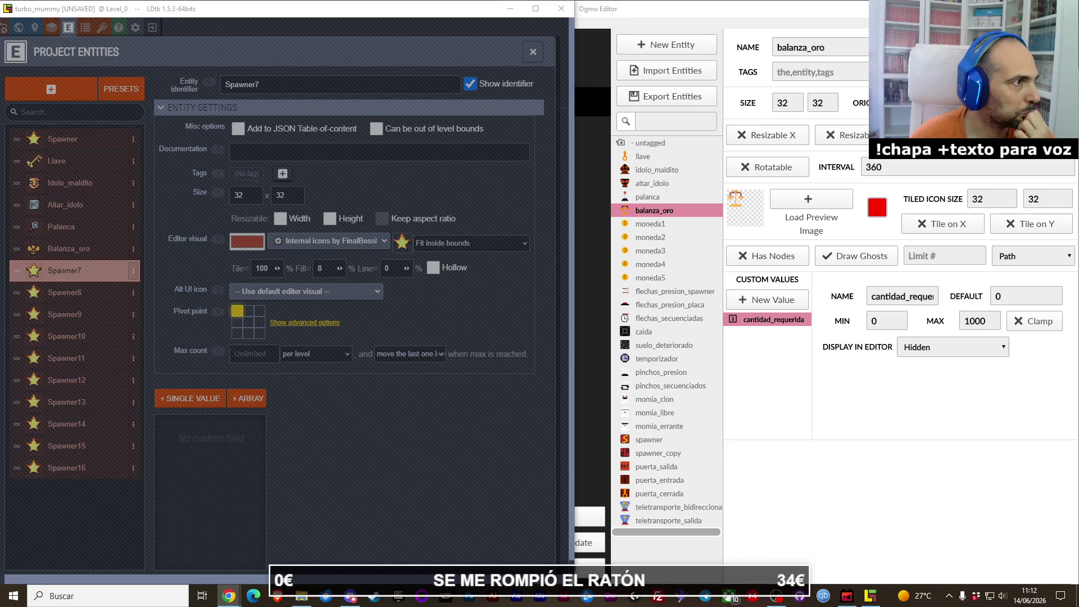
{"action": "left_click", "coordinate": [628, 225]}
{"action": "left_click", "coordinate": [72, 278]}
{"action": "left_click", "coordinate": [259, 148]}
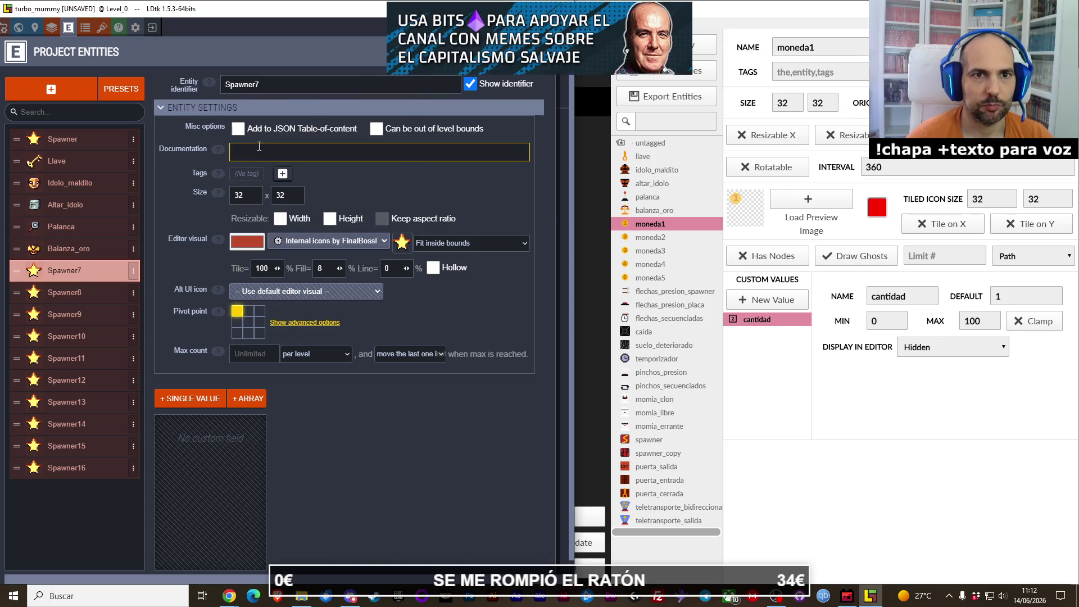
{"action": "left_click", "coordinate": [280, 87]}
{"action": "double_click", "coordinate": [279, 87]}
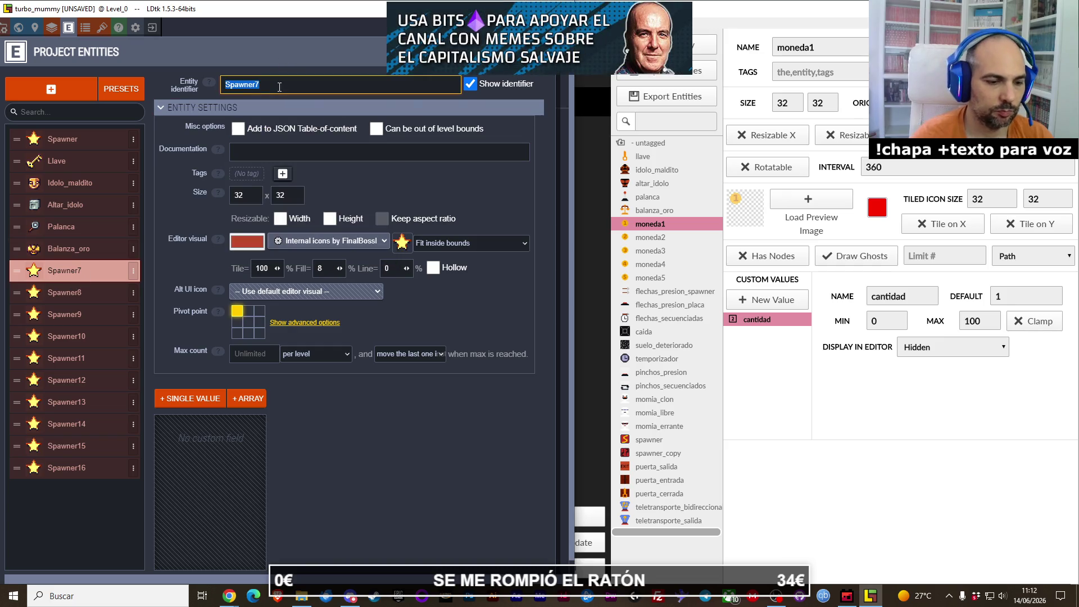
{"action": "type", "text": "moneda1"}
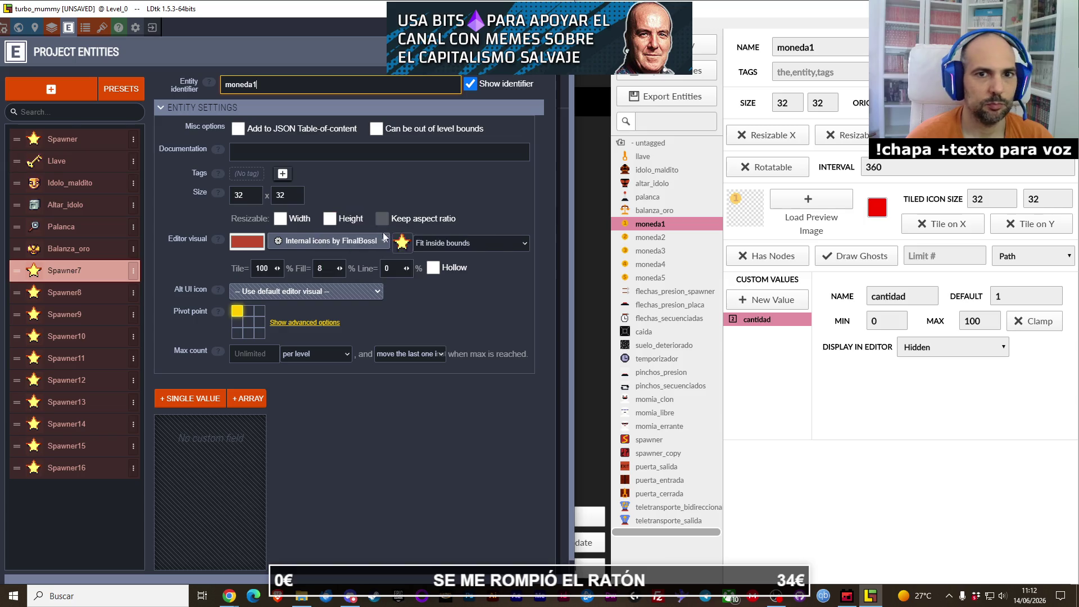
Step: Set the entity's editor icon to the gold coin from the internal icon sheet
{"action": "left_click", "coordinate": [402, 243]}
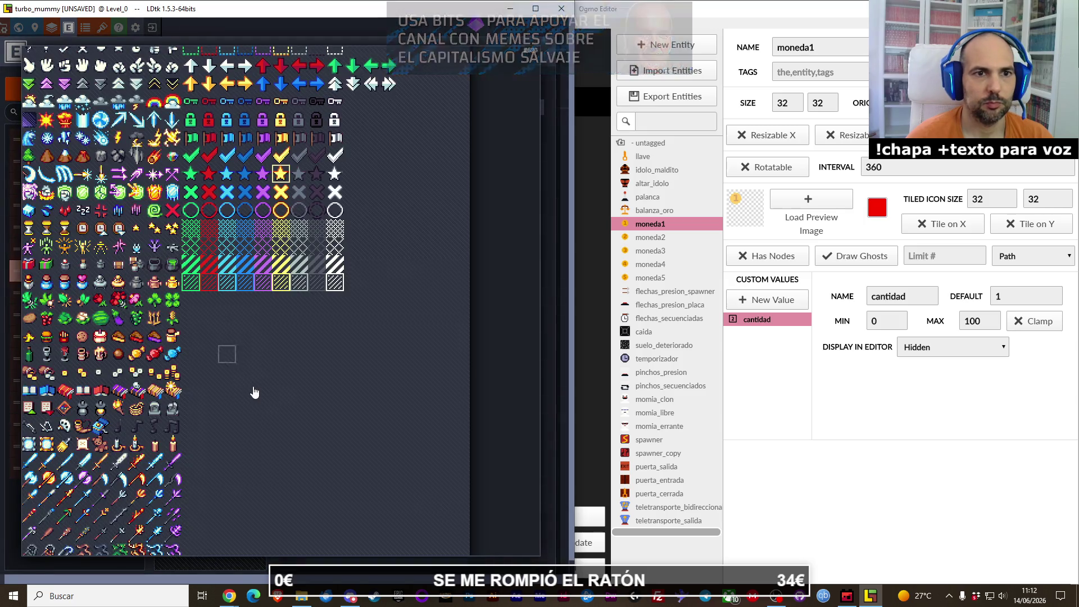
{"action": "left_click_drag", "start_coordinate": [257, 373], "coordinate": [398, 379]}
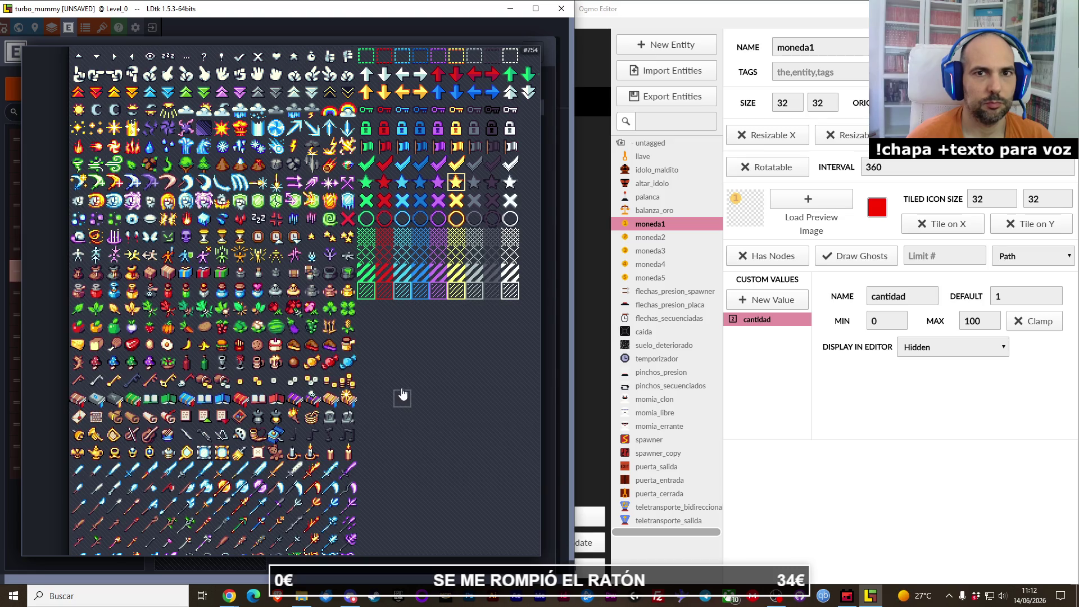
{"action": "mouse_move", "coordinate": [402, 395]}
{"action": "left_mouse_down"}
{"action": "mouse_move", "coordinate": [380, 436]}
{"action": "mouse_move", "coordinate": [382, 482]}
{"action": "left_mouse_up"}
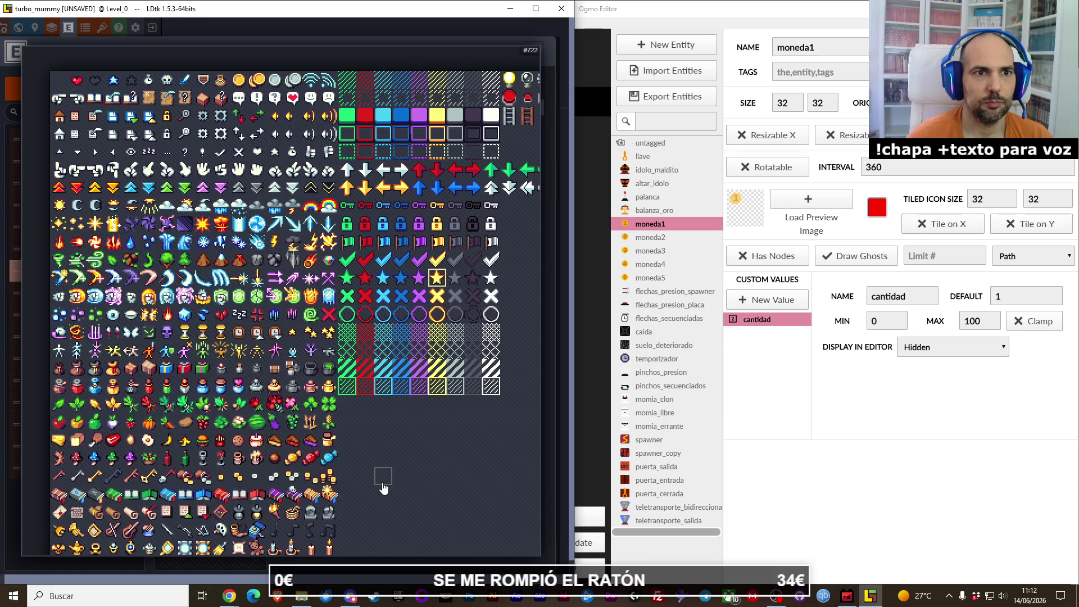
{"action": "scroll", "coordinate": [384, 459], "scroll_direction": "down", "scroll_amount": 6}
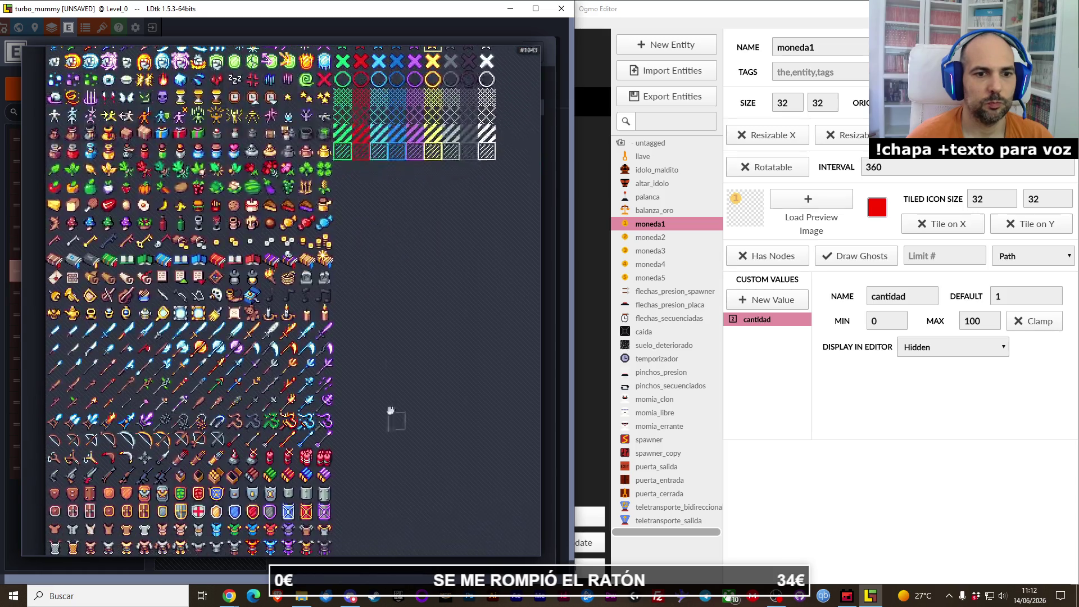
{"action": "scroll", "coordinate": [382, 386], "scroll_direction": "down", "scroll_amount": 5}
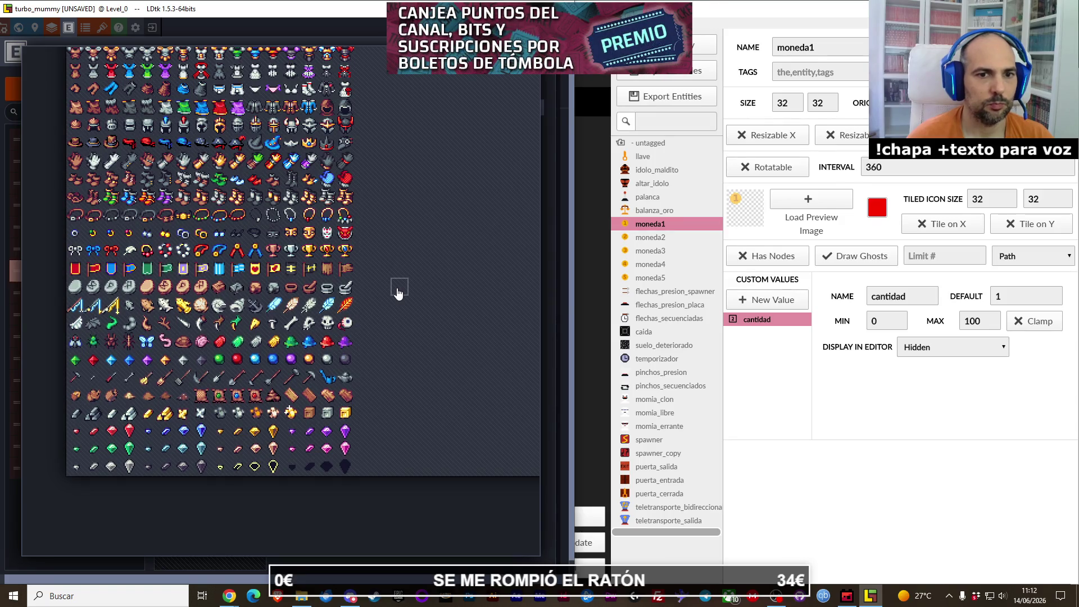
{"action": "scroll", "coordinate": [398, 292], "scroll_direction": "up", "scroll_amount": 10}
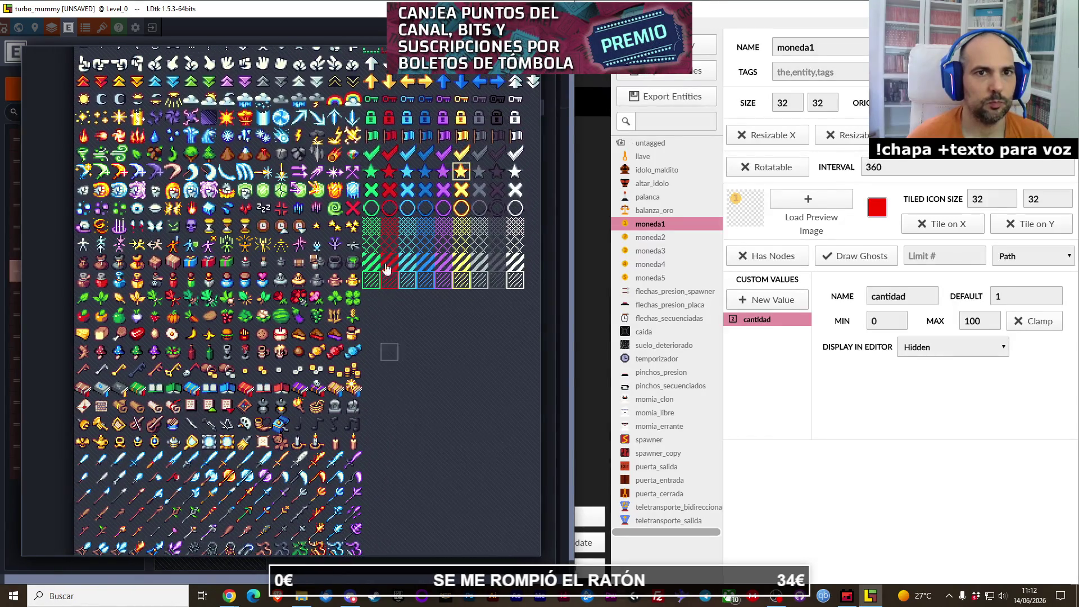
{"action": "scroll", "coordinate": [387, 270], "scroll_direction": "up", "scroll_amount": 5}
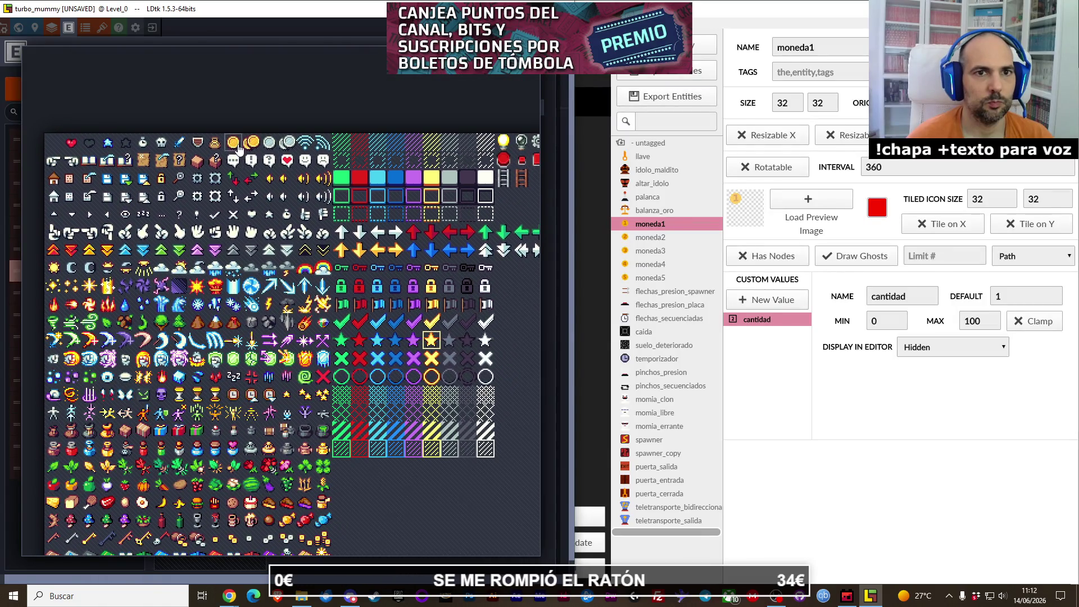
{"action": "left_click", "coordinate": [233, 143]}
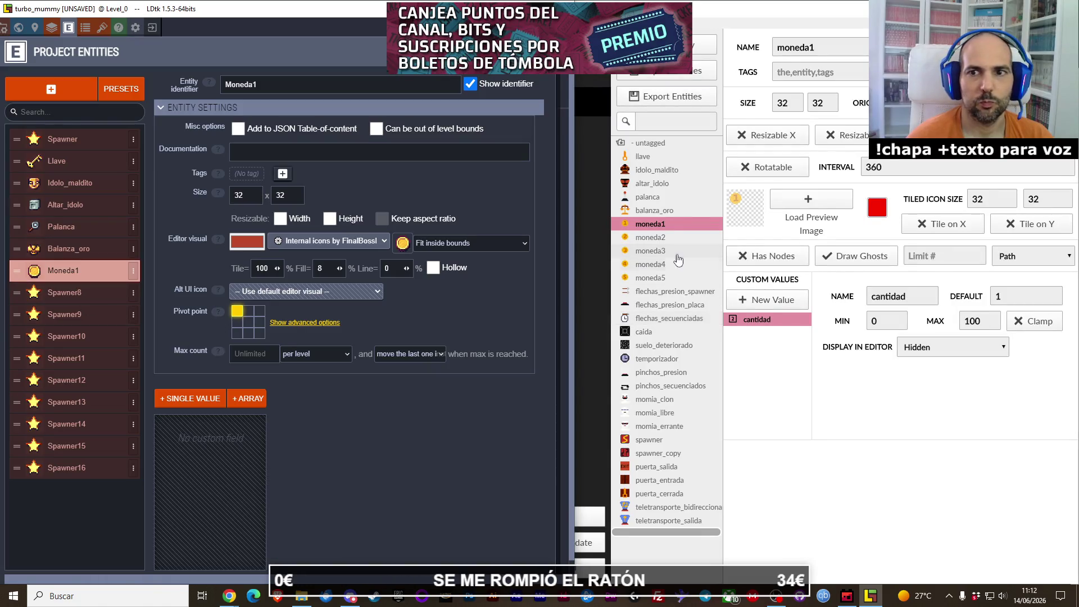
Step: Add an Integer field named cantidad to Moneda1 with a default value of 1
{"action": "left_click", "coordinate": [203, 396]}
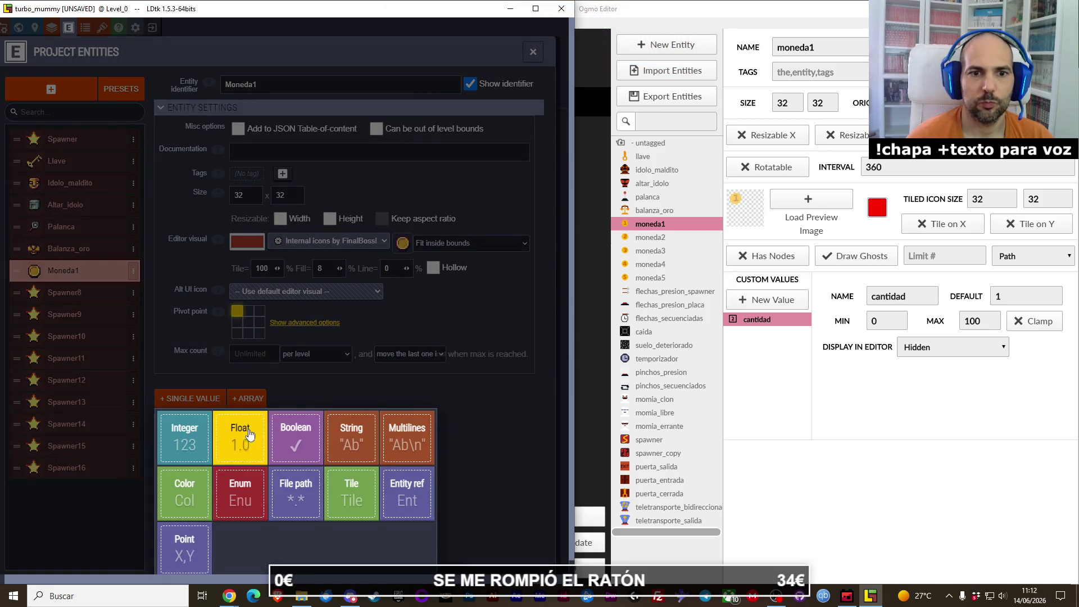
{"action": "left_click", "coordinate": [186, 438]}
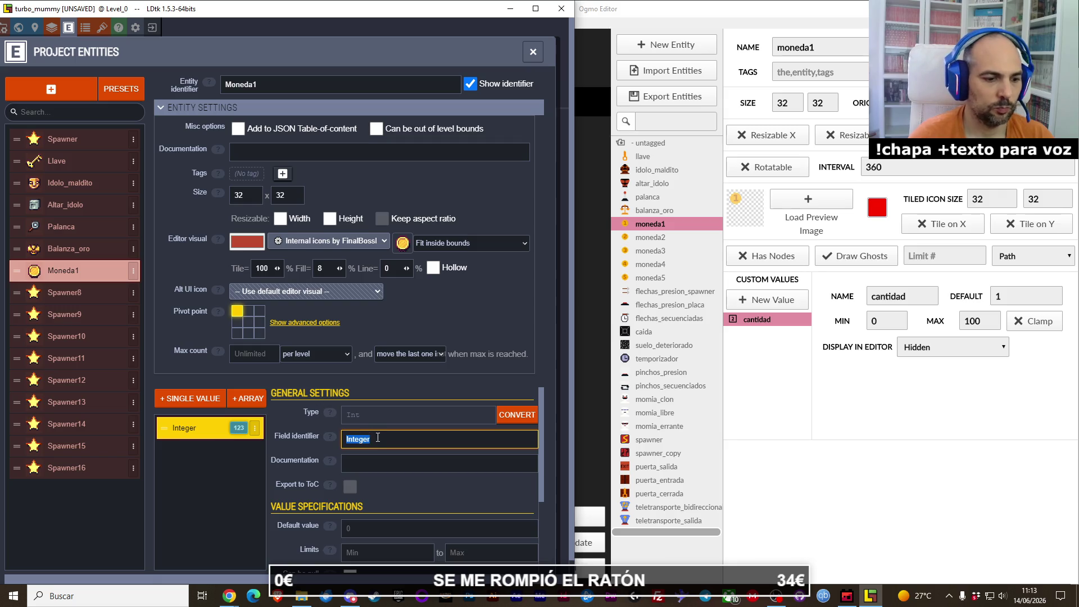
{"action": "type", "text": "cantidad"}
{"action": "key", "text": "Return"}
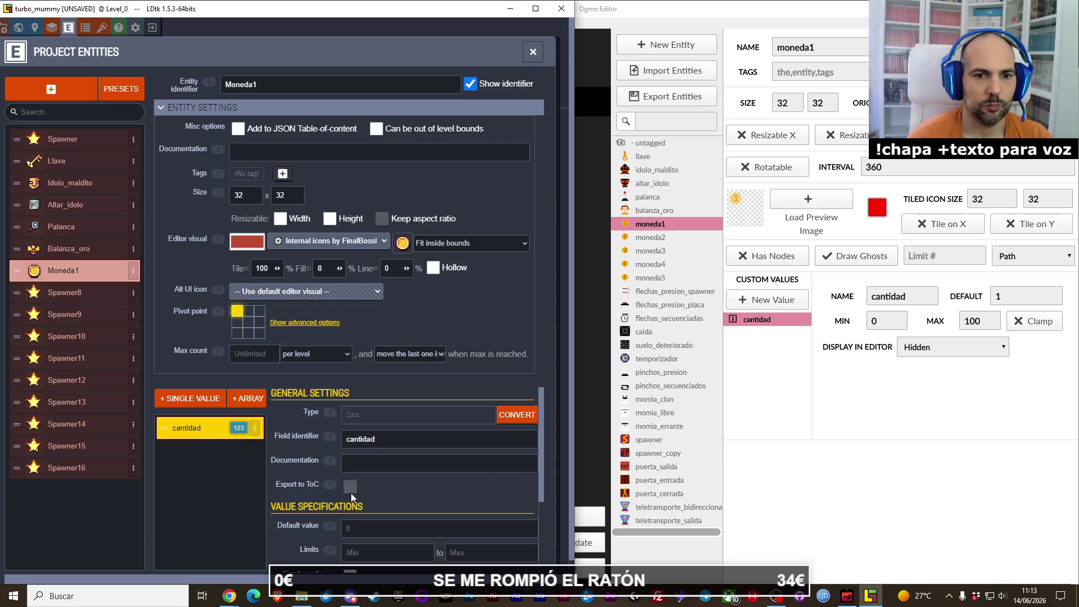
{"action": "left_click", "coordinate": [362, 527]}
{"action": "type", "text": "1"}
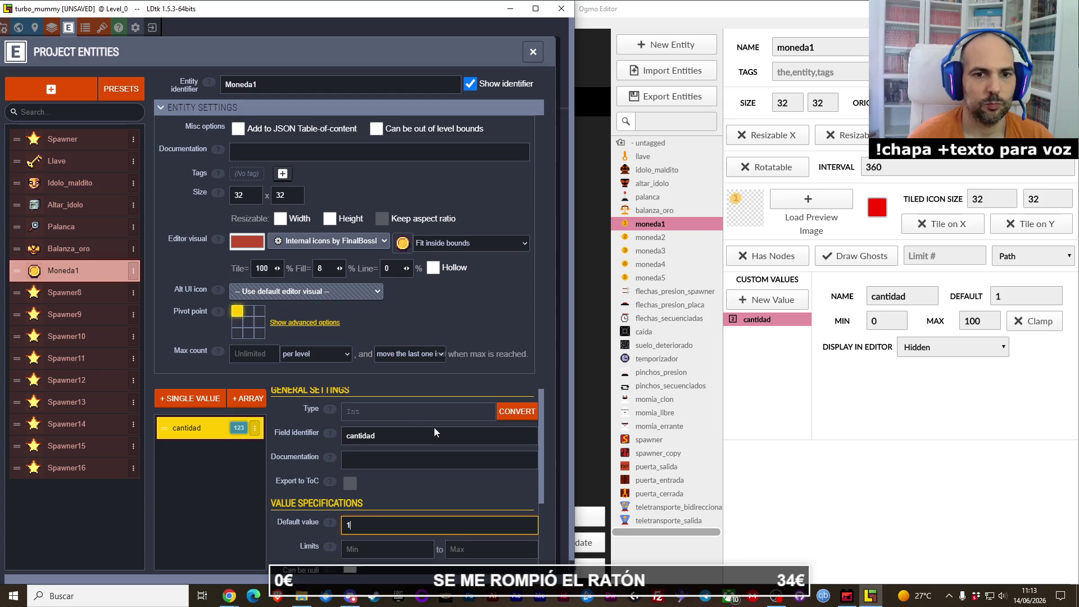
{"action": "scroll", "coordinate": [434, 427], "scroll_direction": "down", "scroll_amount": 2}
Step: Set cantidad's editor display to 'Show value only', positioned at 'Center'
{"action": "left_click", "coordinate": [91, 301]}
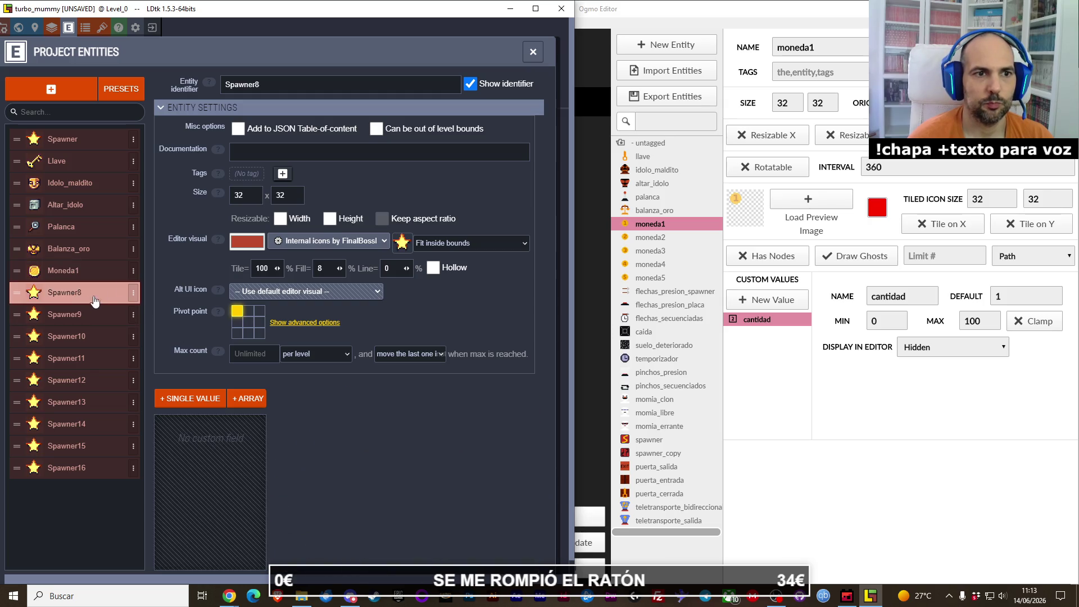
{"action": "left_click", "coordinate": [279, 153]}
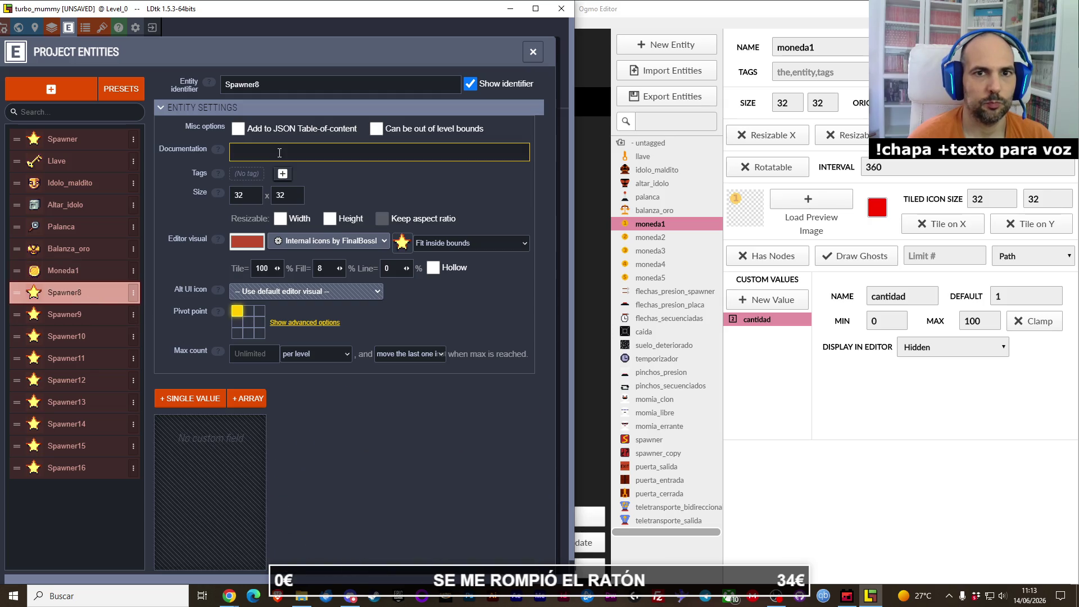
{"action": "left_click", "coordinate": [62, 274]}
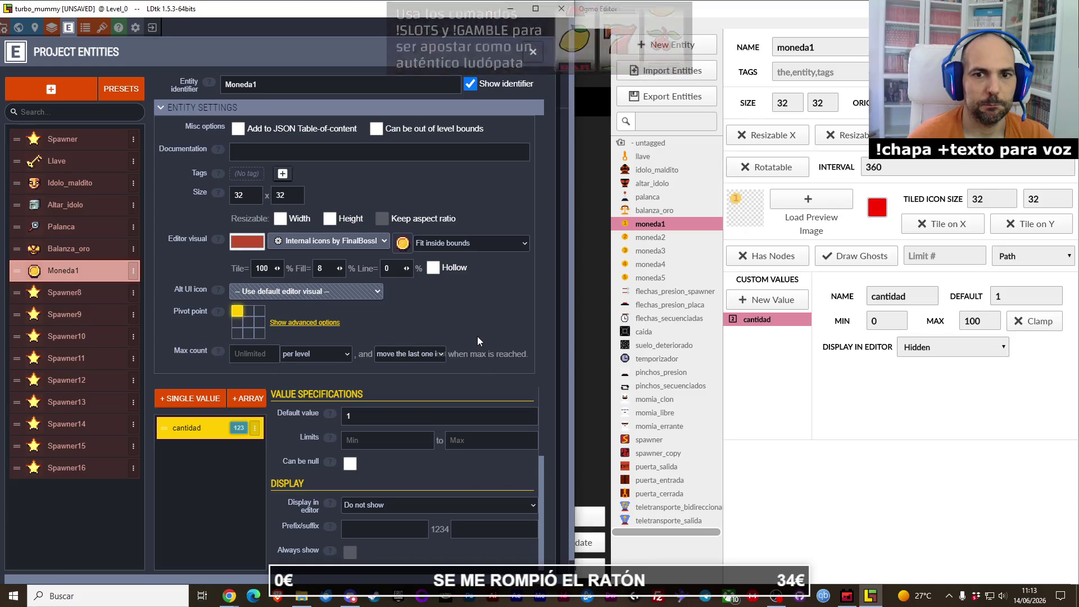
{"action": "scroll", "coordinate": [478, 336], "scroll_direction": "down", "scroll_amount": 1}
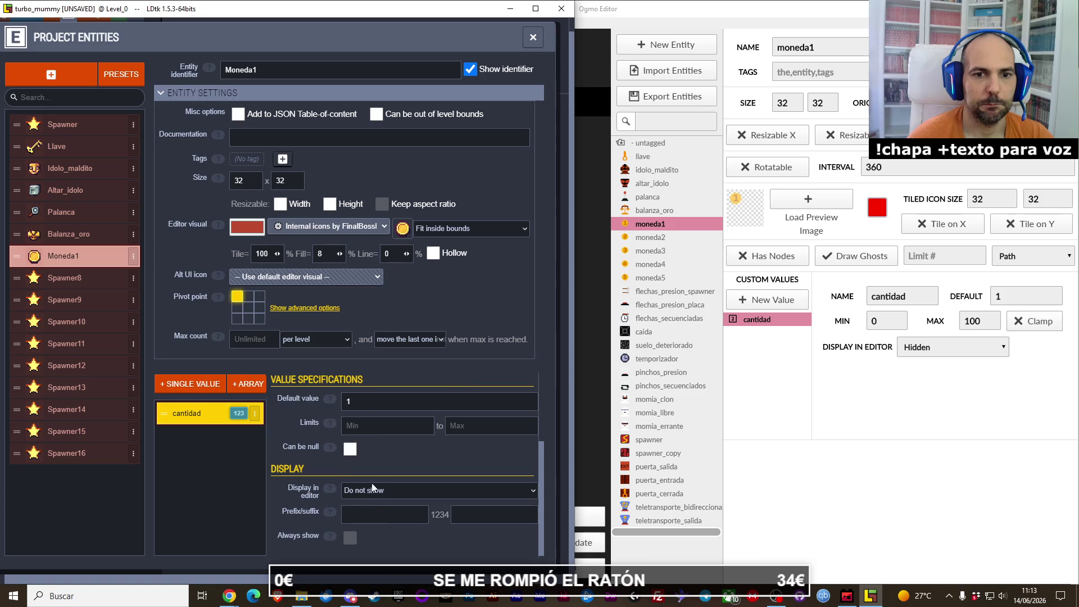
{"action": "left_click", "coordinate": [372, 500]}
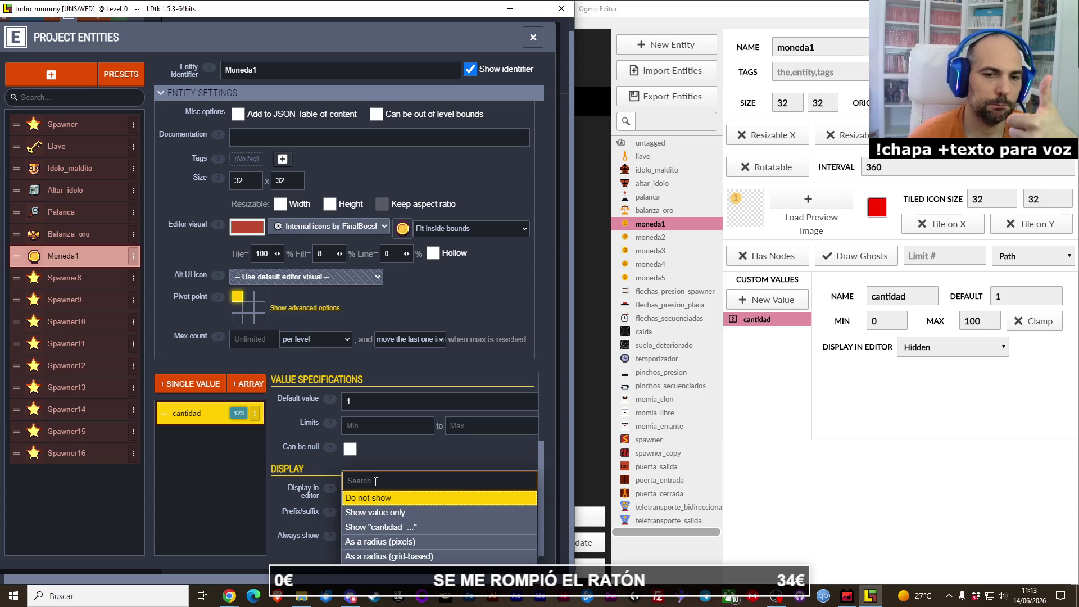
{"action": "left_click", "coordinate": [362, 527]}
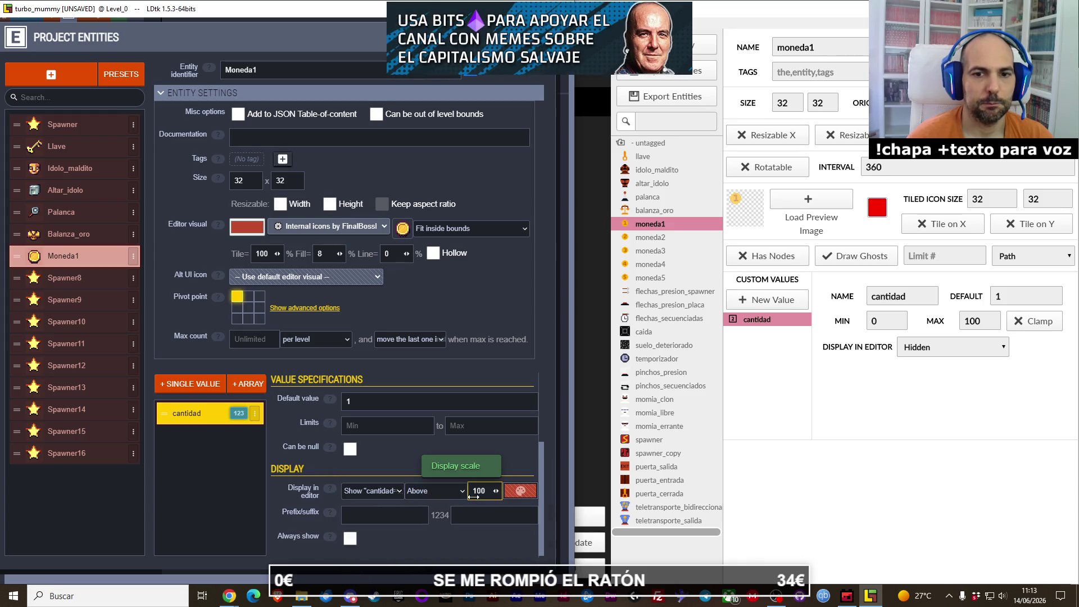
{"action": "left_click", "coordinate": [380, 497]}
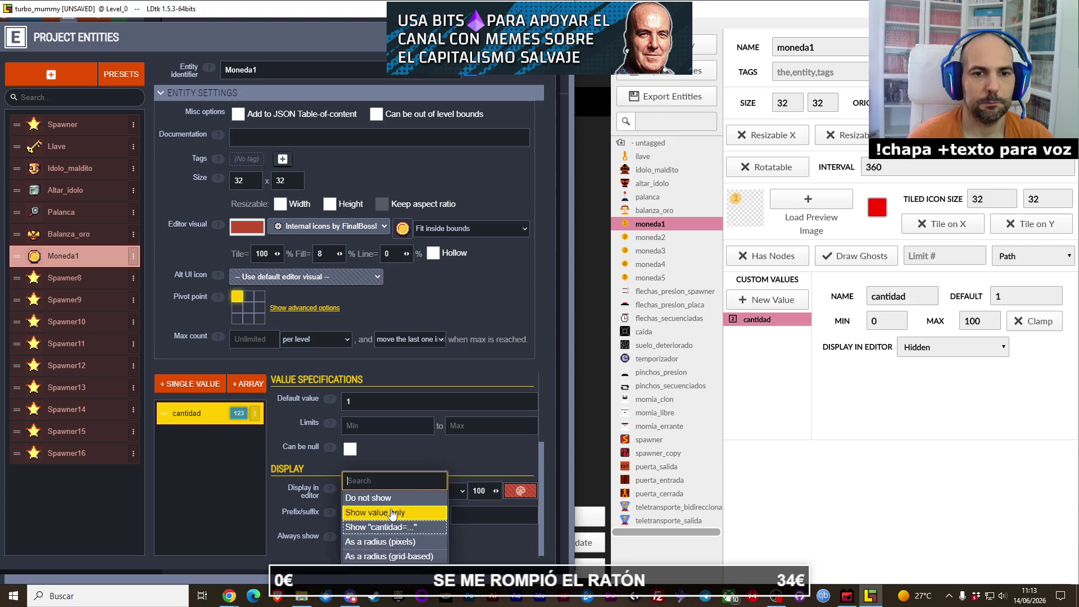
{"action": "left_click", "coordinate": [393, 513]}
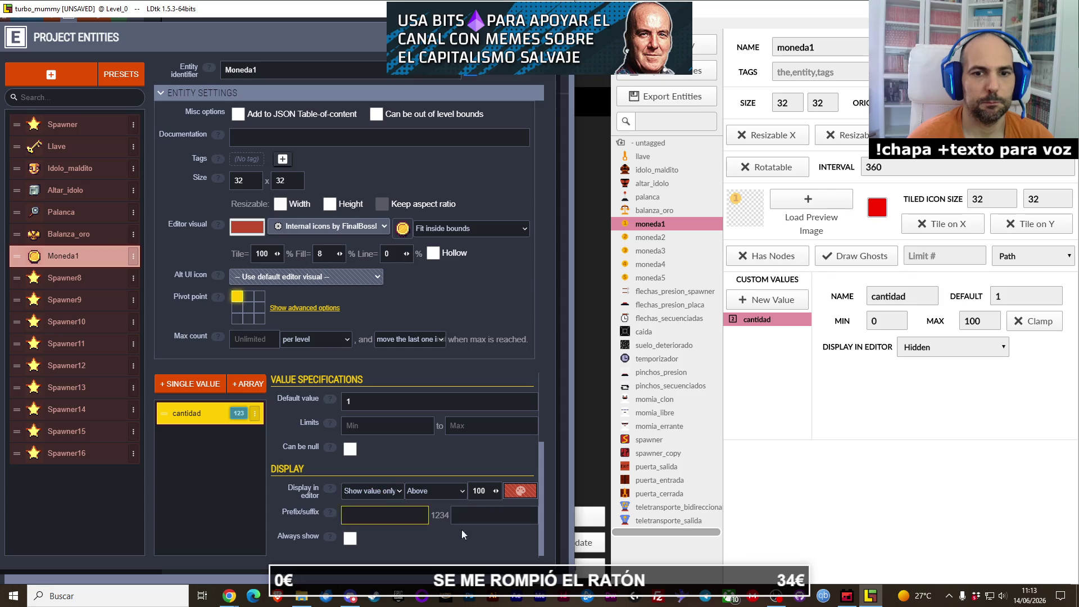
{"action": "left_click", "coordinate": [440, 490]}
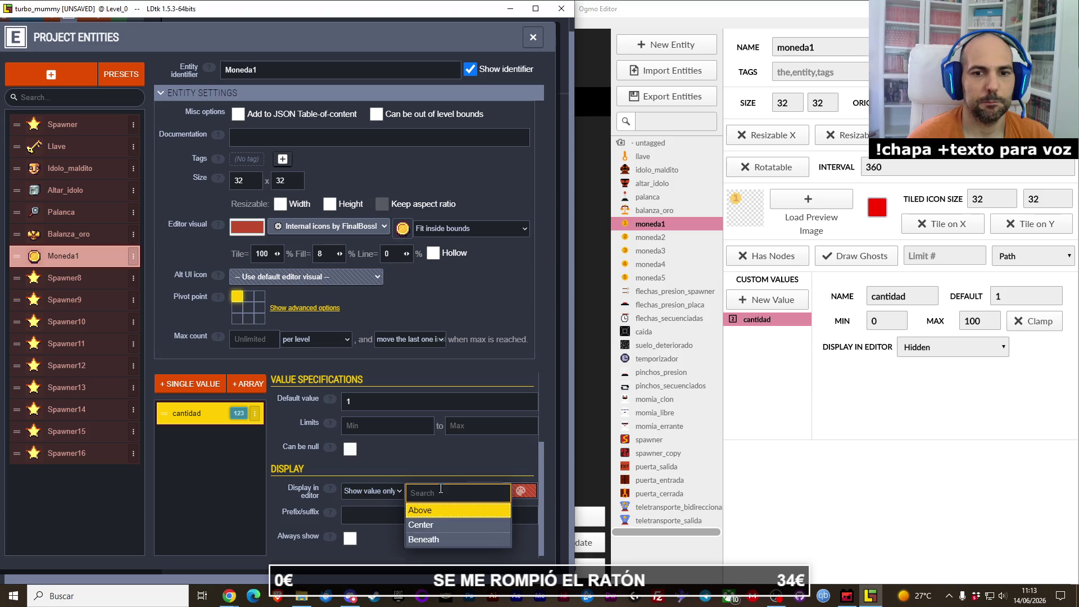
{"action": "left_click", "coordinate": [433, 526]}
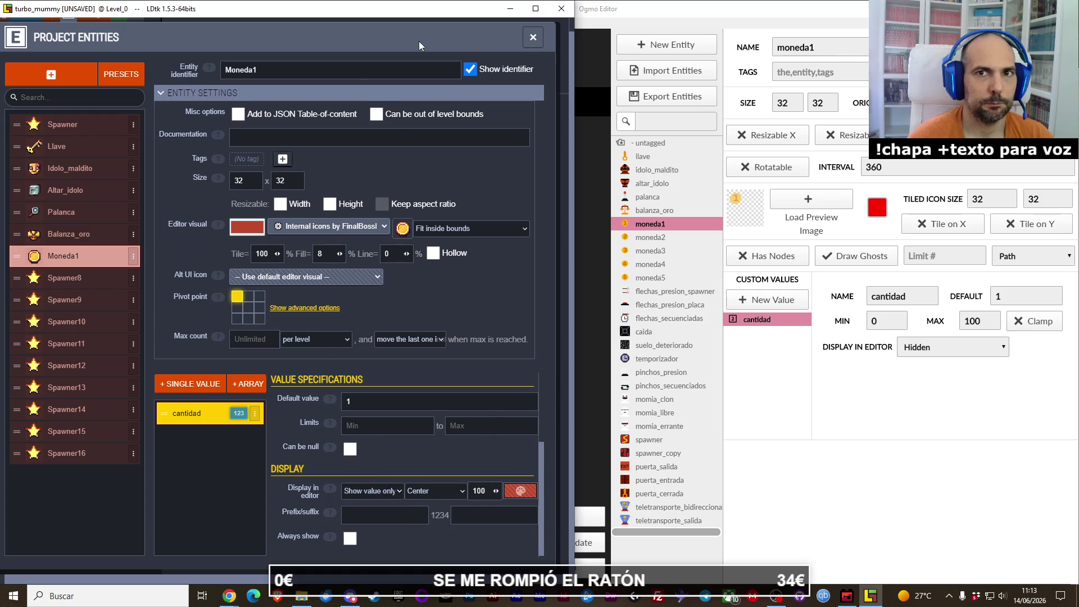
{"action": "left_click", "coordinate": [81, 279]}
{"action": "left_click", "coordinate": [273, 72]}
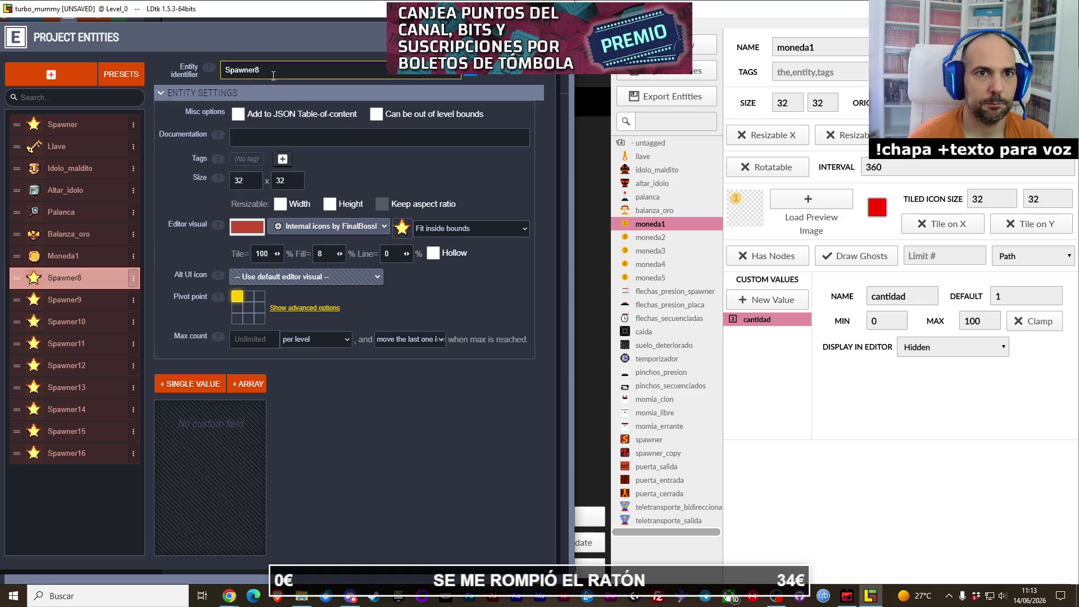
Step: Rename the entity to Moneda, then duplicate Moneda1 into Moneda2 through Moneda5
{"action": "type", "text": "Moneda"}
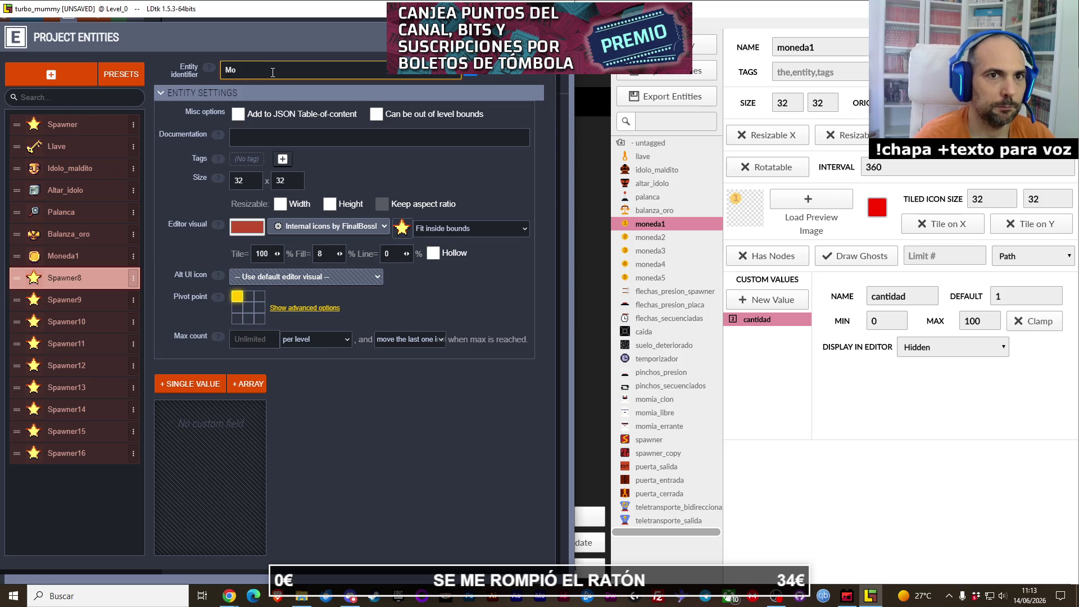
{"action": "key", "text": "Return"}
{"action": "left_click", "coordinate": [107, 258]}
{"action": "left_click", "coordinate": [133, 256]}
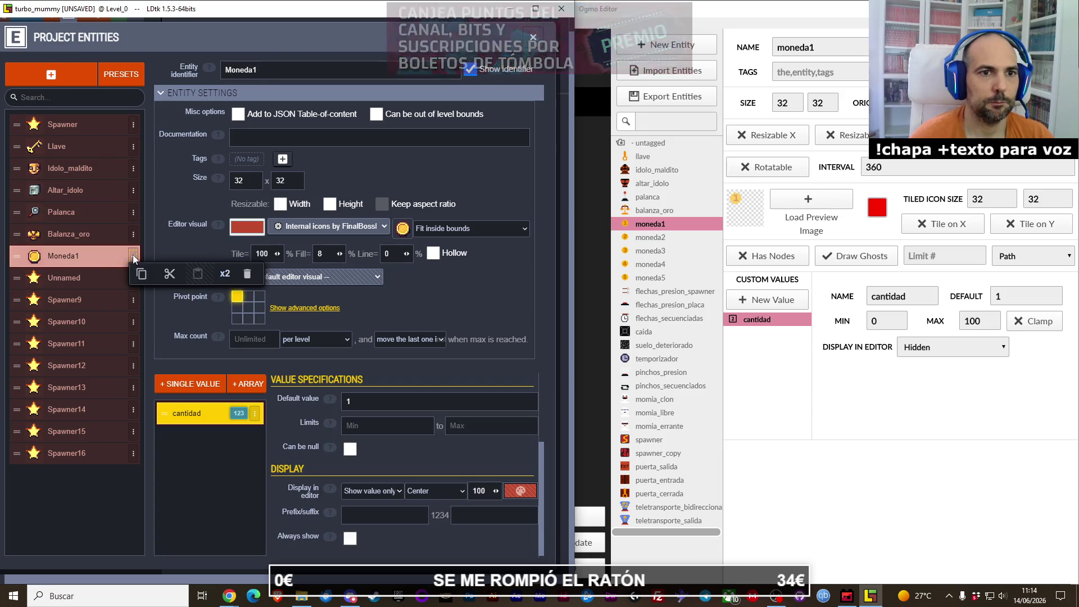
{"action": "left_click", "coordinate": [225, 274]}
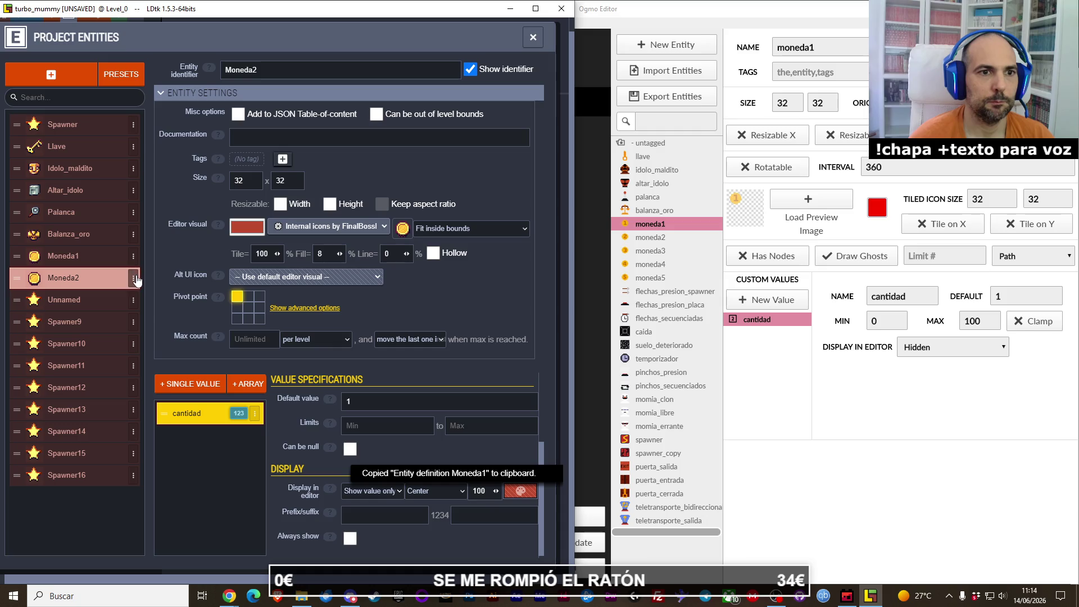
{"action": "left_click", "coordinate": [133, 278]}
{"action": "left_click", "coordinate": [225, 296]}
{"action": "left_click", "coordinate": [133, 300]}
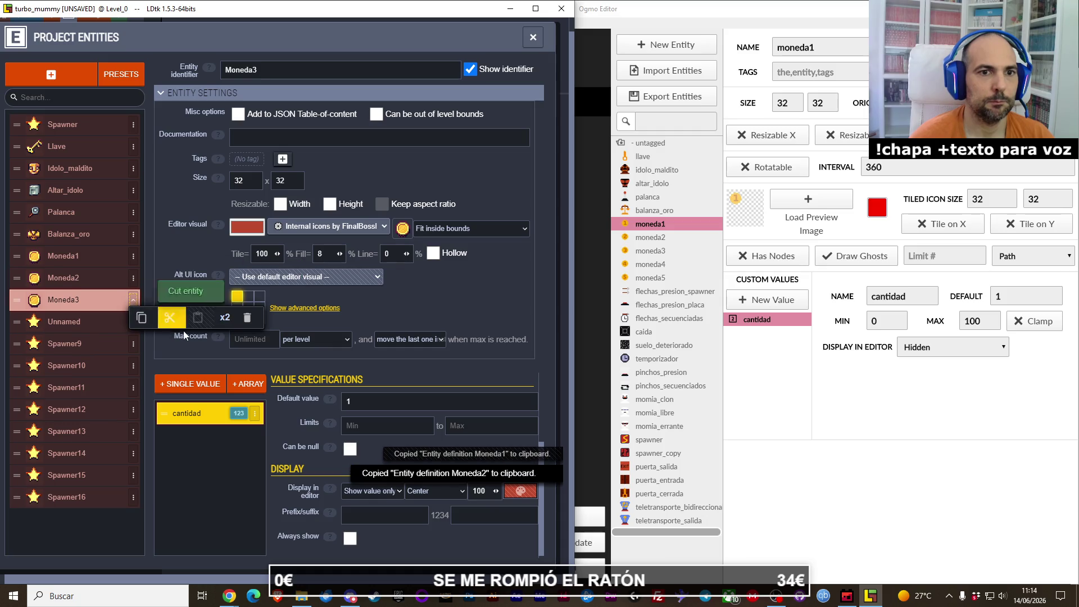
{"action": "left_click", "coordinate": [224, 318]}
{"action": "left_click", "coordinate": [133, 322]}
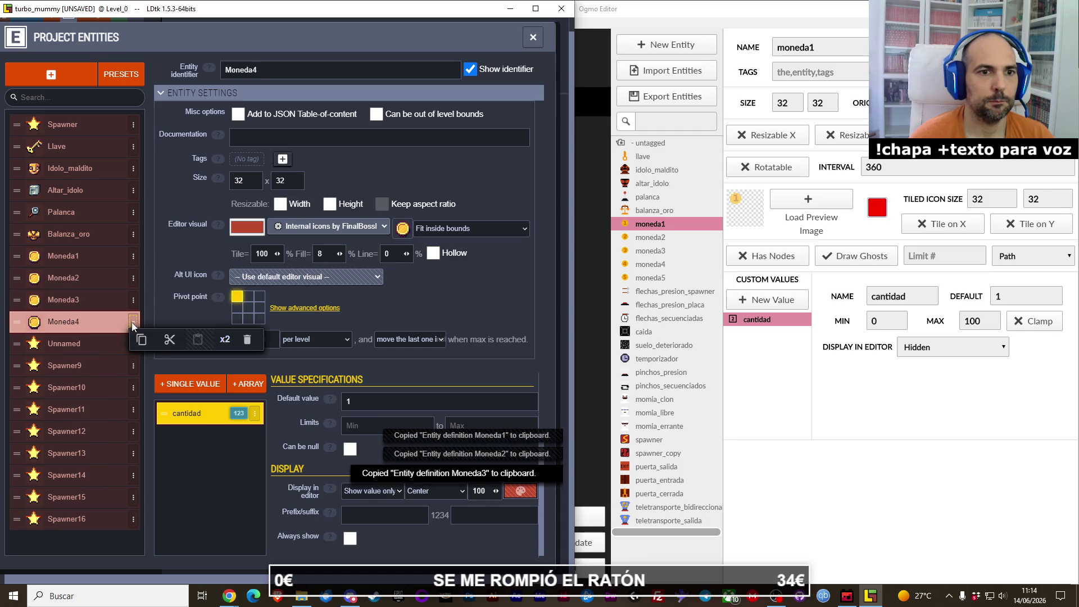
{"action": "left_click", "coordinate": [224, 340]}
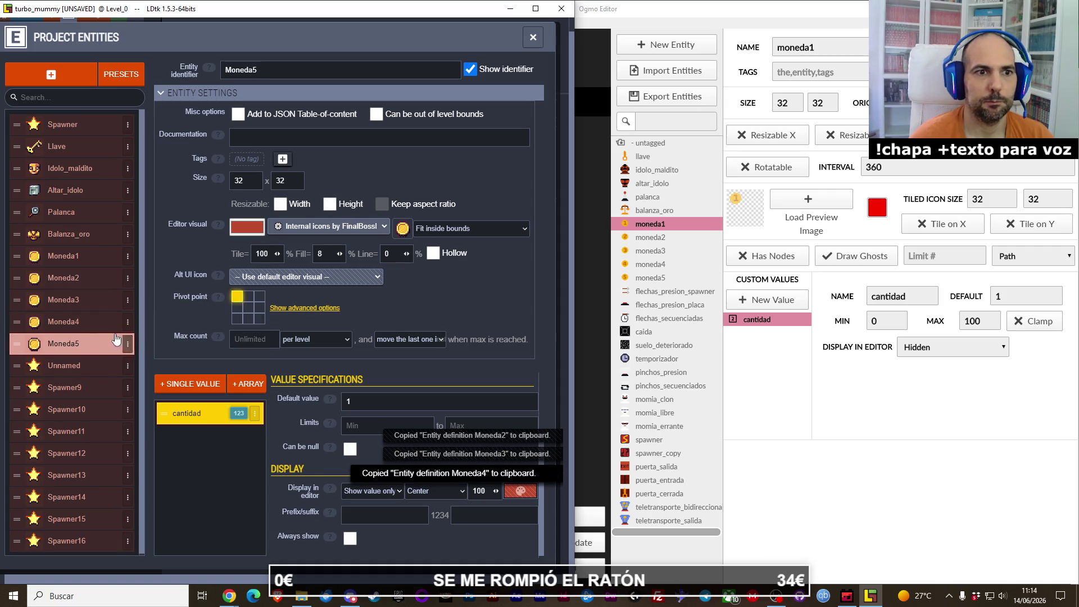
Step: Set the cantidad default values of Moneda2 and Moneda3 to 2 and 3
{"action": "left_click", "coordinate": [92, 280]}
{"action": "type", "text": "2"}
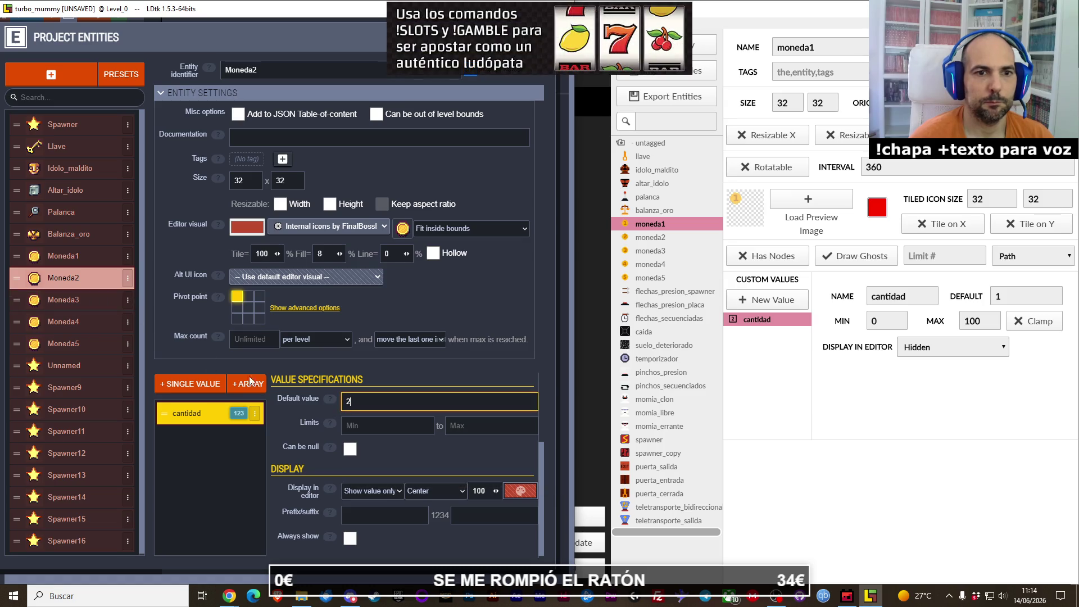
{"action": "left_click", "coordinate": [108, 301]}
{"action": "left_click", "coordinate": [349, 402]}
{"action": "type", "text": "3"}
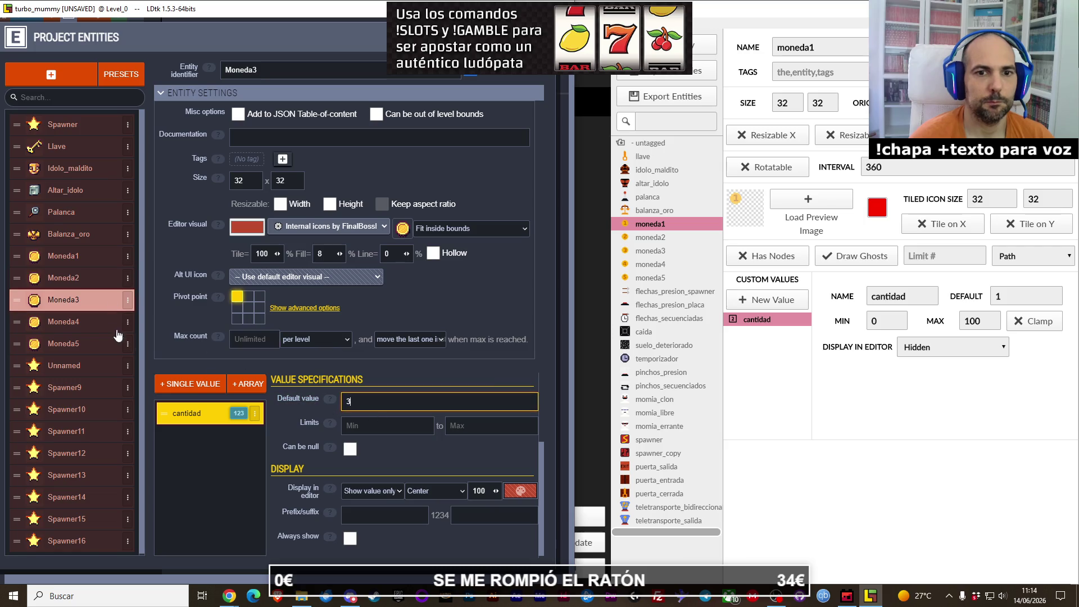
{"action": "left_click", "coordinate": [84, 278]}
{"action": "left_click", "coordinate": [84, 255]}
{"action": "left_click", "coordinate": [85, 277]}
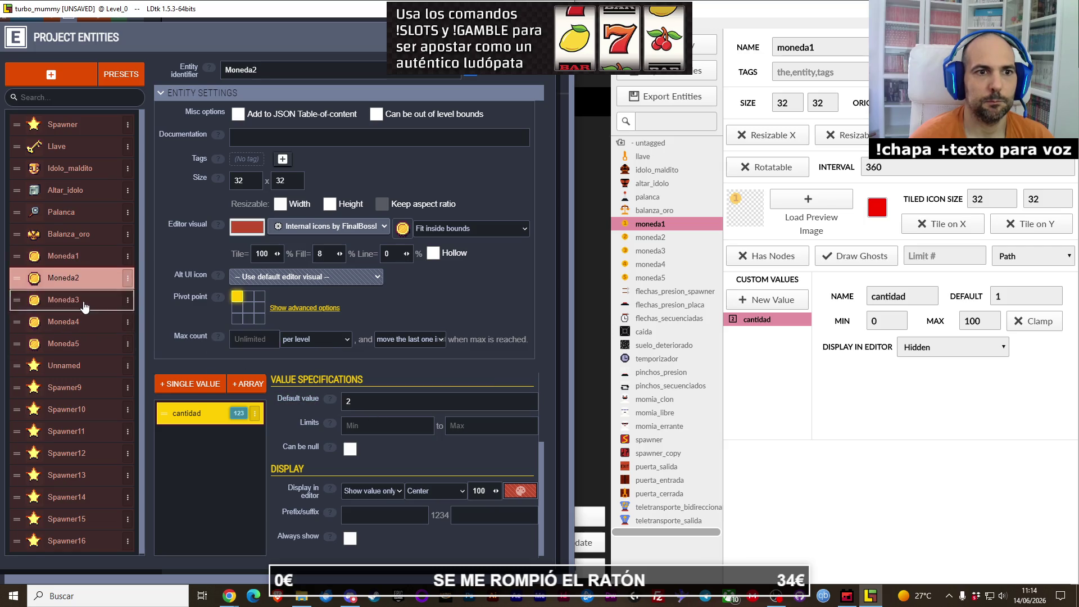
{"action": "left_click", "coordinate": [84, 301]}
Step: Set the cantidad default values of Moneda4 and Moneda5 to 4 and 5
{"action": "left_click", "coordinate": [85, 322]}
{"action": "left_click", "coordinate": [344, 402]}
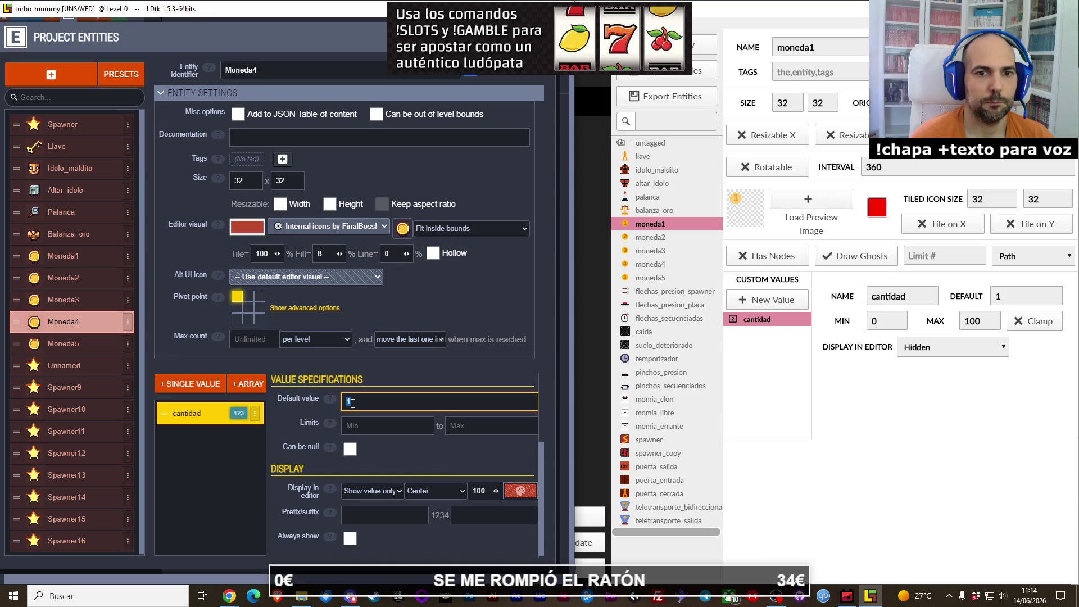
{"action": "left_click", "coordinate": [99, 351]}
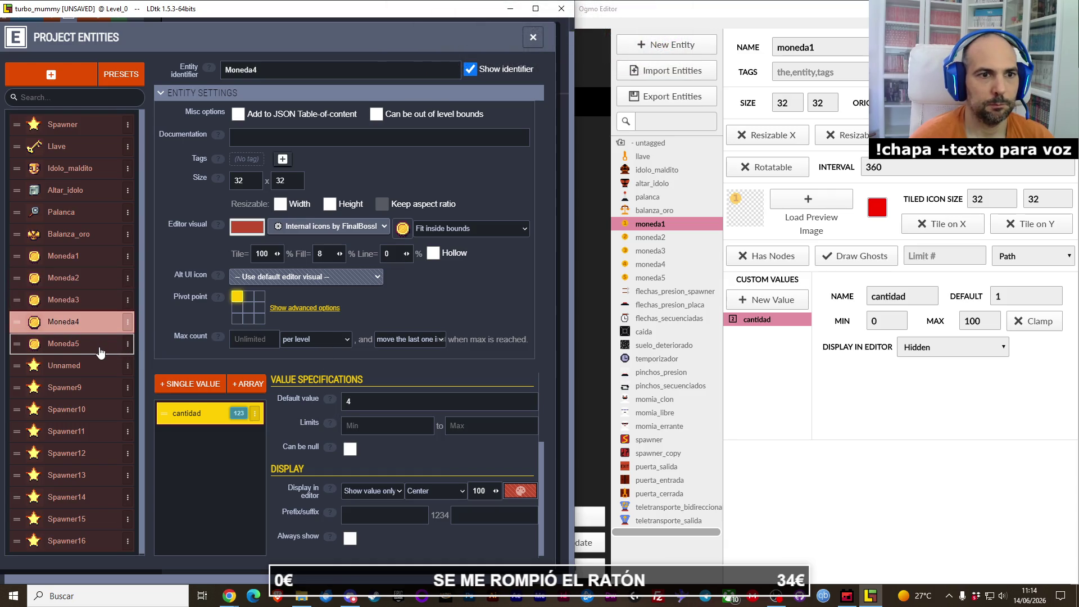
{"action": "left_click", "coordinate": [369, 408]}
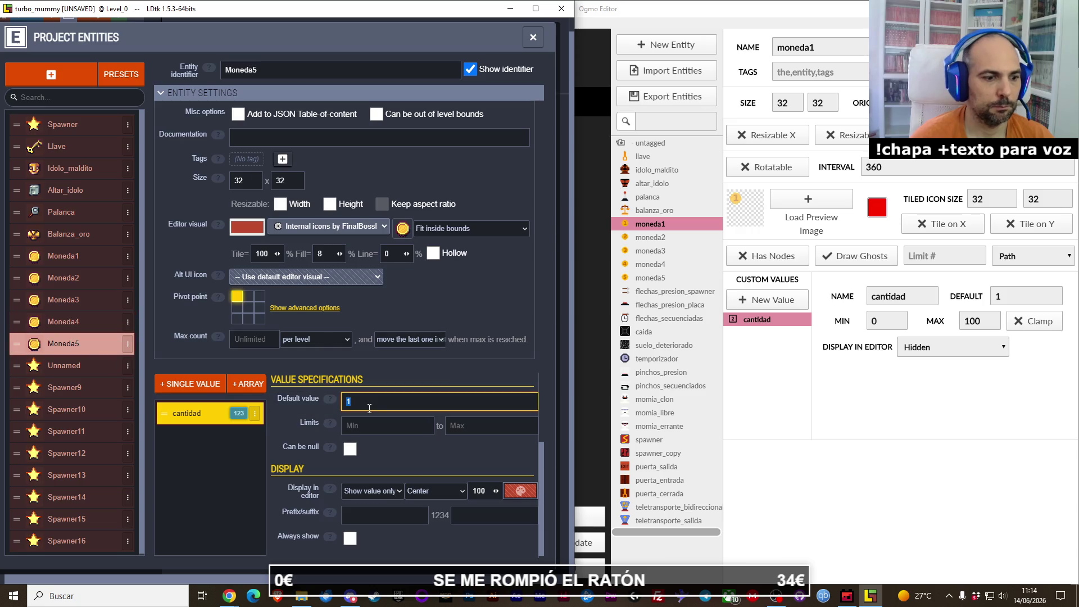
{"action": "type", "text": "5"}
{"action": "key", "text": "Return"}
{"action": "left_click", "coordinate": [57, 369]}
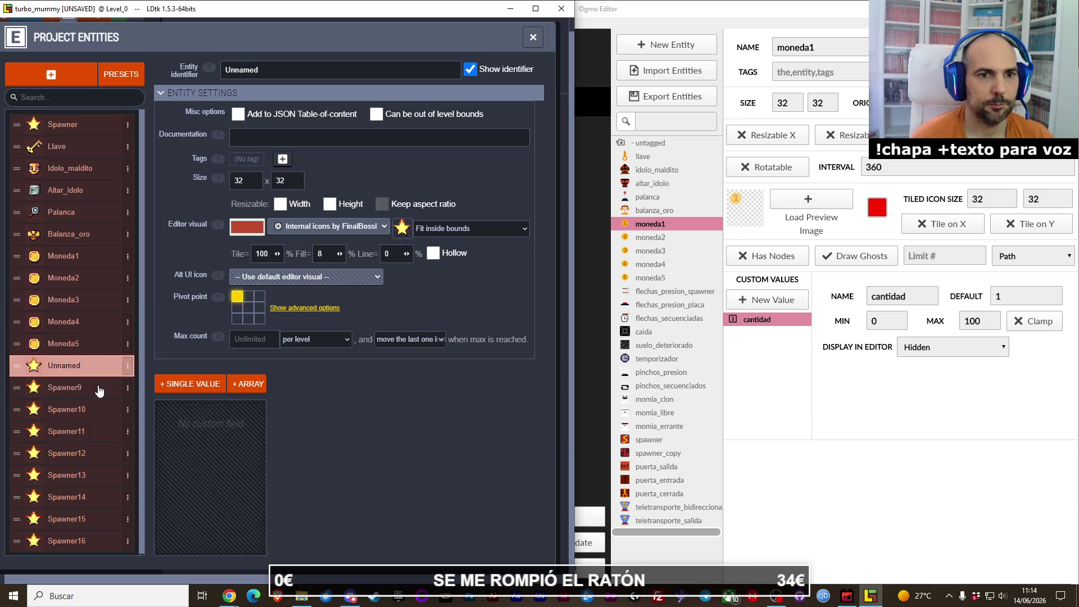
Step: After checking the browser, change the Unnamed entity's identifier in LDtk to Flechas_presion_spawner
{"action": "key", "text": "alt+Tab"}
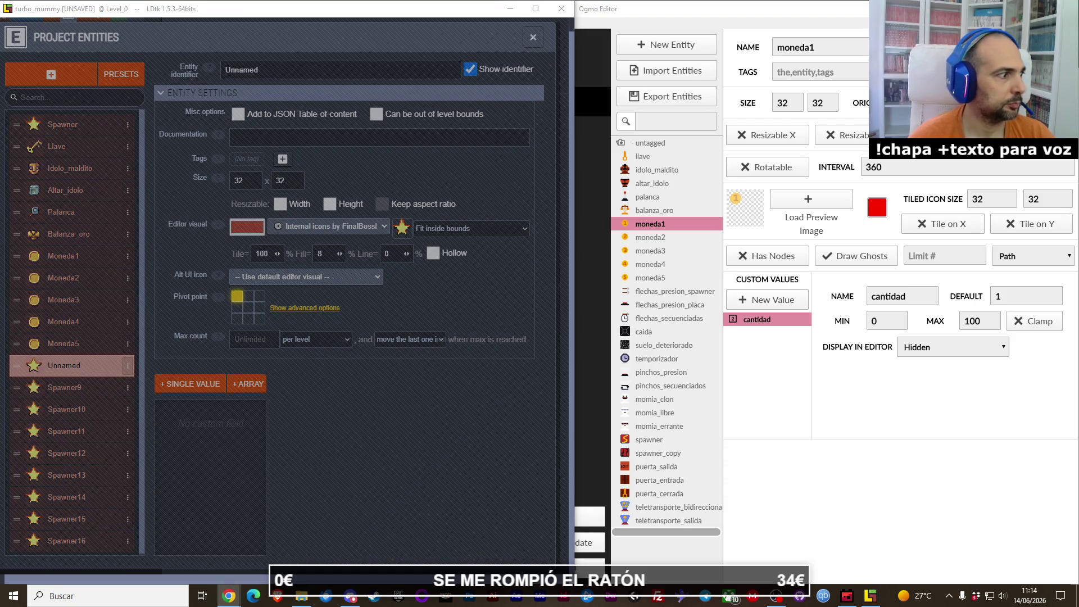
{"action": "left_click", "coordinate": [106, 377]}
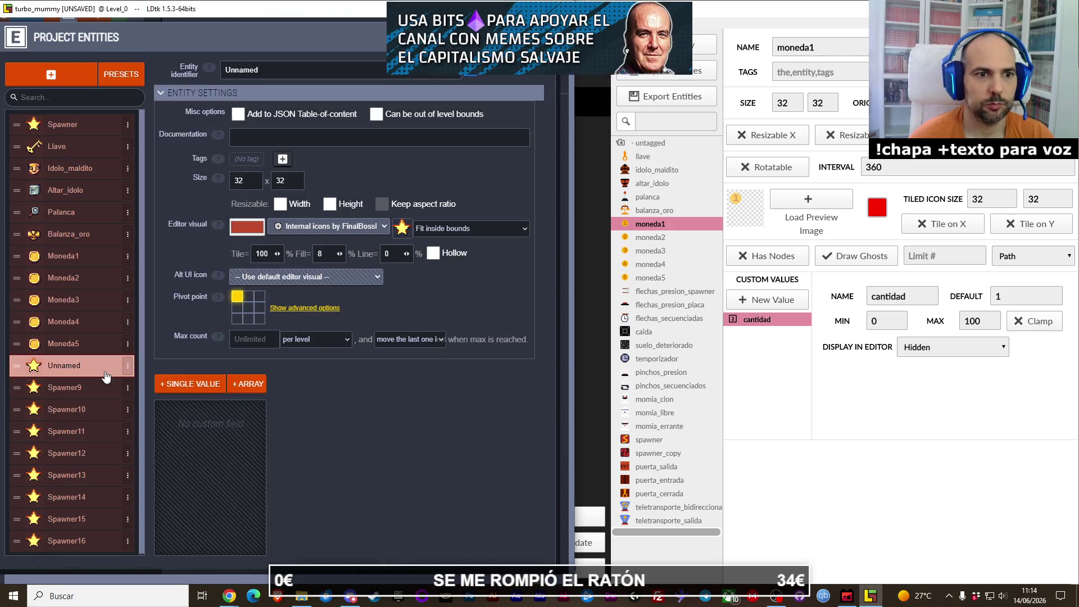
{"action": "key", "text": "alt+Tab"}
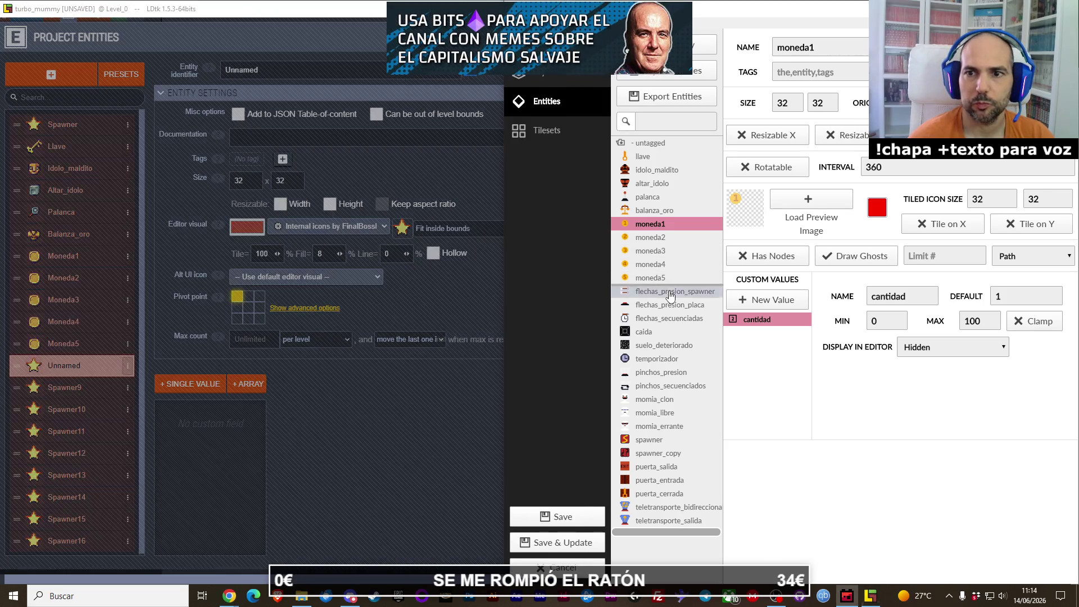
{"action": "left_click", "coordinate": [70, 371]}
{"action": "double_click", "coordinate": [271, 73]}
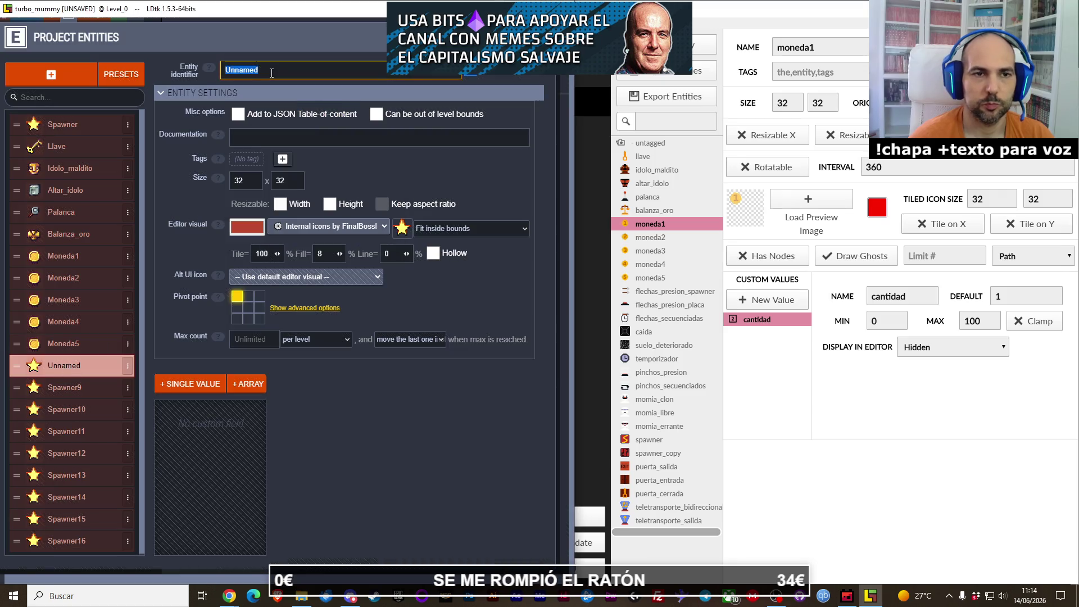
{"action": "type", "text": "Flechas presion"}
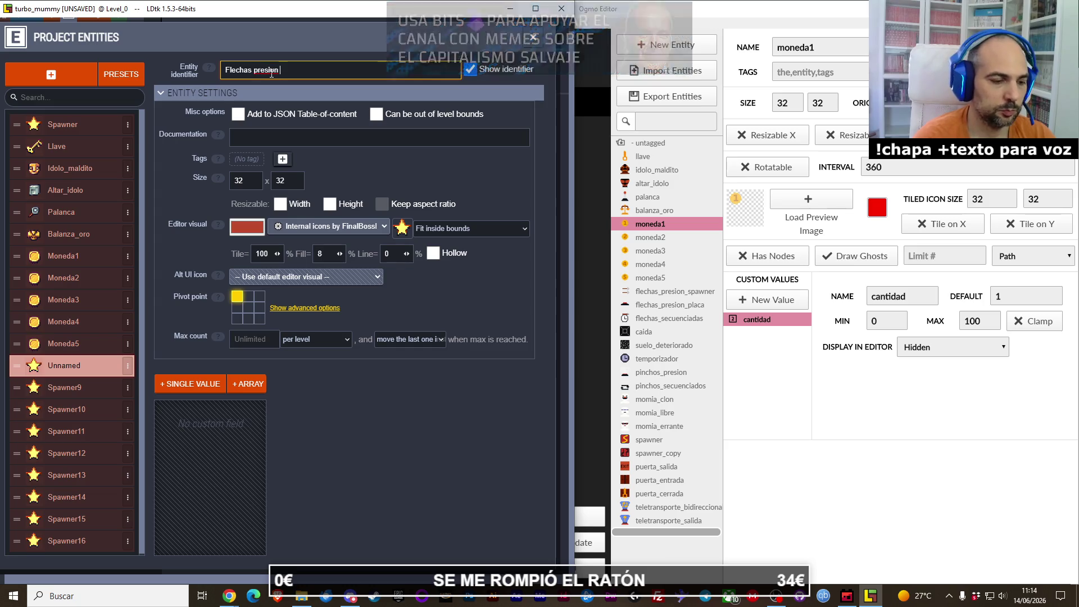
{"action": "type", "text": " spawner"}
{"action": "key", "text": "Return"}
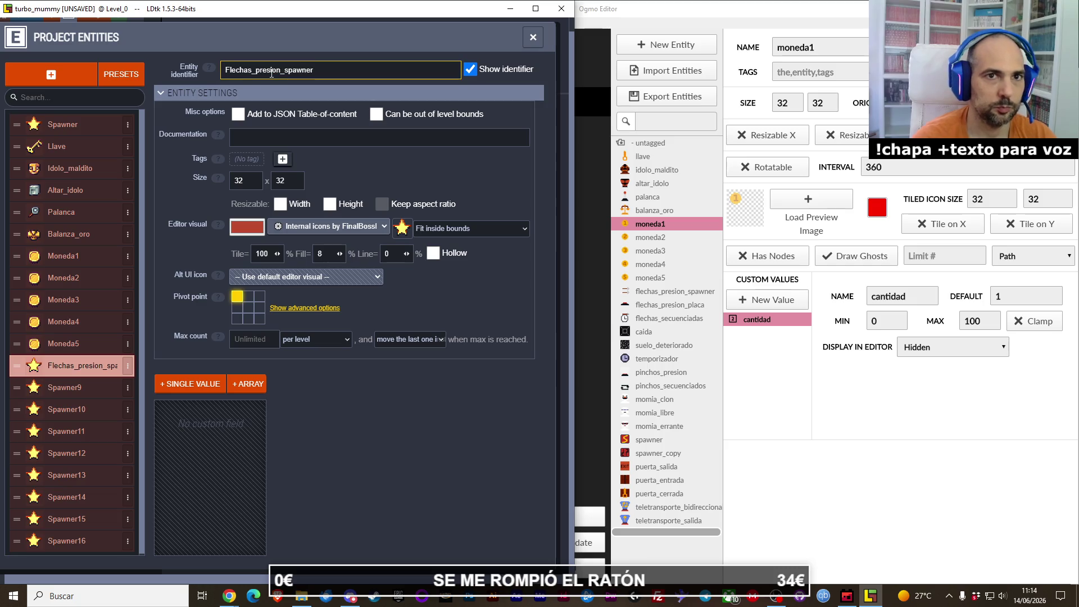
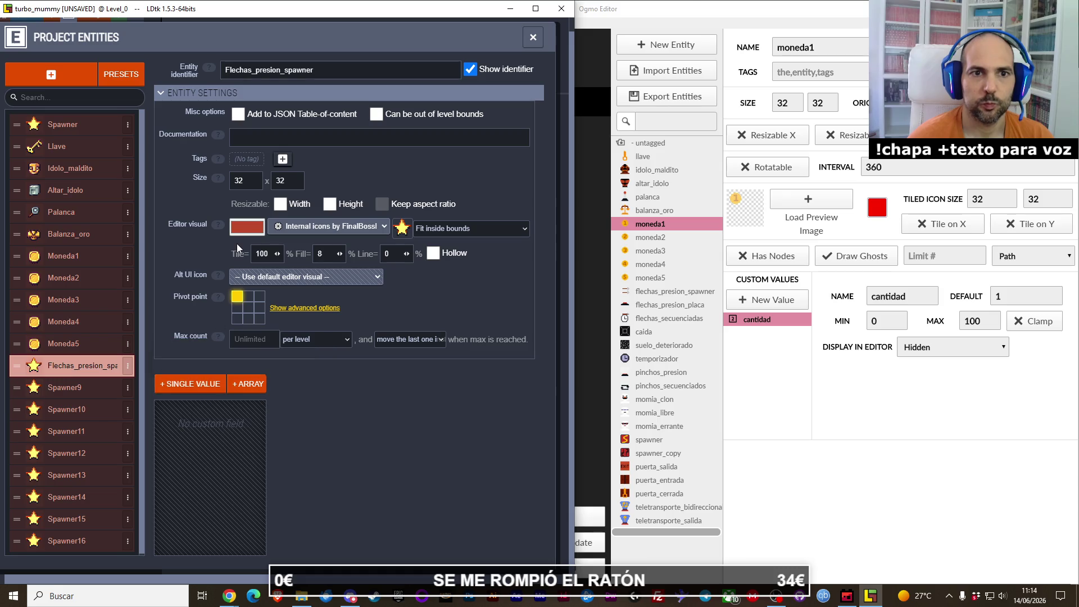
Step: Browse the internal icons and icon fit modes for Flechas_presion_spawner's editor visual
{"action": "left_click", "coordinate": [402, 227]}
{"action": "scroll", "coordinate": [452, 406], "scroll_direction": "up", "scroll_amount": 2}
{"action": "scroll", "coordinate": [452, 406], "scroll_direction": "down", "scroll_amount": 1}
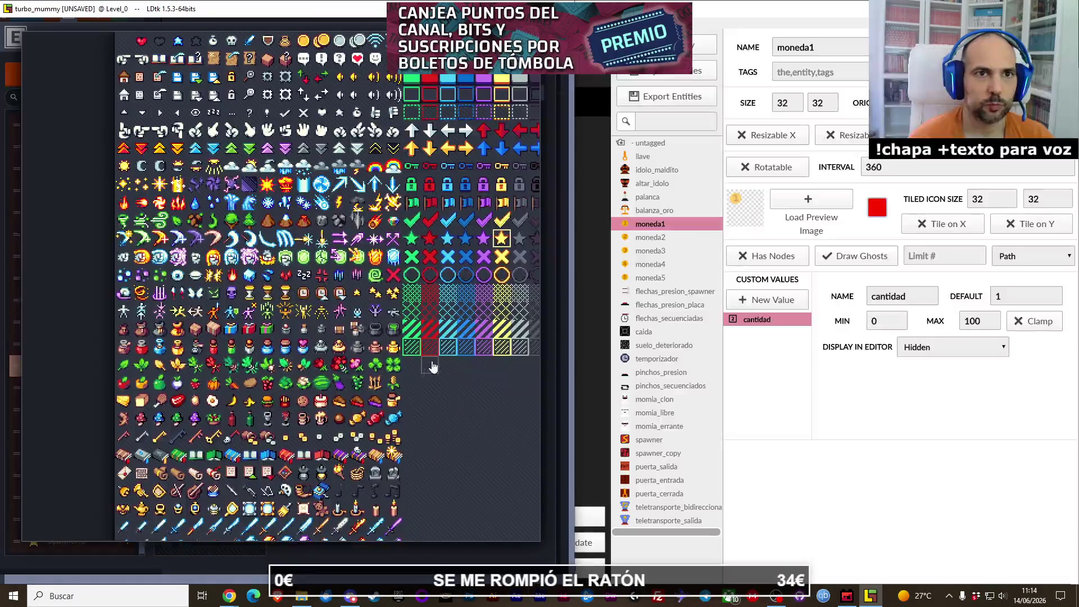
{"action": "scroll", "coordinate": [430, 365], "scroll_direction": "up", "scroll_amount": 1}
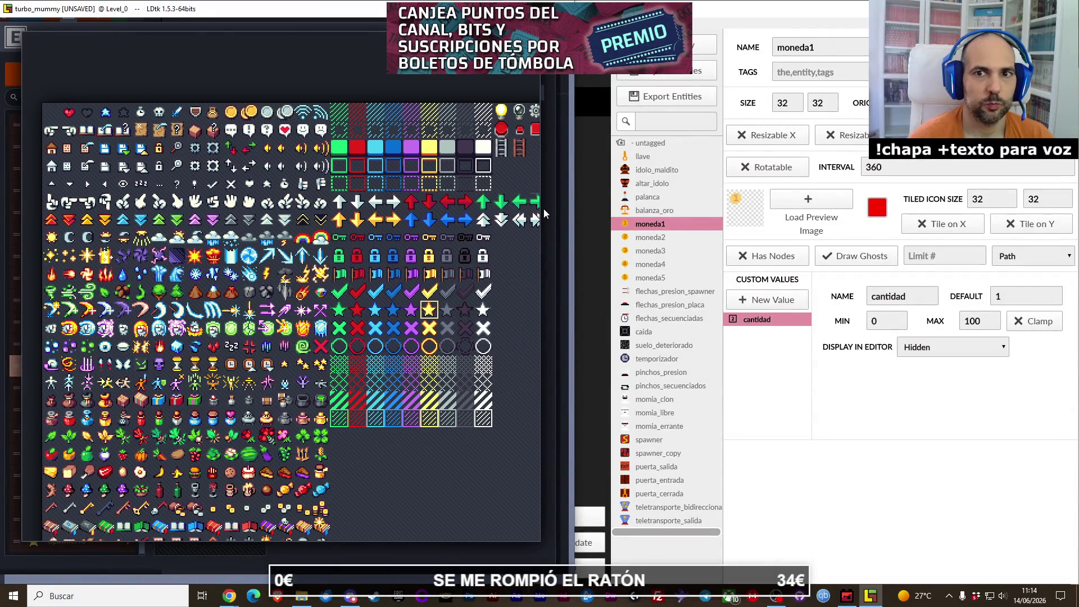
{"action": "left_click", "coordinate": [544, 209]}
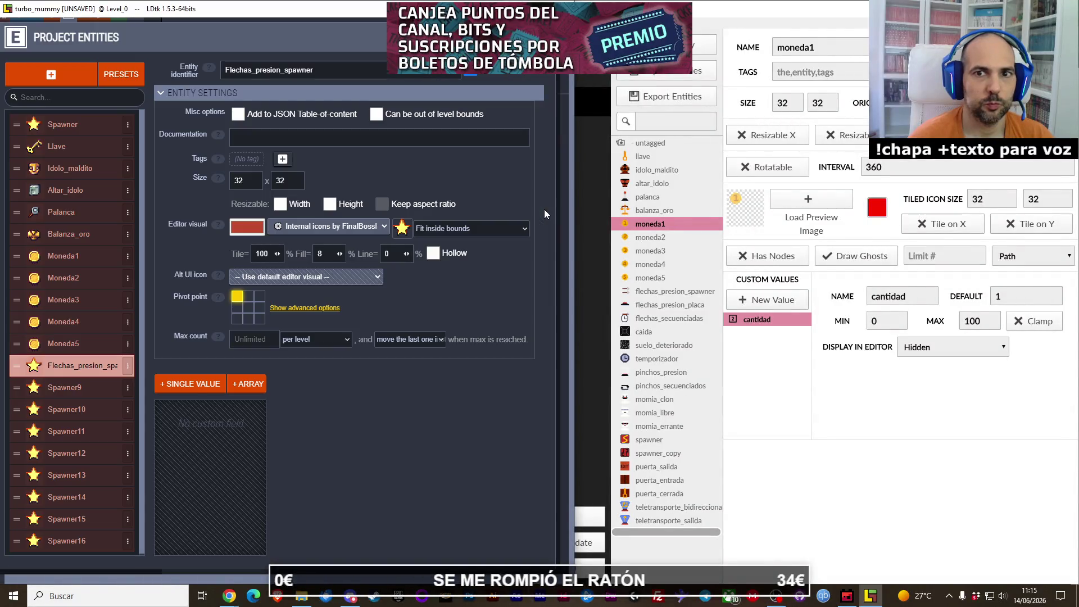
{"action": "left_click", "coordinate": [432, 229]}
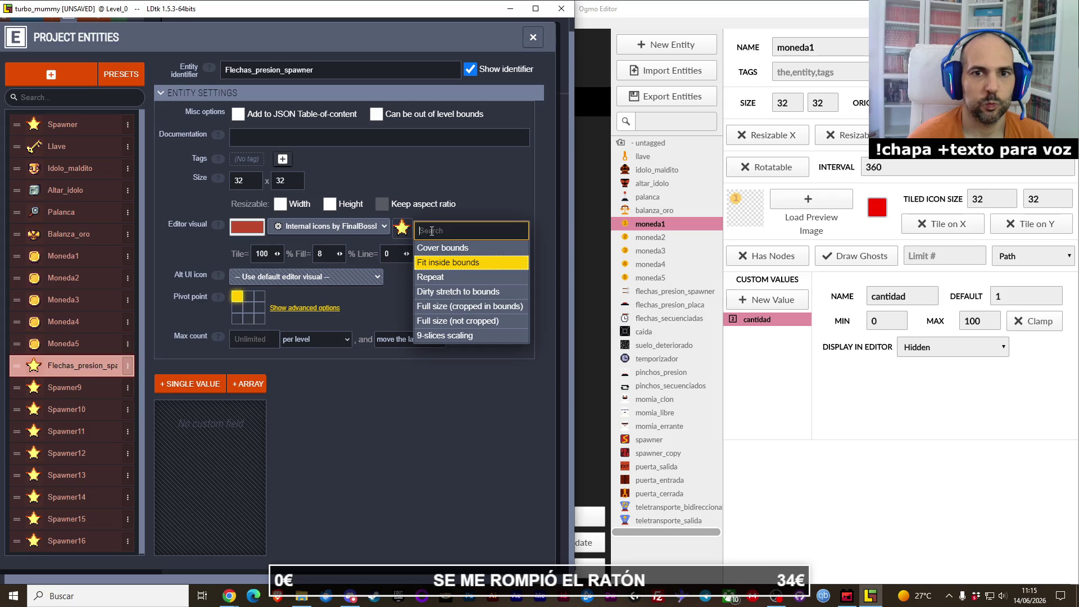
Step: Set the diagonal arrow tile as the icon and check Ogmo's flechas_presion_spawner
{"action": "left_click", "coordinate": [402, 227]}
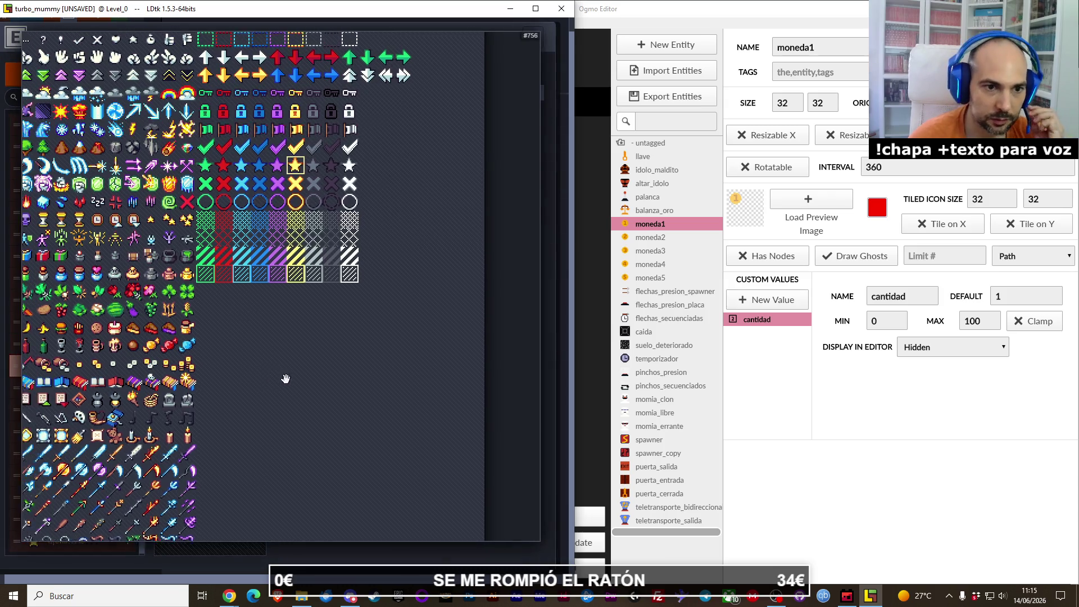
{"action": "left_click_drag", "start_coordinate": [388, 400], "coordinate": [433, 289]}
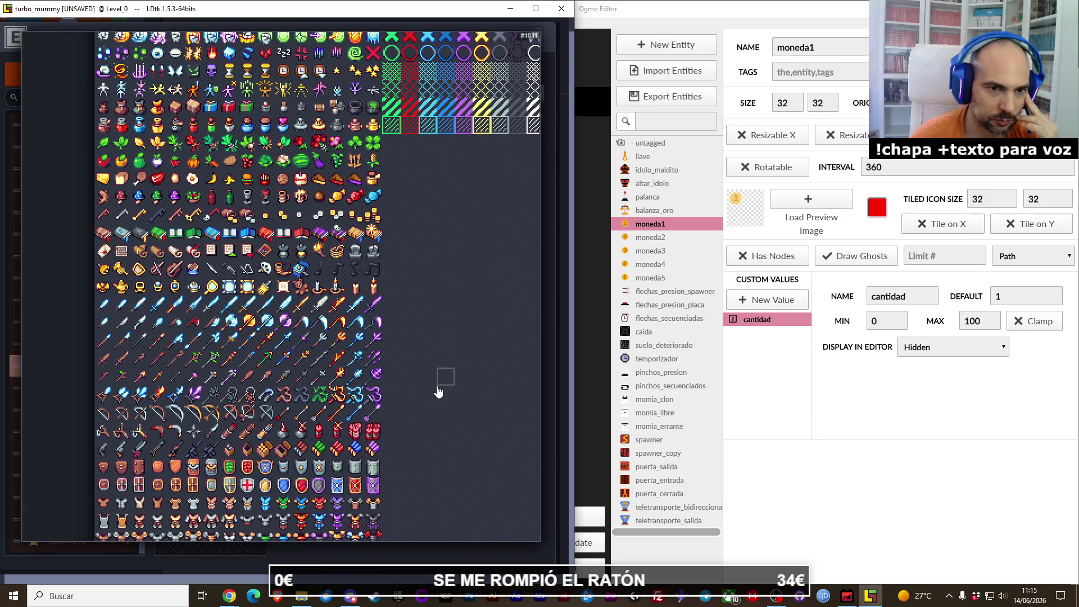
{"action": "scroll", "coordinate": [429, 354], "scroll_direction": "down", "scroll_amount": 3}
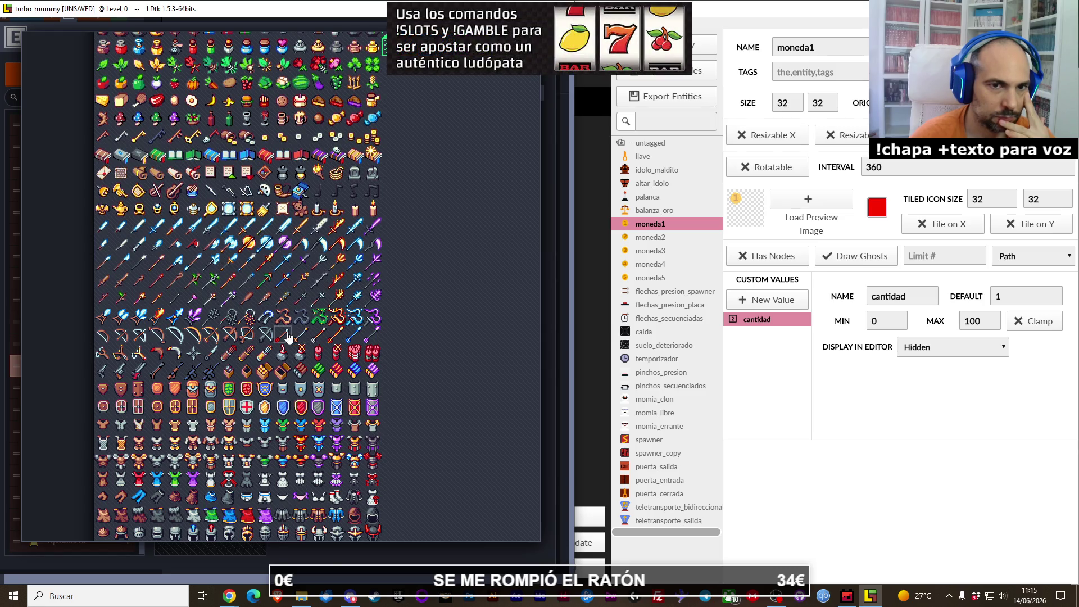
{"action": "left_click", "coordinate": [284, 336]}
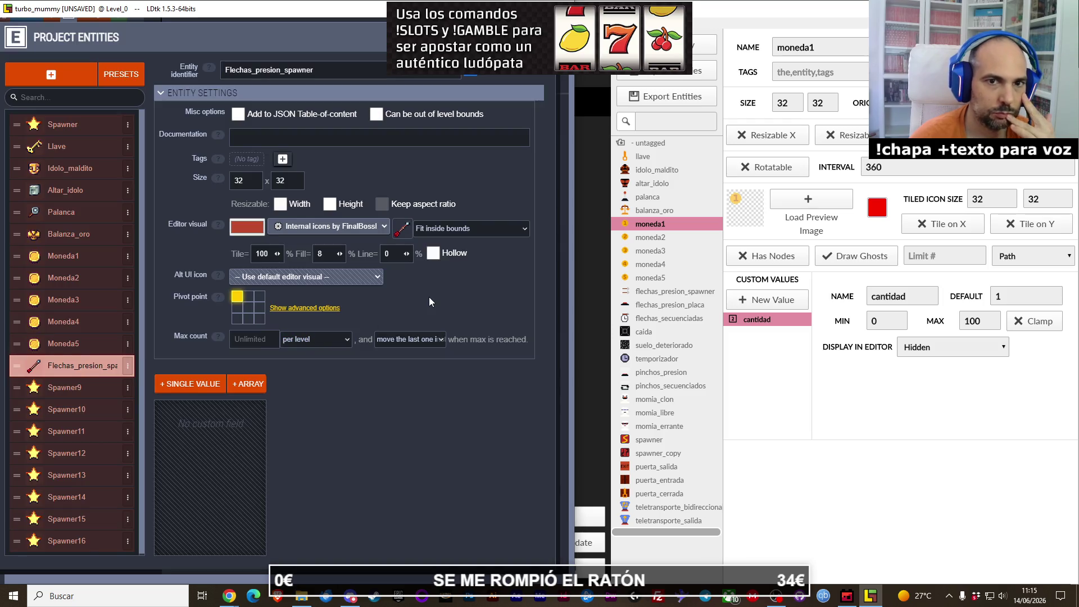
{"action": "left_click", "coordinate": [646, 293]}
{"action": "left_click", "coordinate": [648, 293]}
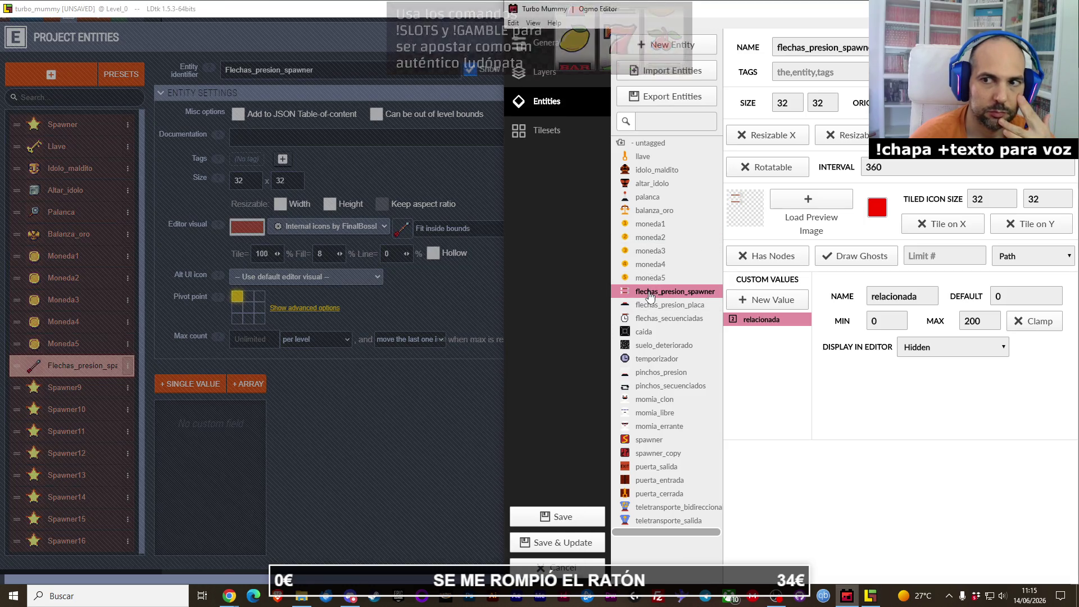
Step: Add an Integer field named relacionada to Flechas_presion_spawner, then select Spawner9
{"action": "left_click", "coordinate": [214, 424]}
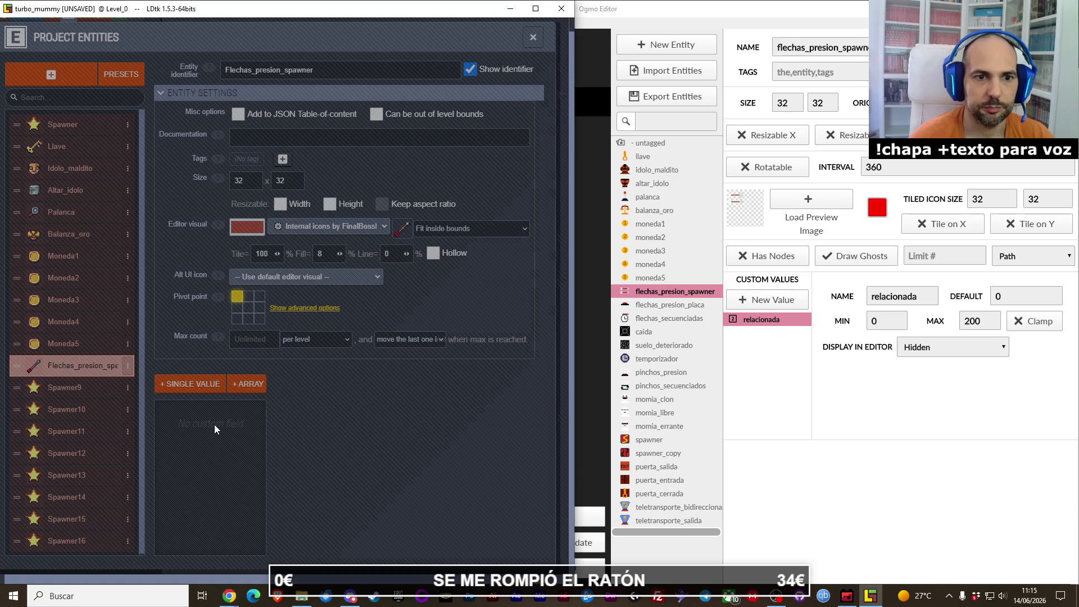
{"action": "left_click", "coordinate": [208, 389]}
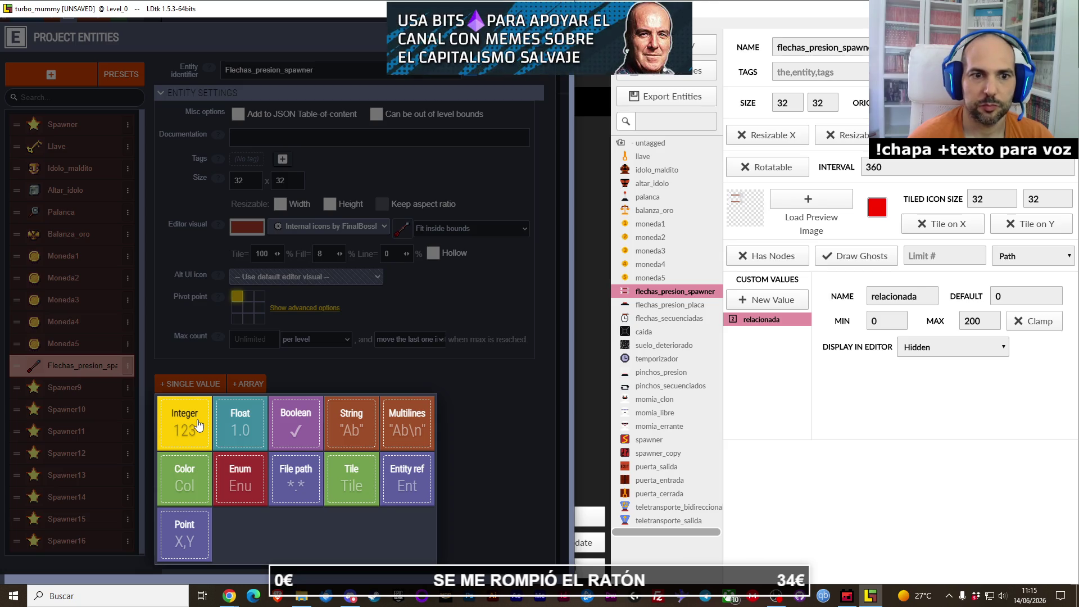
{"action": "left_click", "coordinate": [198, 425]}
{"action": "left_click", "coordinate": [372, 402]}
{"action": "left_click", "coordinate": [373, 425]}
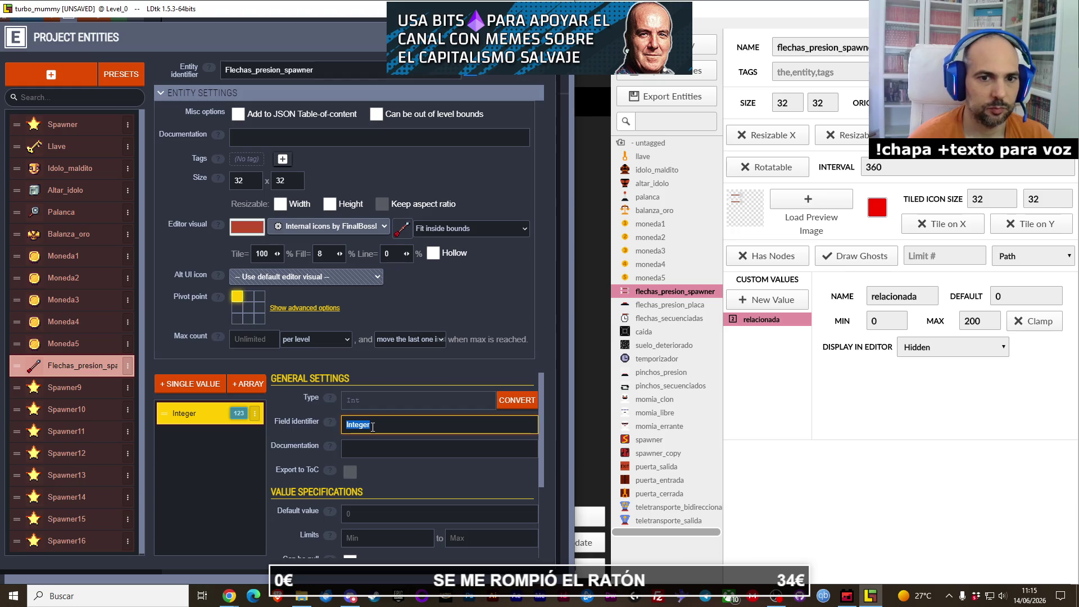
{"action": "type", "text": "relacionada"}
{"action": "key", "text": "Return"}
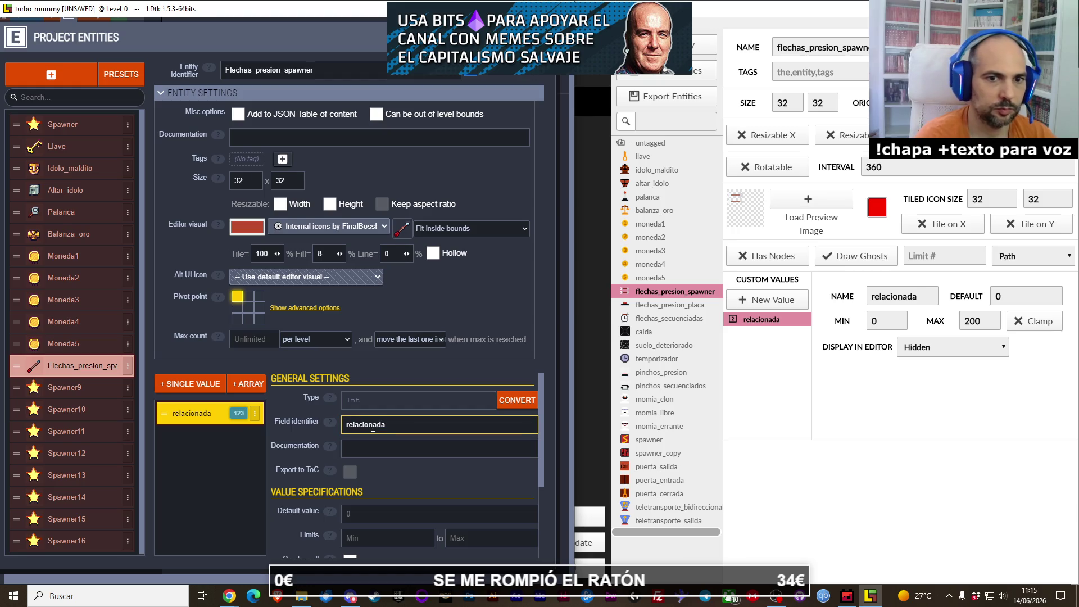
{"action": "left_click", "coordinate": [63, 388]}
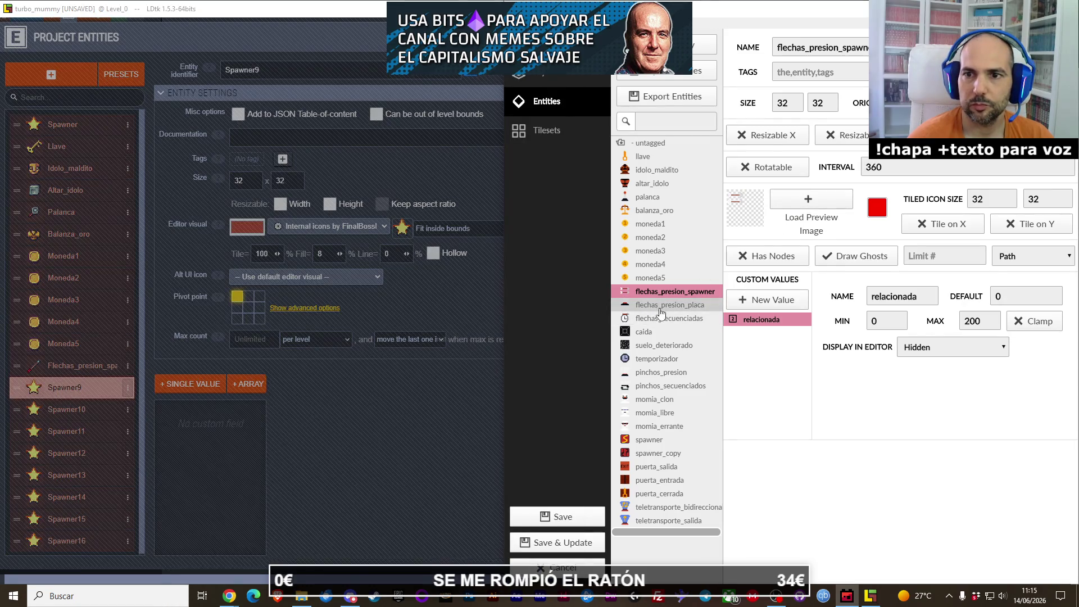
Step: Rename Spawner9 to Flechas_presion_placa and give it the brick tile icon
{"action": "left_click", "coordinate": [659, 308]}
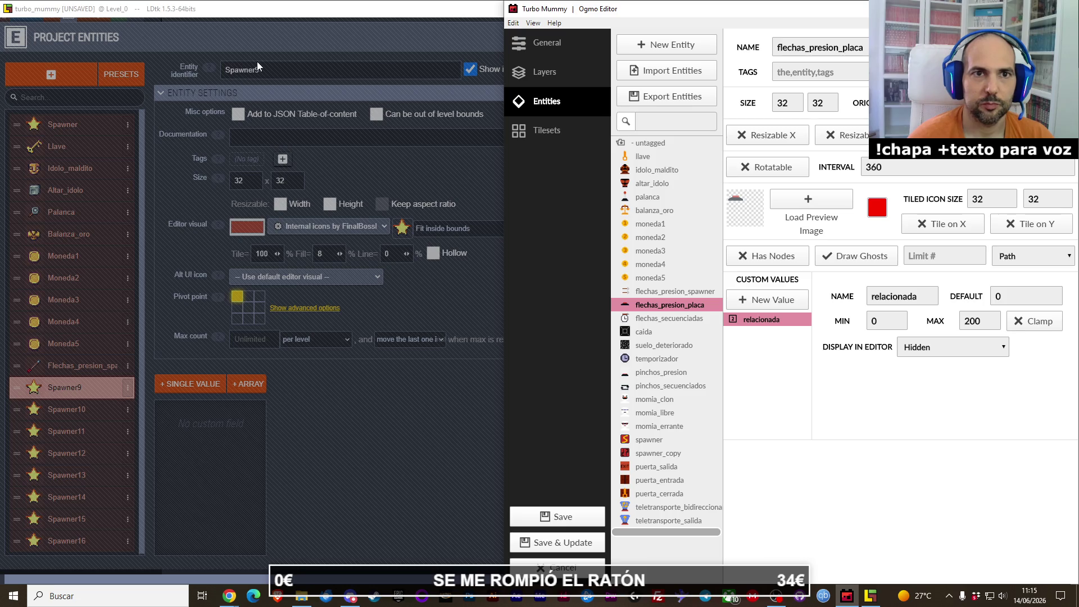
{"action": "left_click", "coordinate": [262, 66]}
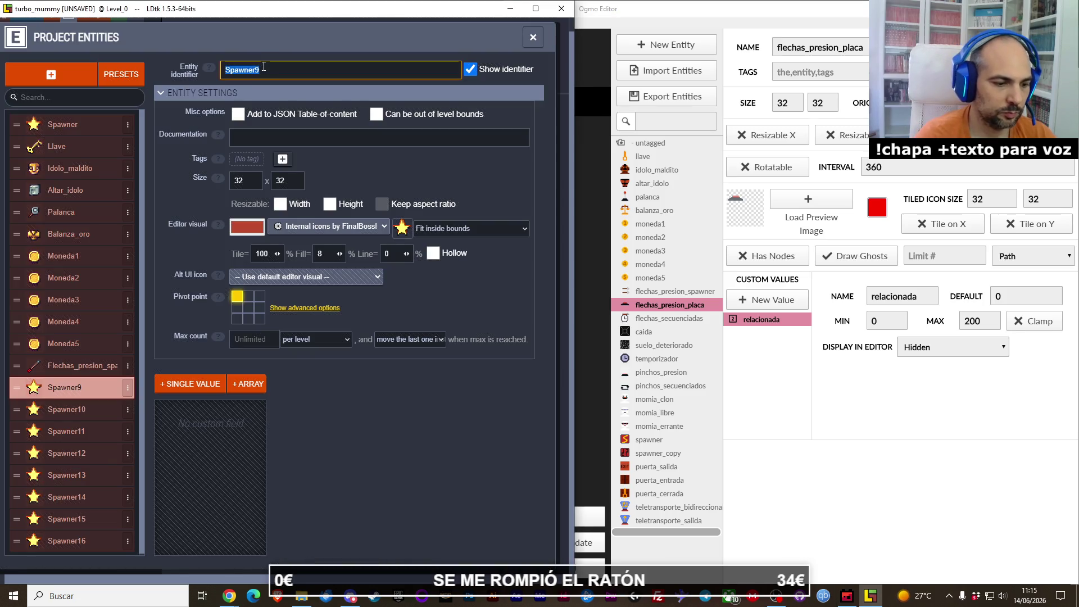
{"action": "type", "text": "flechas presion placa"}
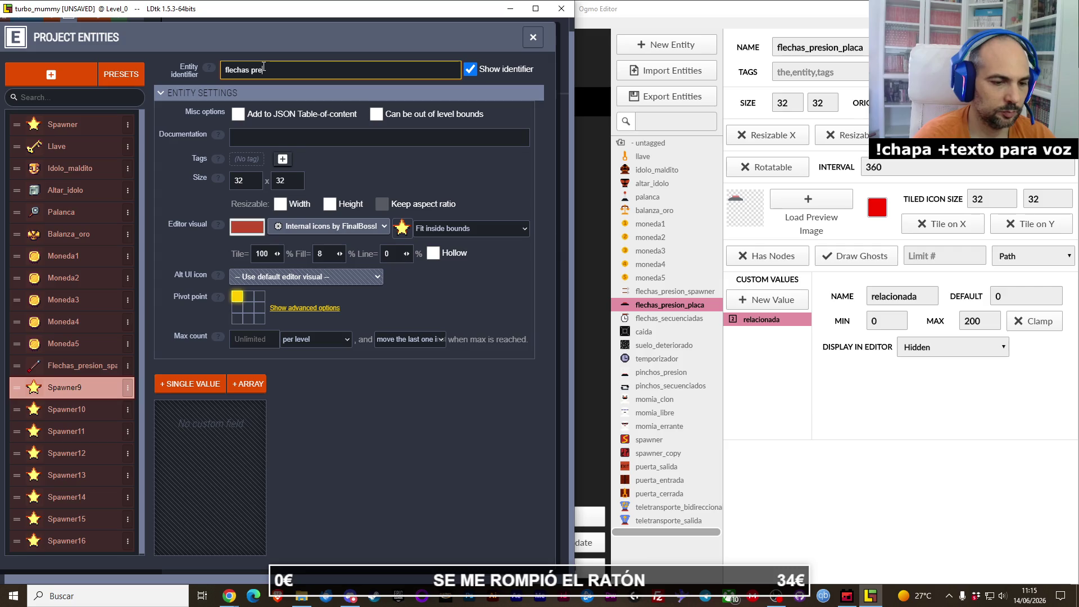
{"action": "key", "text": "Return"}
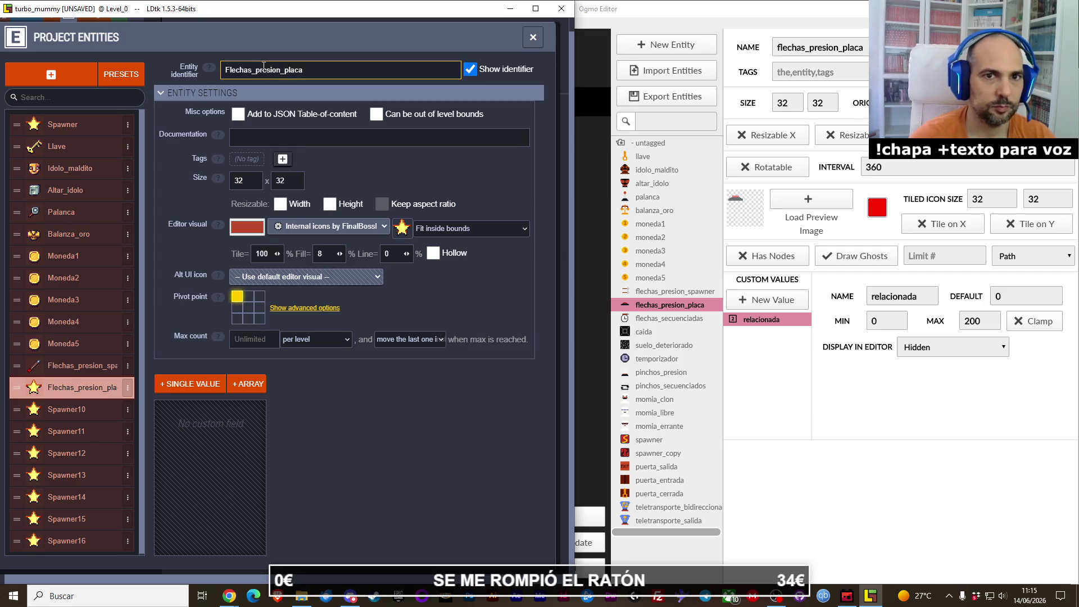
{"action": "left_click", "coordinate": [402, 229]}
{"action": "mouse_move", "coordinate": [246, 341]}
{"action": "left_mouse_down"}
{"action": "mouse_move", "coordinate": [407, 335]}
{"action": "mouse_move", "coordinate": [266, 344]}
{"action": "mouse_move", "coordinate": [213, 371]}
{"action": "left_mouse_up"}
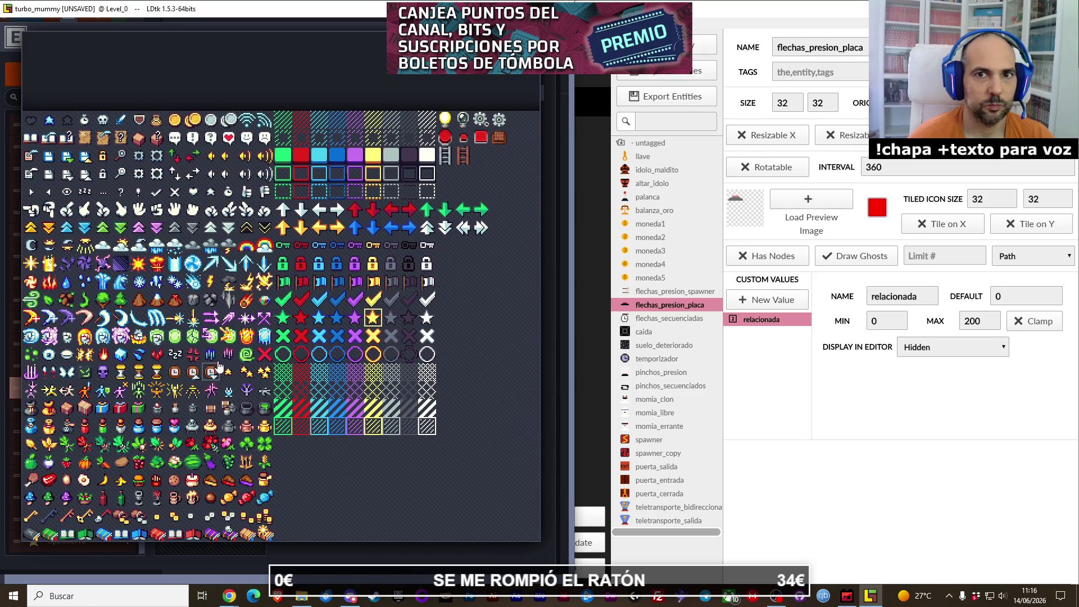
{"action": "left_click", "coordinate": [500, 146]}
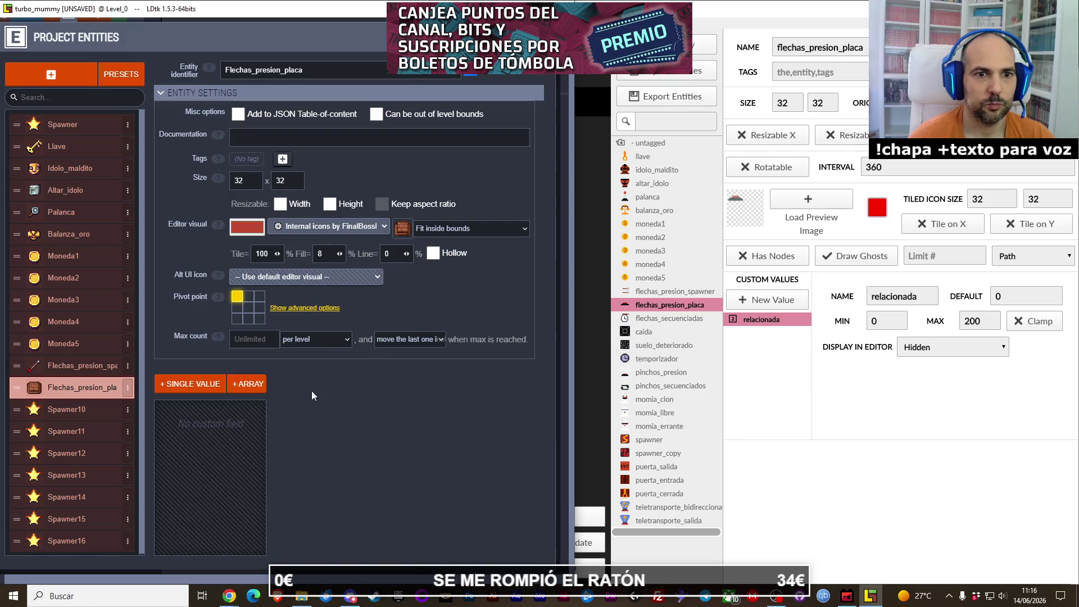
Step: Add an Integer field relacionada, then view Spawner10 and Ogmo's flechas_secuenciadas
{"action": "left_click", "coordinate": [217, 384]}
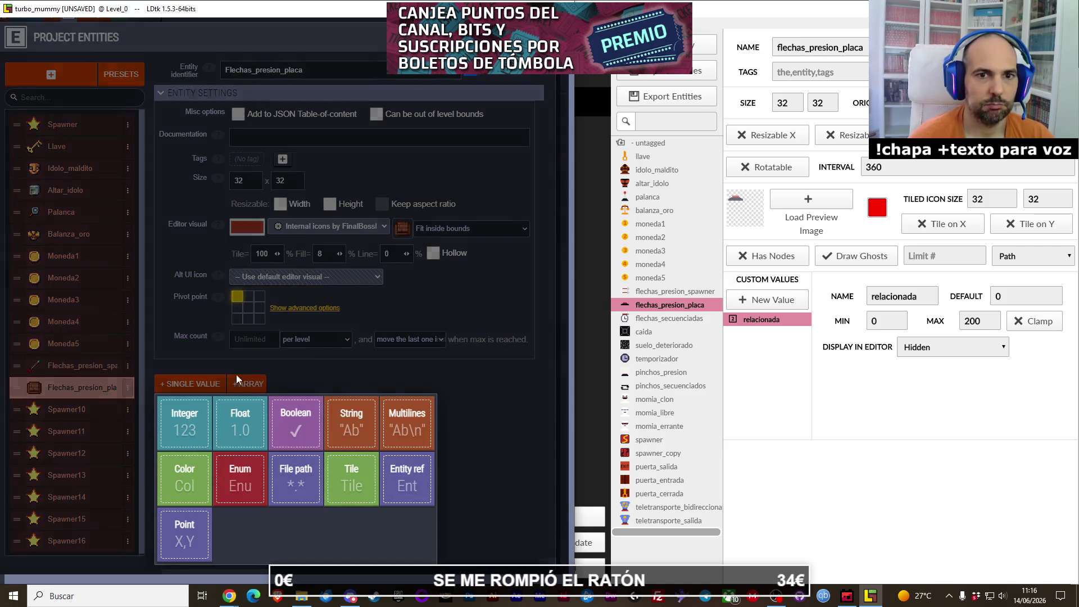
{"action": "left_click", "coordinate": [184, 421]}
{"action": "type", "text": "relacionad"}
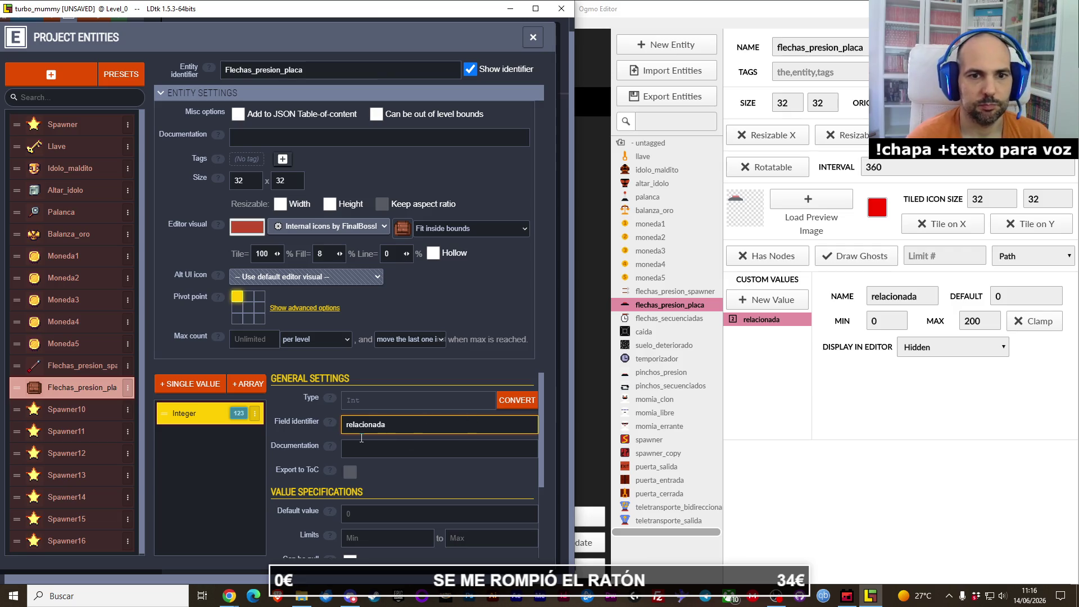
{"action": "type", "text": "a"}
{"action": "key", "text": "Return"}
{"action": "scroll", "coordinate": [274, 453], "scroll_direction": "down", "scroll_amount": 2}
{"action": "left_click", "coordinate": [66, 410]}
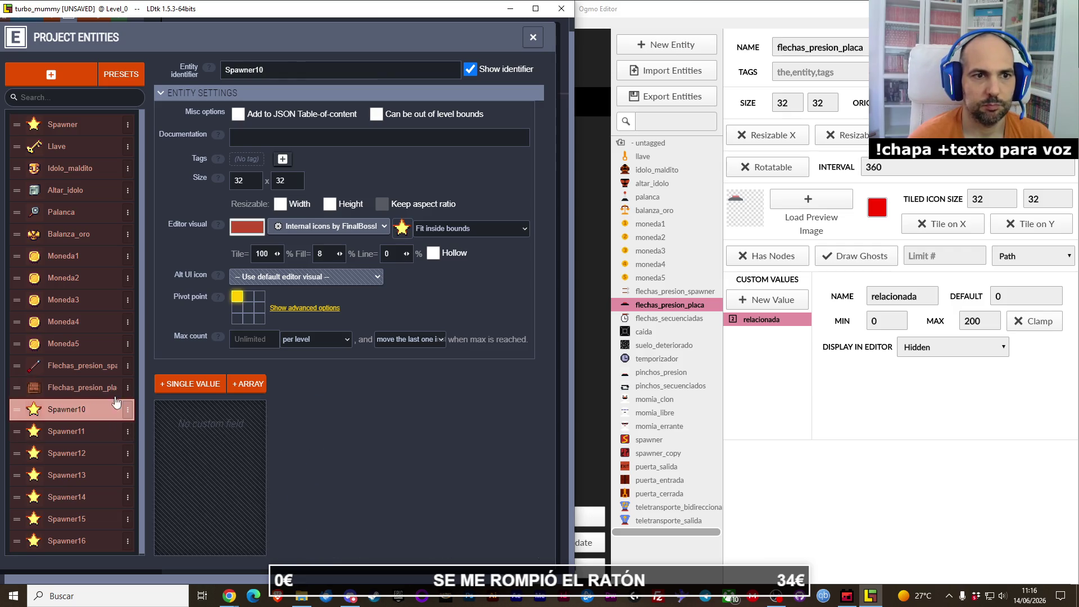
{"action": "left_click", "coordinate": [643, 318]}
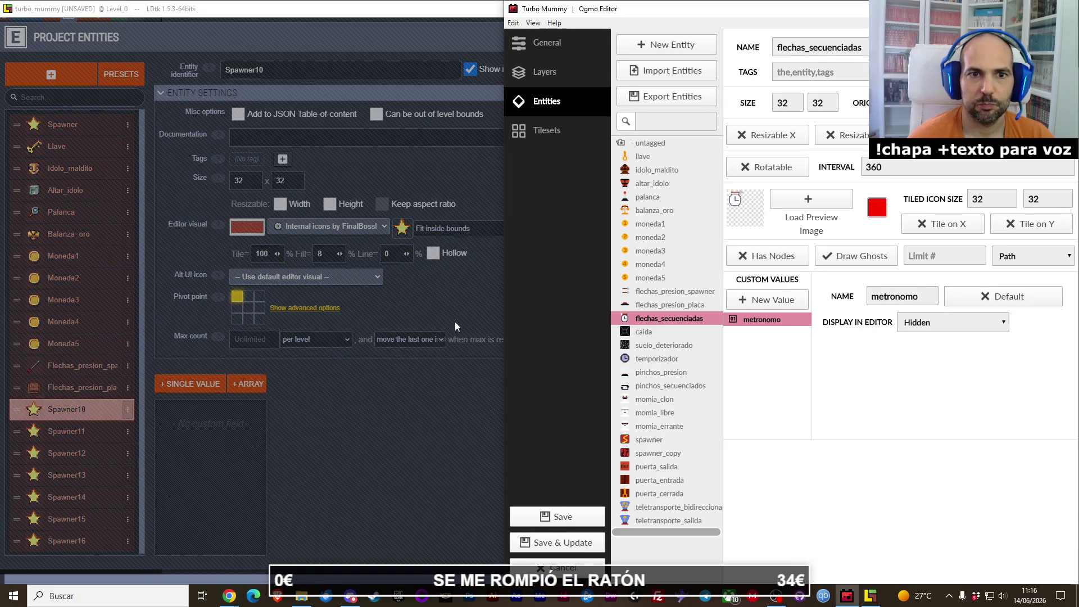
Step: Rename Spawner10 to Flechas_secuenciadas
{"action": "left_click", "coordinate": [106, 399]}
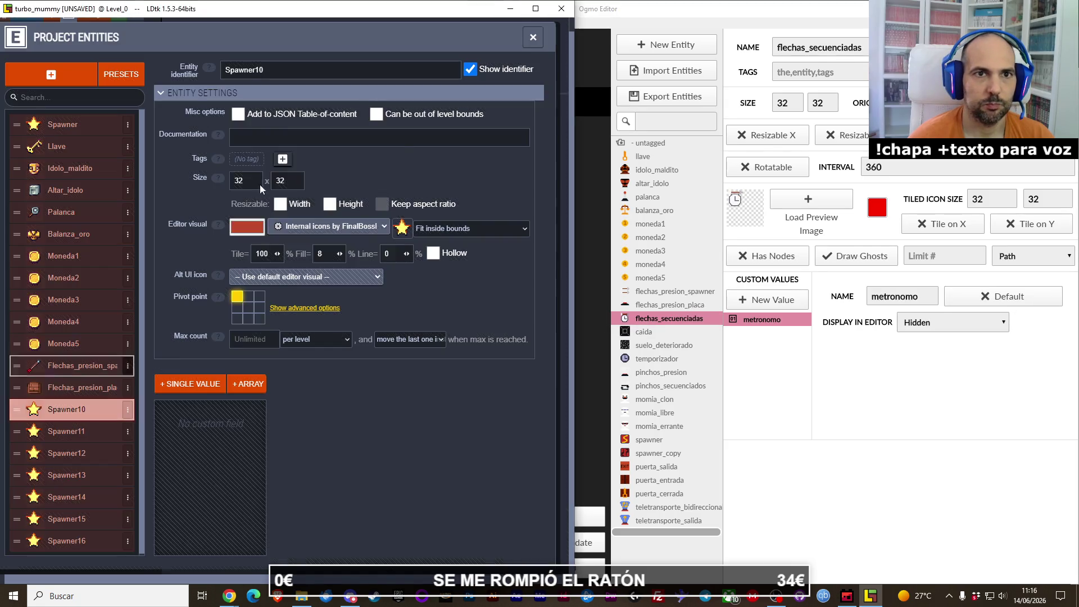
{"action": "double_click", "coordinate": [288, 72]}
{"action": "type", "text": "flechas secuencu"}
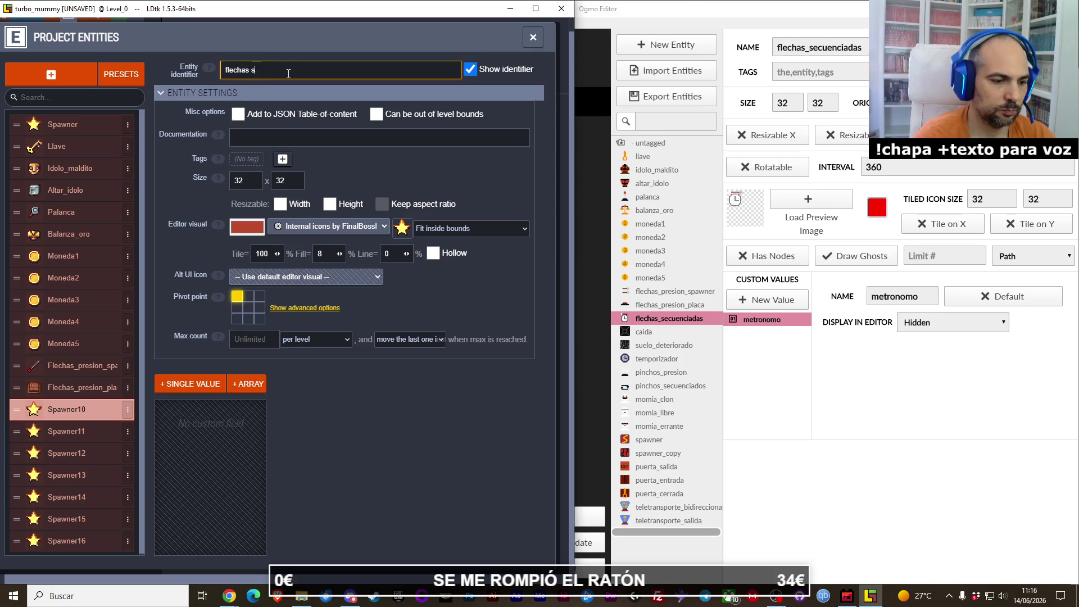
{"action": "key", "text": "BackSpace"}
{"action": "key", "text": "BackSpace"}
{"action": "key", "text": "BackSpace"}
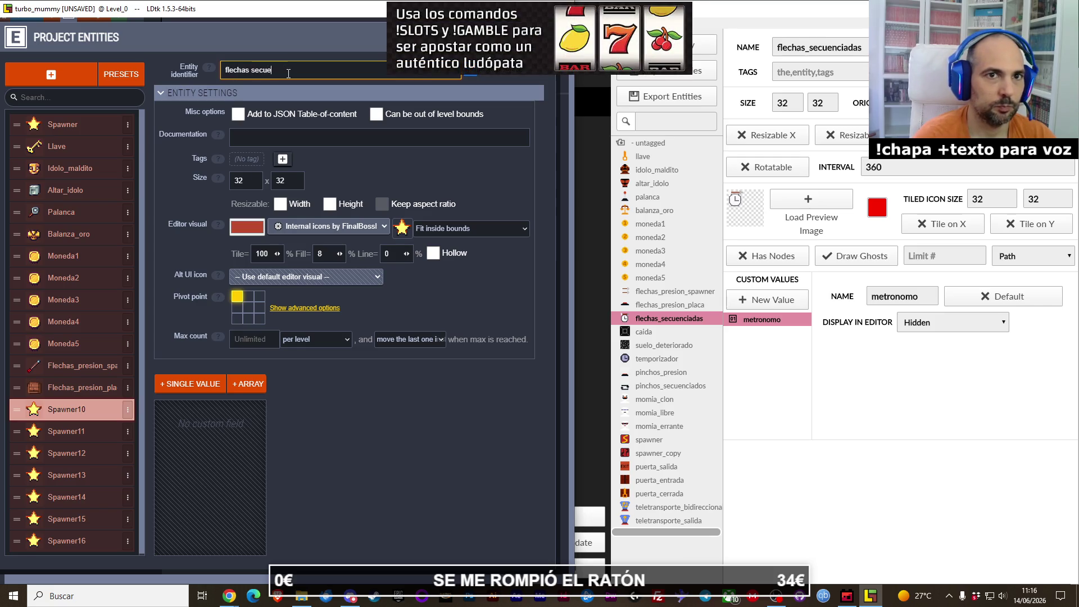
{"action": "type", "text": "enciadas"}
{"action": "key", "text": "Return"}
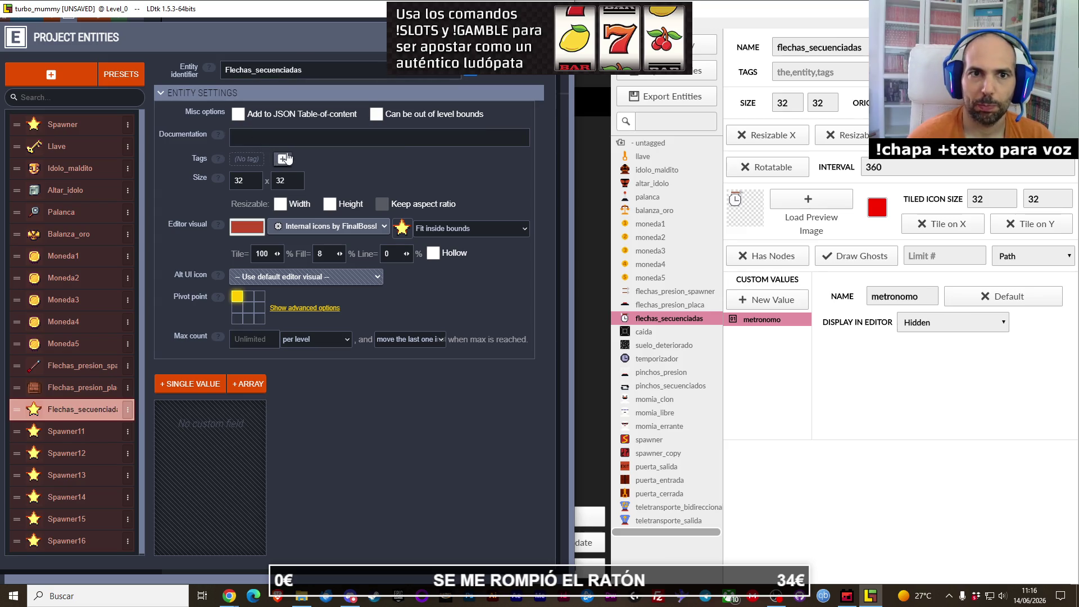
{"action": "left_click", "coordinate": [268, 130]}
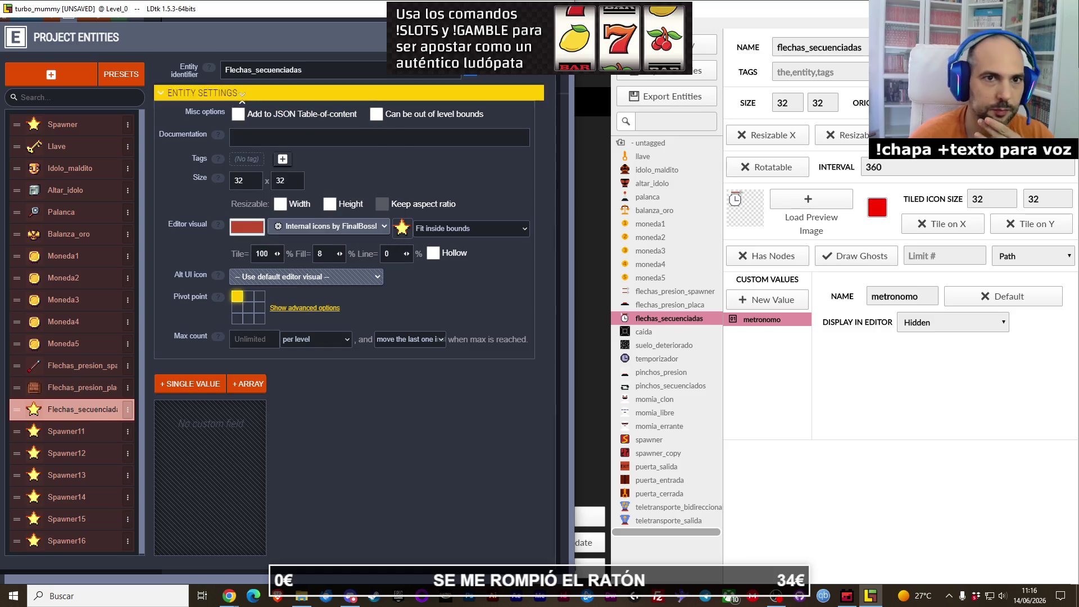
{"action": "left_click", "coordinate": [410, 239]}
Step: Set the yellow hatched tile as Flechas_secuenciadas' editor icon
{"action": "left_click", "coordinate": [401, 230]}
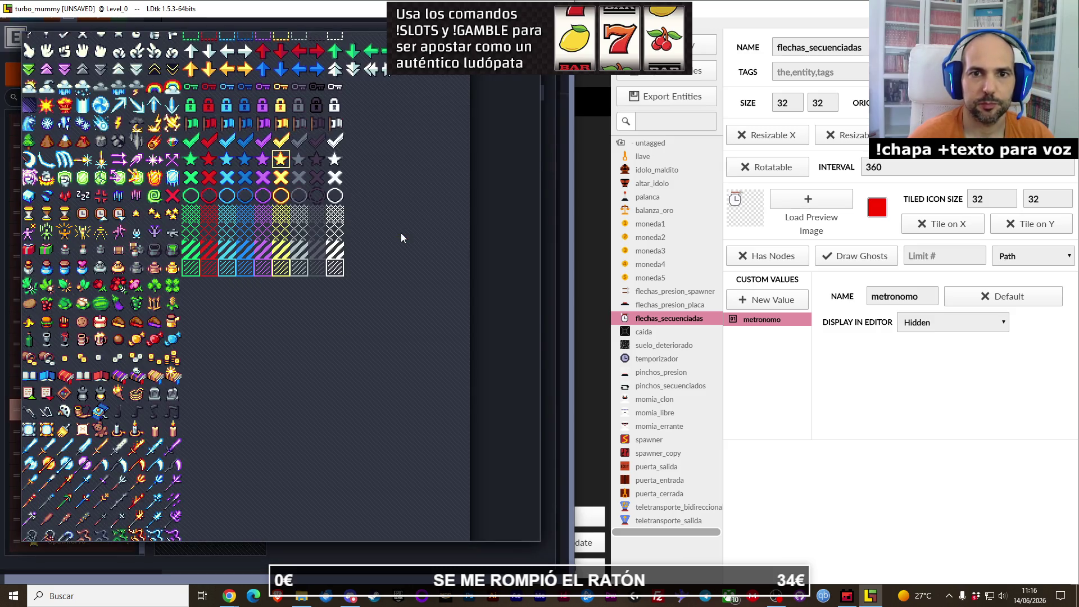
{"action": "scroll", "coordinate": [315, 416], "scroll_direction": "up", "scroll_amount": 3}
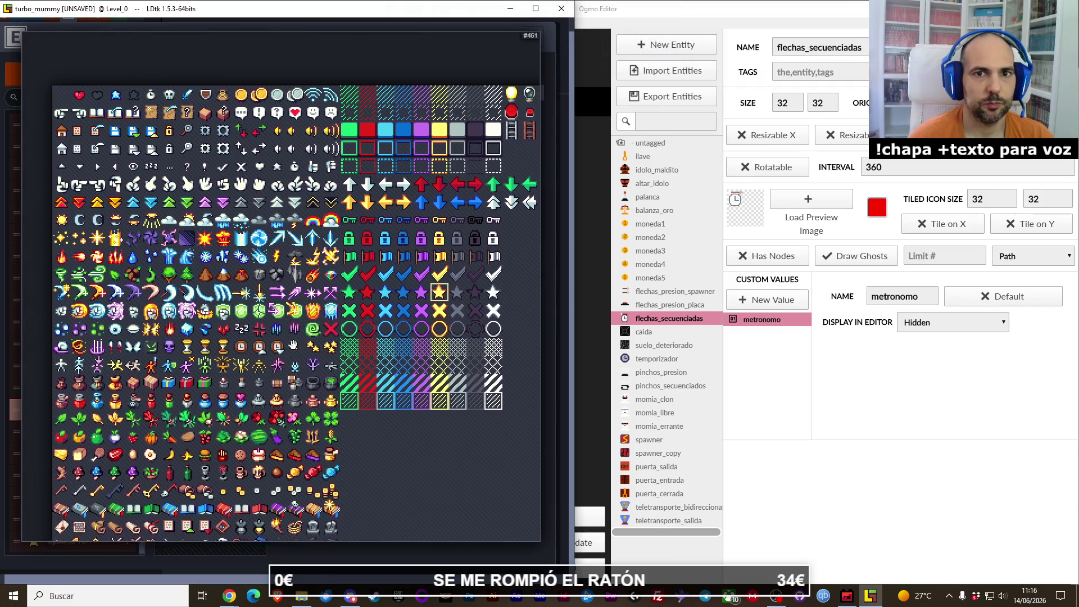
{"action": "scroll", "coordinate": [279, 434], "scroll_direction": "down", "scroll_amount": 5}
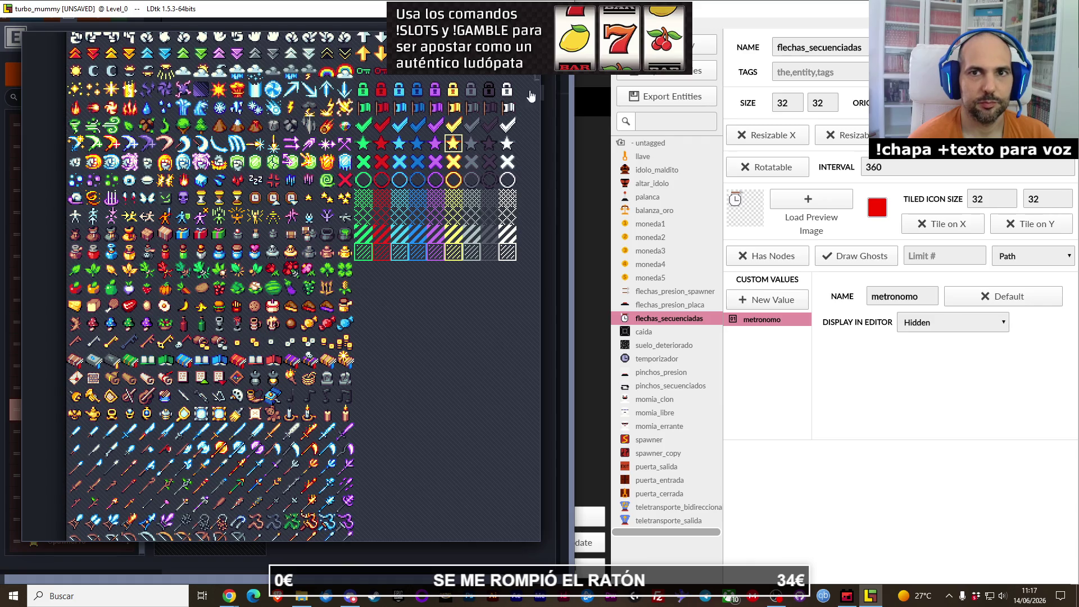
{"action": "left_click", "coordinate": [454, 253]}
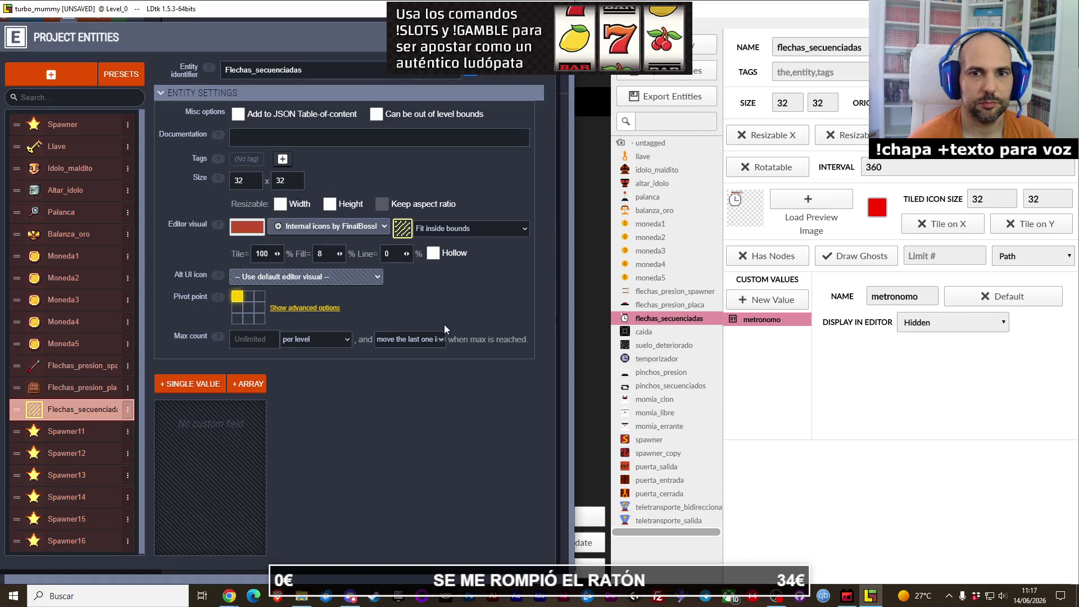
Step: Replace Flechas_secuenciadas' icon with the purple arrow tile from the internal icons
{"action": "left_click", "coordinate": [400, 232]}
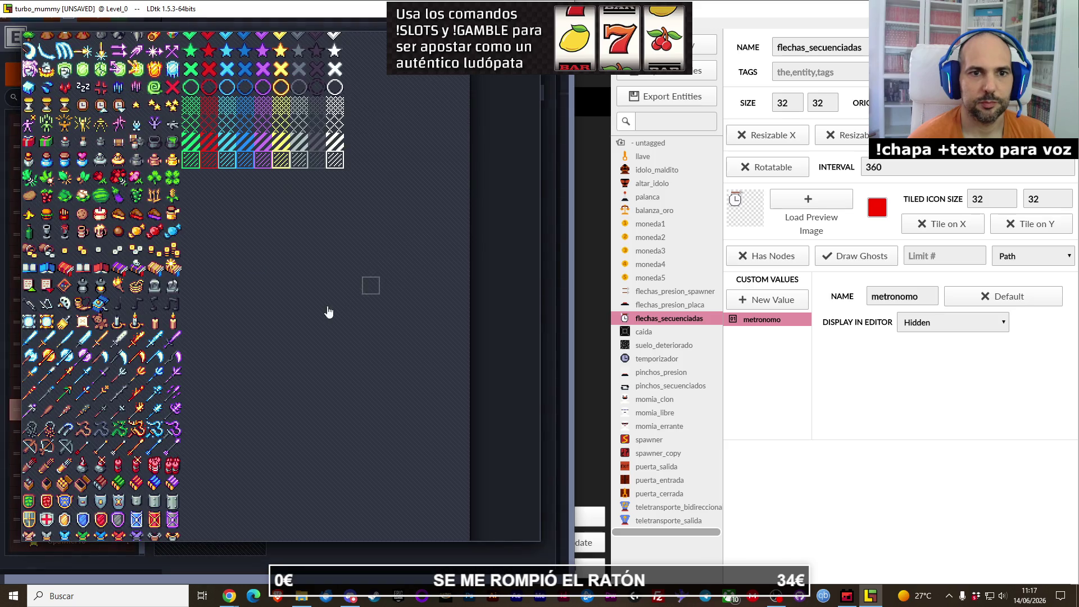
{"action": "left_click_drag", "start_coordinate": [365, 325], "coordinate": [413, 337]}
{"action": "left_click_drag", "start_coordinate": [321, 354], "coordinate": [378, 356]}
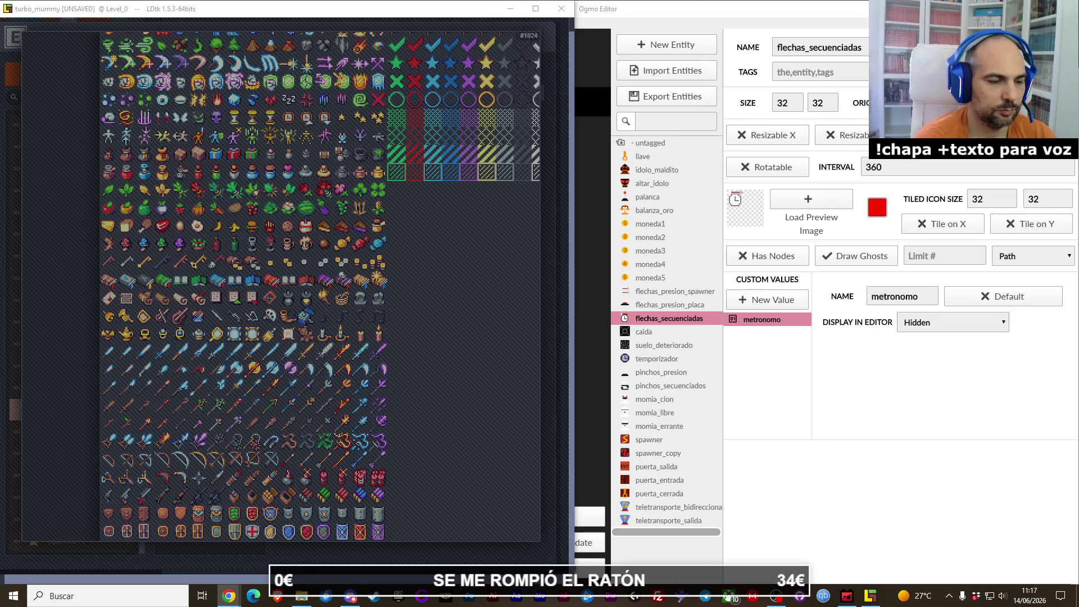
{"action": "left_click", "coordinate": [414, 452]}
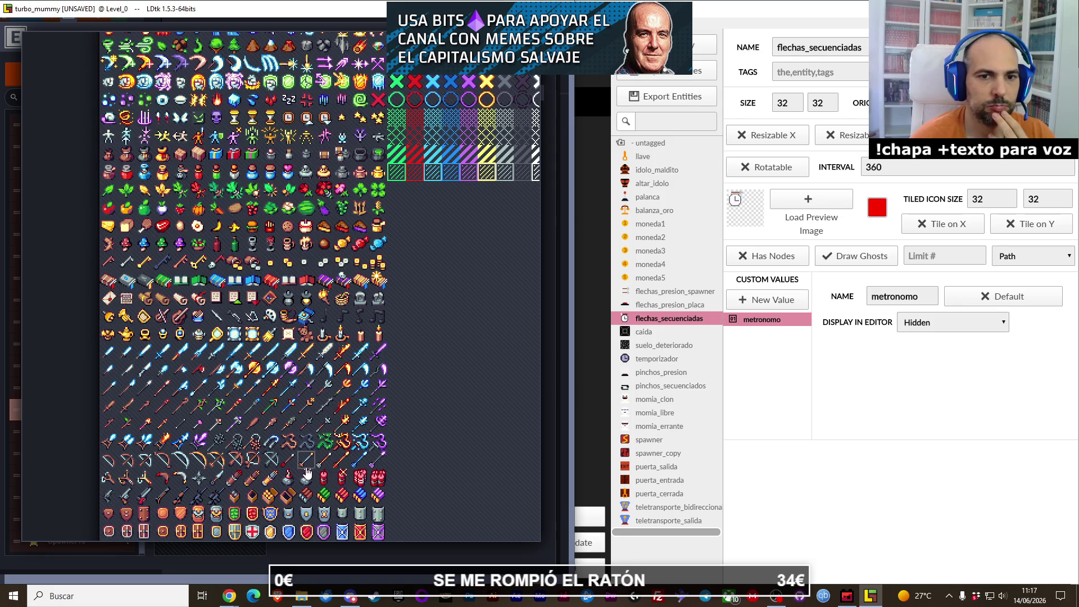
{"action": "left_click", "coordinate": [379, 461]}
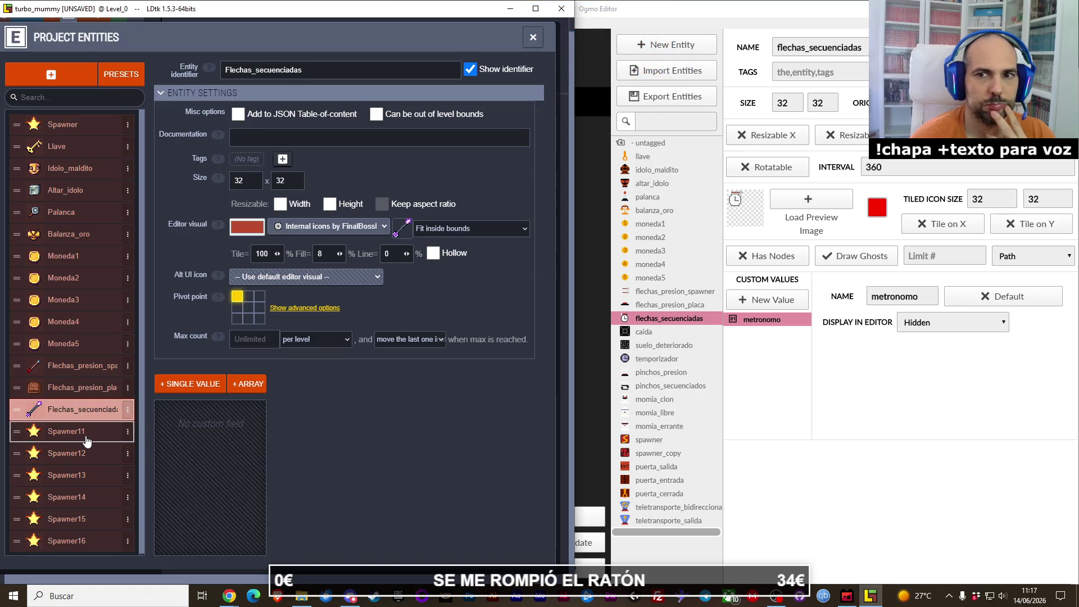
Step: Add a Boolean field metronomo to Flechas_secuenciadas, then select Spawner11
{"action": "left_click", "coordinate": [192, 384]}
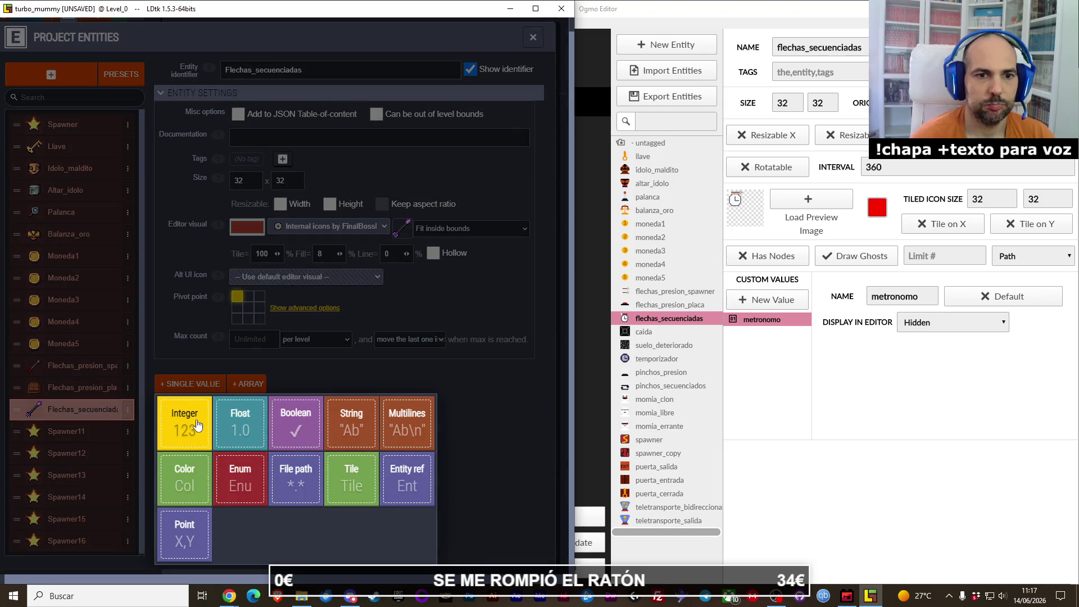
{"action": "left_click", "coordinate": [295, 423]}
{"action": "type", "text": "met"}
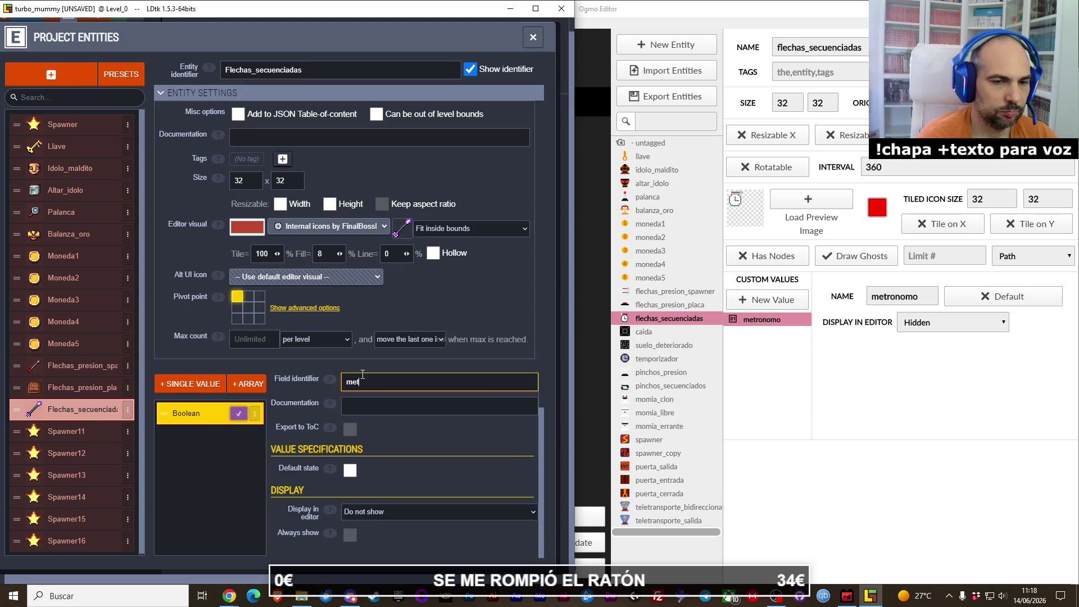
{"action": "type", "text": "ronomo"}
{"action": "key", "text": "Return"}
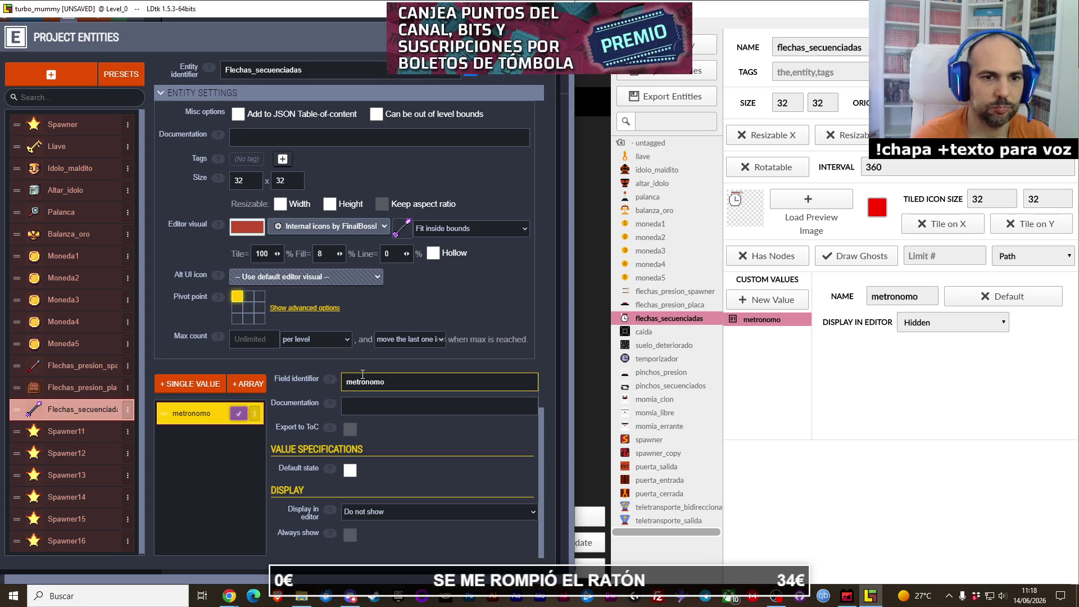
{"action": "left_click", "coordinate": [60, 416]}
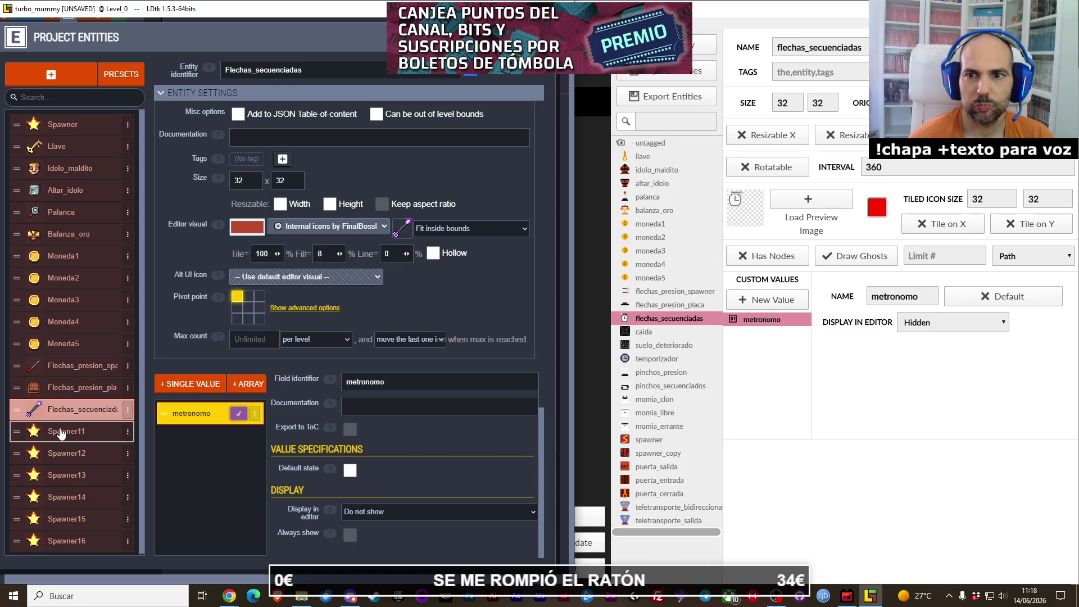
{"action": "left_click", "coordinate": [61, 433]}
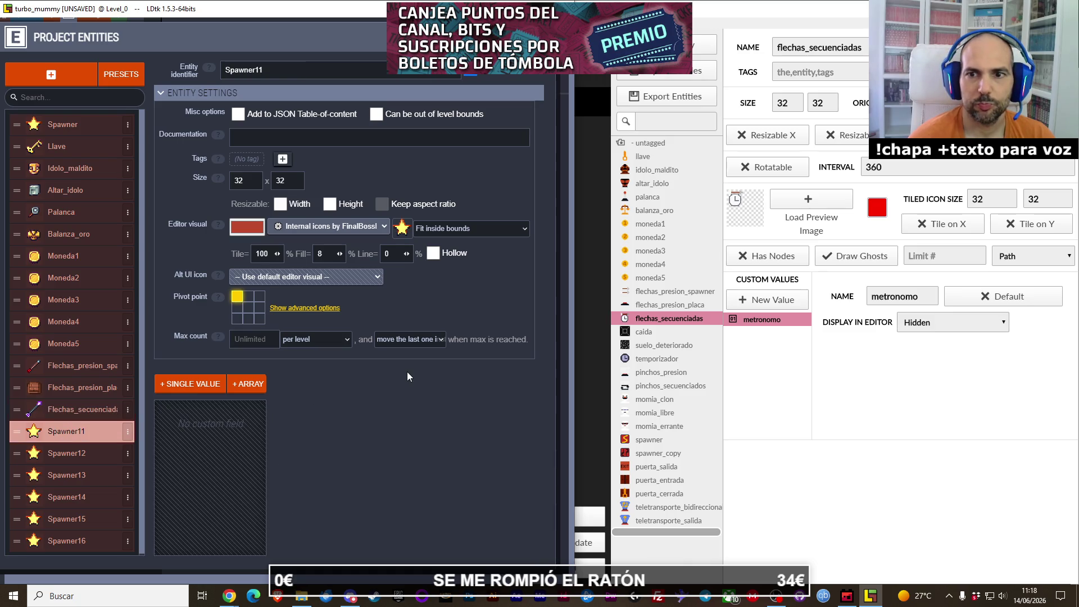
Step: Rename Spawner11 to Caida and give it the dark outlined square tile icon
{"action": "double_click", "coordinate": [257, 70]}
{"action": "type", "text": "Caida"}
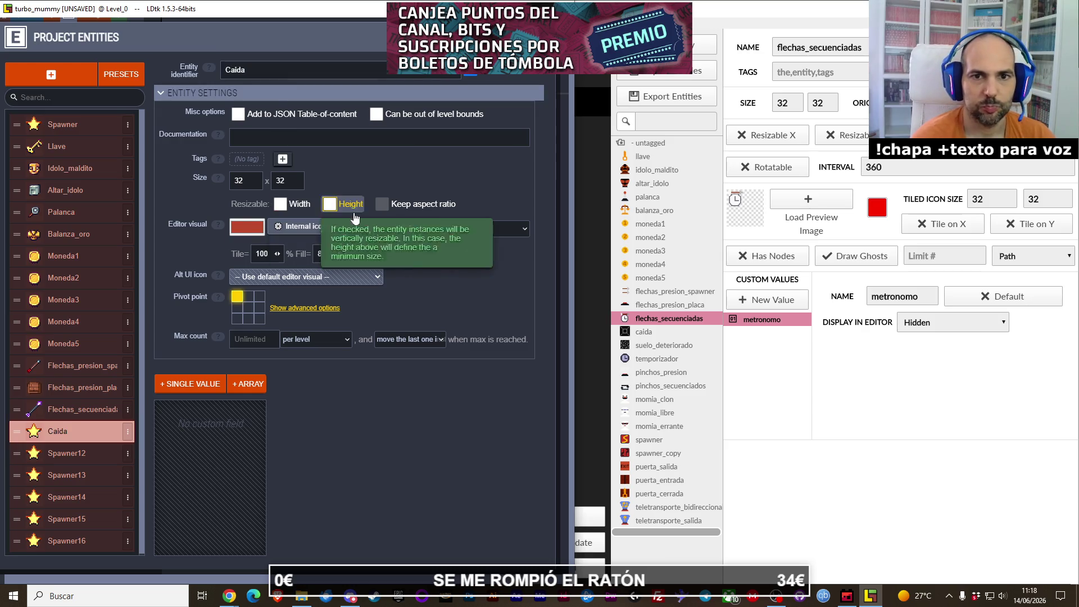
{"action": "left_click", "coordinate": [407, 231]}
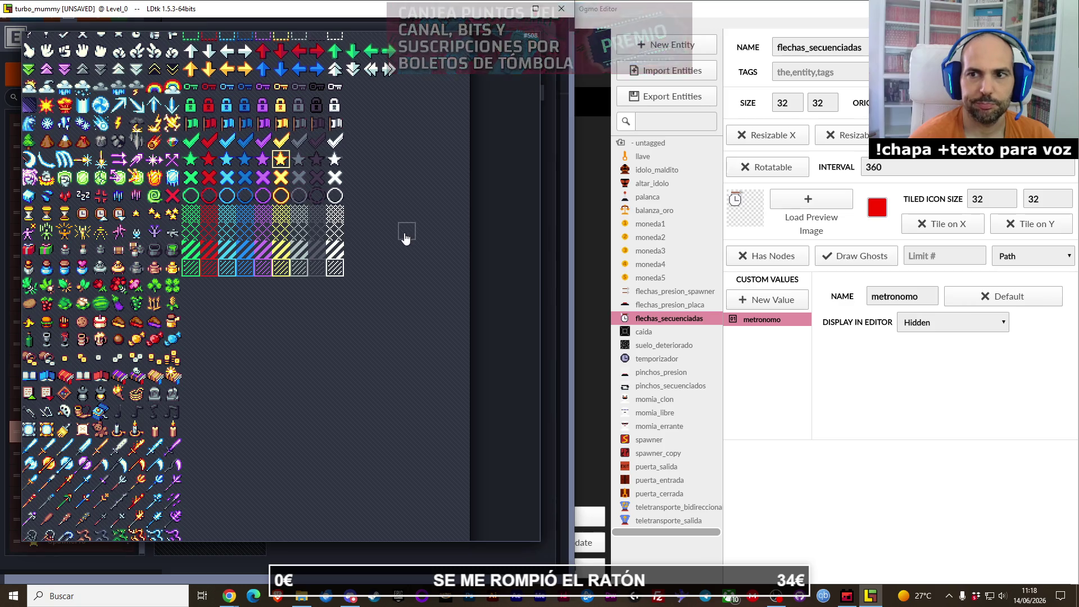
{"action": "mouse_move", "coordinate": [251, 347]}
{"action": "left_mouse_down"}
{"action": "mouse_move", "coordinate": [304, 364]}
{"action": "mouse_move", "coordinate": [294, 371]}
{"action": "left_mouse_up"}
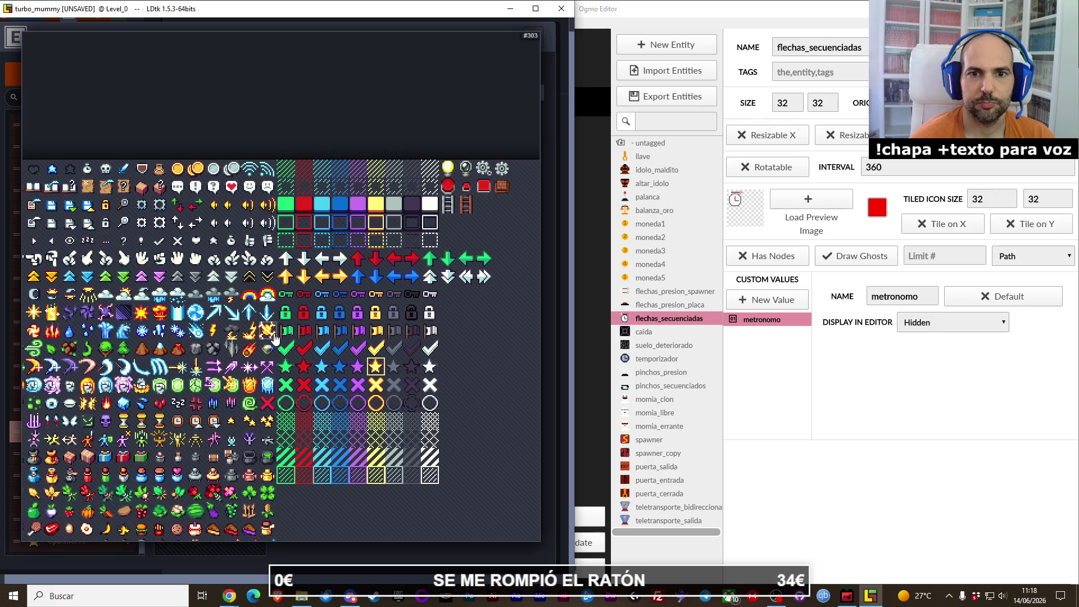
{"action": "mouse_move", "coordinate": [276, 332]}
{"action": "left_mouse_down"}
{"action": "mouse_move", "coordinate": [295, 350]}
{"action": "mouse_move", "coordinate": [337, 331]}
{"action": "mouse_move", "coordinate": [362, 226]}
{"action": "left_mouse_up"}
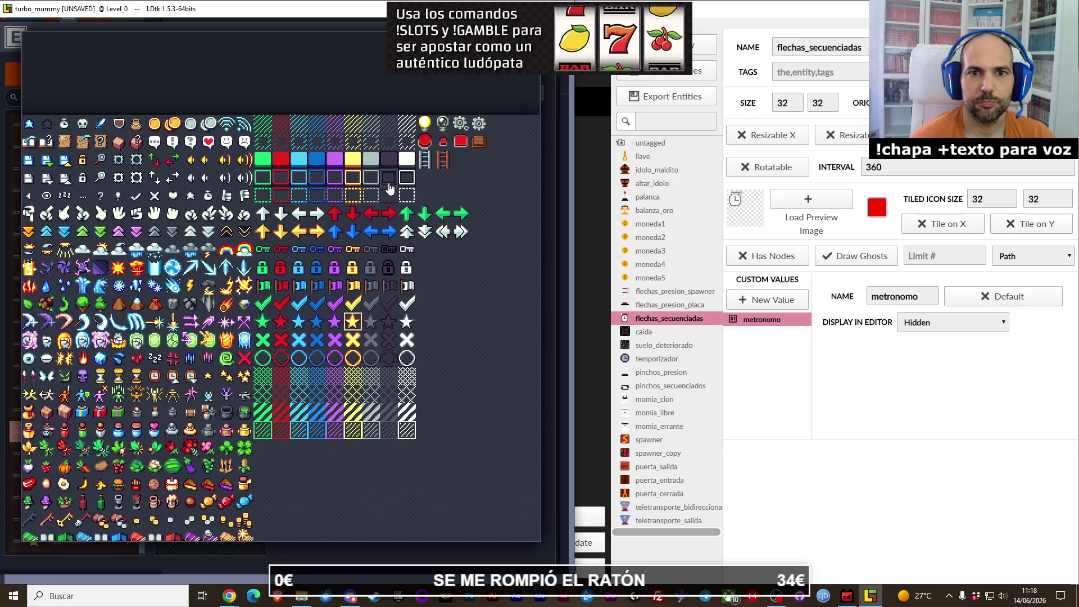
{"action": "left_click", "coordinate": [389, 185]}
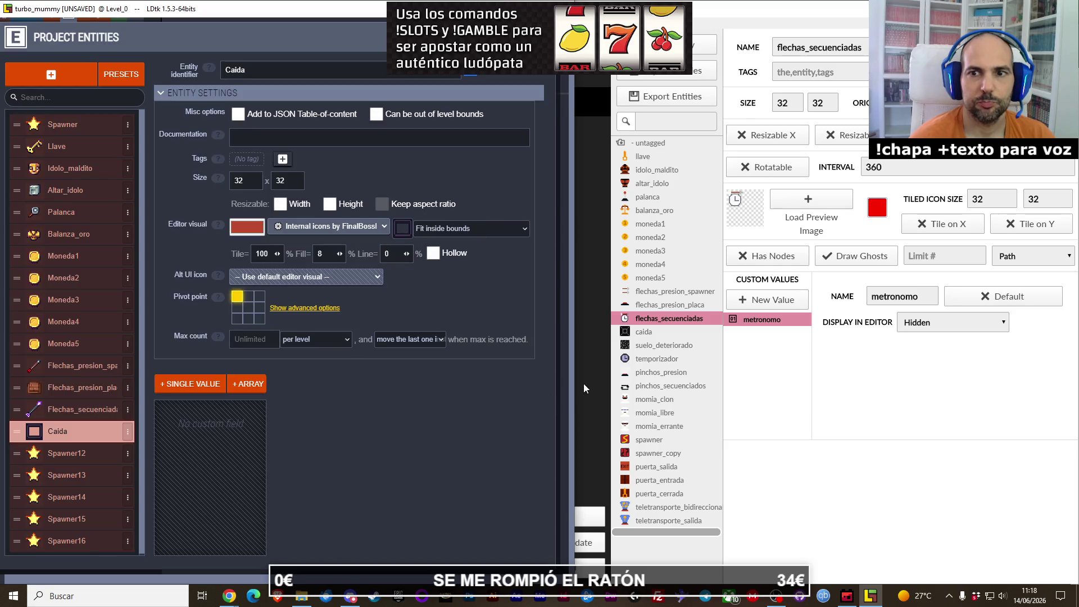
{"action": "left_click", "coordinate": [646, 336]}
Step: Check Ogmo's suelo_deteriorado and rename Spawner12 to Suelo_deteriorado
{"action": "left_click", "coordinate": [649, 335]}
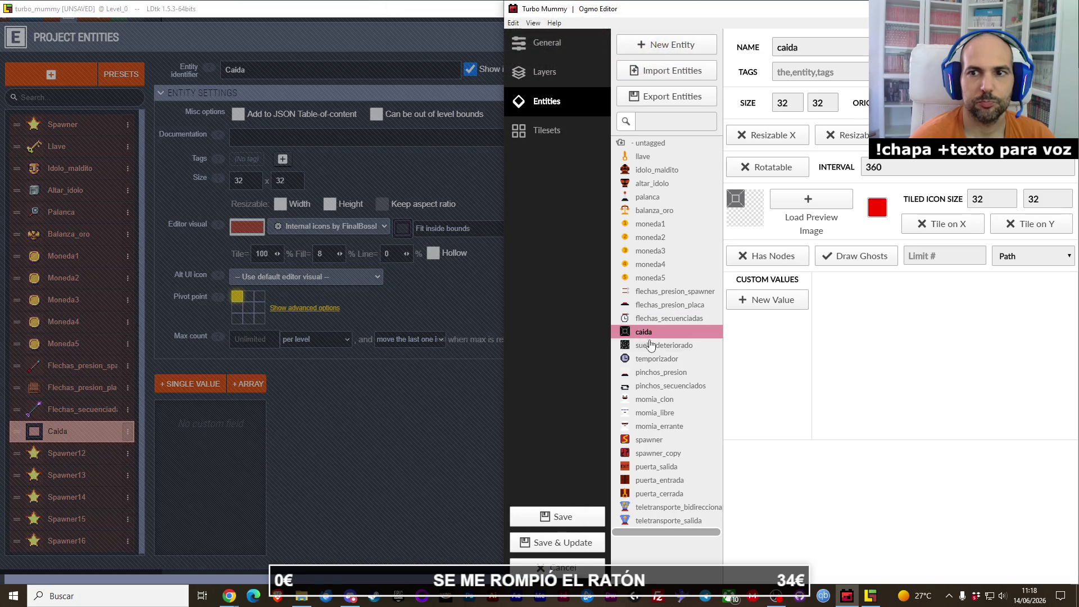
{"action": "left_click", "coordinate": [654, 347]}
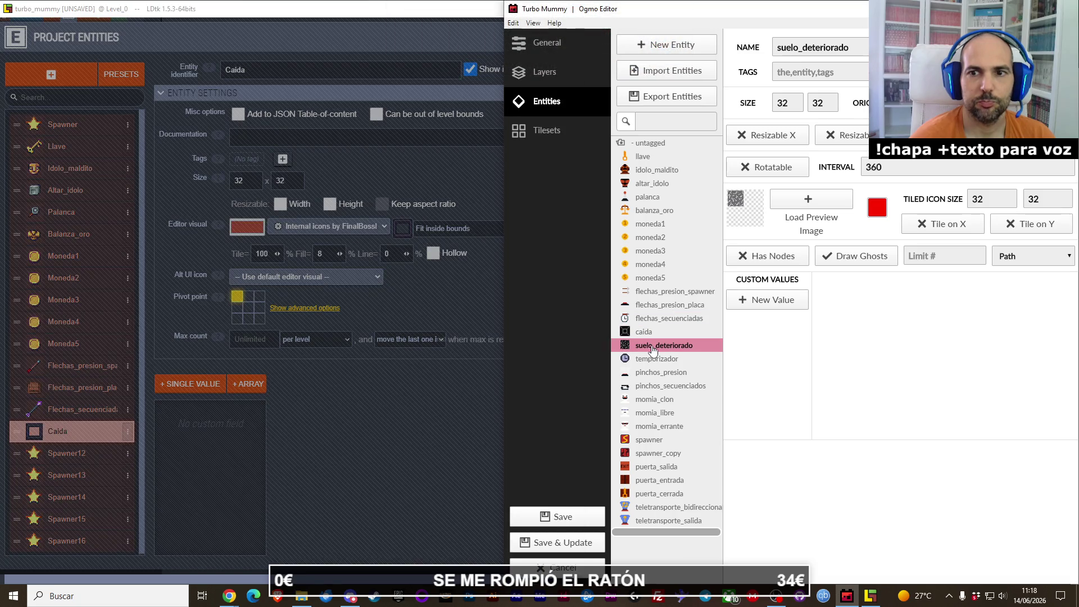
{"action": "left_click", "coordinate": [79, 450]}
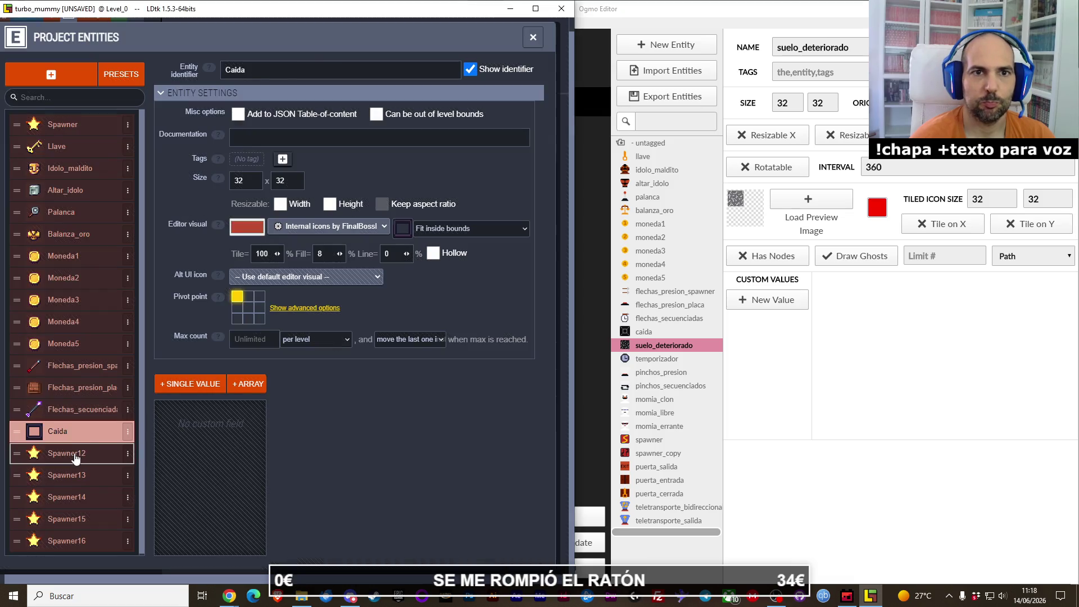
{"action": "left_click", "coordinate": [77, 454]}
{"action": "double_click", "coordinate": [298, 70]}
{"action": "type", "text": "sue"}
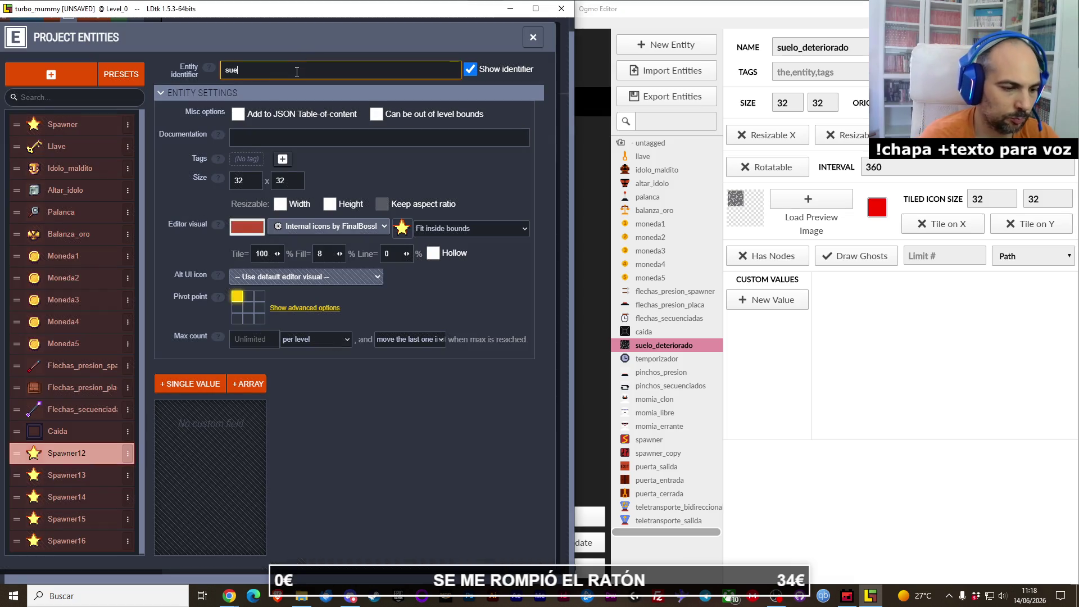
{"action": "type", "text": "lo deteriorado"}
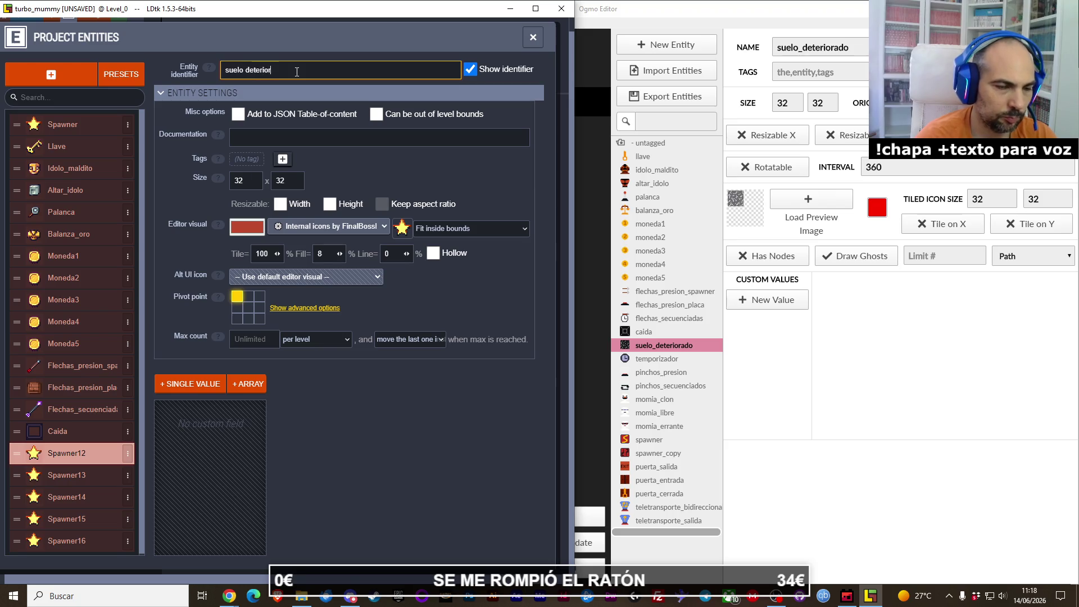
Step: Give Suelo_deteriorado the grey hatched tile icon
{"action": "left_click", "coordinate": [402, 228]}
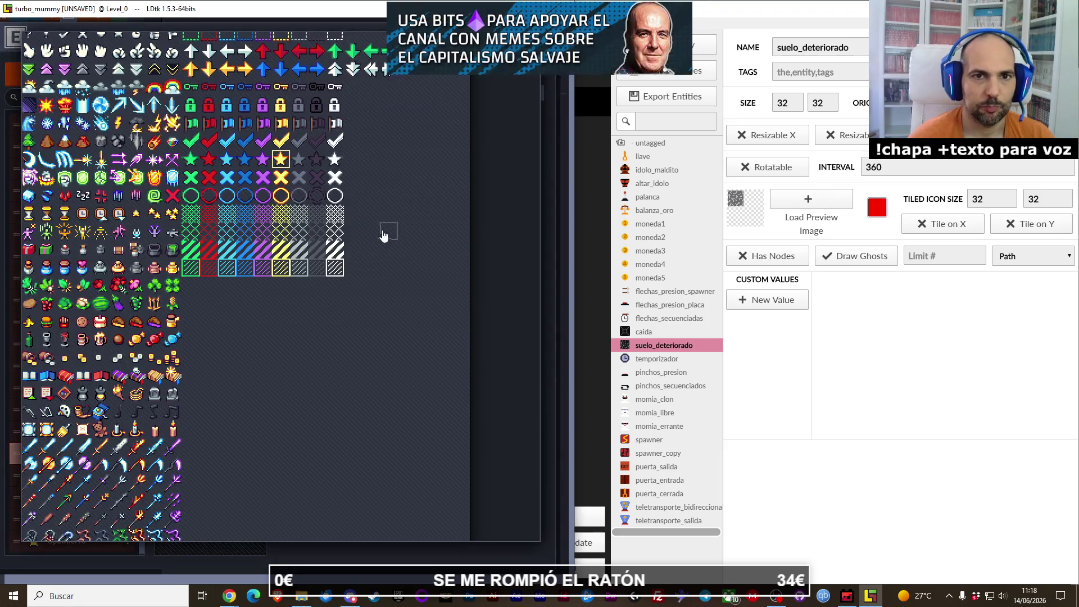
{"action": "left_click_drag", "start_coordinate": [364, 260], "coordinate": [393, 330]}
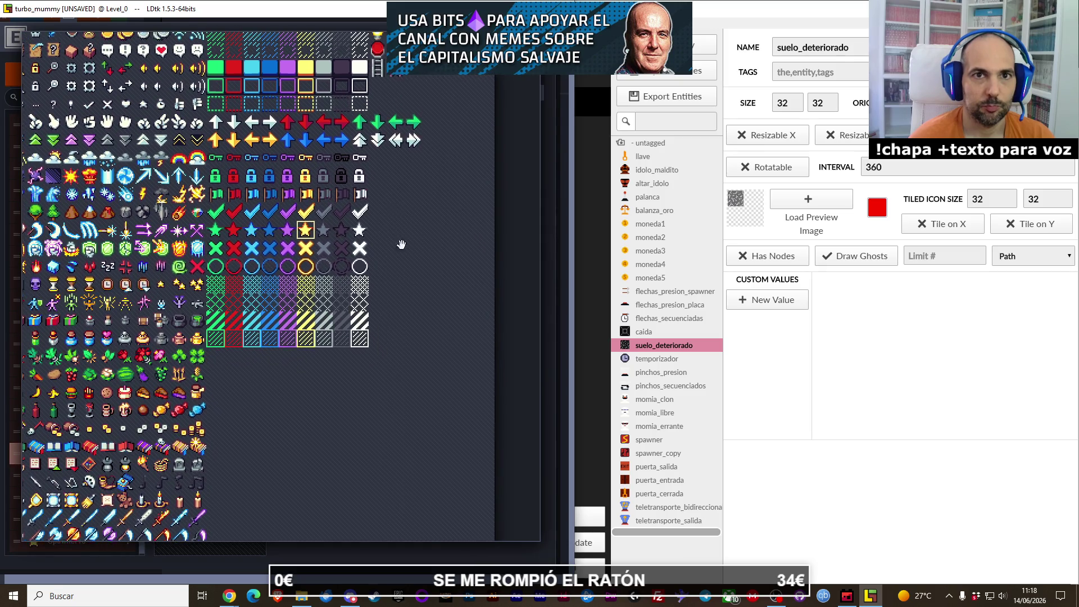
{"action": "left_click_drag", "start_coordinate": [400, 243], "coordinate": [399, 274]}
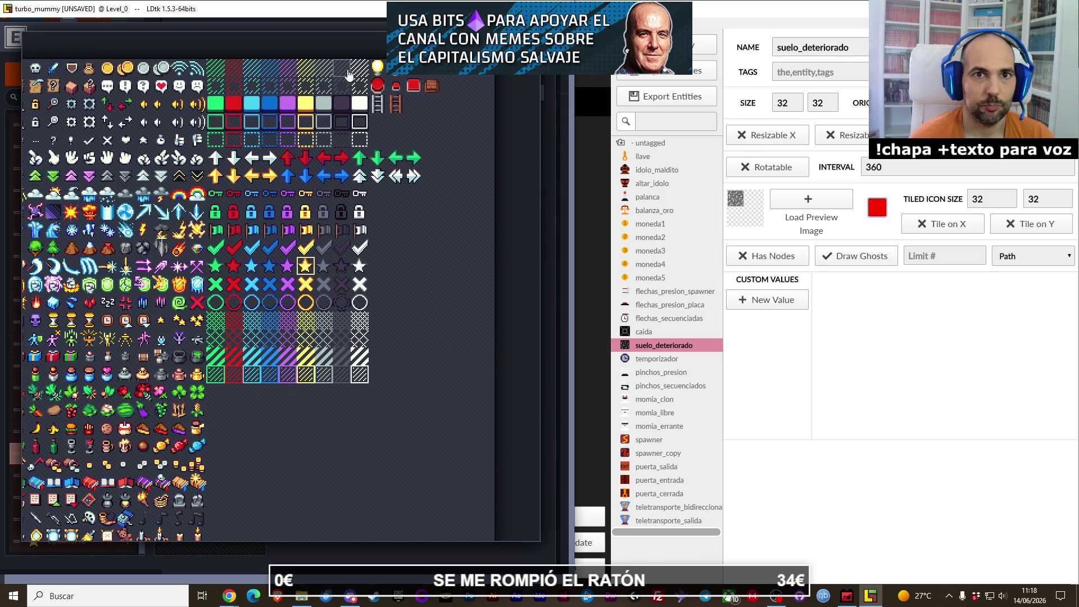
{"action": "left_click", "coordinate": [347, 72]}
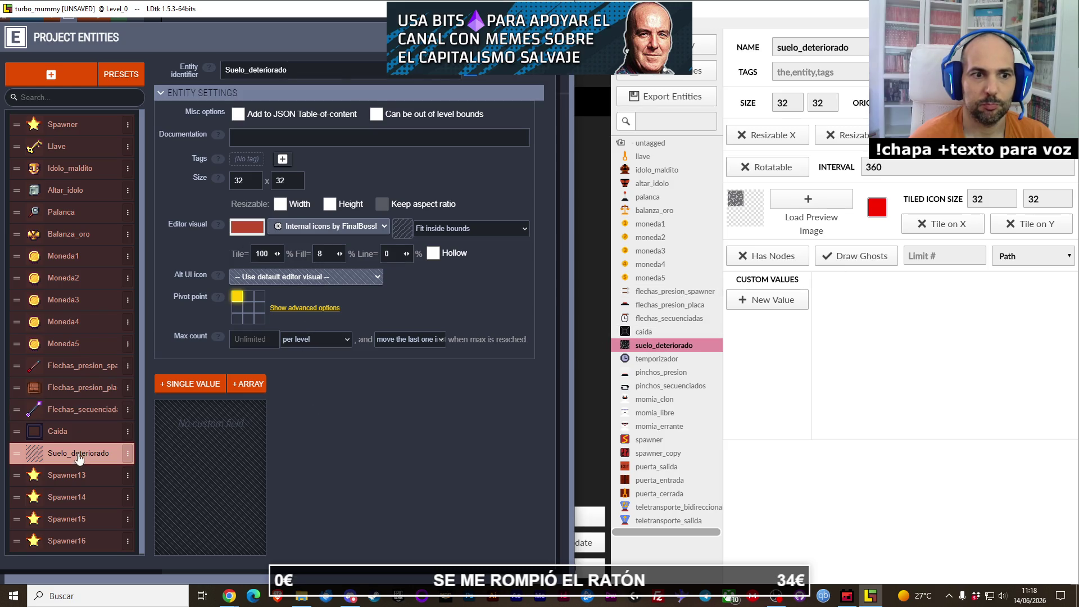
{"action": "left_click", "coordinate": [79, 475]}
Step: Check Ogmo's temporizador and rename Spawner13 to Temporizador
{"action": "left_click", "coordinate": [637, 363]}
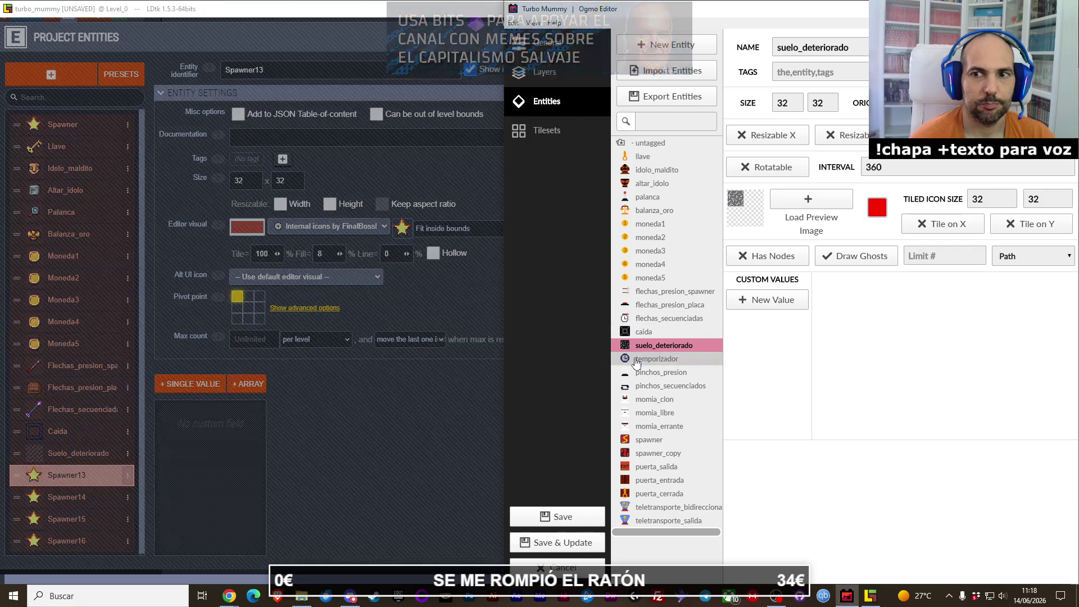
{"action": "left_click", "coordinate": [647, 365]}
{"action": "left_click", "coordinate": [336, 178]}
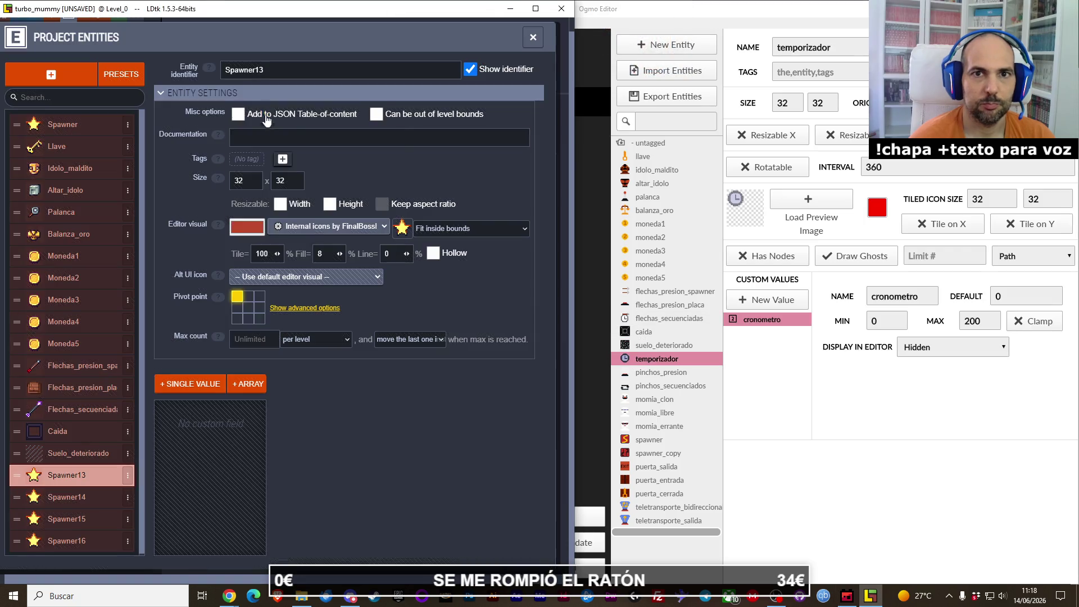
{"action": "double_click", "coordinate": [276, 70]}
{"action": "type", "text": "emporizador"}
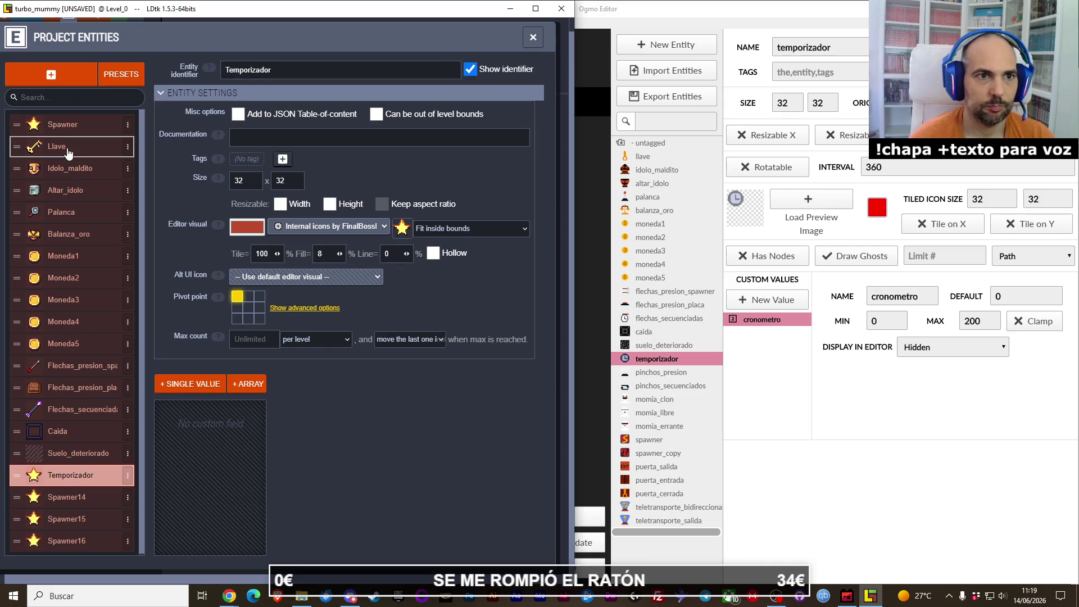
Step: Give the Llave entity the yellow key tile as its editor icon
{"action": "left_click", "coordinate": [65, 148]}
{"action": "left_click", "coordinate": [391, 228]}
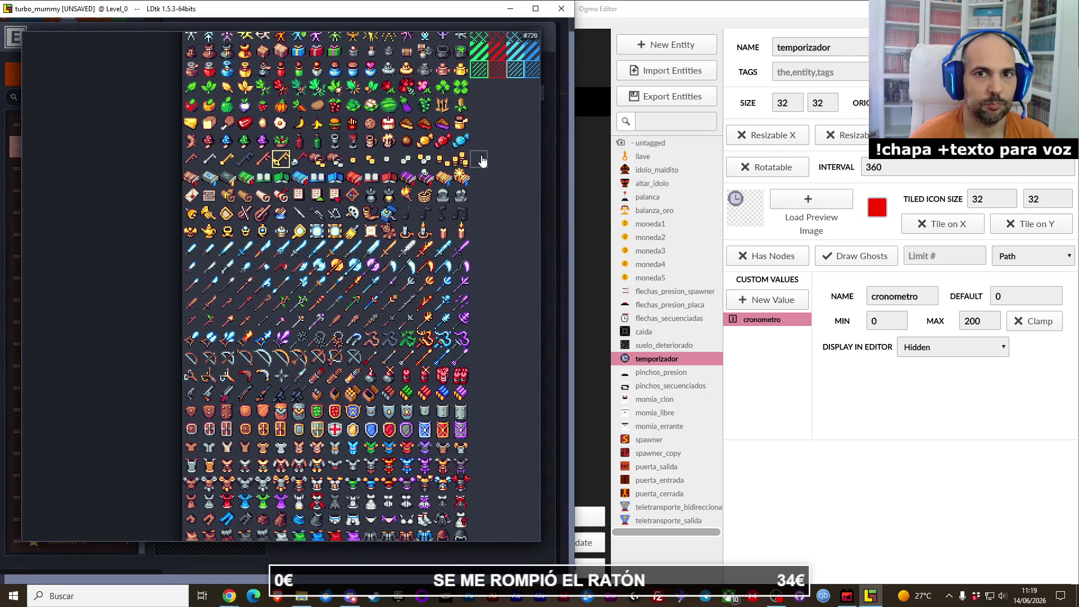
{"action": "scroll", "coordinate": [344, 163], "scroll_direction": "up", "scroll_amount": 5}
{"action": "scroll", "coordinate": [343, 162], "scroll_direction": "up", "scroll_amount": 3}
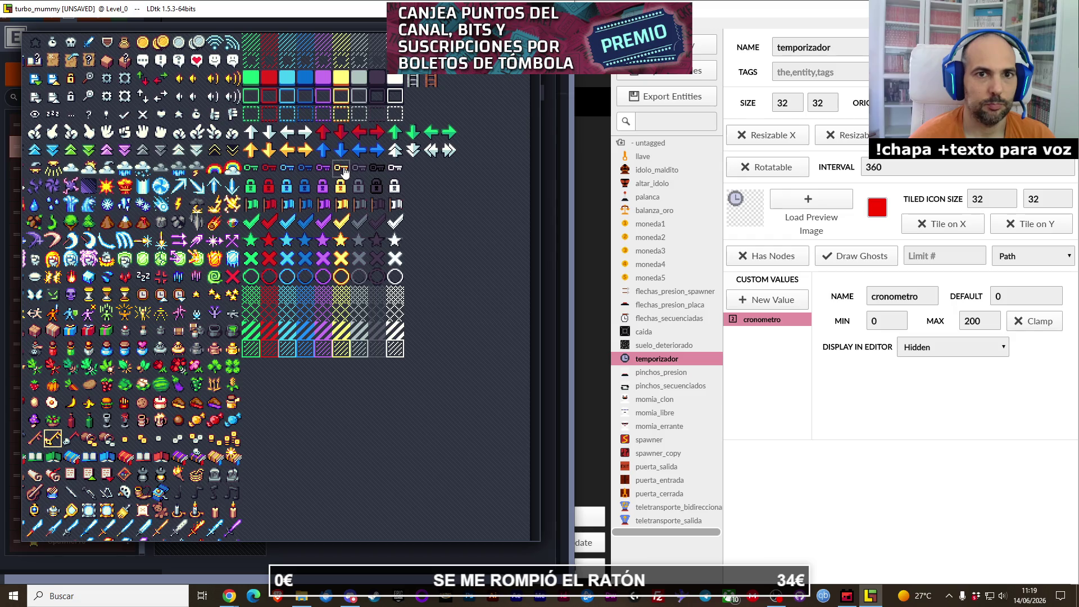
{"action": "left_click", "coordinate": [342, 168]}
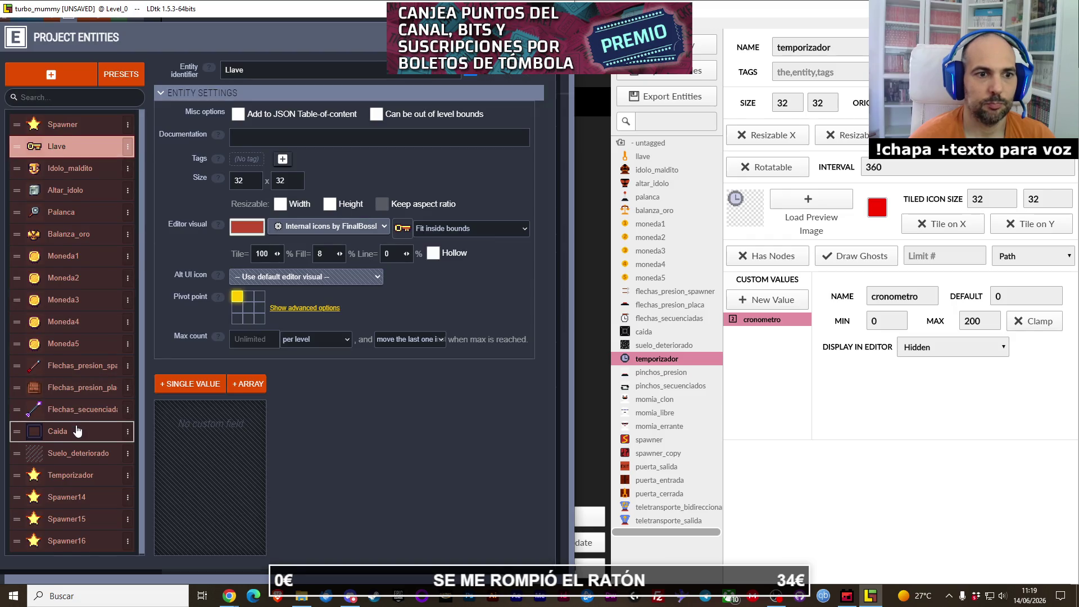
{"action": "left_click", "coordinate": [68, 474]}
Step: Search the internal icon atlas for a clock icon for Temporizador
{"action": "left_click", "coordinate": [402, 228]}
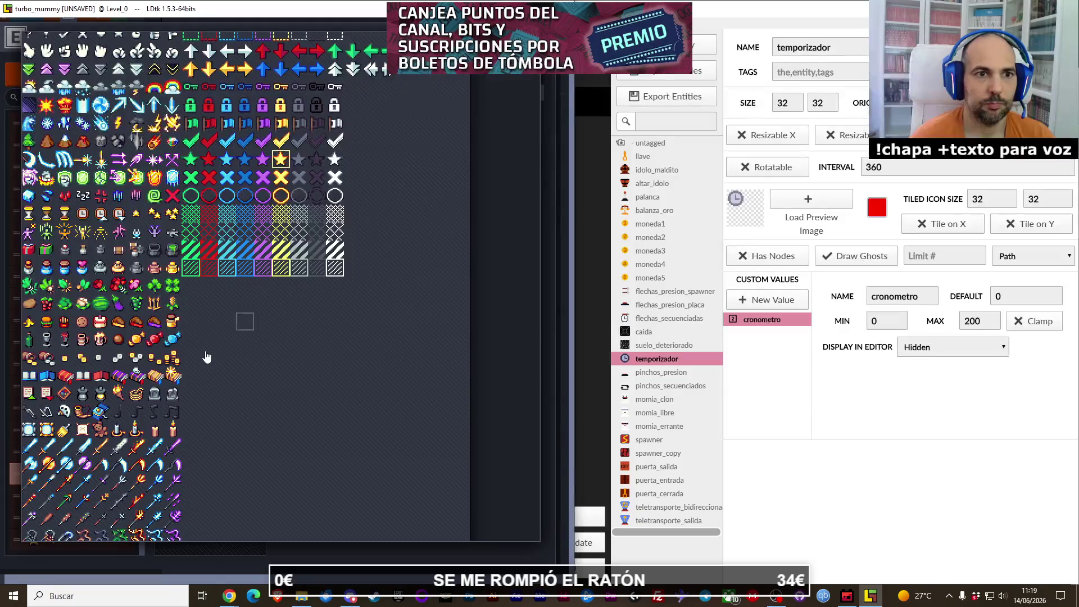
{"action": "scroll", "coordinate": [337, 382], "scroll_direction": "up", "scroll_amount": 3}
{"action": "scroll", "coordinate": [288, 378], "scroll_direction": "up", "scroll_amount": 2}
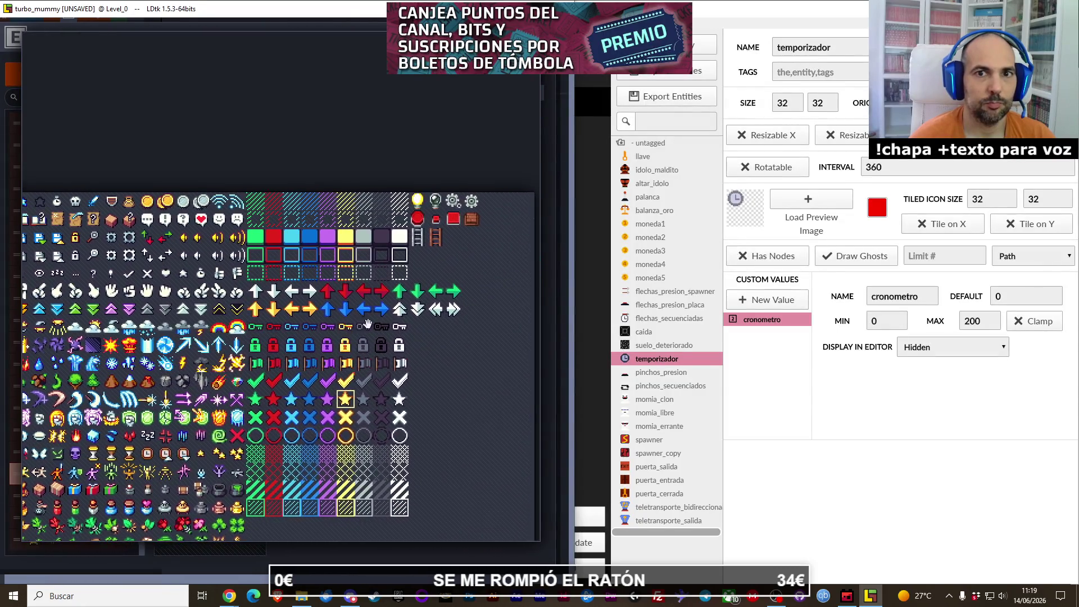
{"action": "scroll", "coordinate": [343, 336], "scroll_direction": "down", "scroll_amount": 2}
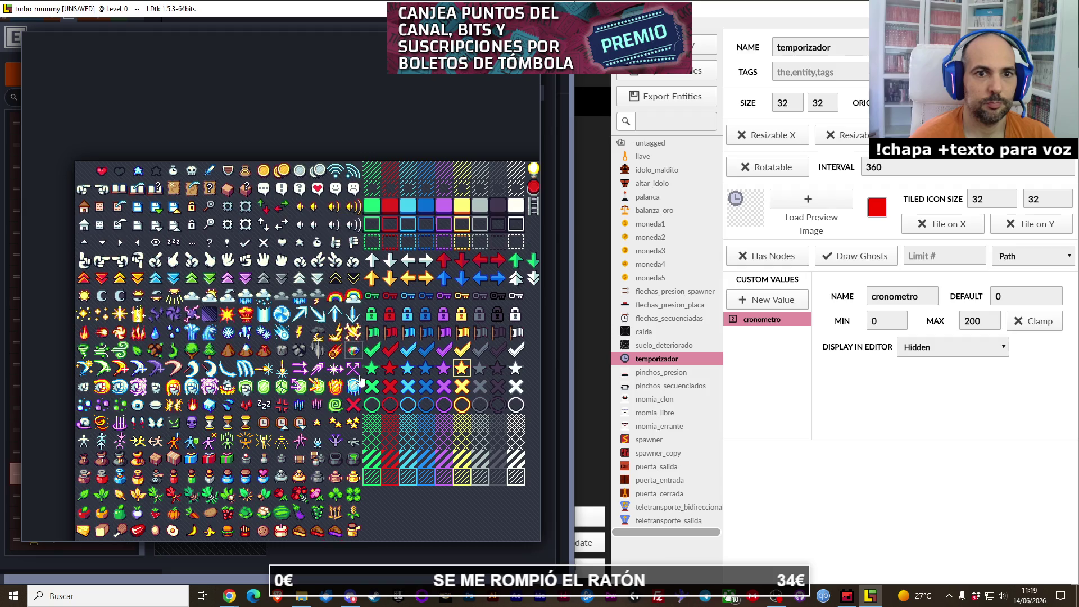
{"action": "scroll", "coordinate": [349, 318], "scroll_direction": "down", "scroll_amount": 5}
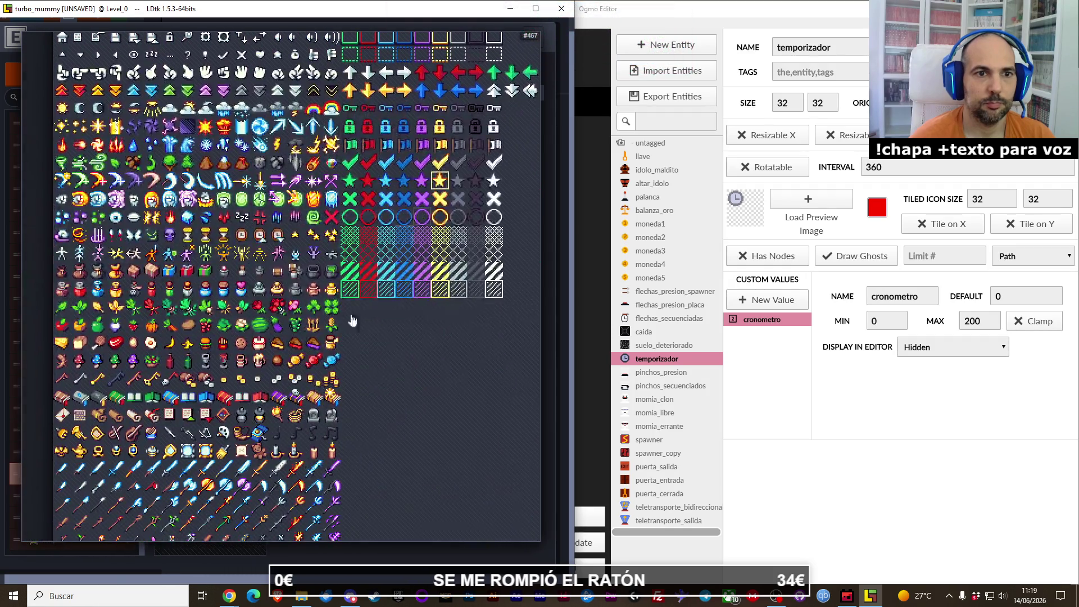
{"action": "scroll", "coordinate": [284, 408], "scroll_direction": "down", "scroll_amount": 9}
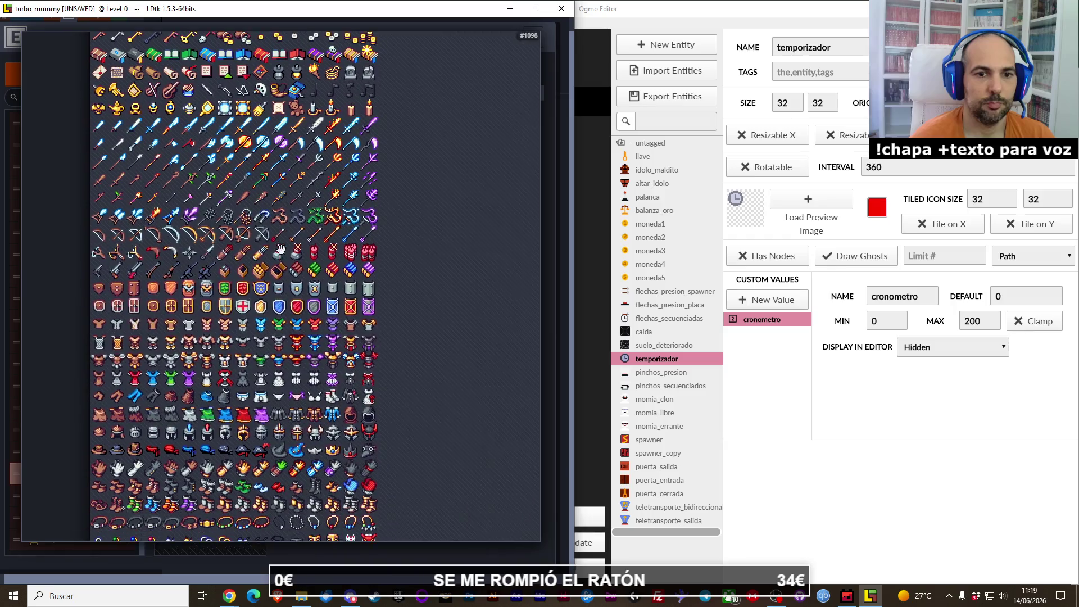
{"action": "scroll", "coordinate": [288, 433], "scroll_direction": "down", "scroll_amount": 3}
{"action": "scroll", "coordinate": [293, 227], "scroll_direction": "down", "scroll_amount": 5}
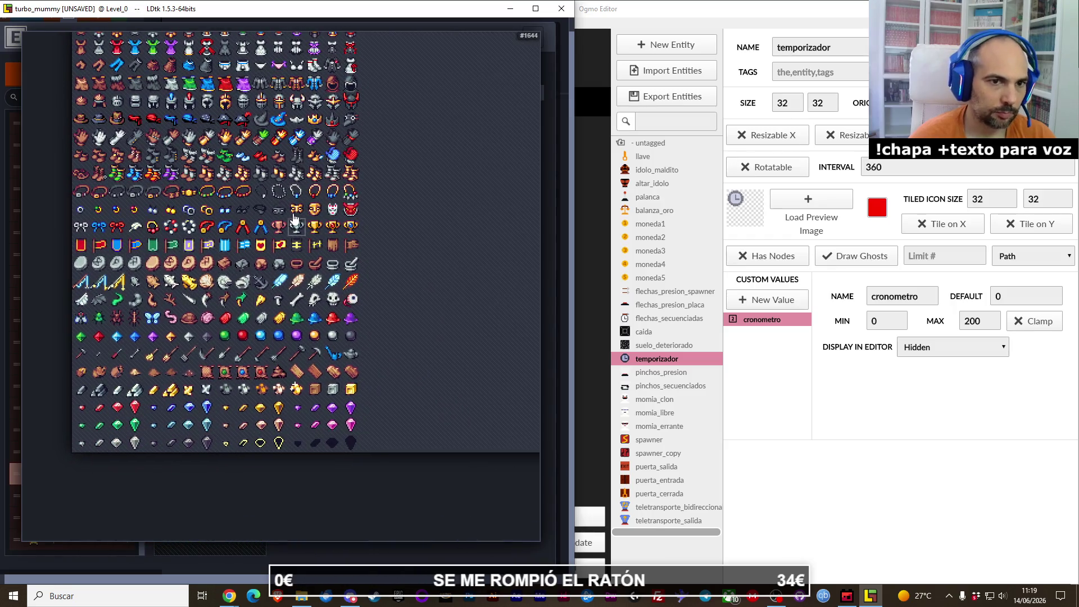
{"action": "scroll", "coordinate": [292, 227], "scroll_direction": "up", "scroll_amount": 4}
{"action": "scroll", "coordinate": [288, 328], "scroll_direction": "up", "scroll_amount": 5}
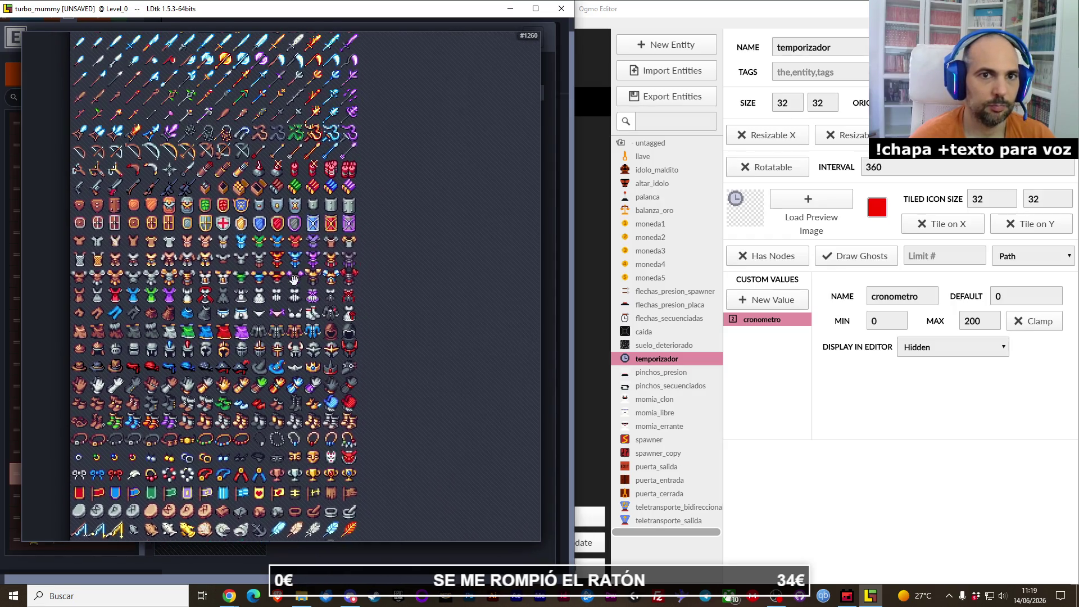
{"action": "left_click_drag", "start_coordinate": [274, 200], "coordinate": [274, 362]}
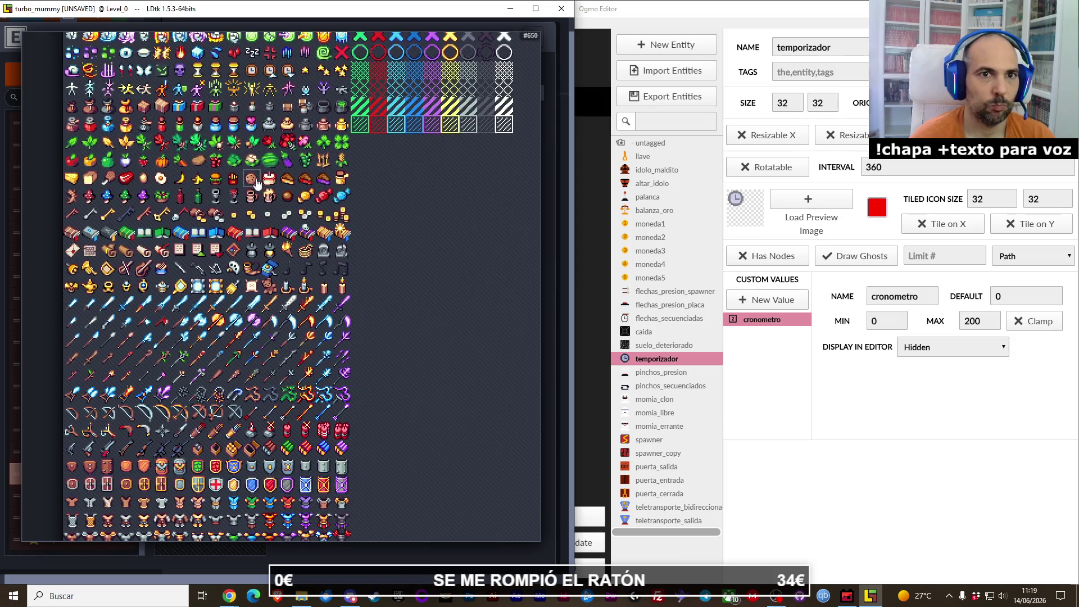
{"action": "left_click_drag", "start_coordinate": [256, 183], "coordinate": [272, 349]}
{"action": "left_click_drag", "start_coordinate": [271, 192], "coordinate": [256, 281]}
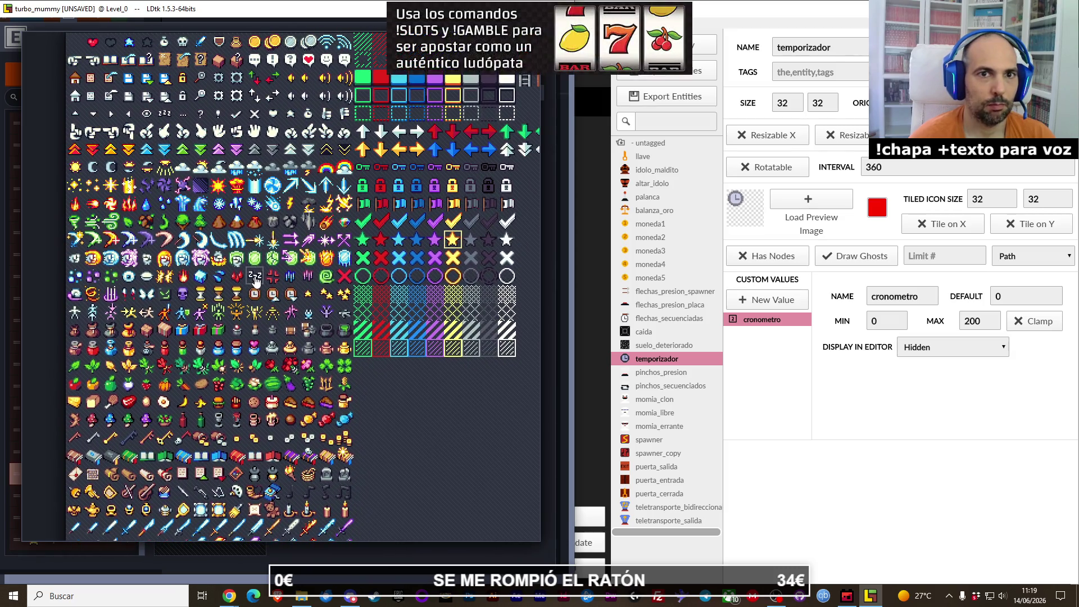
{"action": "left_click_drag", "start_coordinate": [250, 234], "coordinate": [260, 295]}
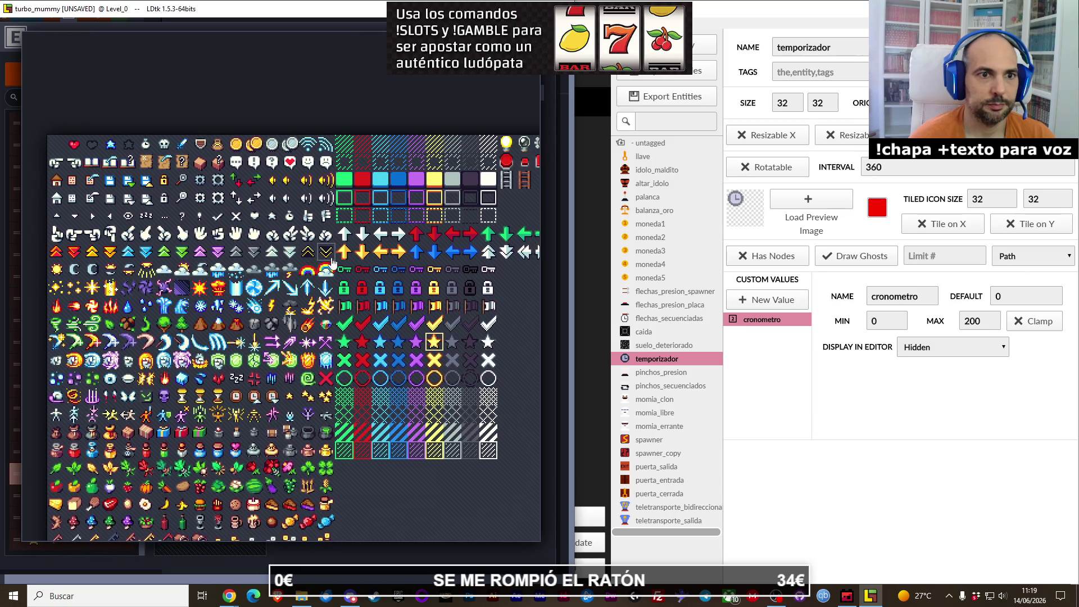
{"action": "mouse_move", "coordinate": [376, 288]}
{"action": "left_mouse_down"}
{"action": "mouse_move", "coordinate": [283, 320]}
{"action": "mouse_move", "coordinate": [370, 307]}
{"action": "mouse_move", "coordinate": [372, 226]}
{"action": "left_mouse_up"}
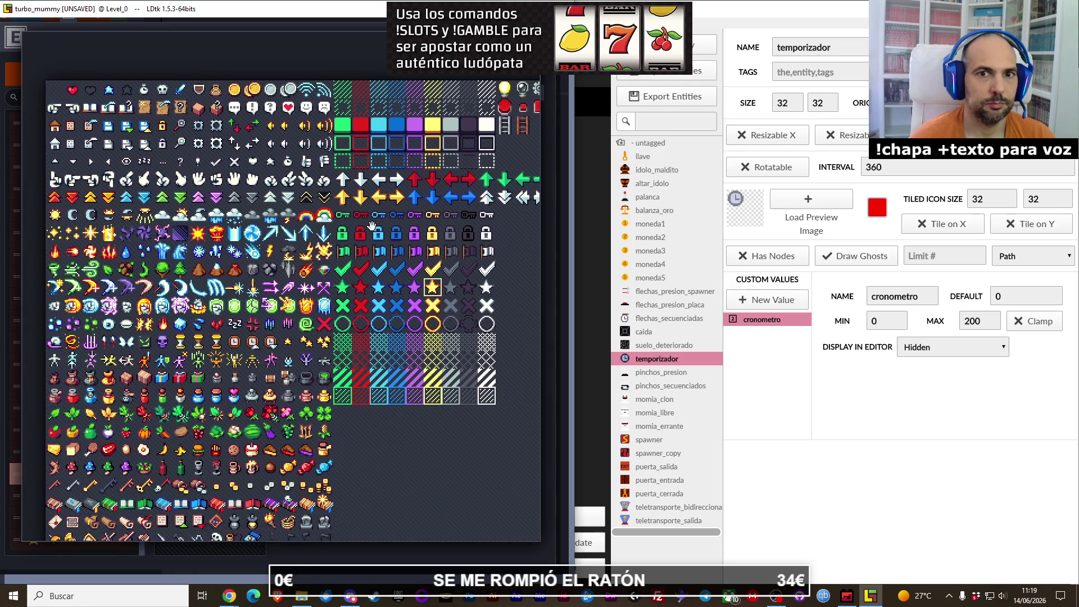
{"action": "mouse_move", "coordinate": [235, 339]}
{"action": "left_mouse_down"}
{"action": "mouse_move", "coordinate": [298, 301]}
{"action": "mouse_move", "coordinate": [298, 227]}
{"action": "left_mouse_up"}
{"action": "scroll", "coordinate": [298, 226], "scroll_direction": "down", "scroll_amount": 10}
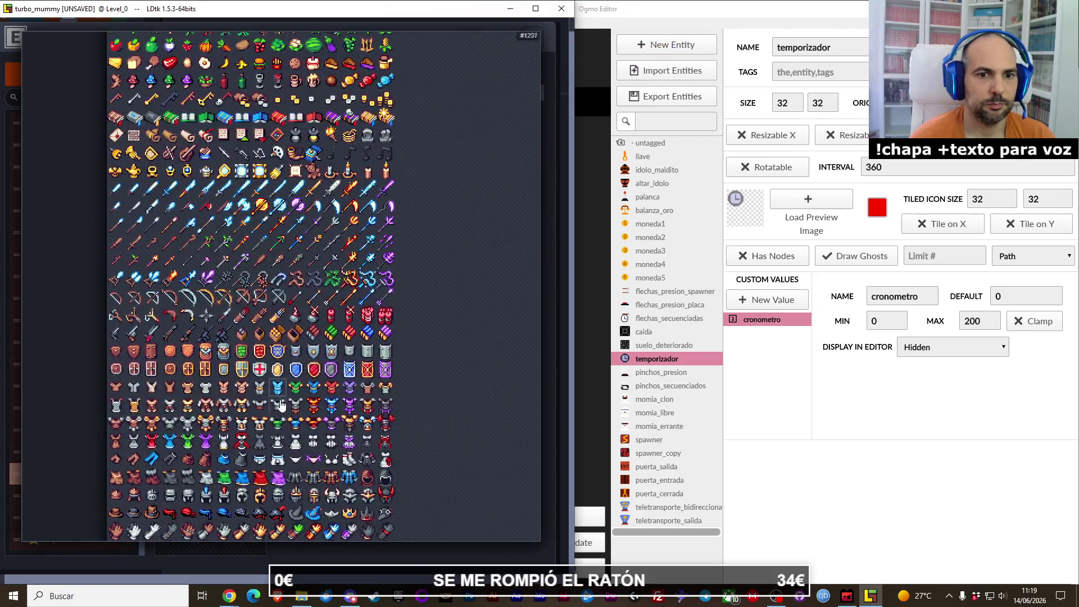
{"action": "scroll", "coordinate": [290, 444], "scroll_direction": "down", "scroll_amount": 5}
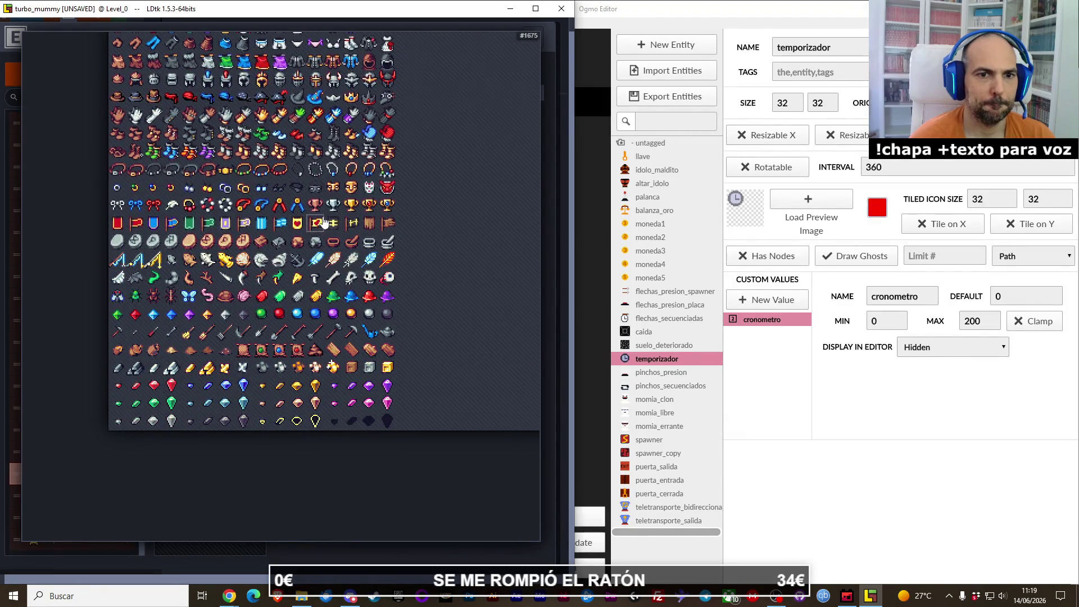
{"action": "scroll", "coordinate": [324, 222], "scroll_direction": "up", "scroll_amount": 6}
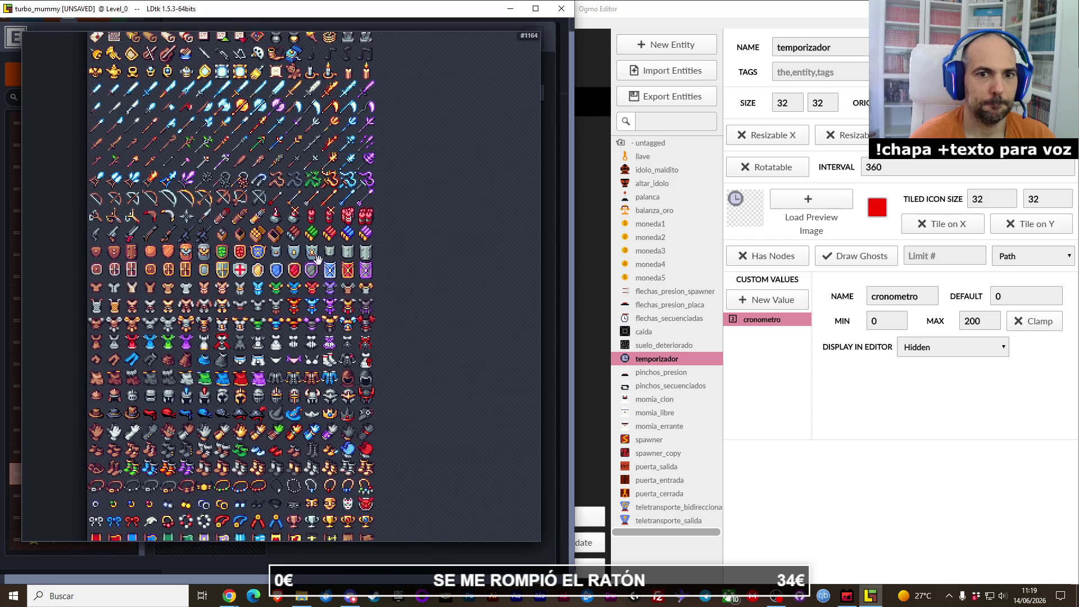
{"action": "scroll", "coordinate": [317, 259], "scroll_direction": "up", "scroll_amount": 9}
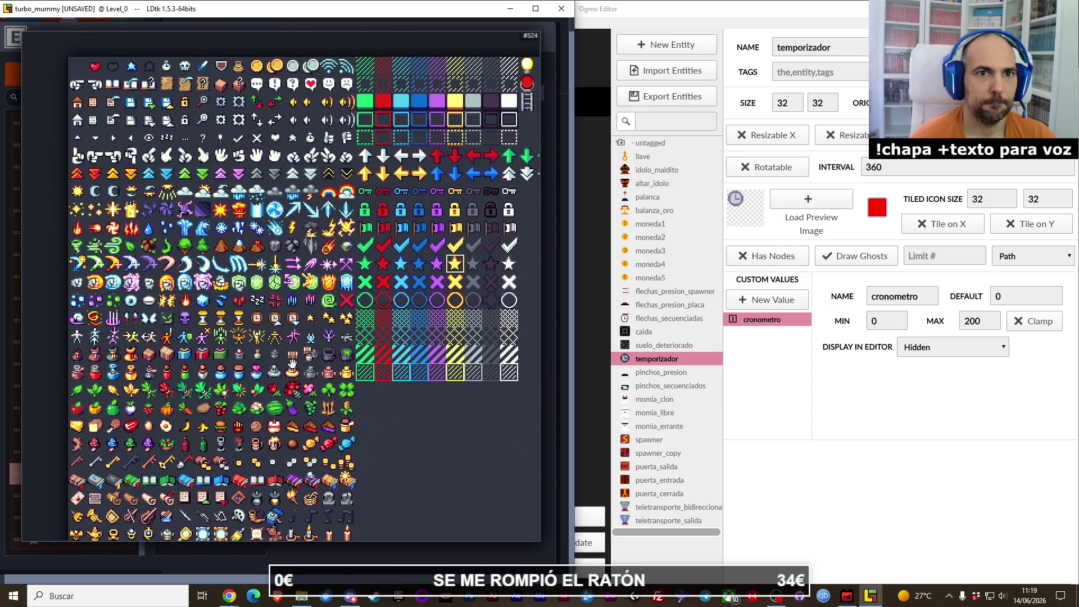
{"action": "scroll", "coordinate": [292, 366], "scroll_direction": "up", "scroll_amount": 2}
Step: Set the clock tile as Temporizador's editor icon
{"action": "mouse_move", "coordinate": [377, 324]}
{"action": "left_mouse_down"}
{"action": "mouse_move", "coordinate": [179, 335]}
{"action": "mouse_move", "coordinate": [371, 320]}
{"action": "left_mouse_up"}
{"action": "scroll", "coordinate": [371, 320], "scroll_direction": "up", "scroll_amount": 1}
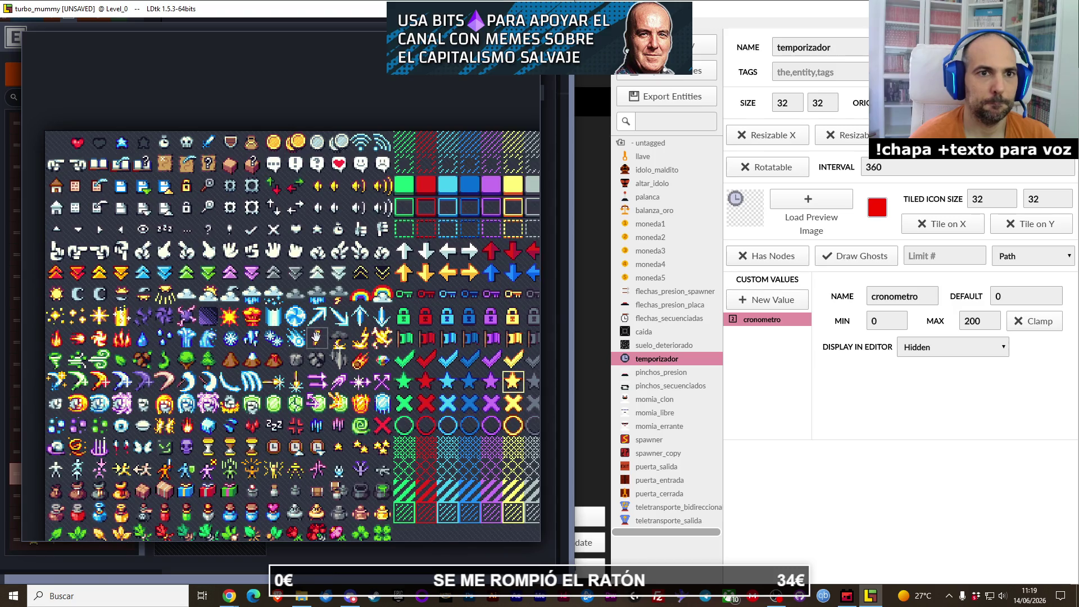
{"action": "left_click_drag", "start_coordinate": [319, 391], "coordinate": [380, 378]}
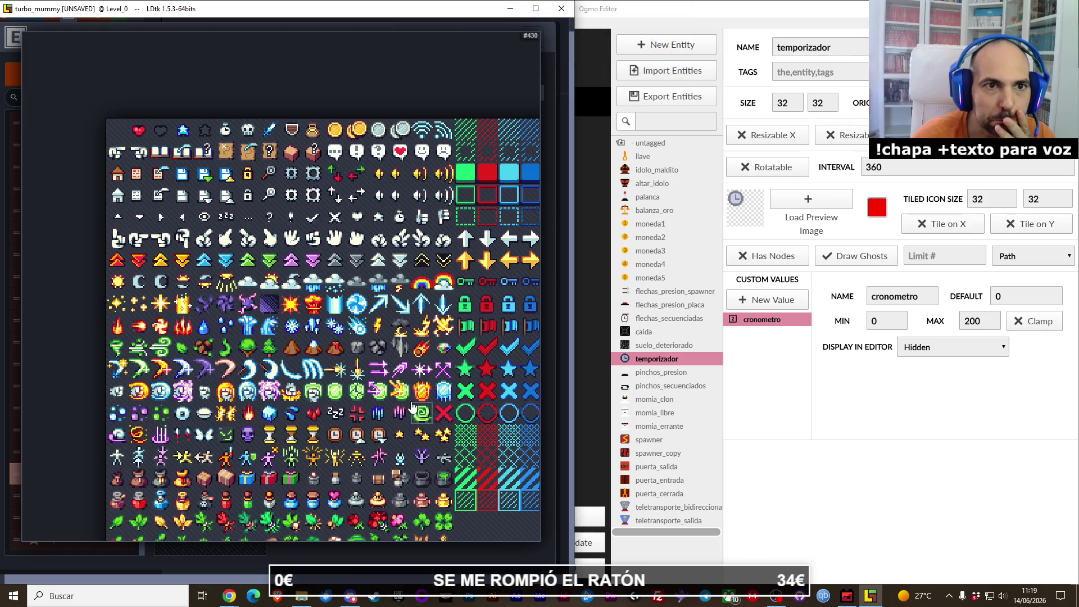
{"action": "left_click_drag", "start_coordinate": [399, 419], "coordinate": [379, 322]}
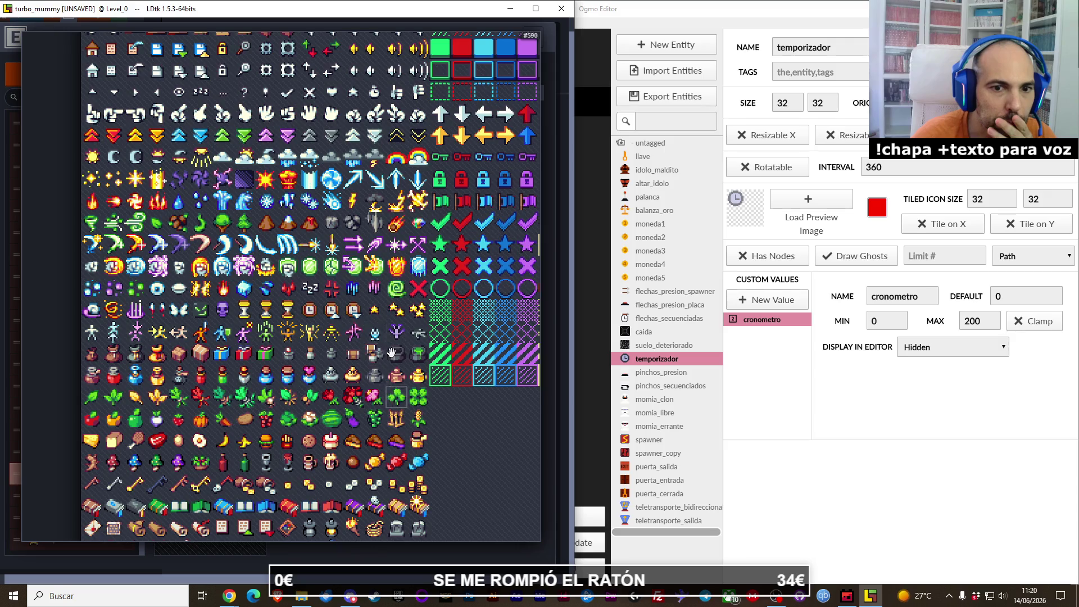
{"action": "scroll", "coordinate": [392, 353], "scroll_direction": "down", "scroll_amount": 3}
{"action": "left_click_drag", "start_coordinate": [416, 456], "coordinate": [409, 351]}
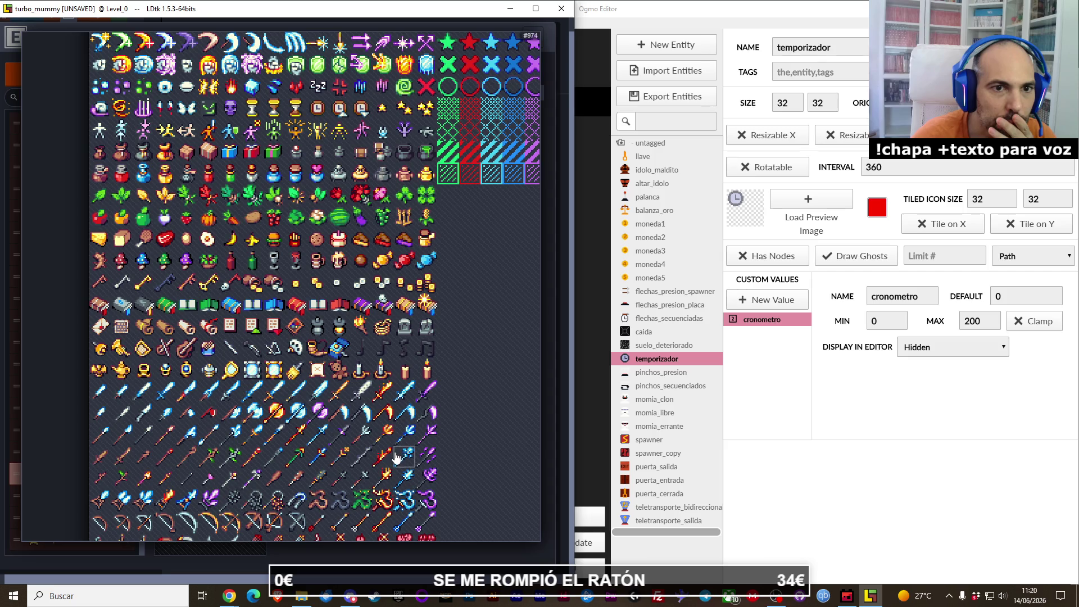
{"action": "scroll", "coordinate": [397, 458], "scroll_direction": "down", "scroll_amount": 2}
{"action": "scroll", "coordinate": [382, 456], "scroll_direction": "down", "scroll_amount": 7}
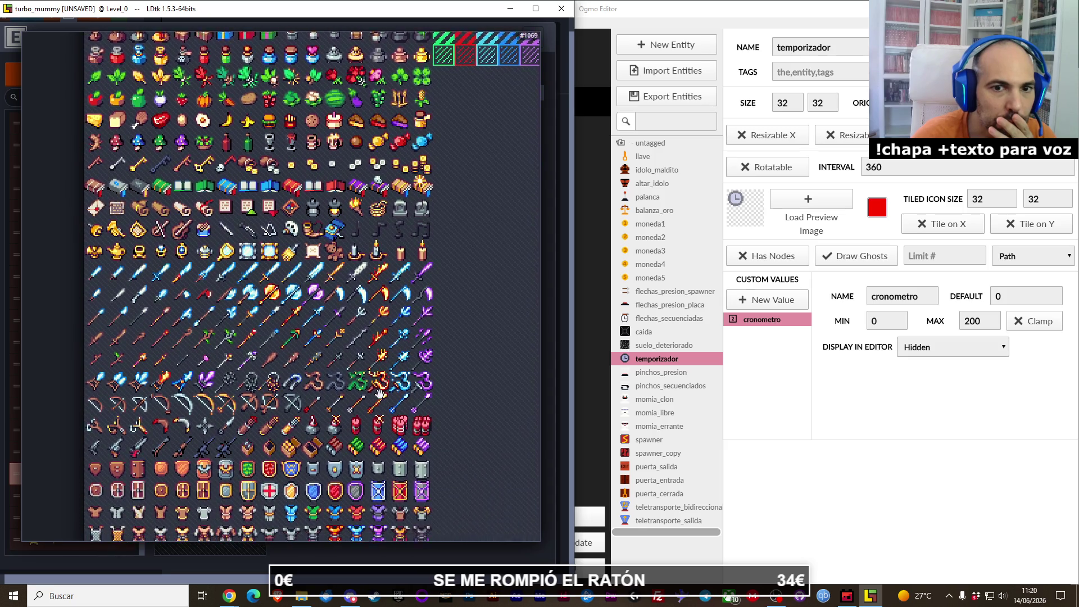
{"action": "scroll", "coordinate": [362, 427], "scroll_direction": "down", "scroll_amount": 9}
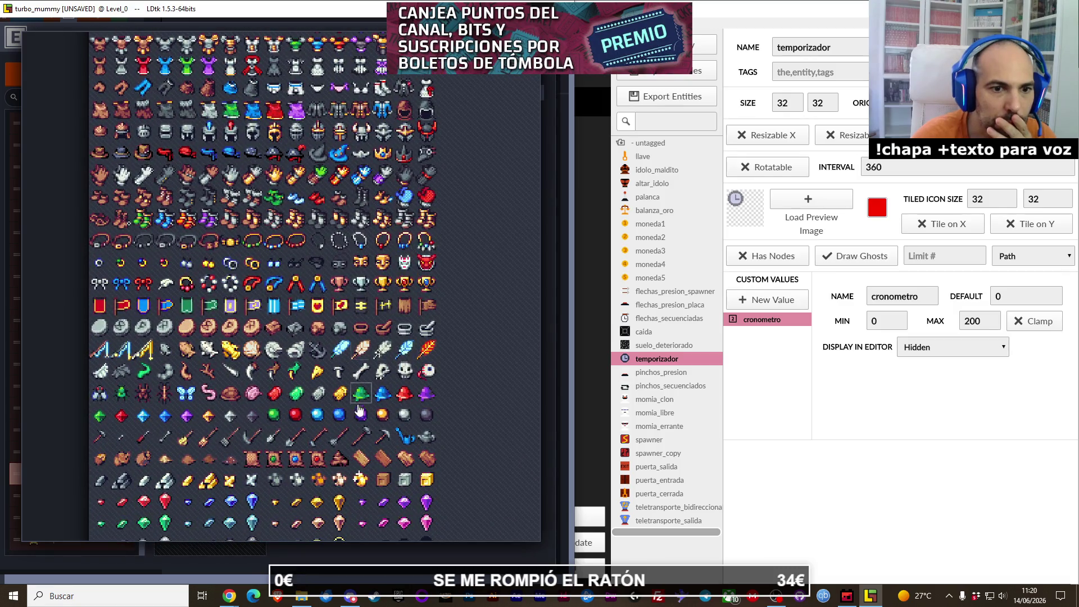
{"action": "scroll", "coordinate": [359, 409], "scroll_direction": "up", "scroll_amount": 6}
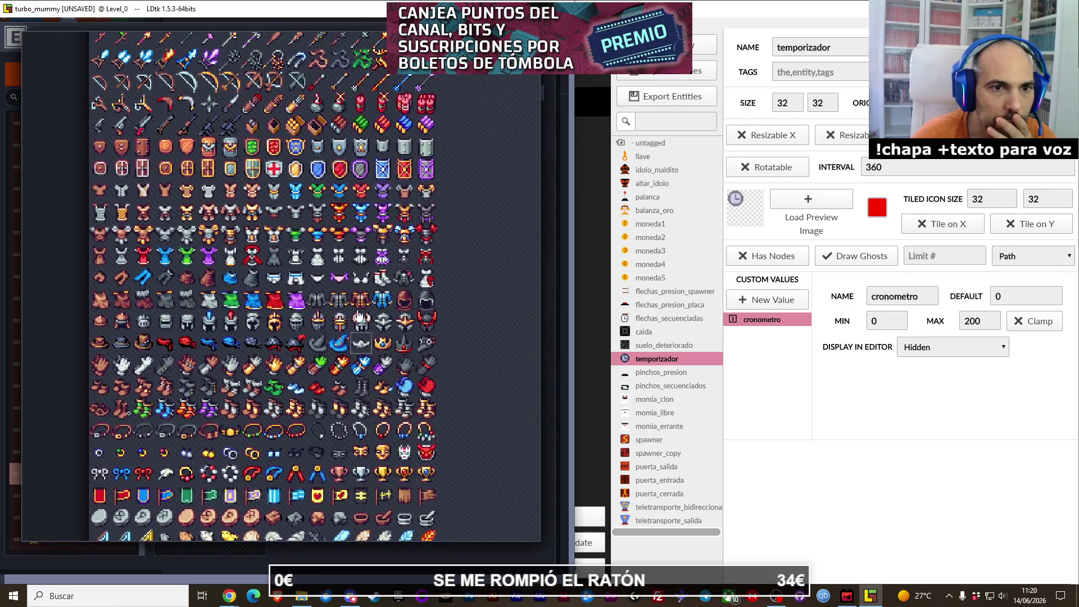
{"action": "scroll", "coordinate": [359, 316], "scroll_direction": "up", "scroll_amount": 11}
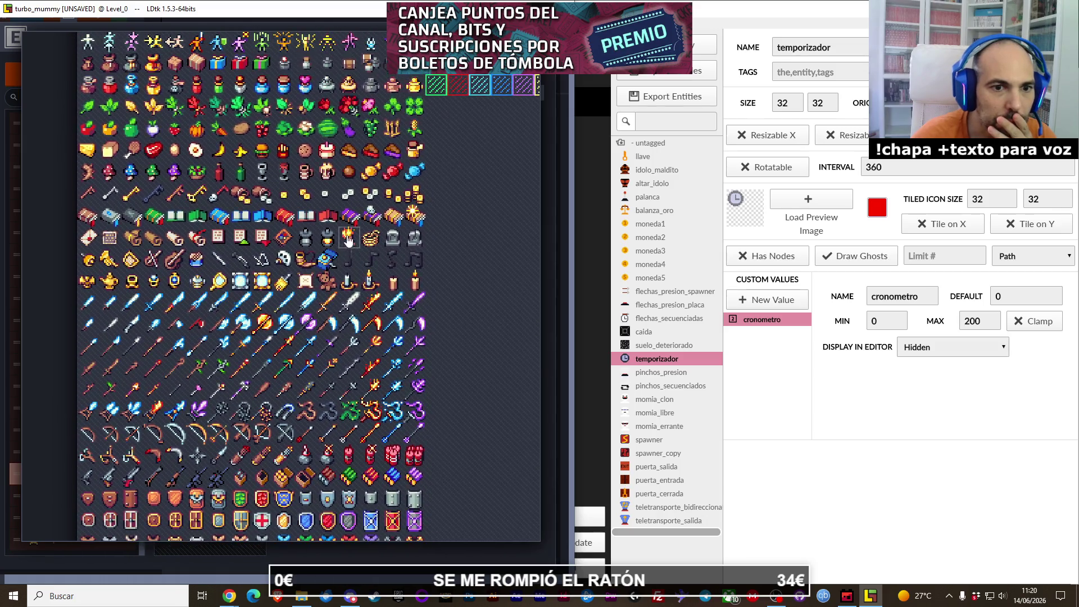
{"action": "scroll", "coordinate": [348, 241], "scroll_direction": "up", "scroll_amount": 11}
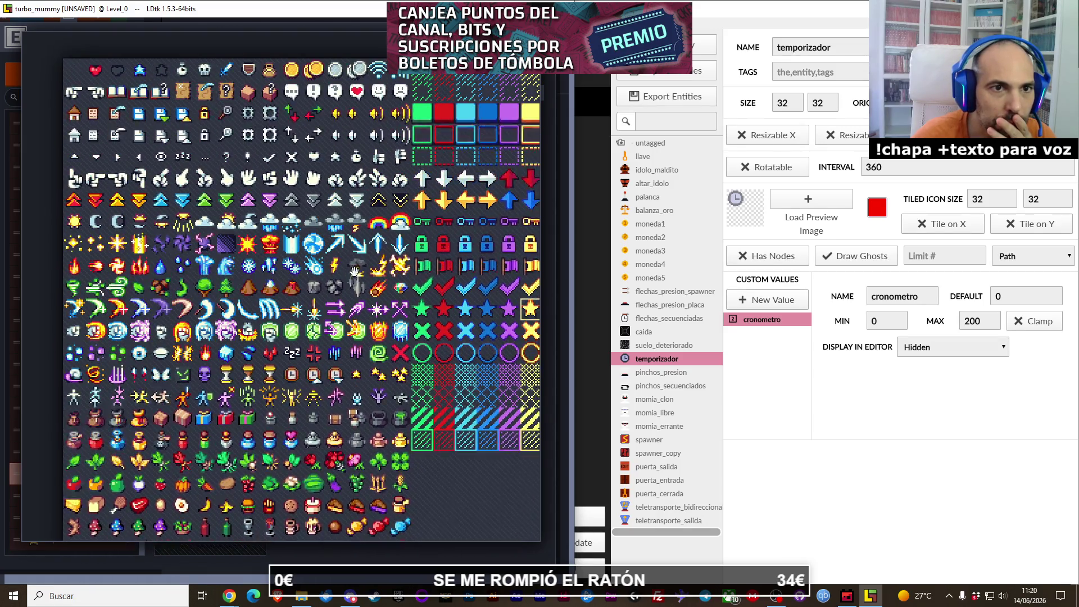
{"action": "scroll", "coordinate": [355, 272], "scroll_direction": "up", "scroll_amount": 2}
{"action": "scroll", "coordinate": [446, 351], "scroll_direction": "right", "scroll_amount": 3}
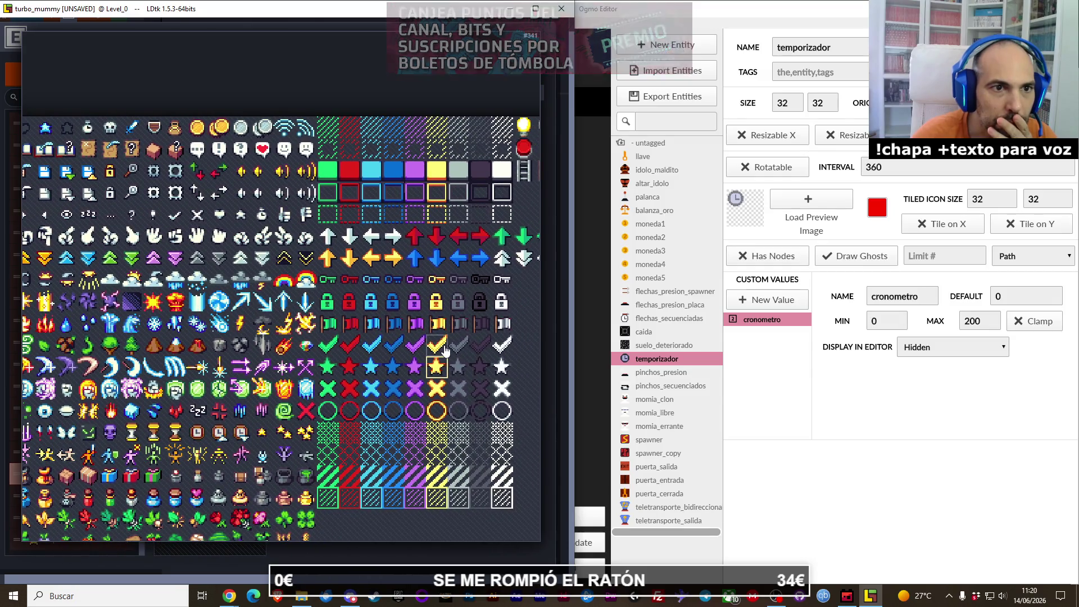
{"action": "mouse_move", "coordinate": [446, 351]}
{"action": "left_mouse_down"}
{"action": "mouse_move", "coordinate": [525, 388]}
{"action": "mouse_move", "coordinate": [318, 376]}
{"action": "left_mouse_up"}
{"action": "scroll", "coordinate": [303, 315], "scroll_direction": "down", "scroll_amount": 5}
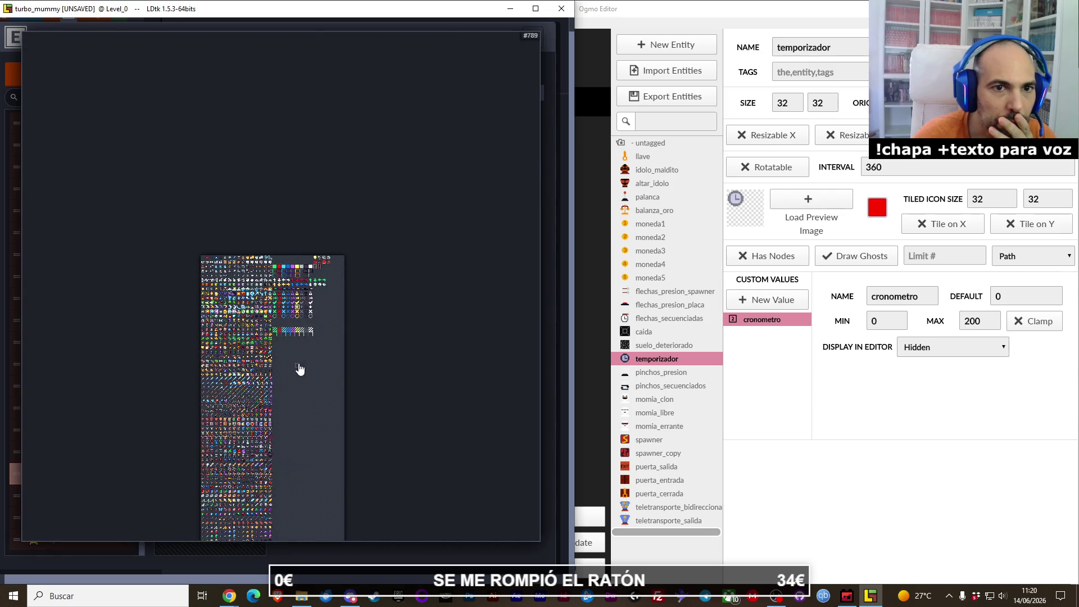
{"action": "scroll", "coordinate": [296, 305], "scroll_direction": "up", "scroll_amount": 5}
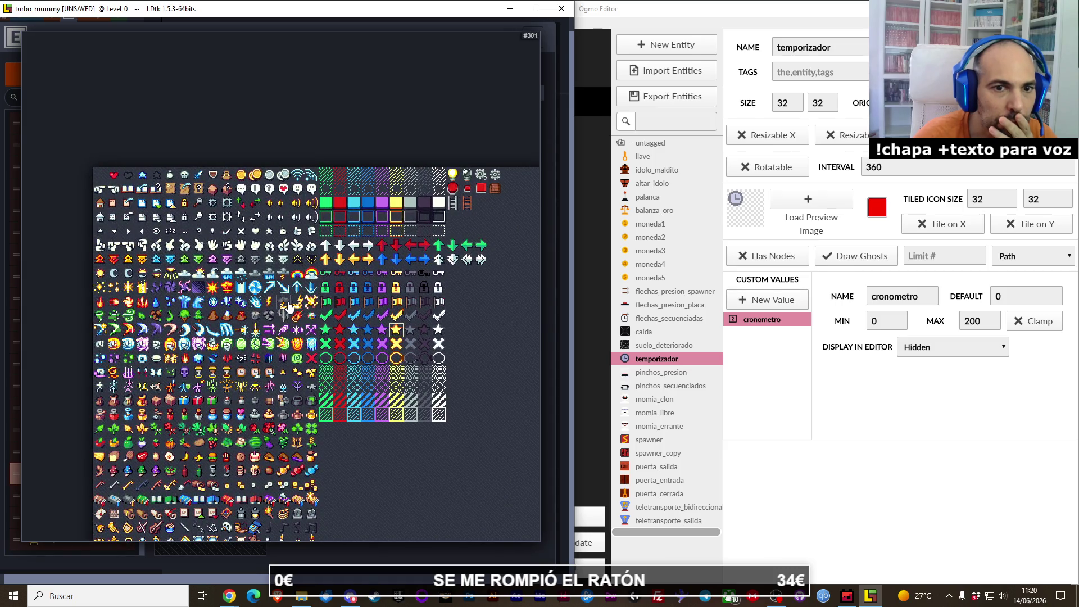
{"action": "scroll", "coordinate": [289, 307], "scroll_direction": "up", "scroll_amount": 2}
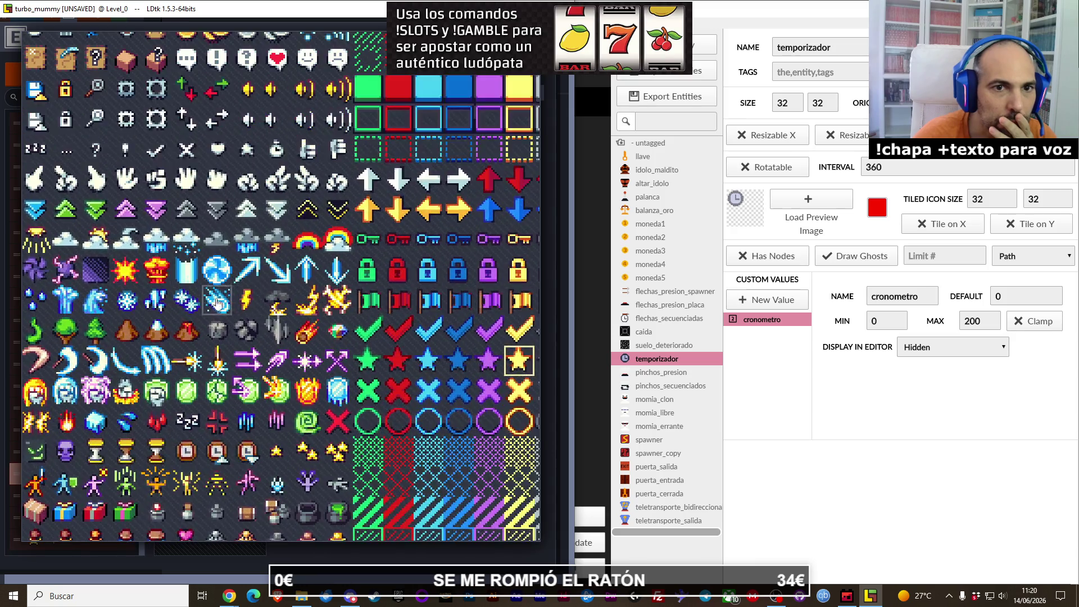
{"action": "left_click_drag", "start_coordinate": [217, 300], "coordinate": [423, 372]}
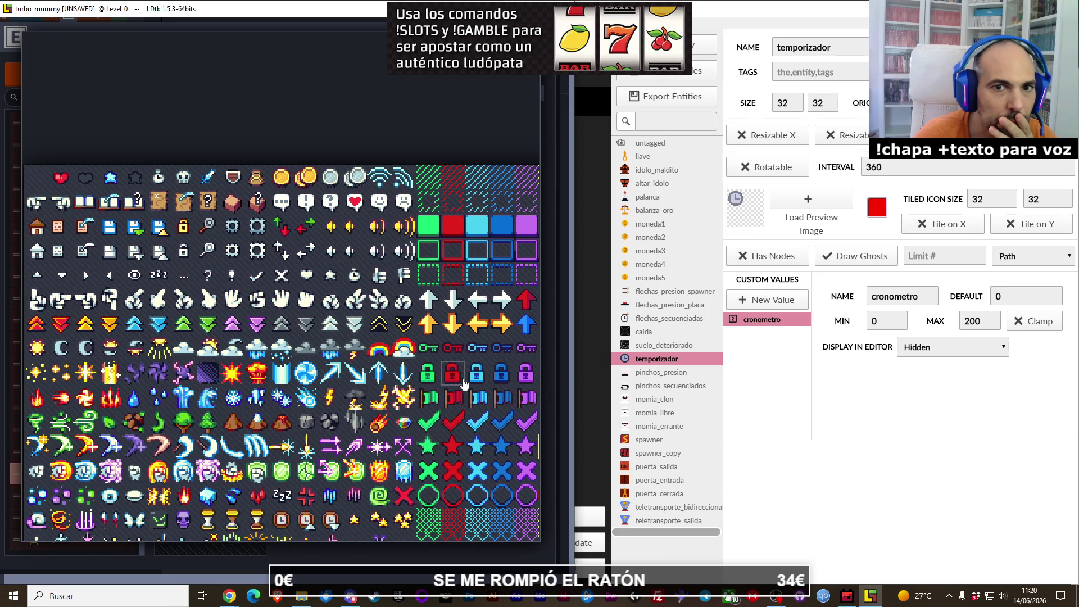
{"action": "mouse_move", "coordinate": [465, 383]}
{"action": "left_mouse_down"}
{"action": "mouse_move", "coordinate": [278, 369]}
{"action": "mouse_move", "coordinate": [281, 278]}
{"action": "left_mouse_up"}
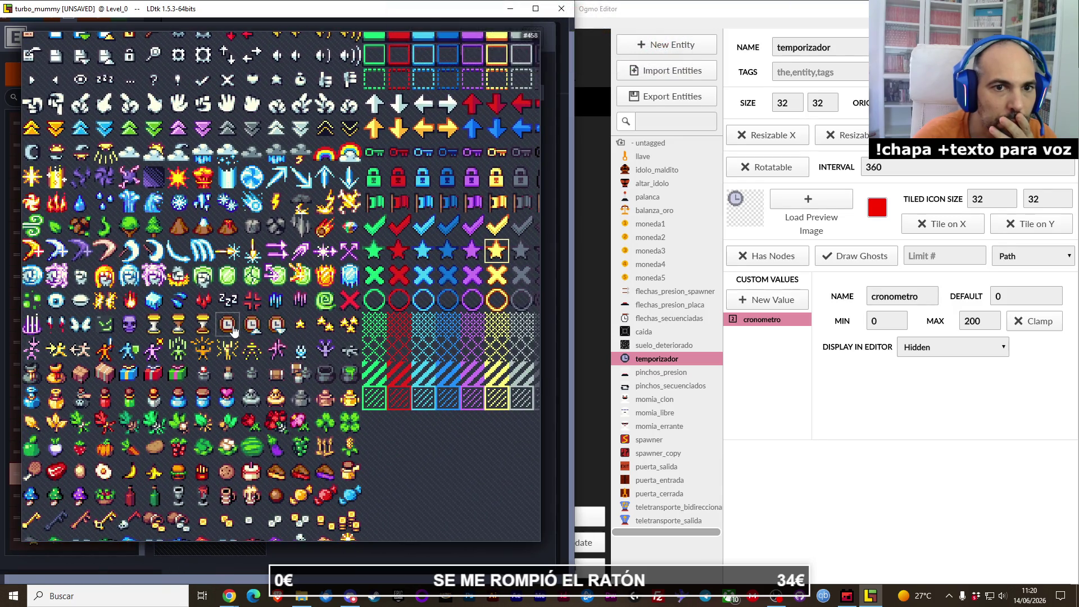
{"action": "left_click", "coordinate": [228, 325]}
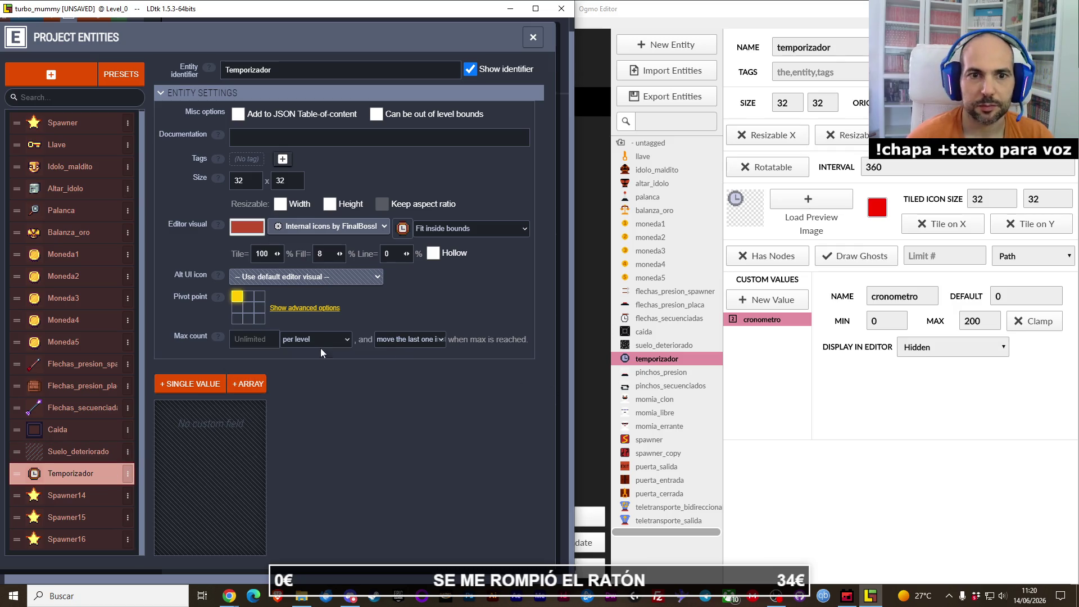
Step: Add an Integer field to Temporizador and rename Spawner14 to Pinchos_presion
{"action": "left_click", "coordinate": [209, 386]}
{"action": "left_click", "coordinate": [189, 428]}
{"action": "type", "text": "cronometro"}
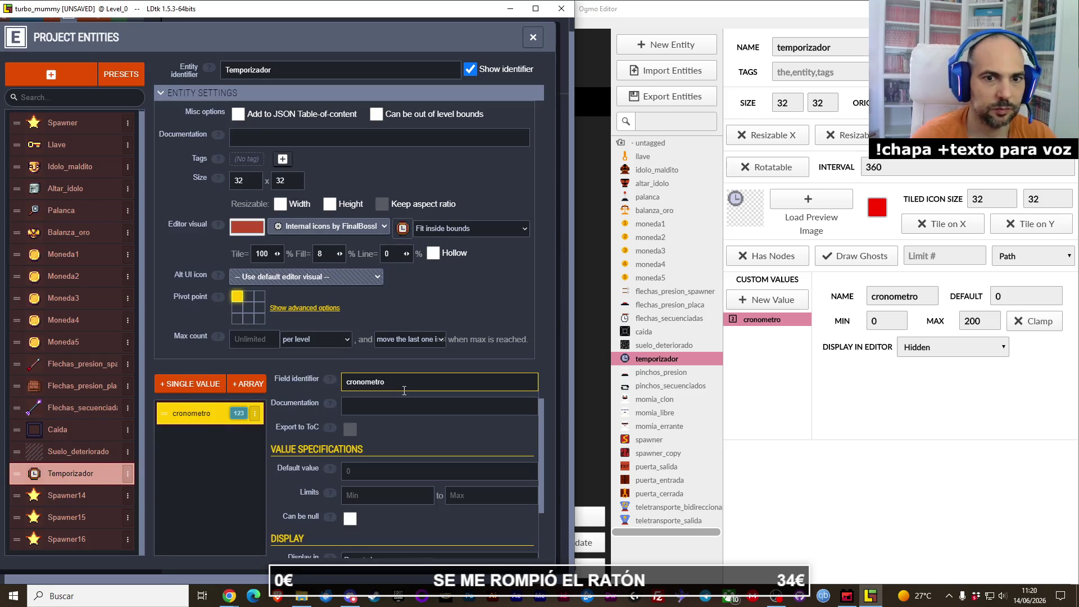
{"action": "left_click", "coordinate": [68, 496]}
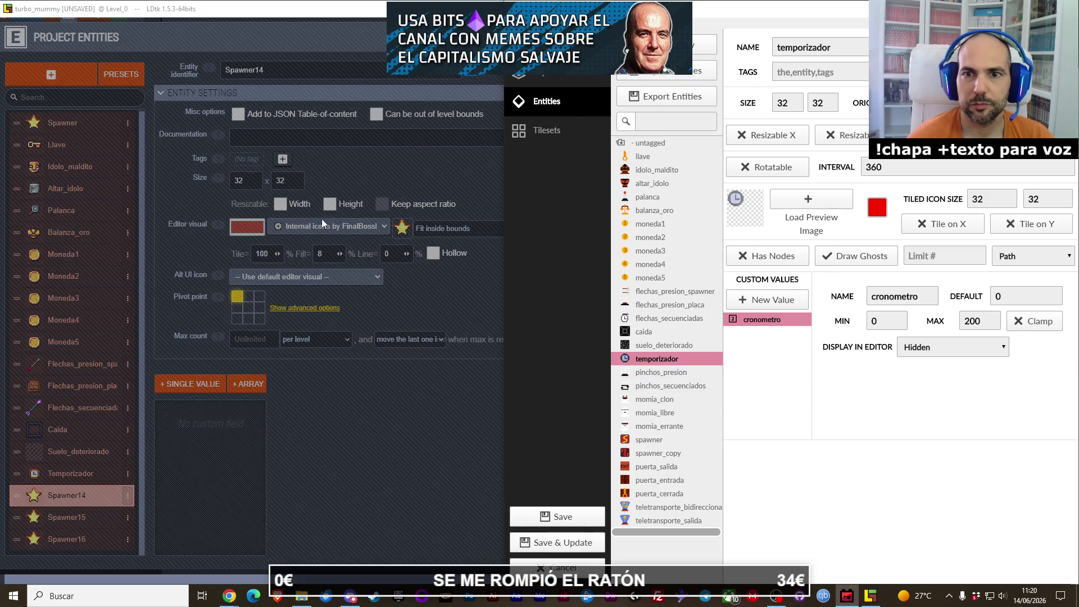
{"action": "left_click", "coordinate": [681, 371]}
{"action": "left_click", "coordinate": [292, 72]}
{"action": "type", "text": "pinchos presi"}
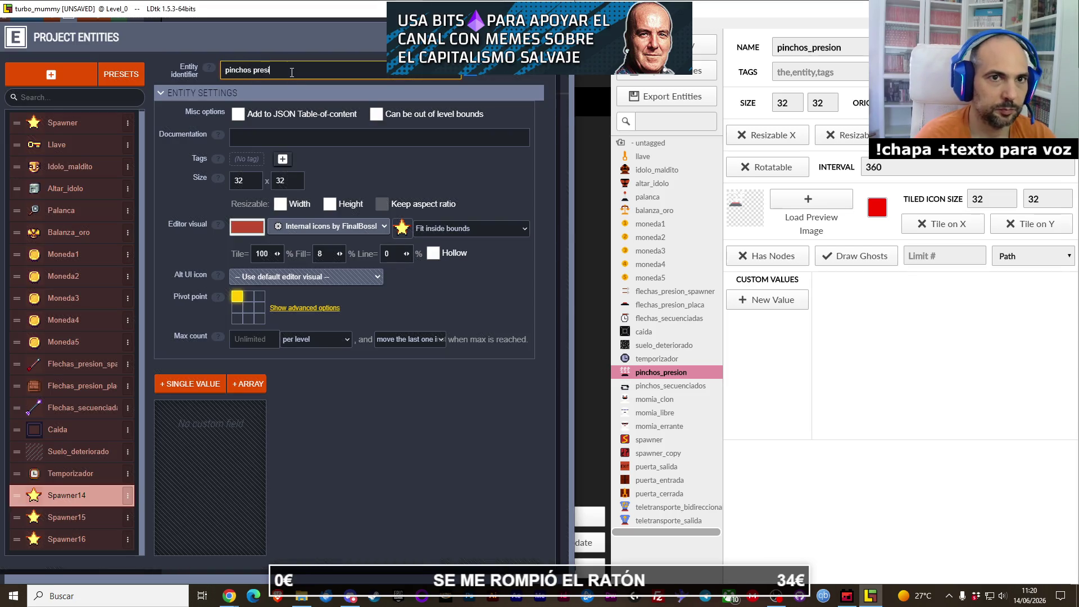
{"action": "type", "text": "on"}
{"action": "key", "text": "Return"}
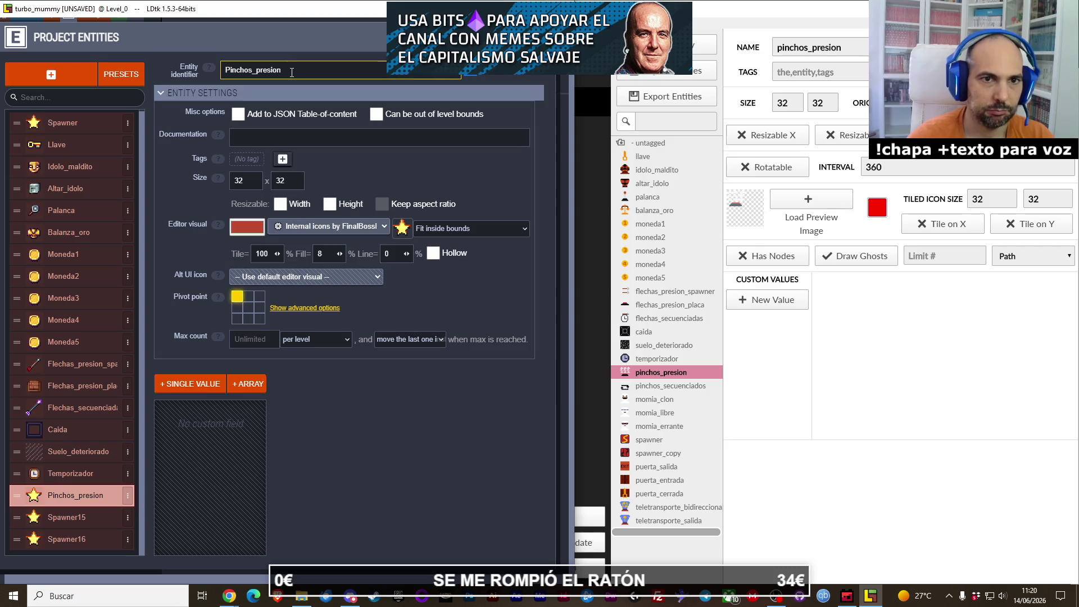
{"action": "left_click", "coordinate": [403, 227]}
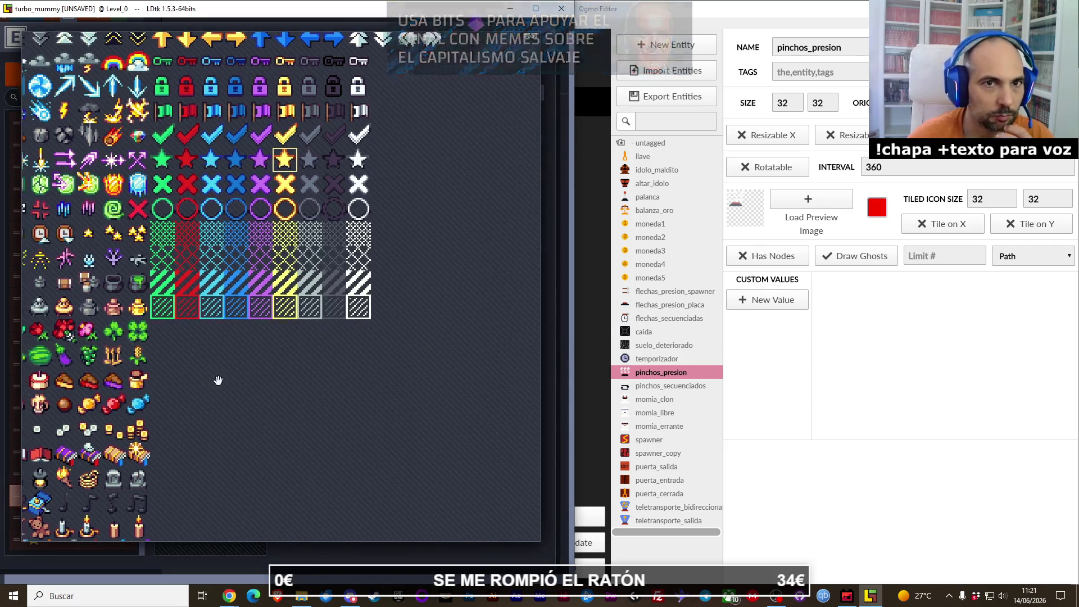
{"action": "scroll", "coordinate": [218, 380], "scroll_direction": "down", "scroll_amount": 10}
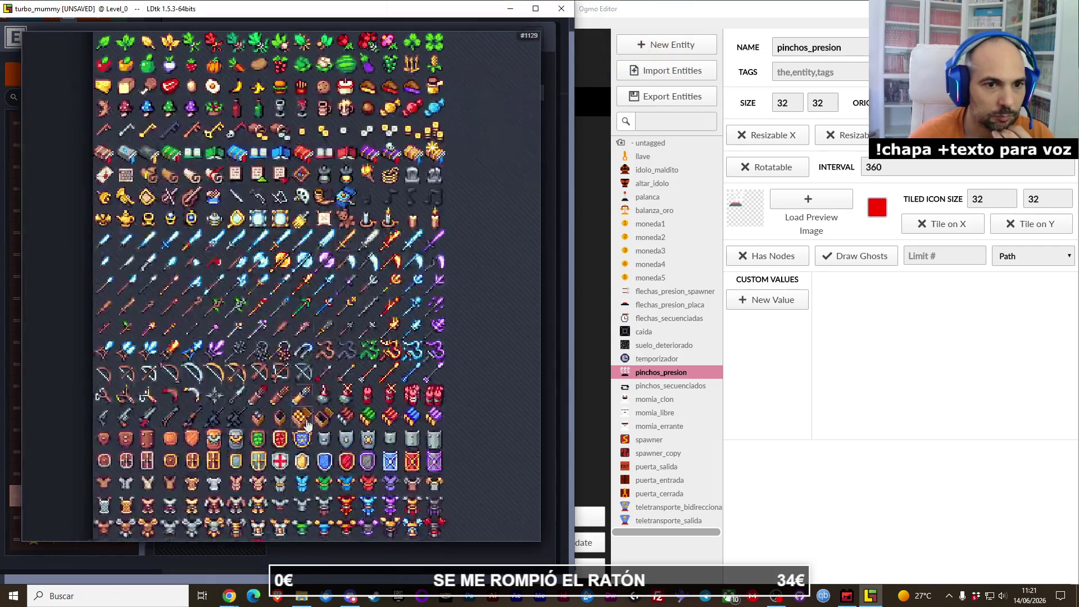
{"action": "scroll", "coordinate": [306, 425], "scroll_direction": "down", "scroll_amount": 10}
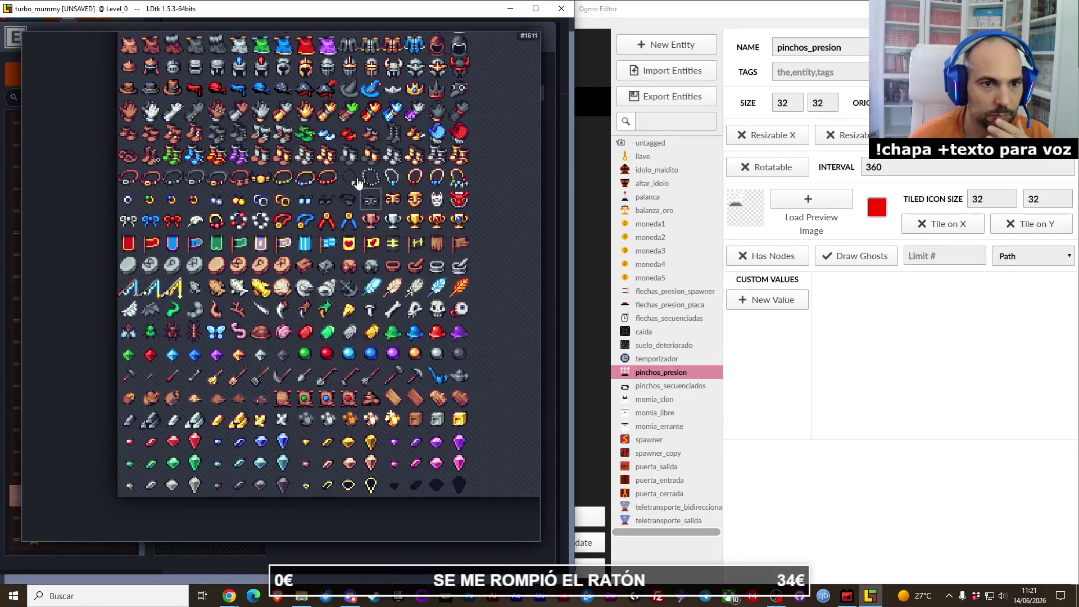
{"action": "scroll", "coordinate": [358, 183], "scroll_direction": "up", "scroll_amount": 10}
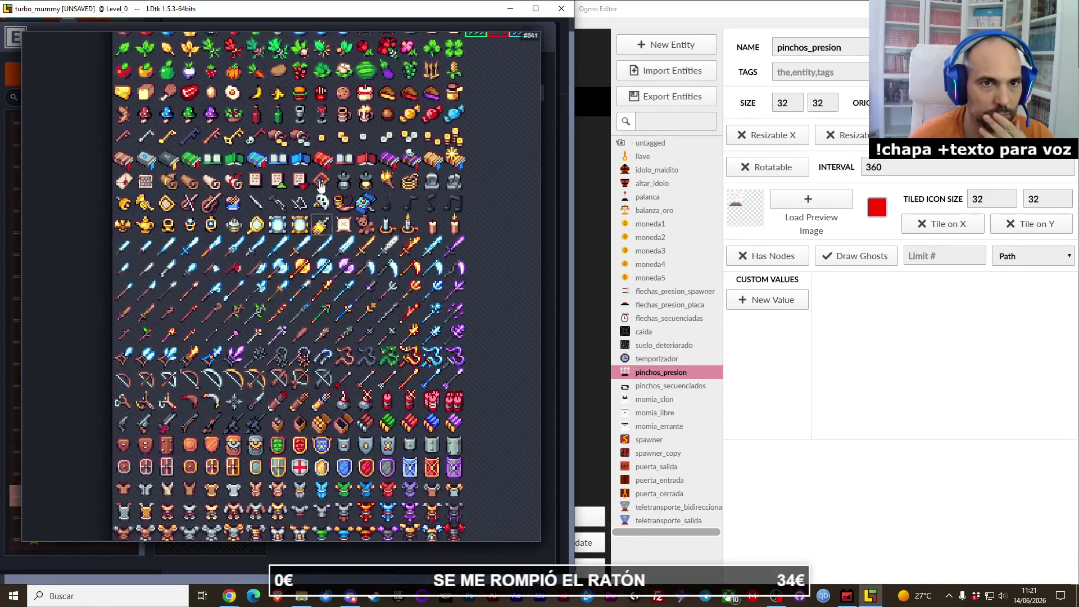
{"action": "scroll", "coordinate": [320, 185], "scroll_direction": "up", "scroll_amount": 10}
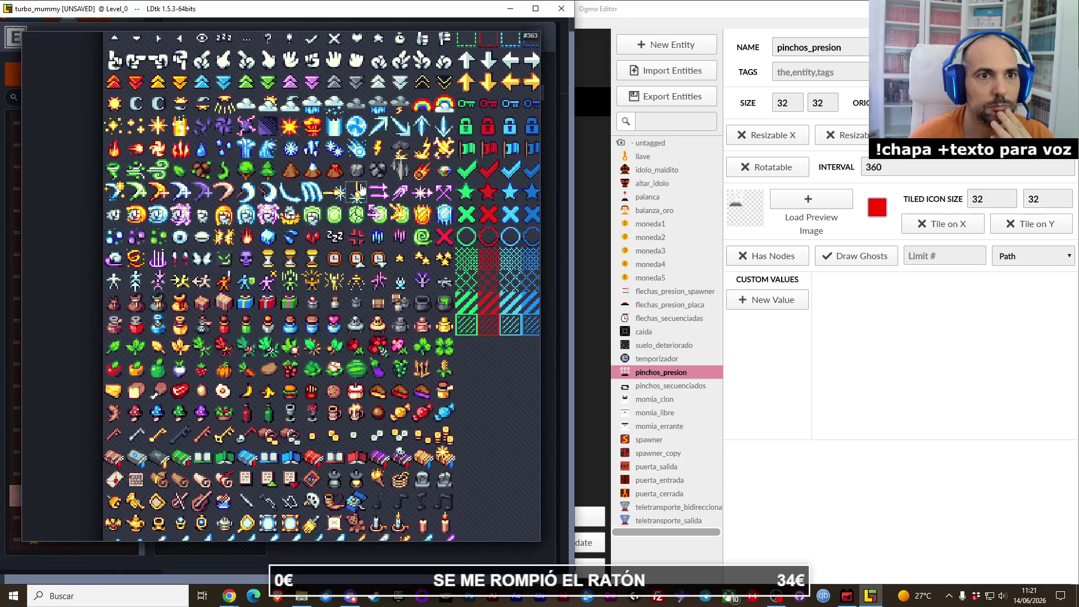
{"action": "mouse_move", "coordinate": [360, 189]}
{"action": "left_mouse_down"}
{"action": "mouse_move", "coordinate": [340, 256]}
{"action": "mouse_move", "coordinate": [268, 339]}
{"action": "mouse_move", "coordinate": [178, 319]}
{"action": "left_mouse_up"}
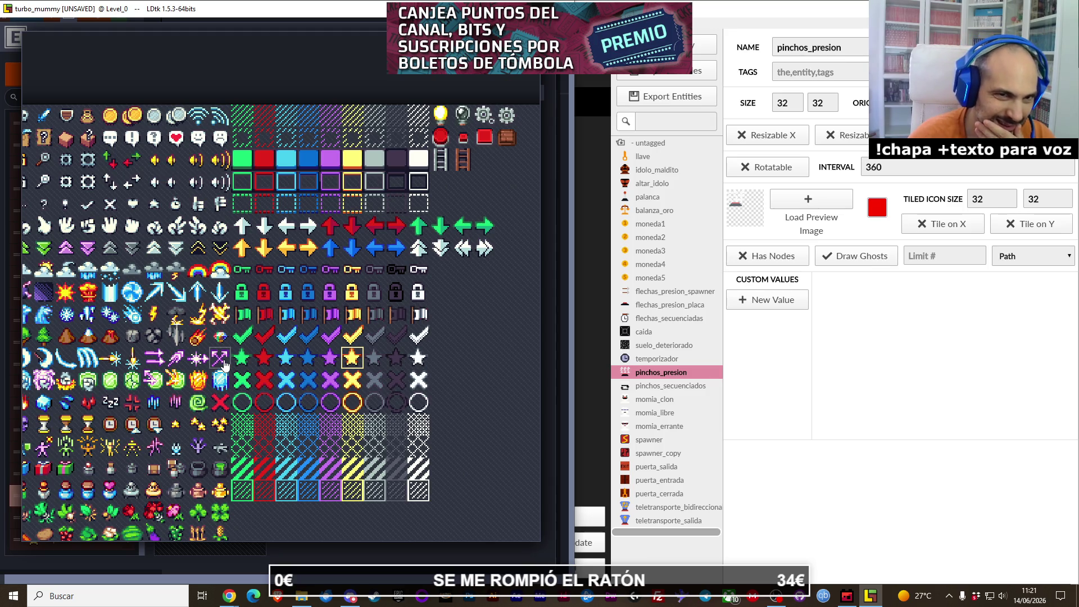
{"action": "mouse_move", "coordinate": [222, 400]}
{"action": "left_mouse_down"}
{"action": "mouse_move", "coordinate": [271, 371]}
{"action": "mouse_move", "coordinate": [208, 375]}
{"action": "mouse_move", "coordinate": [292, 353]}
{"action": "left_mouse_up"}
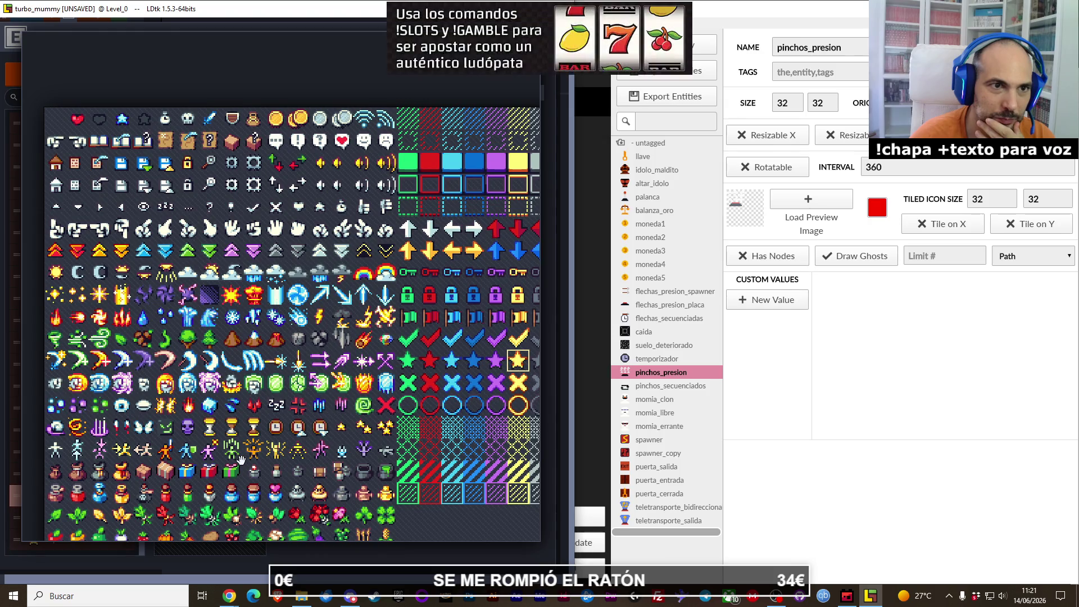
{"action": "scroll", "coordinate": [241, 460], "scroll_direction": "down", "scroll_amount": 3}
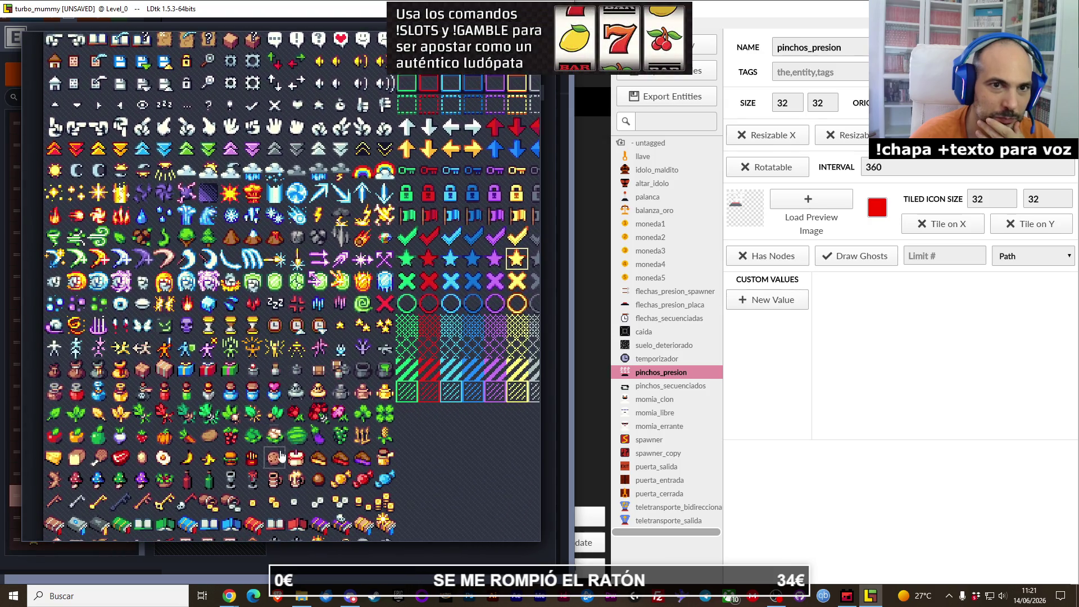
{"action": "scroll", "coordinate": [281, 456], "scroll_direction": "down", "scroll_amount": 4}
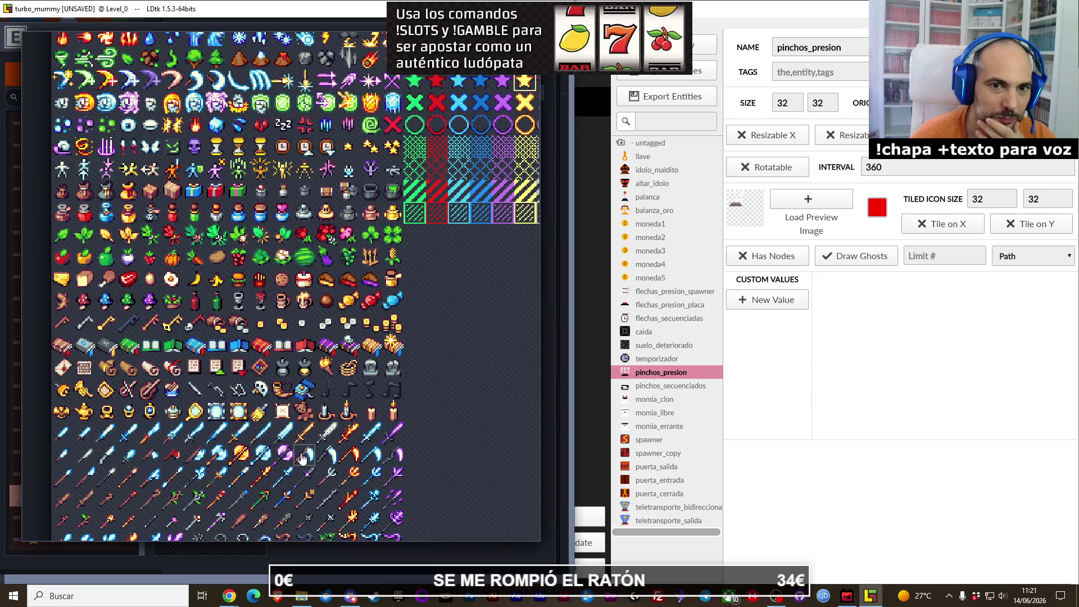
{"action": "scroll", "coordinate": [302, 458], "scroll_direction": "down", "scroll_amount": 6}
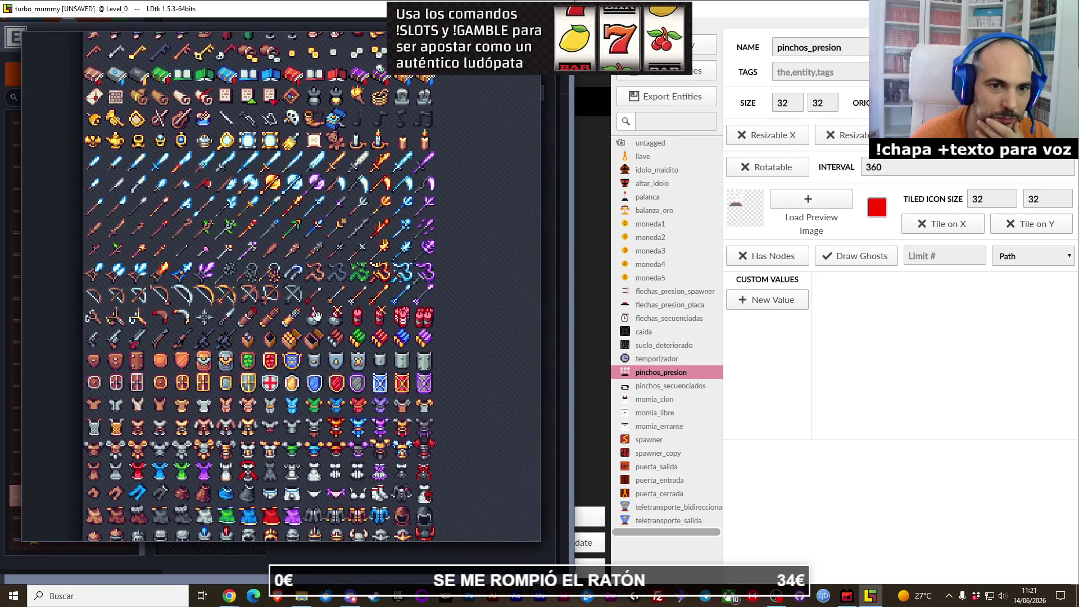
{"action": "scroll", "coordinate": [316, 316], "scroll_direction": "down", "scroll_amount": 3}
{"action": "scroll", "coordinate": [334, 474], "scroll_direction": "down", "scroll_amount": 2}
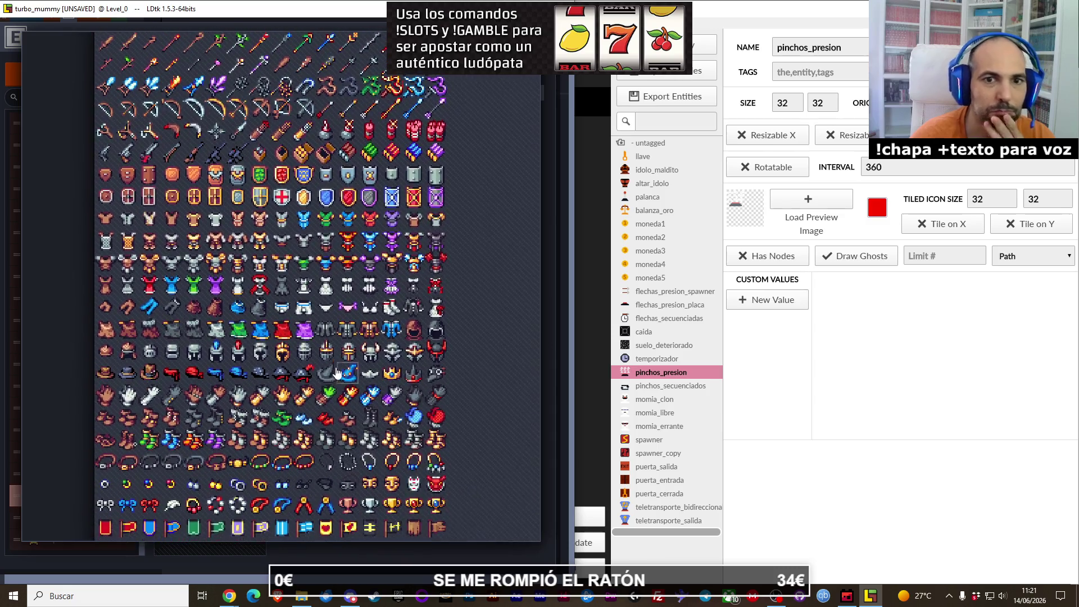
{"action": "scroll", "coordinate": [336, 336], "scroll_direction": "down", "scroll_amount": 2}
{"action": "scroll", "coordinate": [335, 336], "scroll_direction": "down", "scroll_amount": 3}
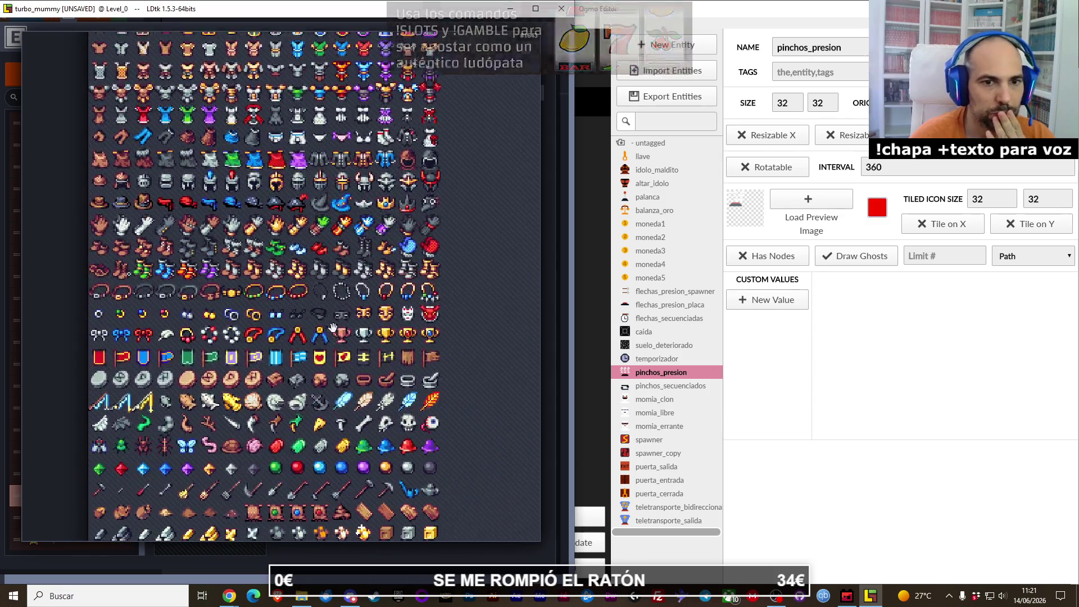
{"action": "scroll", "coordinate": [334, 339], "scroll_direction": "down", "scroll_amount": 2}
{"action": "scroll", "coordinate": [333, 339], "scroll_direction": "up", "scroll_amount": 5}
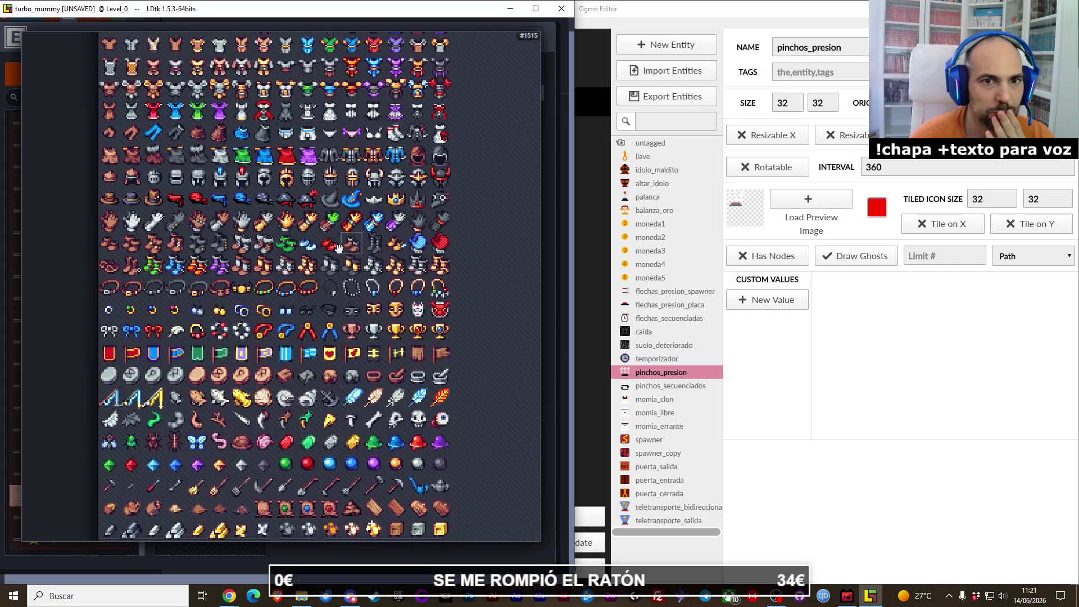
{"action": "scroll", "coordinate": [318, 289], "scroll_direction": "up", "scroll_amount": 5}
{"action": "scroll", "coordinate": [323, 360], "scroll_direction": "up", "scroll_amount": 3}
{"action": "scroll", "coordinate": [323, 373], "scroll_direction": "up", "scroll_amount": 2}
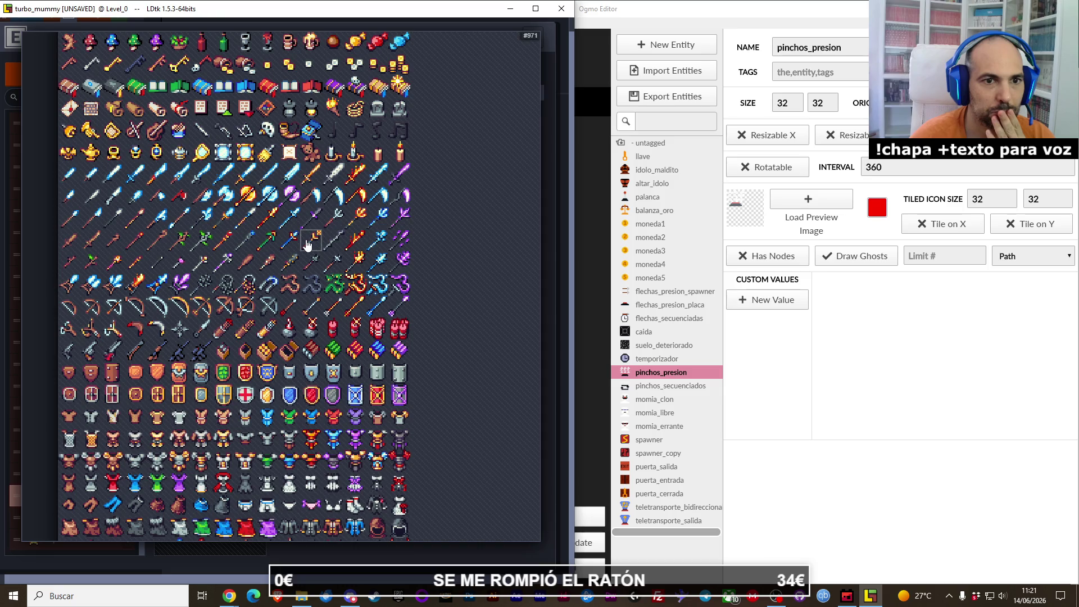
{"action": "scroll", "coordinate": [293, 204], "scroll_direction": "up", "scroll_amount": 1}
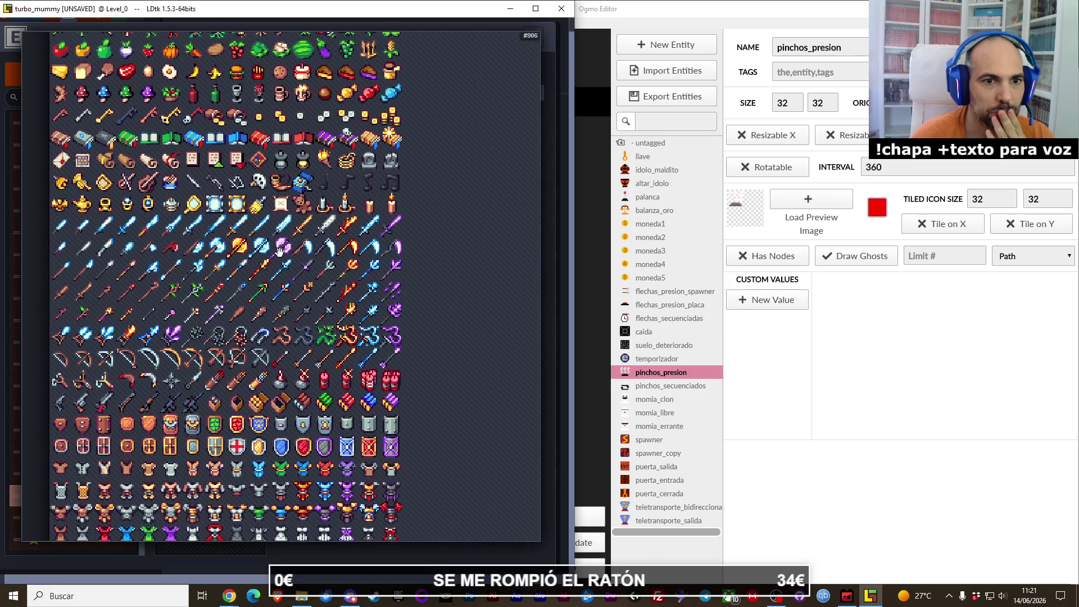
{"action": "scroll", "coordinate": [279, 252], "scroll_direction": "up", "scroll_amount": 2}
{"action": "scroll", "coordinate": [273, 282], "scroll_direction": "up", "scroll_amount": 3}
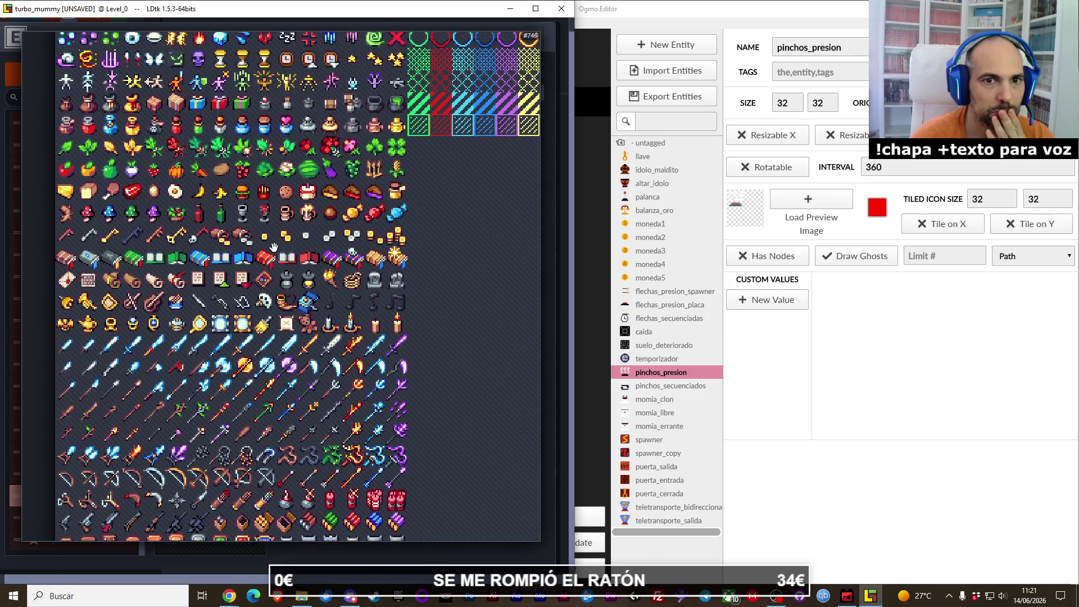
{"action": "scroll", "coordinate": [247, 303], "scroll_direction": "up", "scroll_amount": 3}
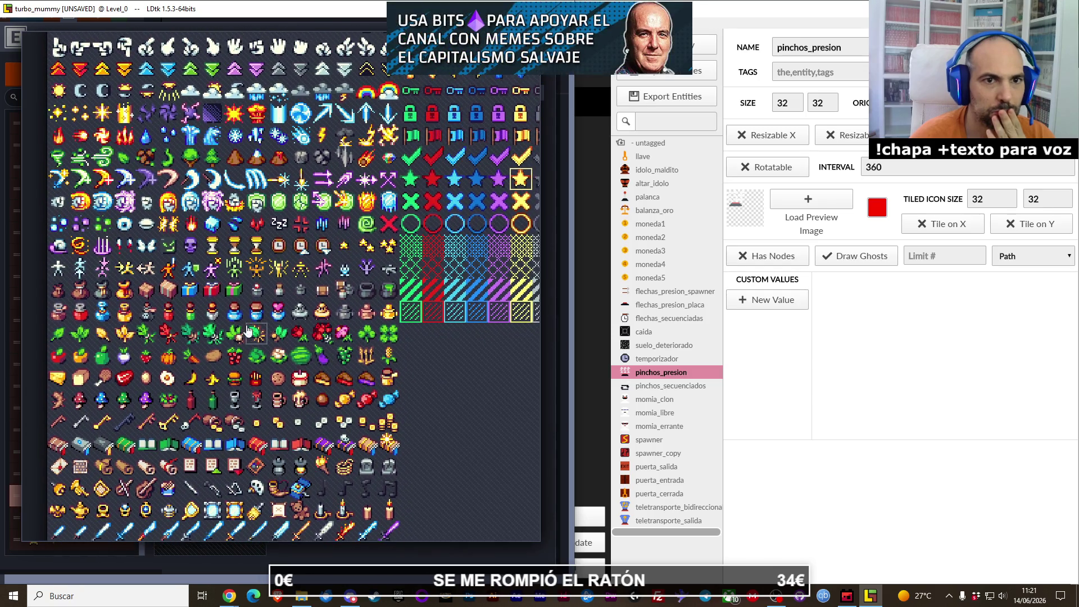
{"action": "scroll", "coordinate": [226, 293], "scroll_direction": "up", "scroll_amount": 1}
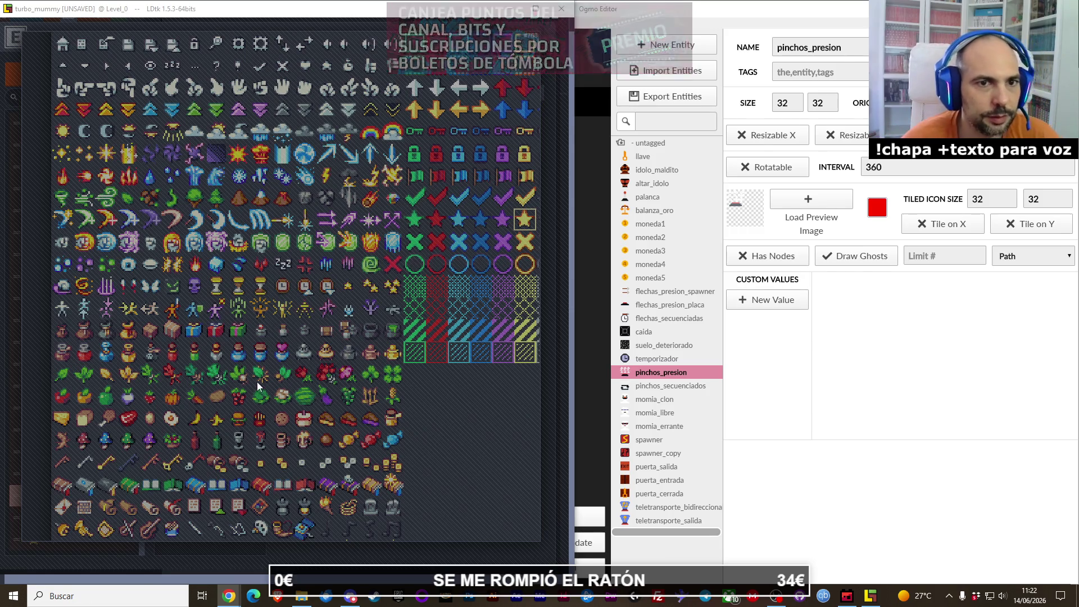
Step: Browse the internal icon sheet and set the up-chevron tile as Pinchos_presion's icon
{"action": "scroll", "coordinate": [315, 354], "scroll_direction": "up", "scroll_amount": 2}
{"action": "scroll", "coordinate": [318, 359], "scroll_direction": "up", "scroll_amount": 3}
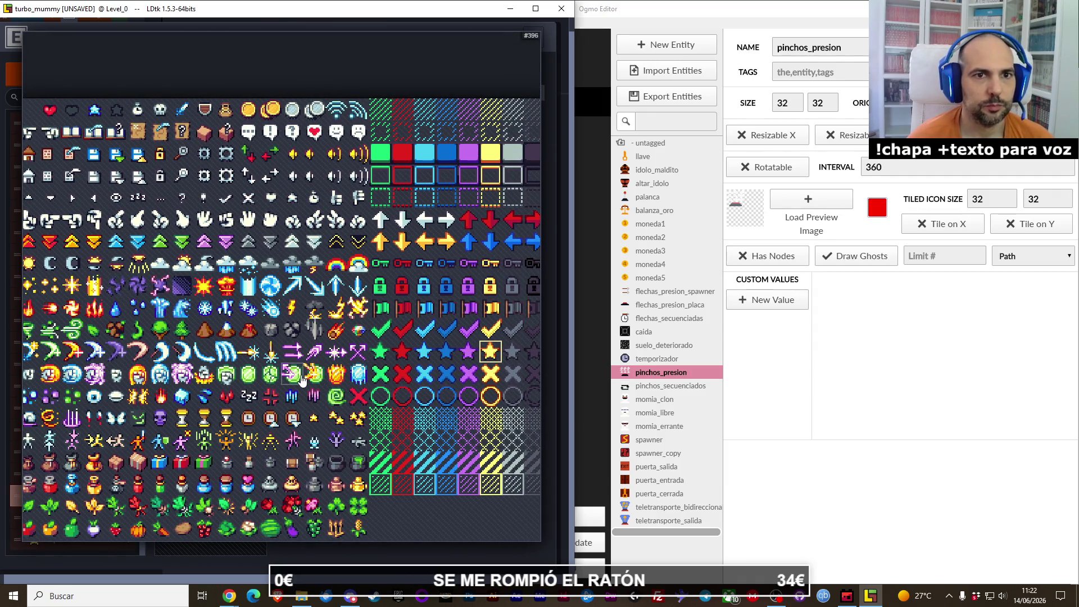
{"action": "scroll", "coordinate": [270, 379], "scroll_direction": "up", "scroll_amount": 1}
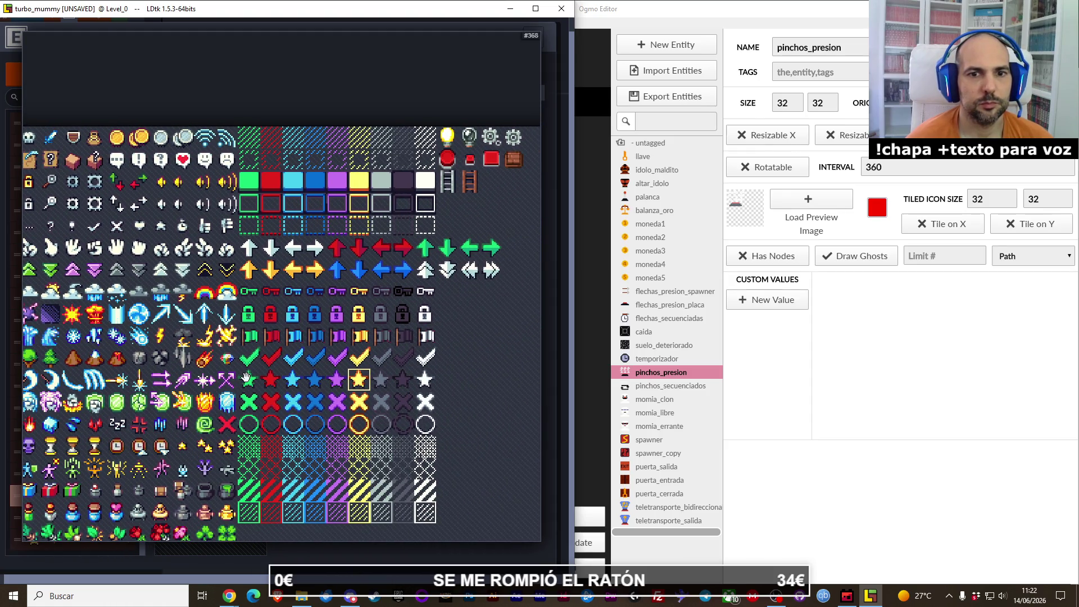
{"action": "scroll", "coordinate": [247, 378], "scroll_direction": "down", "scroll_amount": 2}
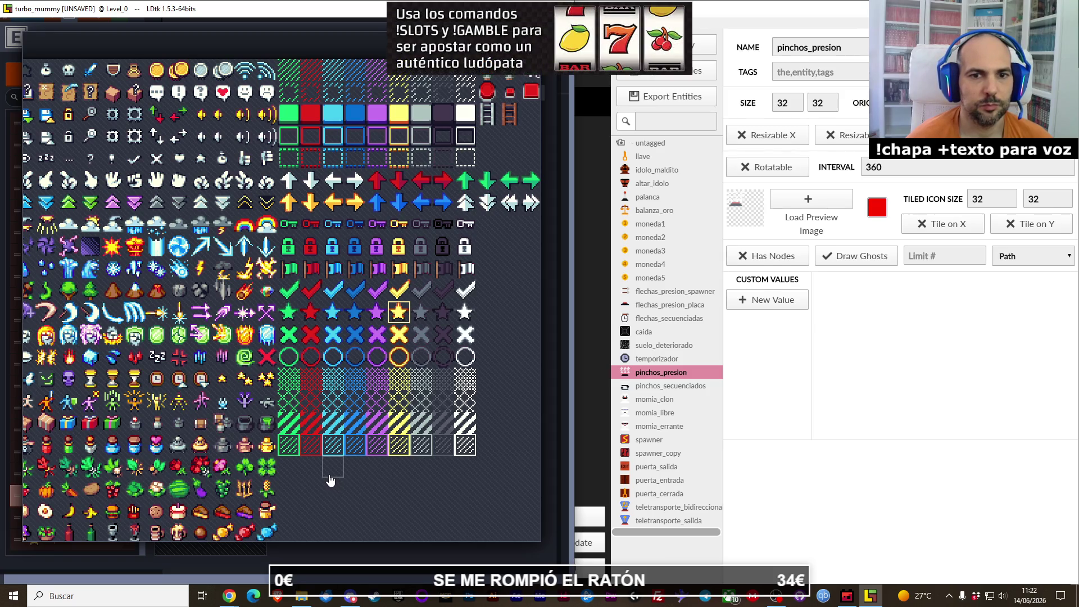
{"action": "mouse_move", "coordinate": [330, 479]}
{"action": "left_mouse_down"}
{"action": "mouse_move", "coordinate": [320, 465]}
{"action": "mouse_move", "coordinate": [385, 440]}
{"action": "left_mouse_up"}
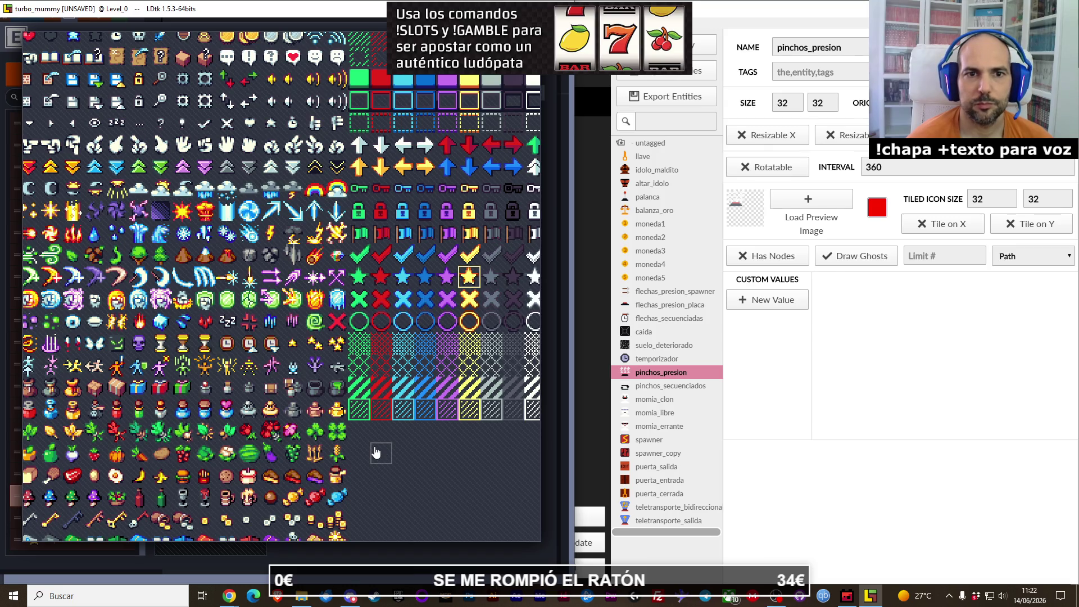
{"action": "mouse_move", "coordinate": [429, 437]}
{"action": "left_mouse_down"}
{"action": "mouse_move", "coordinate": [391, 421]}
{"action": "mouse_move", "coordinate": [437, 409]}
{"action": "left_mouse_up"}
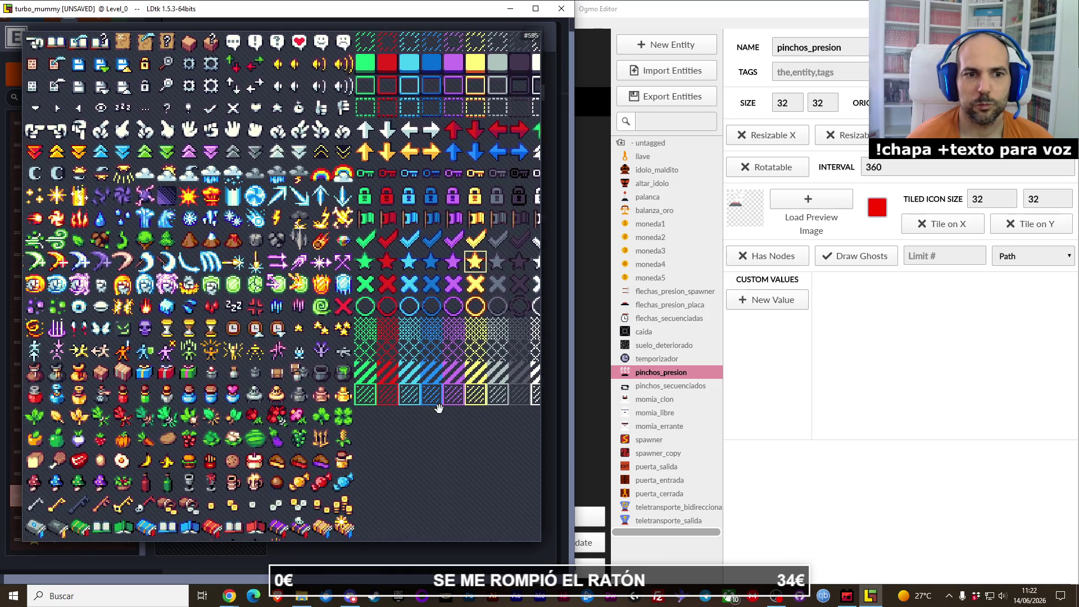
{"action": "mouse_move", "coordinate": [367, 434]}
{"action": "left_mouse_down"}
{"action": "mouse_move", "coordinate": [401, 438]}
{"action": "mouse_move", "coordinate": [406, 364]}
{"action": "left_mouse_up"}
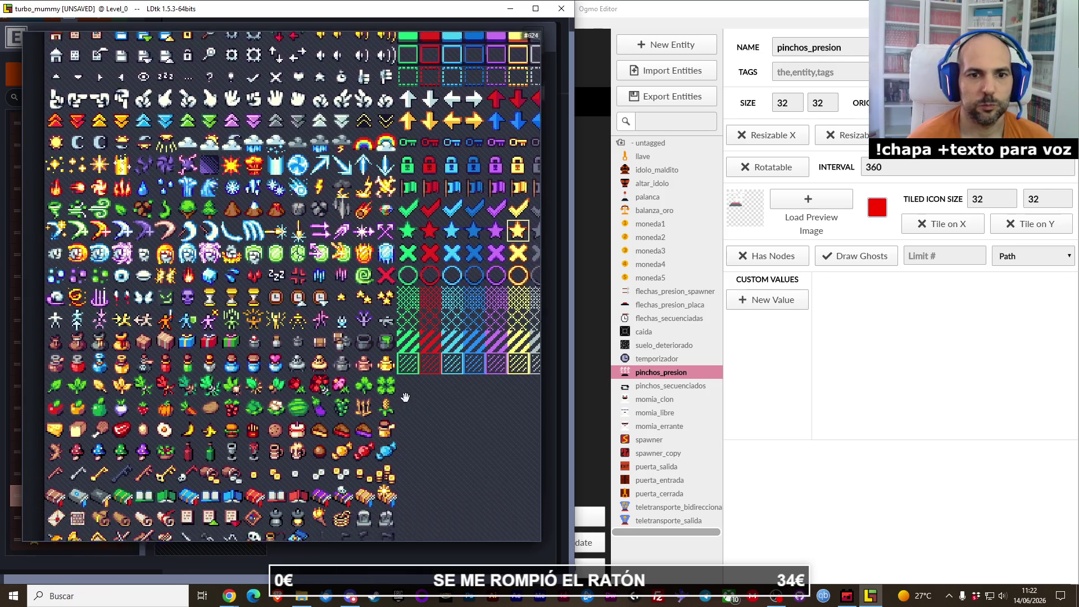
{"action": "left_click_drag", "start_coordinate": [360, 229], "coordinate": [357, 365]}
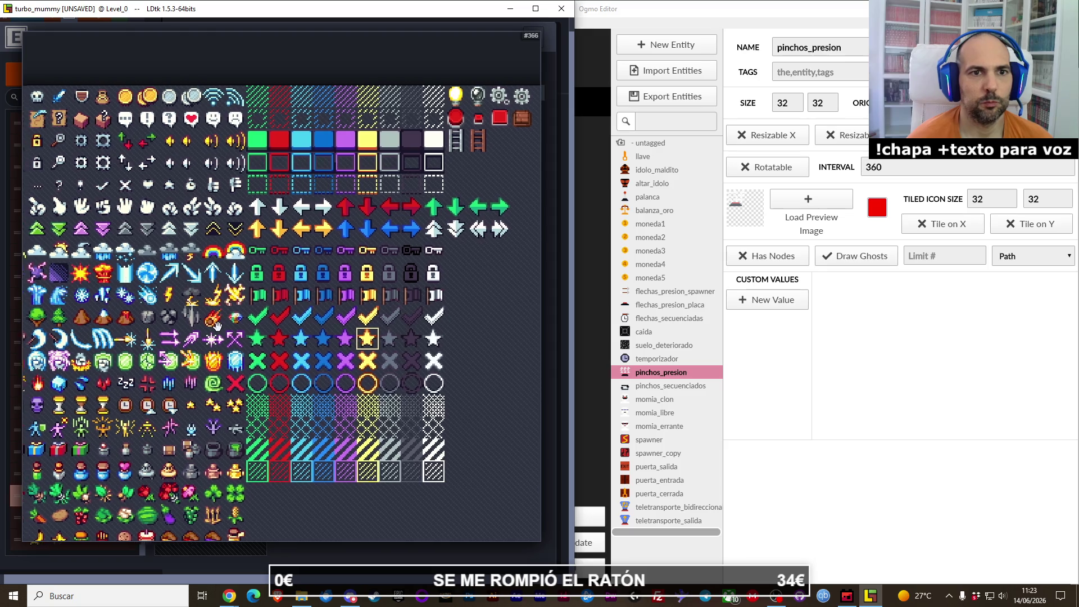
{"action": "left_click", "coordinate": [178, 231]}
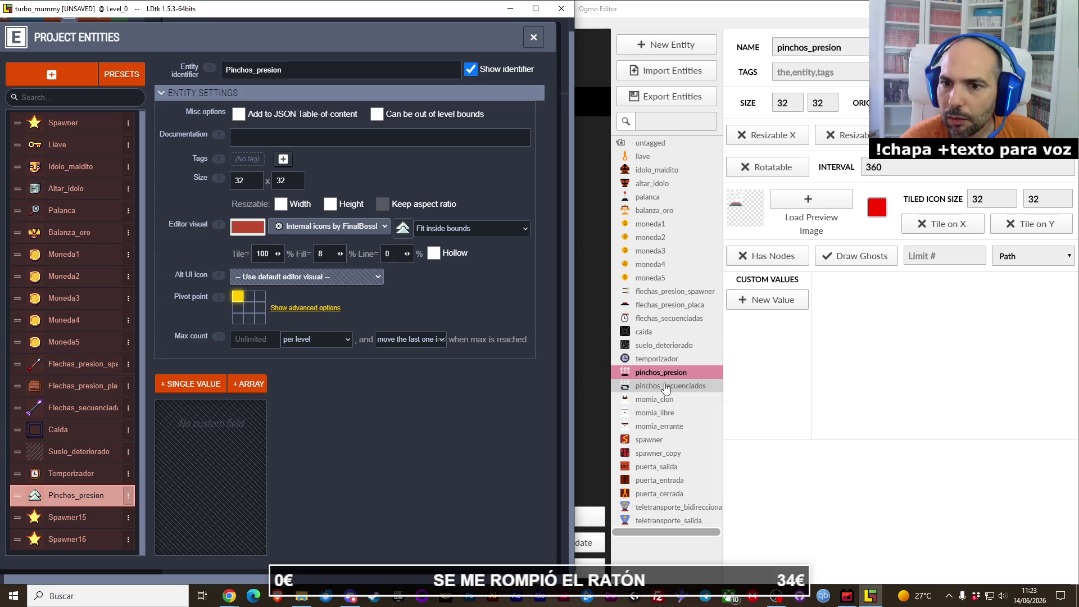
Step: Rename Spawner15 to Pinchos_secuenciados and give it the pink chevron icon
{"action": "left_click", "coordinate": [81, 518]}
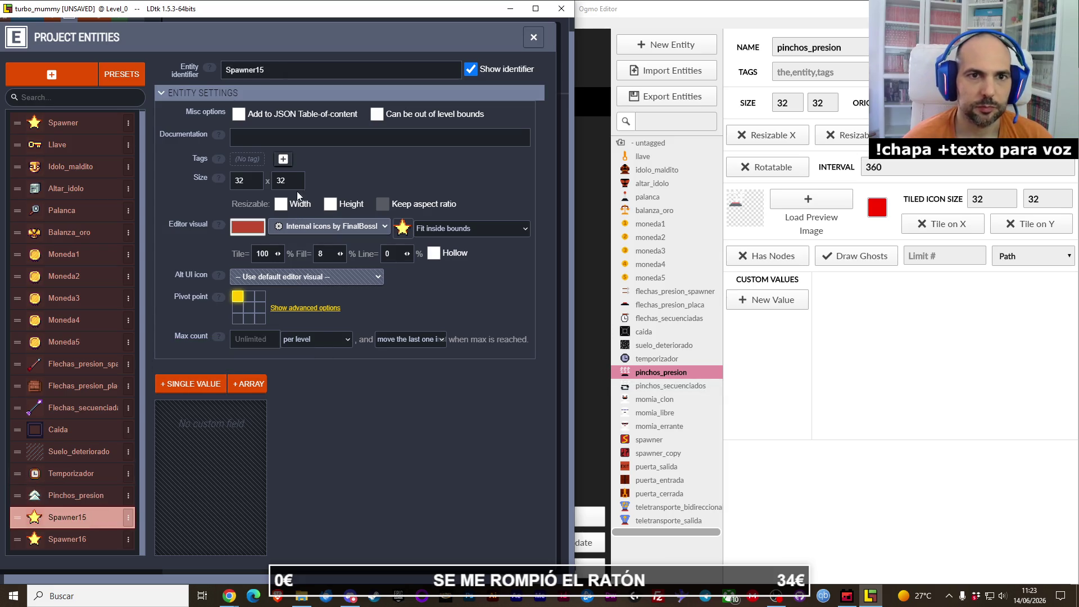
{"action": "left_click", "coordinate": [651, 387]}
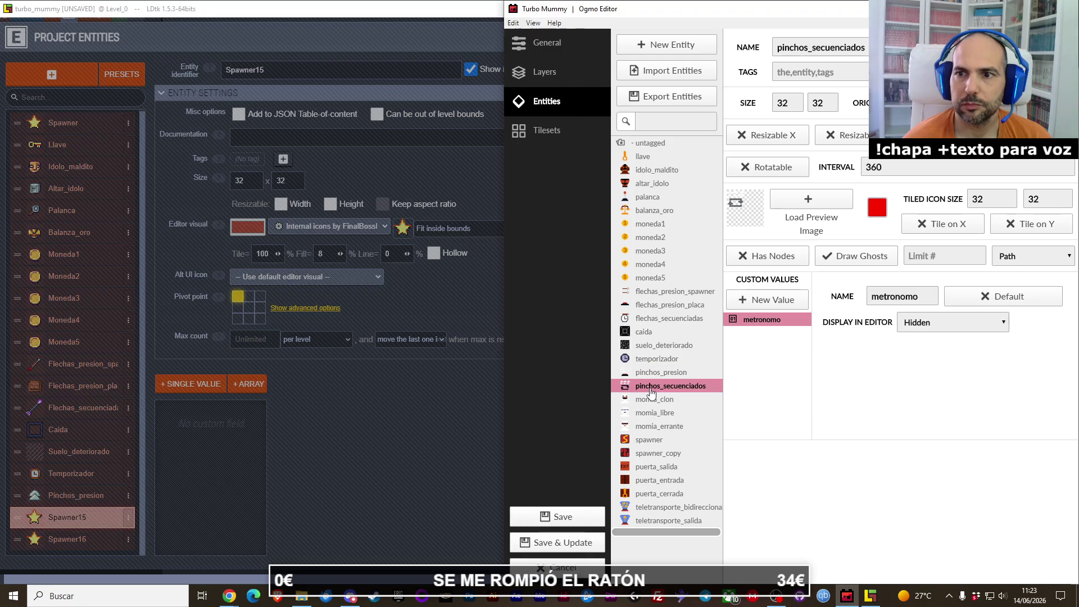
{"action": "left_click", "coordinate": [287, 71]}
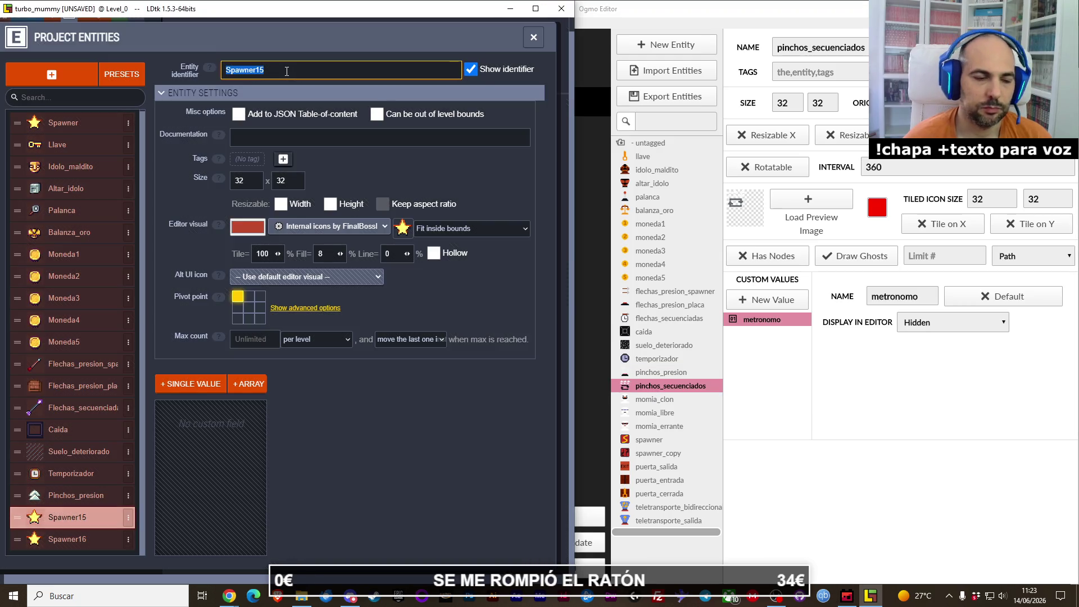
{"action": "type", "text": "pinchos secu"}
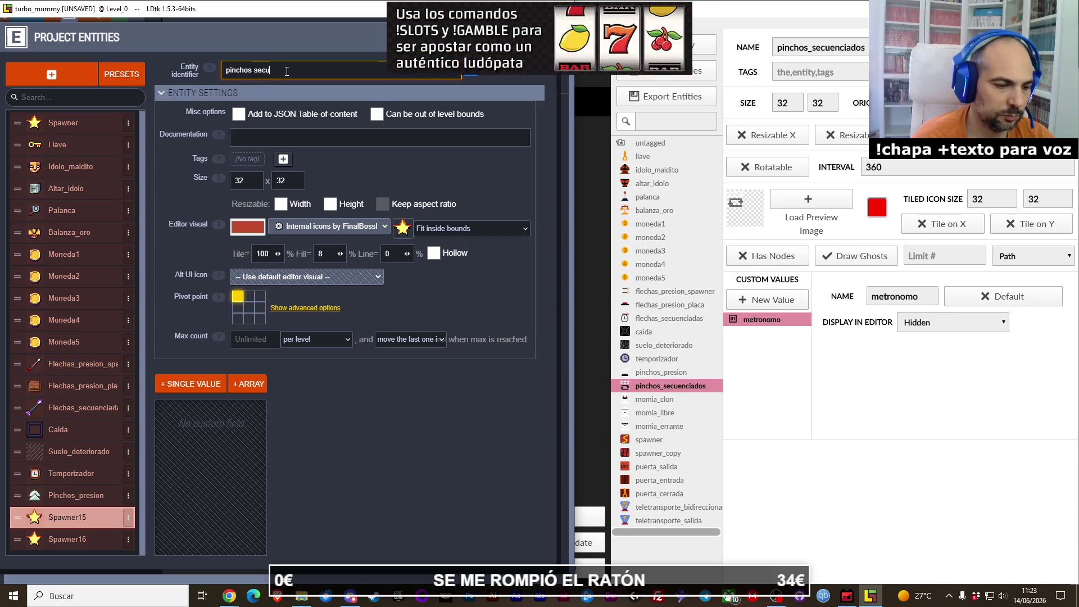
{"action": "type", "text": "s"}
{"action": "key", "text": "Return"}
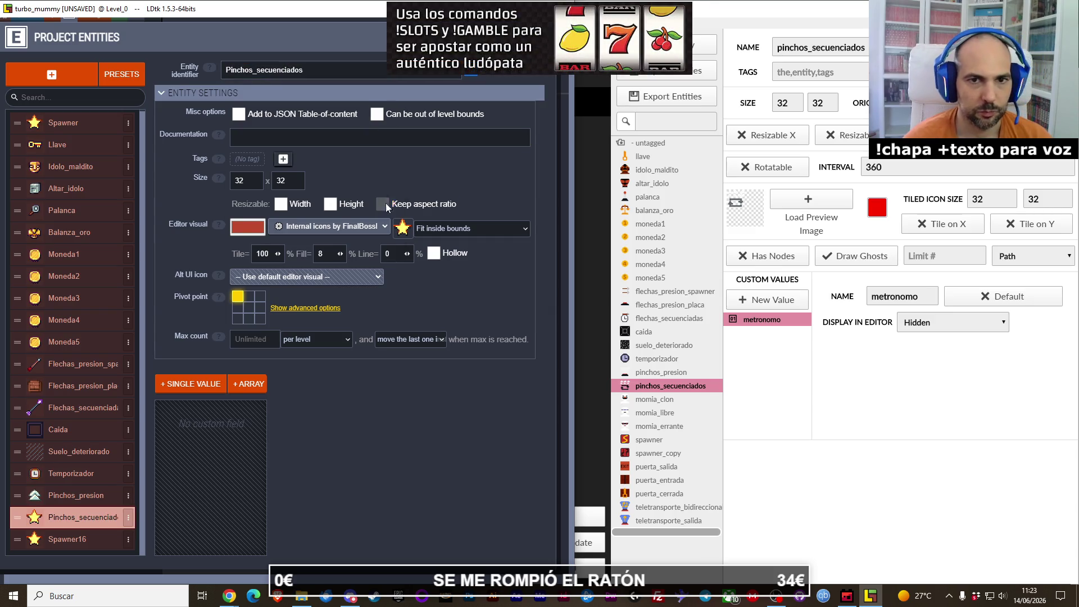
{"action": "left_click", "coordinate": [400, 226]}
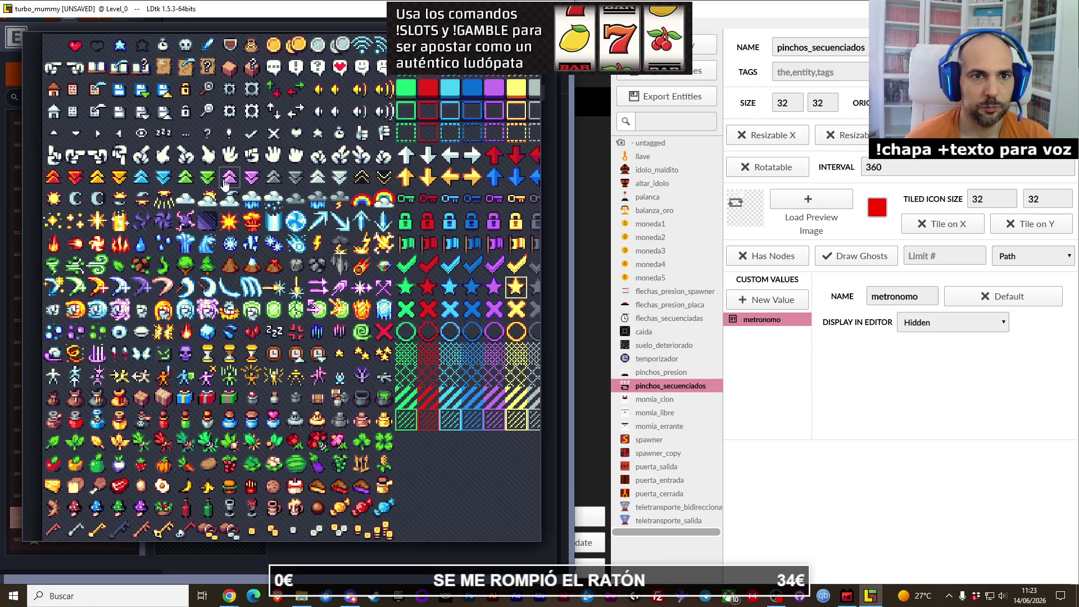
{"action": "left_click", "coordinate": [226, 179]}
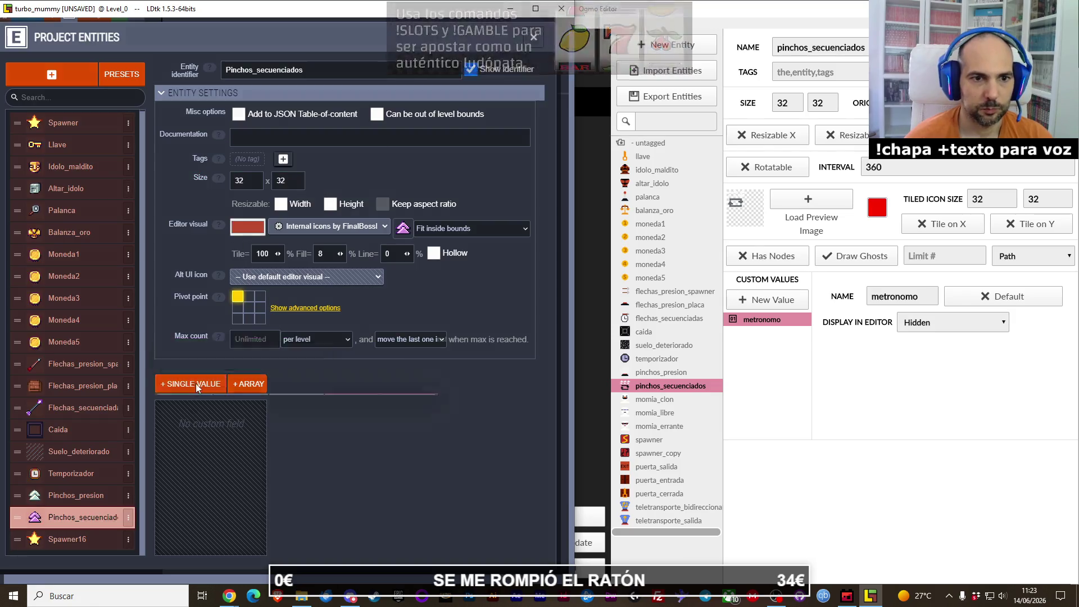
Step: Add a Boolean field named metronomo to Pinchos_secuenciados
{"action": "left_click", "coordinate": [196, 384]}
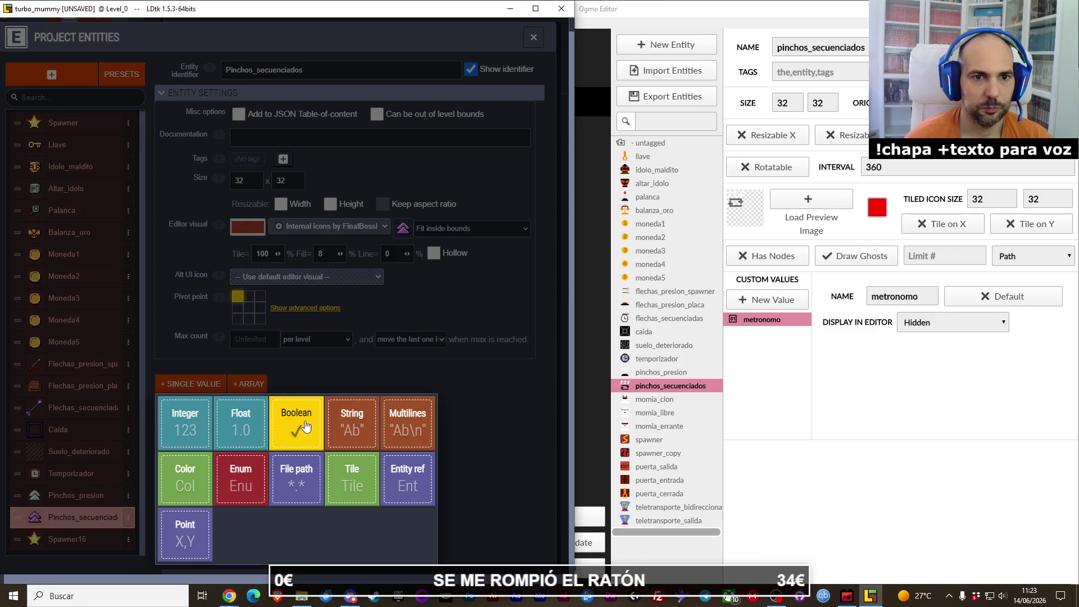
{"action": "left_click", "coordinate": [303, 426]}
{"action": "type", "text": "metronomo"}
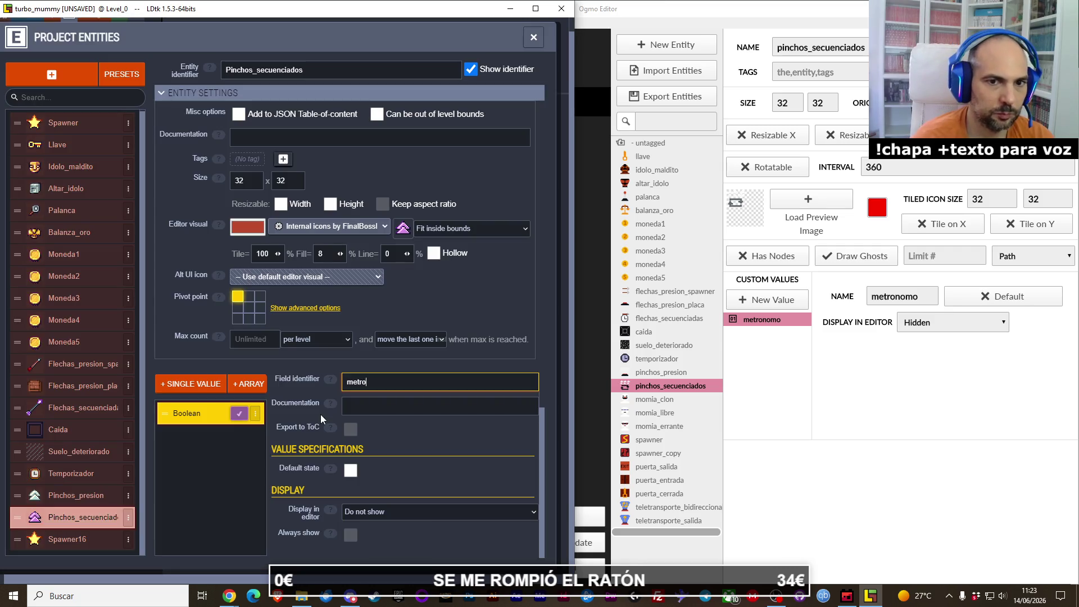
{"action": "key", "text": "Return"}
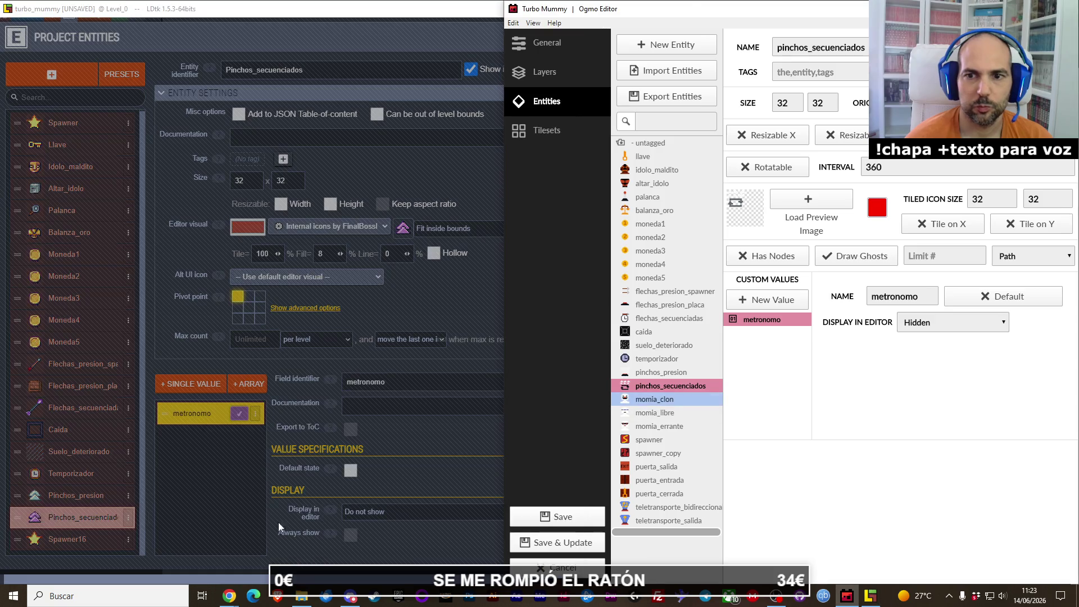
{"action": "left_click", "coordinate": [73, 537]}
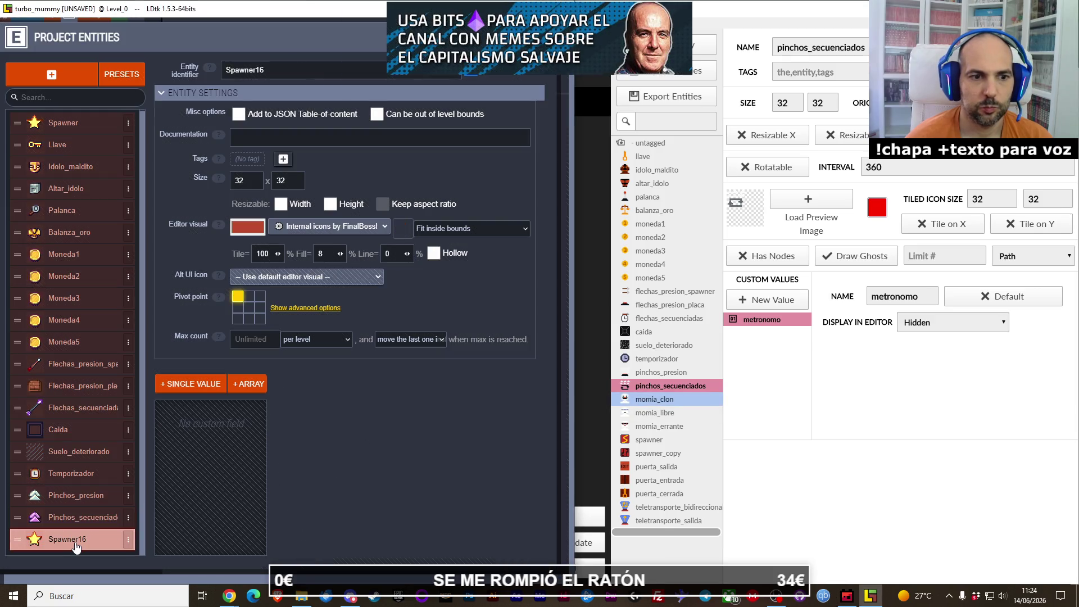
Step: Rename Spawner16 to Momia_clon, checking momia_clon's settings in Ogmo Editor
{"action": "left_click", "coordinate": [299, 77]}
{"action": "type", "text": "momia"}
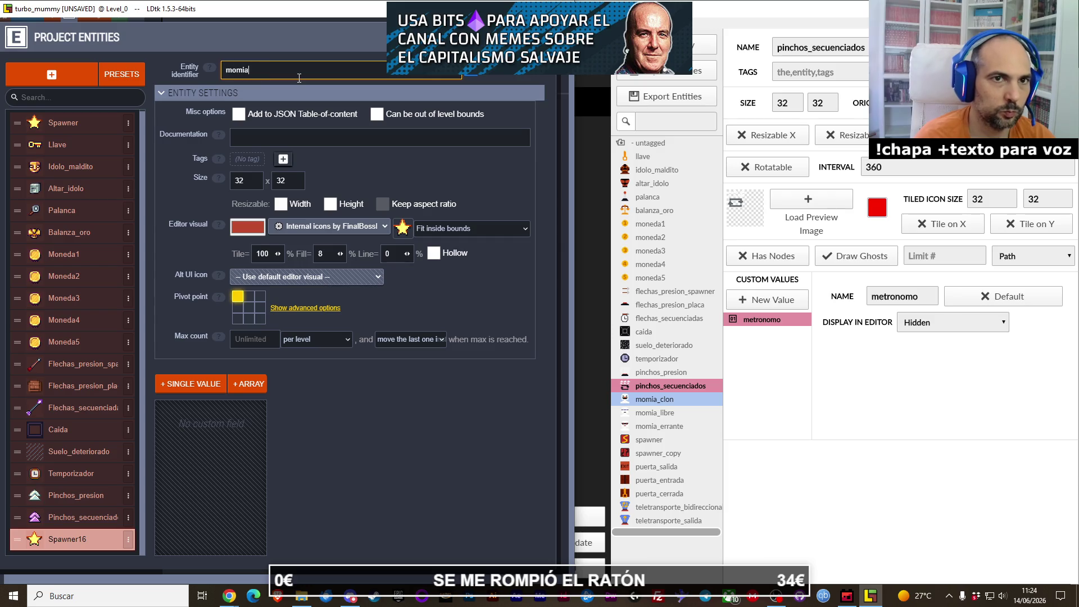
{"action": "type", "text": "on"}
{"action": "key", "text": "Return"}
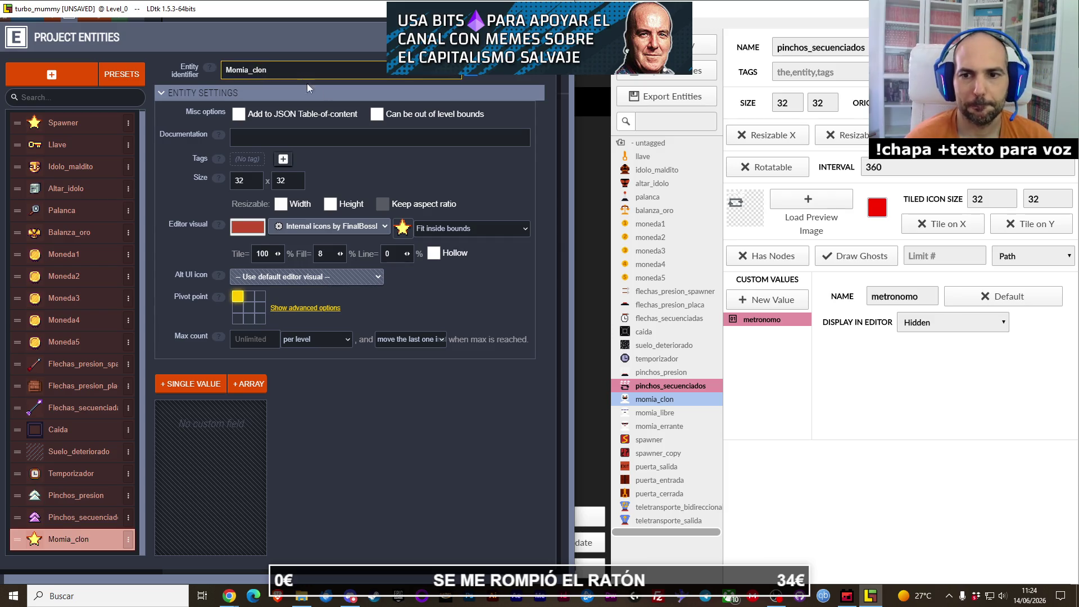
{"action": "left_click", "coordinate": [676, 400]}
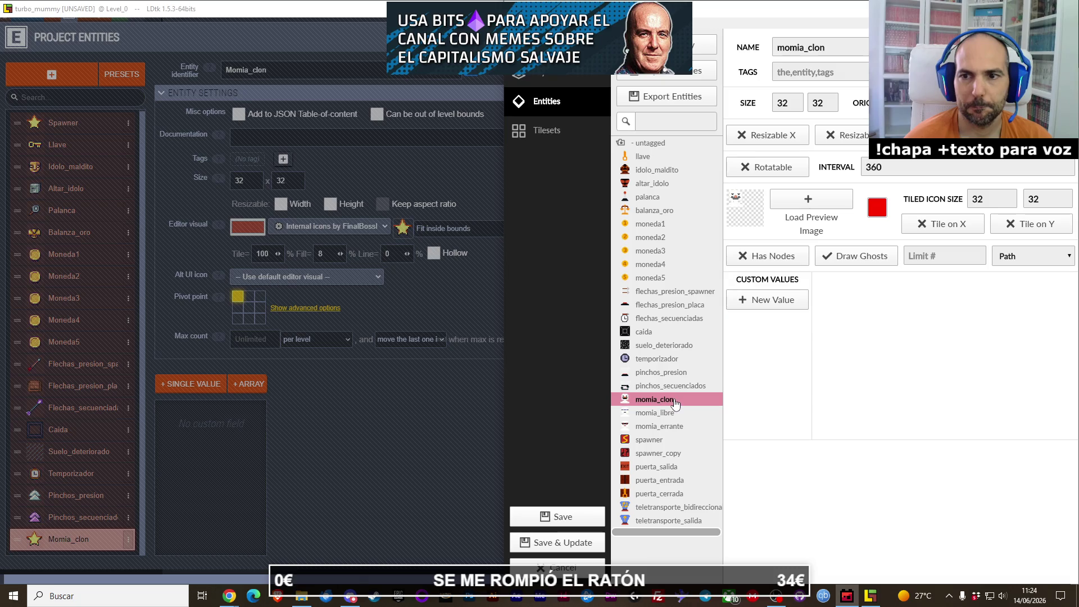
{"action": "left_click", "coordinate": [317, 141]}
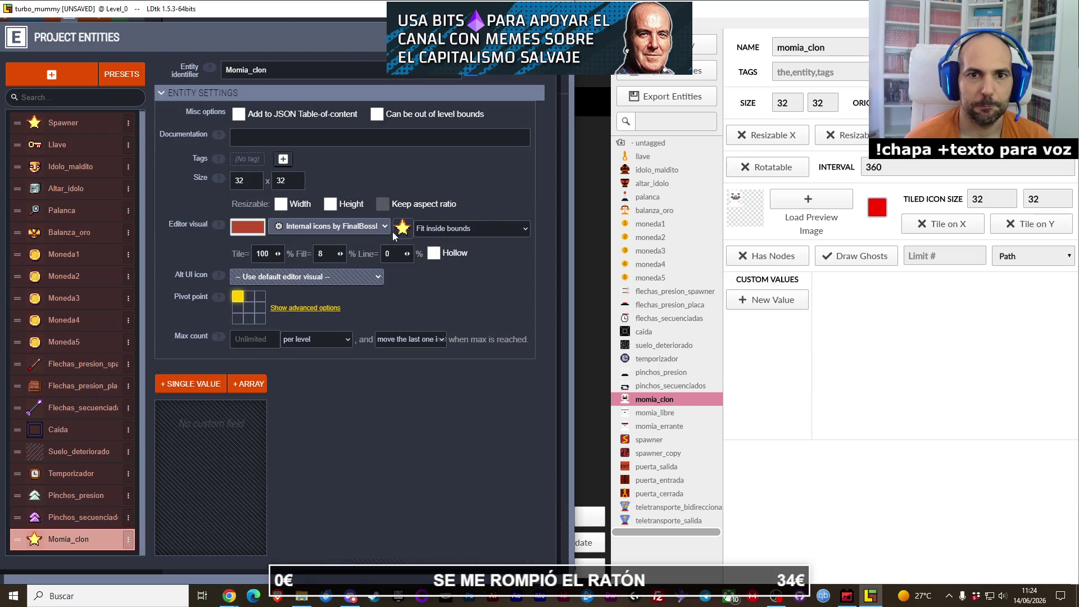
{"action": "left_click", "coordinate": [400, 228]}
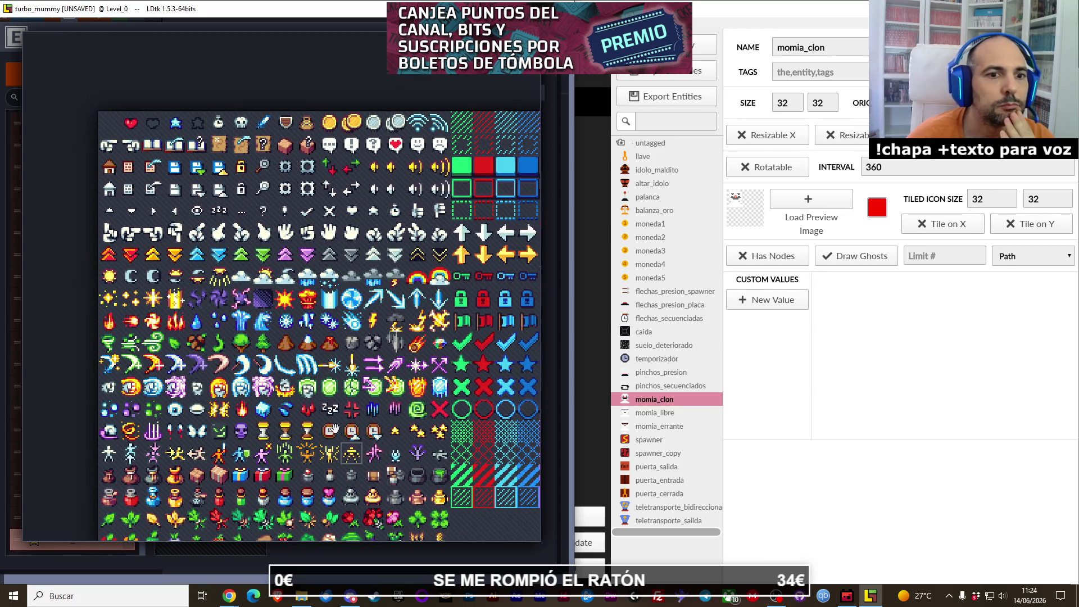
Step: Scroll through the internal icon sheet and pick the mummy skull tile for Momia_clon
{"action": "scroll", "coordinate": [333, 430], "scroll_direction": "down", "scroll_amount": 10}
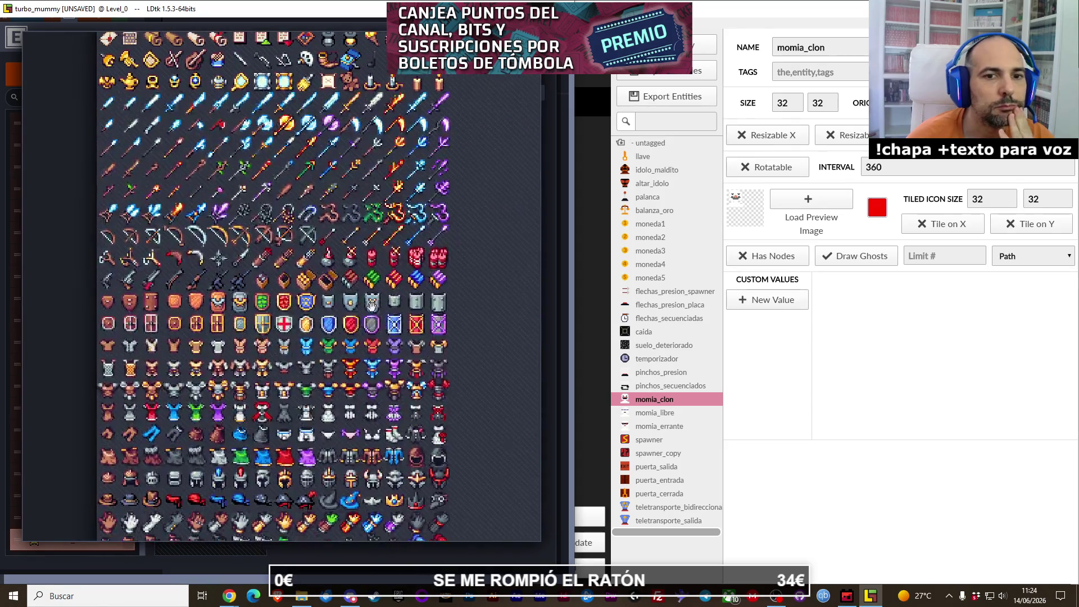
{"action": "scroll", "coordinate": [372, 304], "scroll_direction": "down", "scroll_amount": 6}
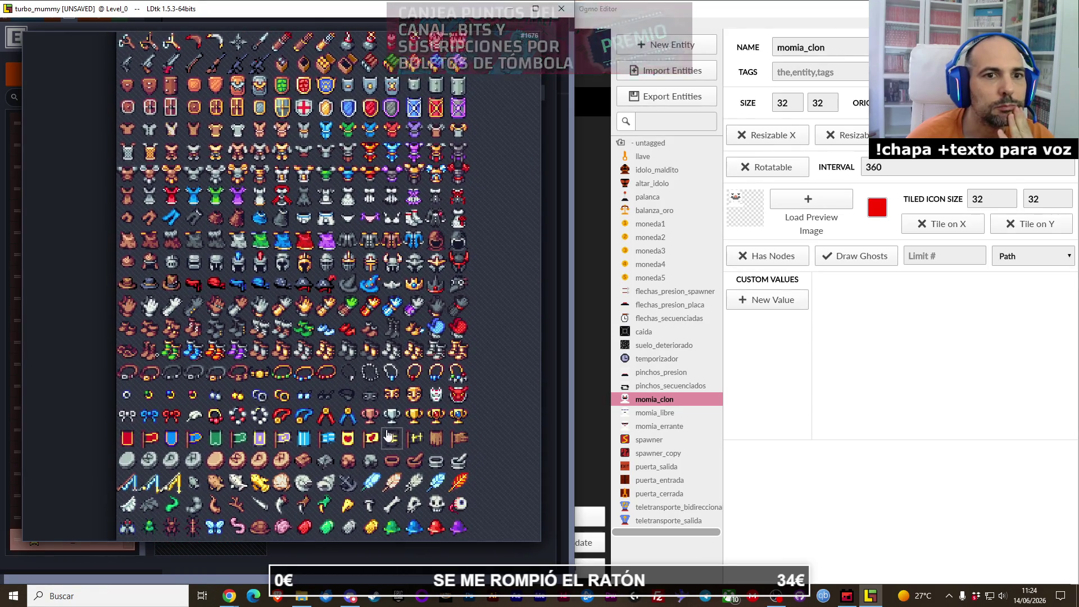
{"action": "scroll", "coordinate": [388, 434], "scroll_direction": "down", "scroll_amount": 1}
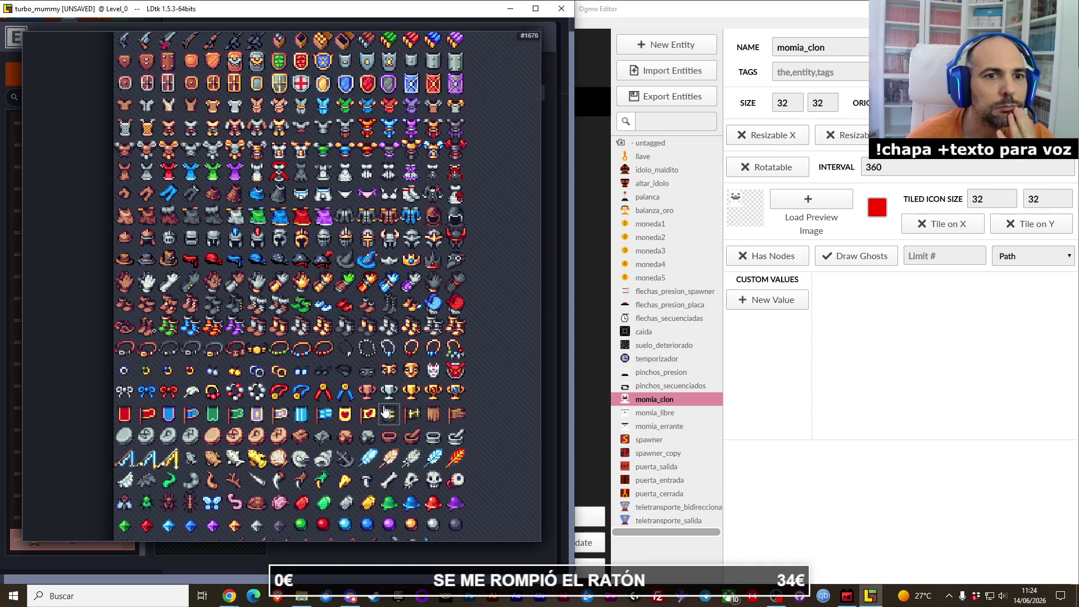
{"action": "scroll", "coordinate": [385, 414], "scroll_direction": "down", "scroll_amount": 8}
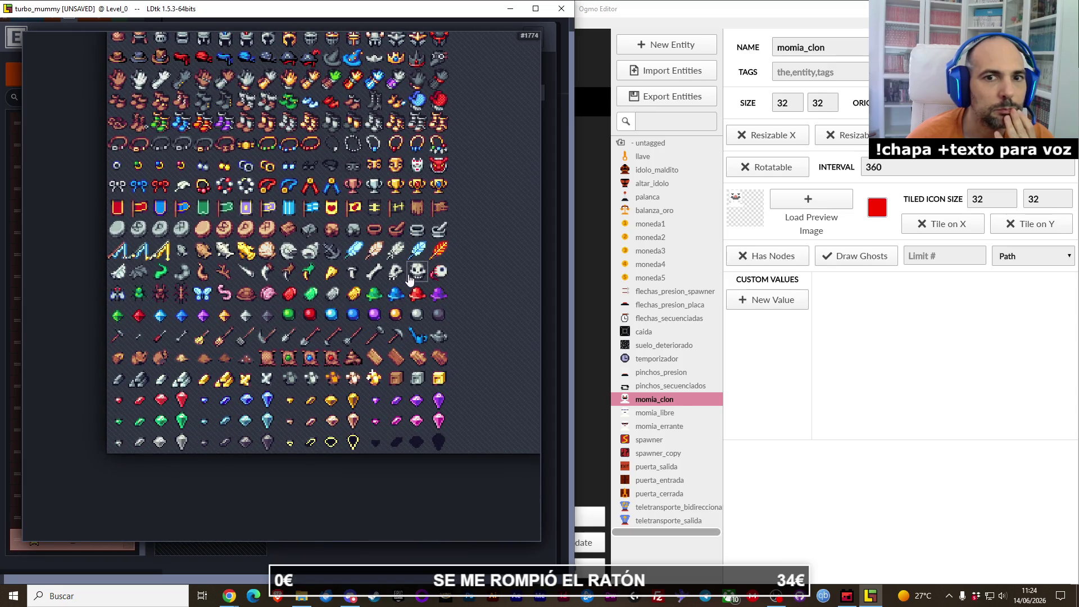
{"action": "scroll", "coordinate": [324, 198], "scroll_direction": "up", "scroll_amount": 9}
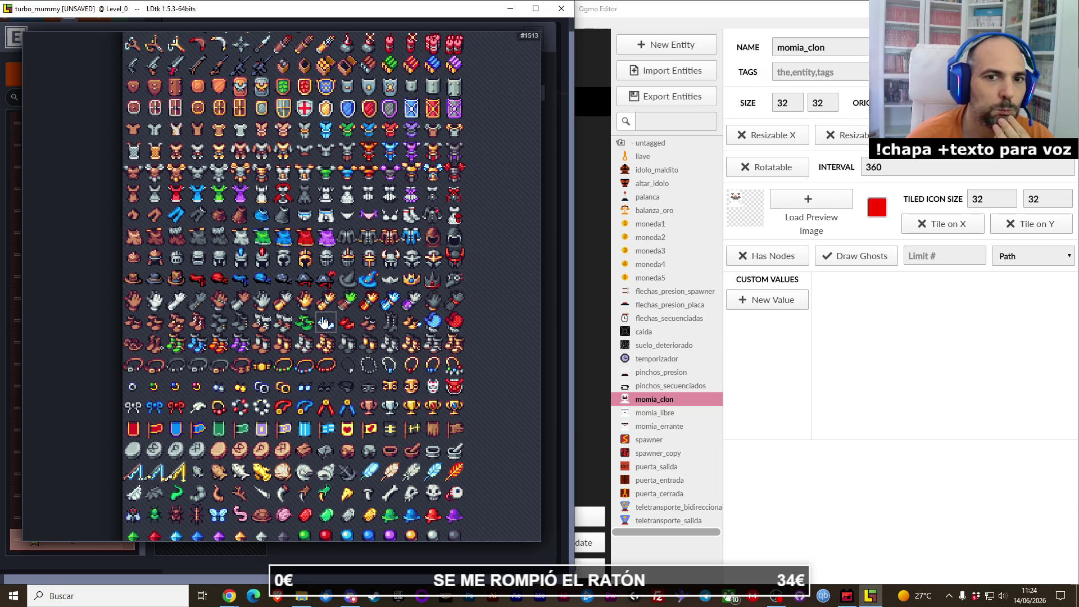
{"action": "scroll", "coordinate": [326, 321], "scroll_direction": "up", "scroll_amount": 2}
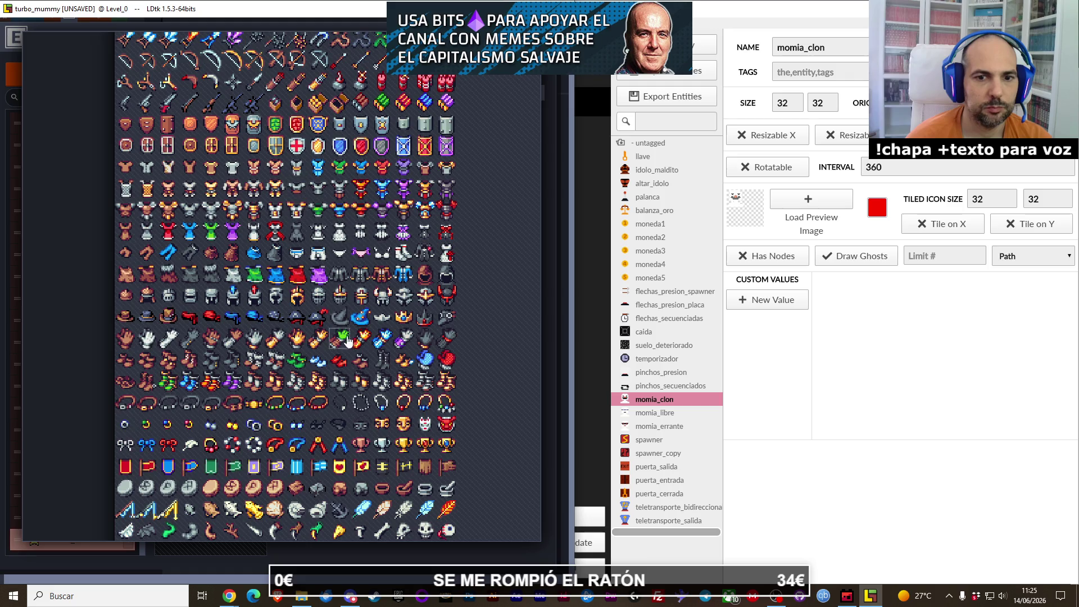
{"action": "mouse_move", "coordinate": [340, 339]}
{"action": "left_mouse_down"}
{"action": "mouse_move", "coordinate": [341, 134]}
{"action": "mouse_move", "coordinate": [346, 220]}
{"action": "left_mouse_up"}
{"action": "scroll", "coordinate": [329, 217], "scroll_direction": "up", "scroll_amount": 5}
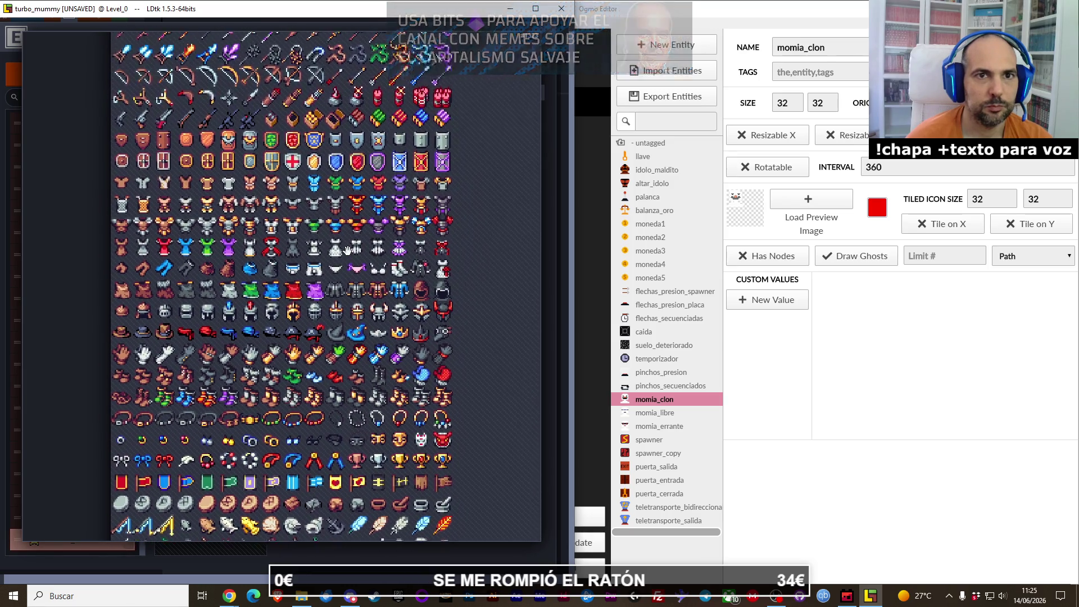
{"action": "scroll", "coordinate": [329, 217], "scroll_direction": "up", "scroll_amount": 5}
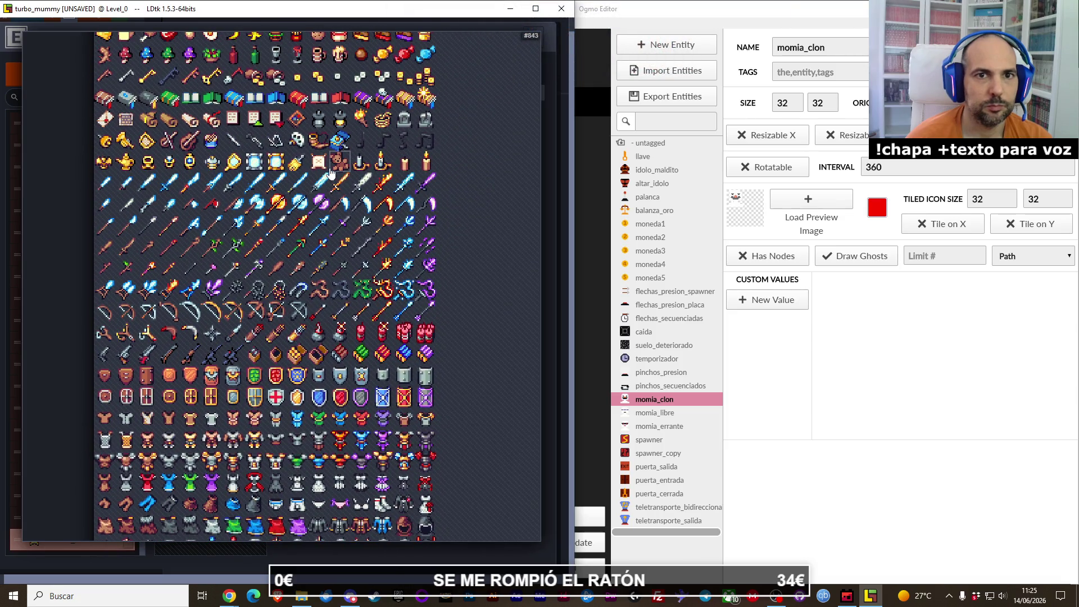
{"action": "scroll", "coordinate": [337, 225], "scroll_direction": "up", "scroll_amount": 5}
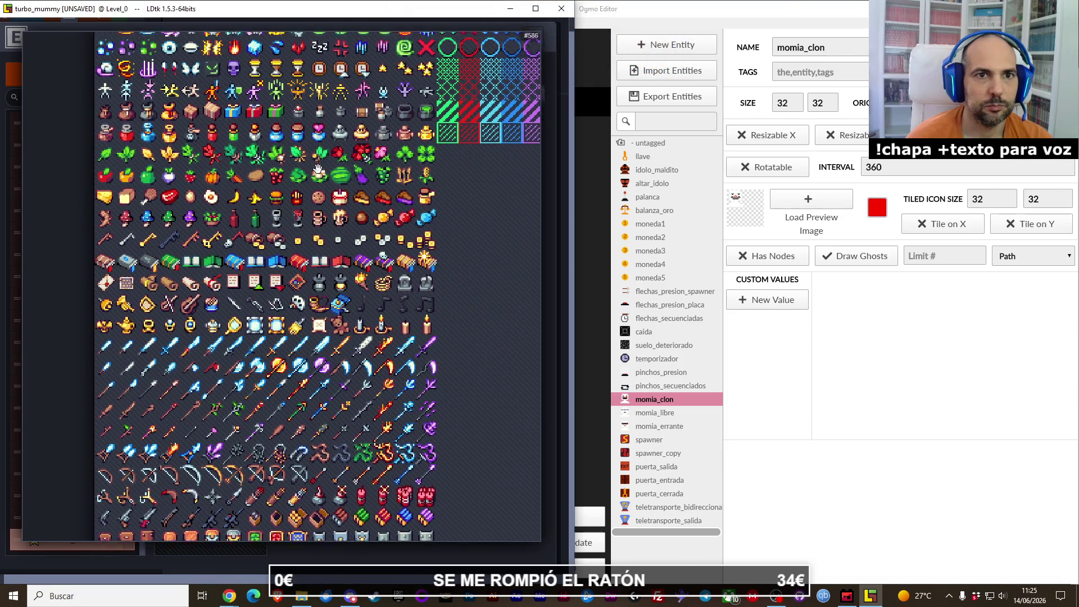
{"action": "scroll", "coordinate": [325, 133], "scroll_direction": "up", "scroll_amount": 6}
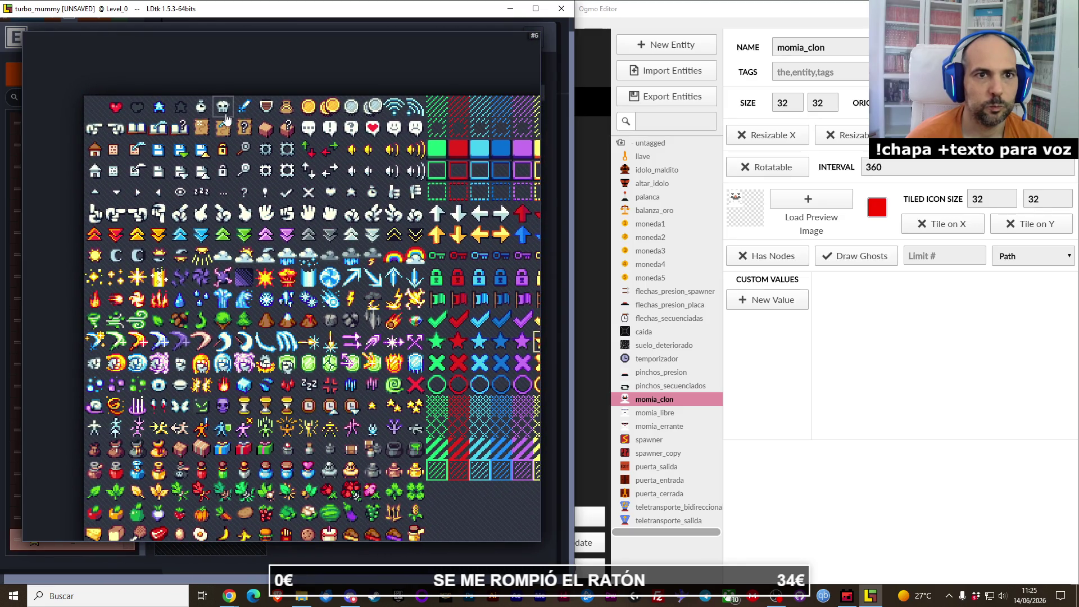
{"action": "scroll", "coordinate": [328, 255], "scroll_direction": "down", "scroll_amount": 2}
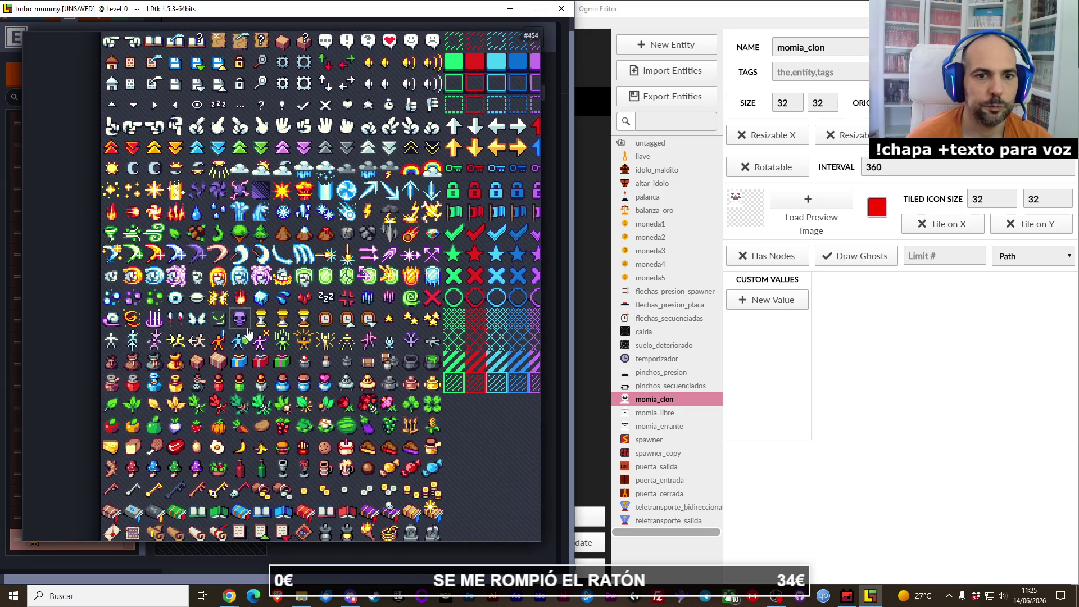
{"action": "scroll", "coordinate": [328, 256], "scroll_direction": "down", "scroll_amount": 6}
{"action": "scroll", "coordinate": [331, 281], "scroll_direction": "down", "scroll_amount": 7}
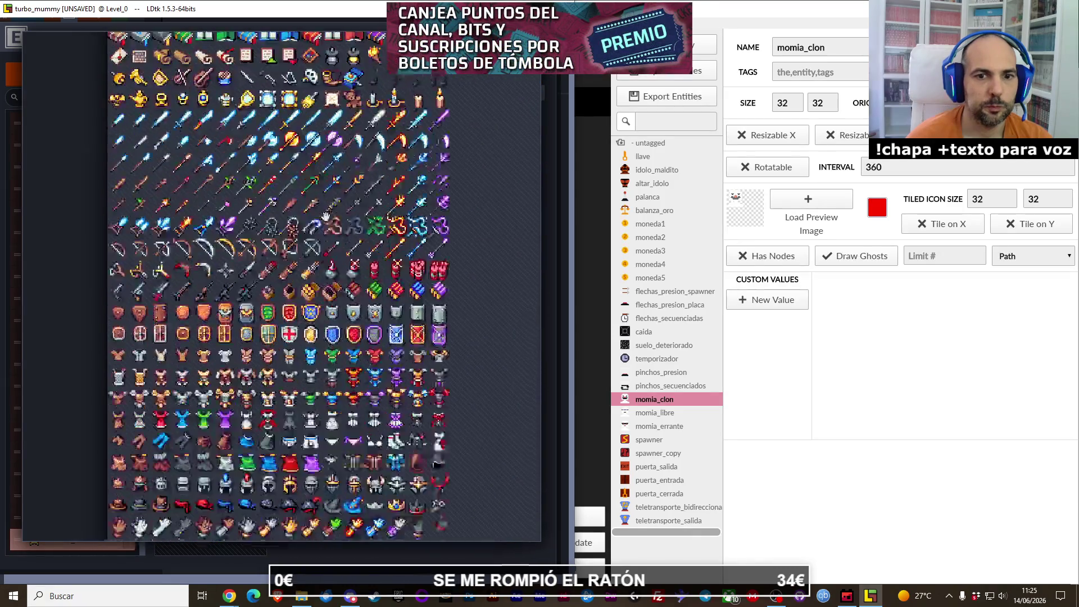
{"action": "scroll", "coordinate": [324, 141], "scroll_direction": "down", "scroll_amount": 1}
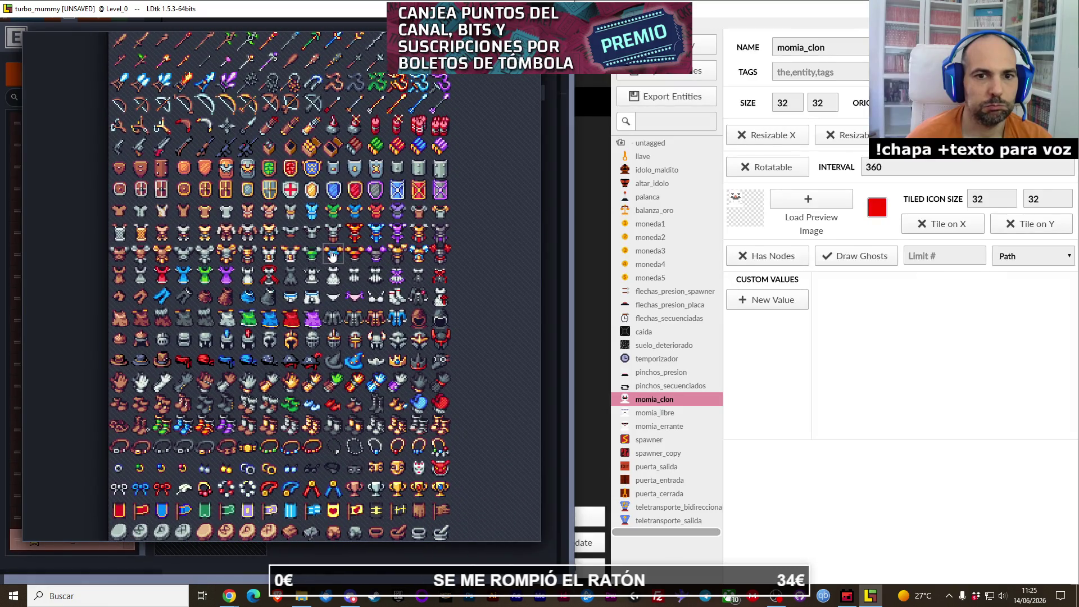
{"action": "scroll", "coordinate": [315, 236], "scroll_direction": "down", "scroll_amount": 1}
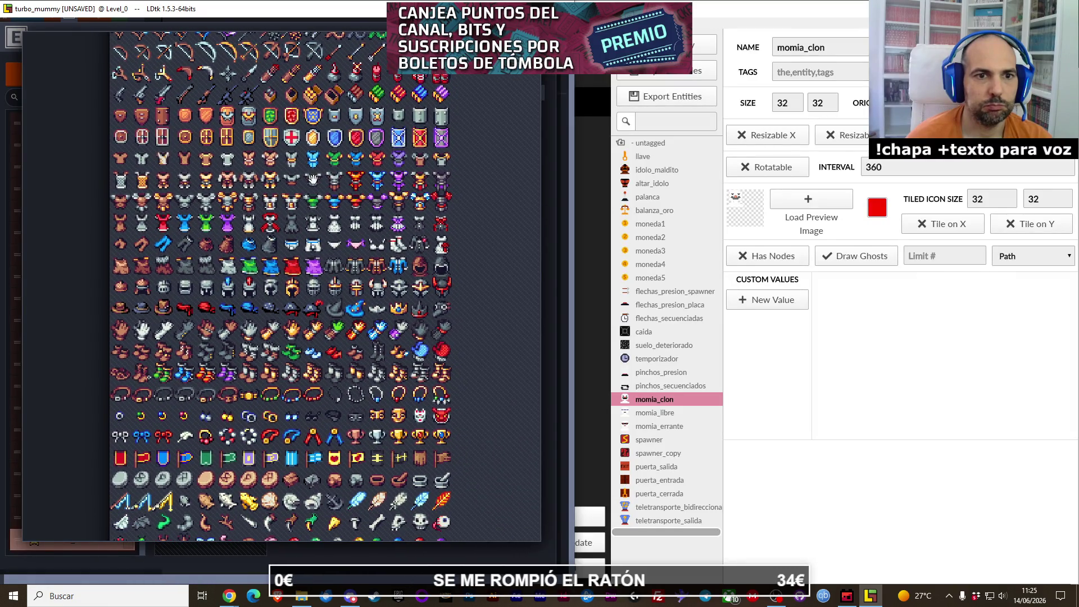
{"action": "scroll", "coordinate": [313, 180], "scroll_direction": "down", "scroll_amount": 2}
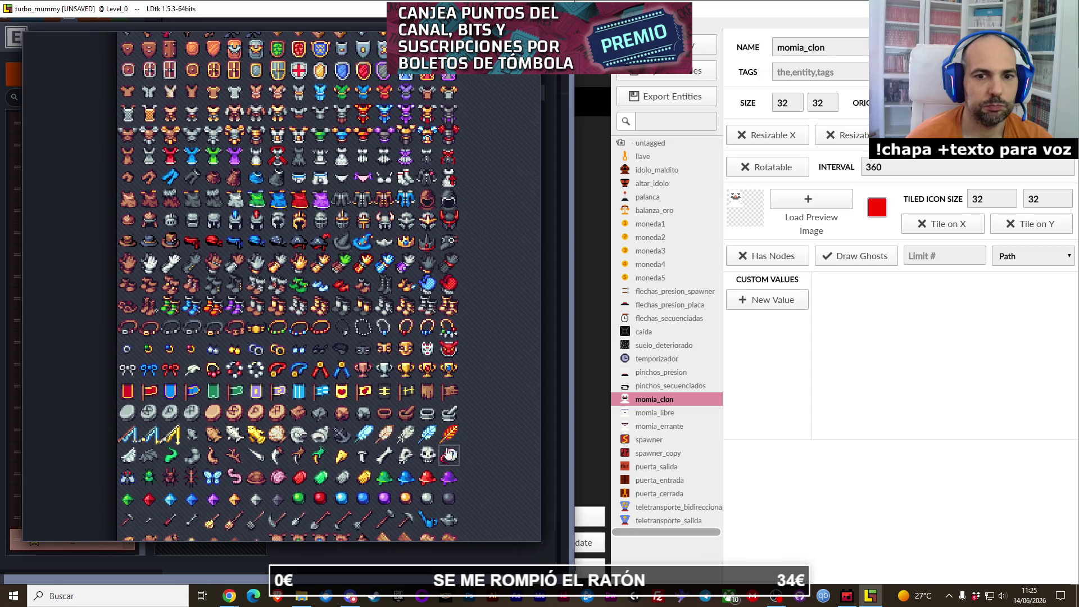
{"action": "left_click", "coordinate": [450, 455]}
{"action": "left_click", "coordinate": [253, 341]}
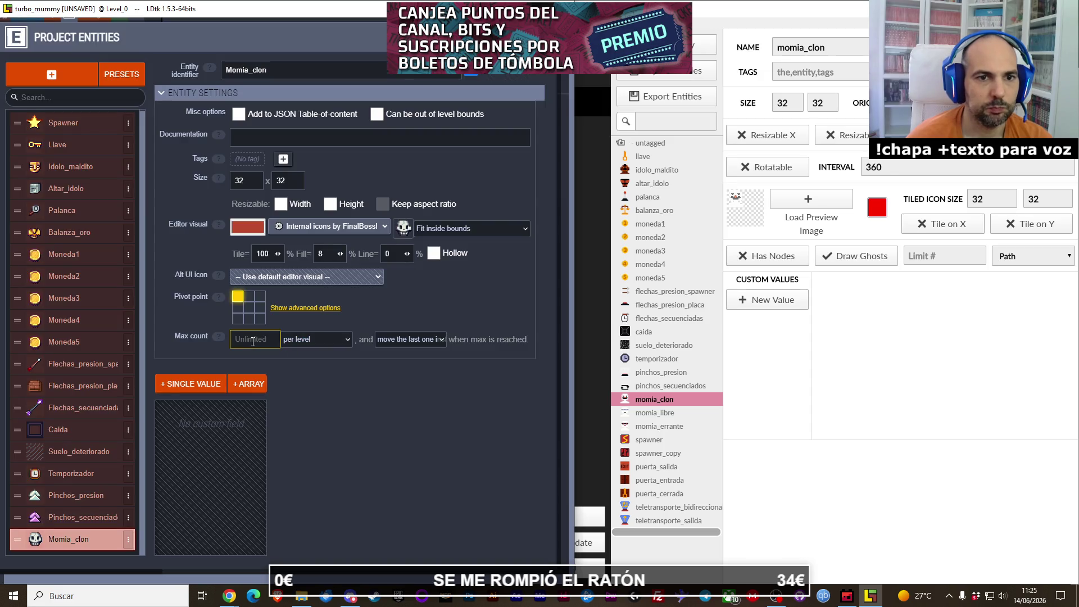
{"action": "key", "text": "Tab"}
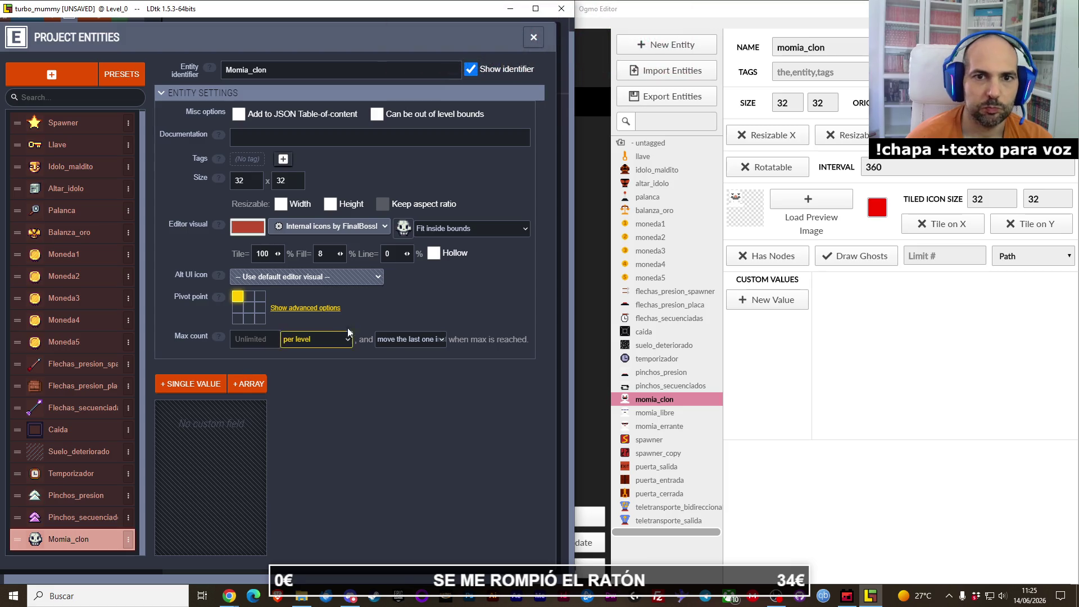
{"action": "left_click", "coordinate": [417, 253]}
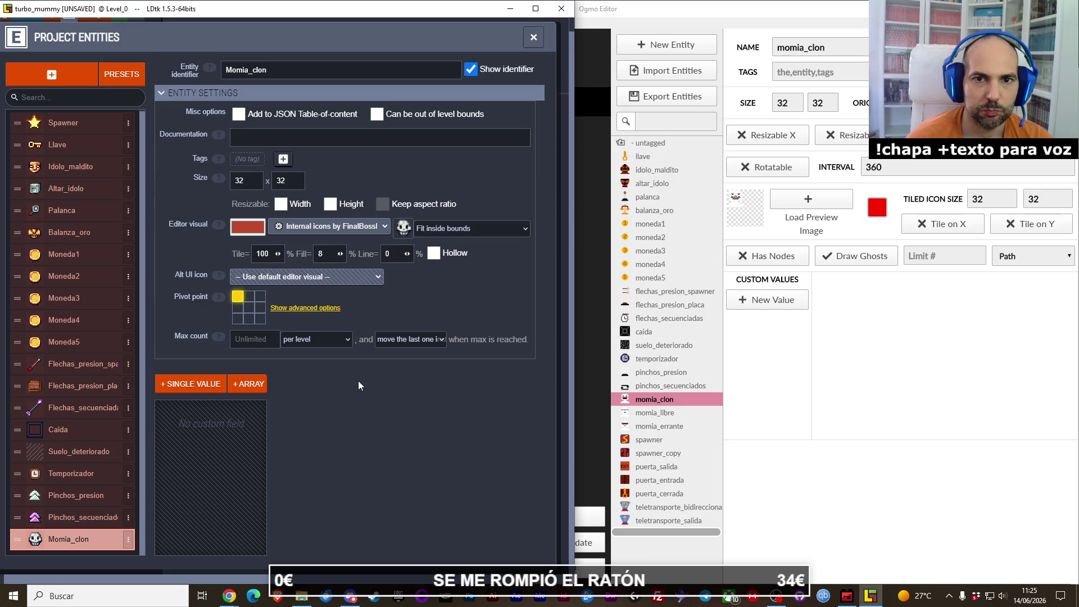
{"action": "left_click", "coordinate": [252, 134]}
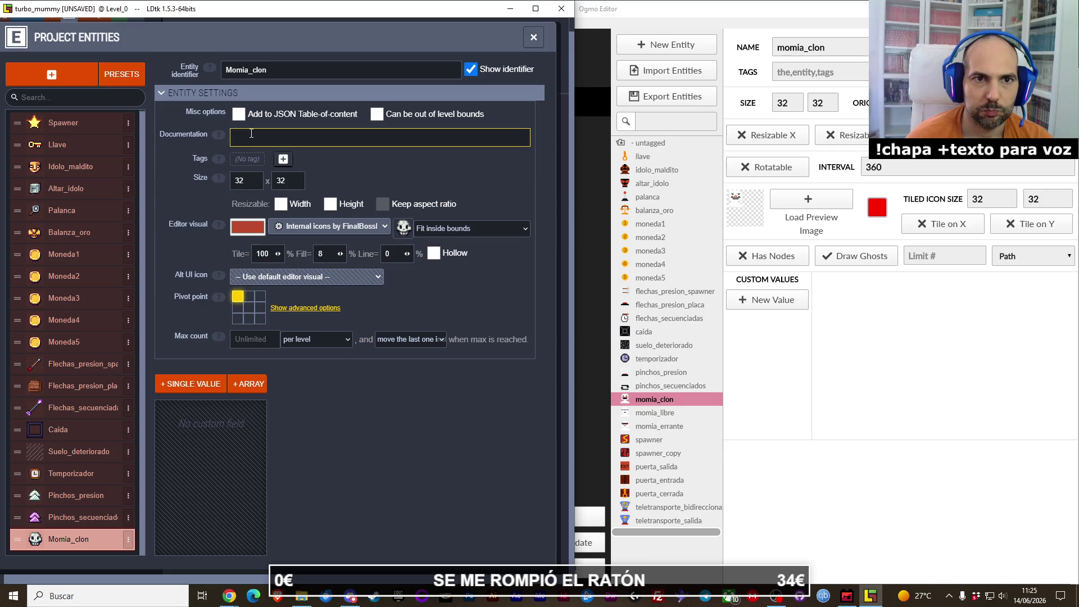
{"action": "left_click", "coordinate": [416, 293]}
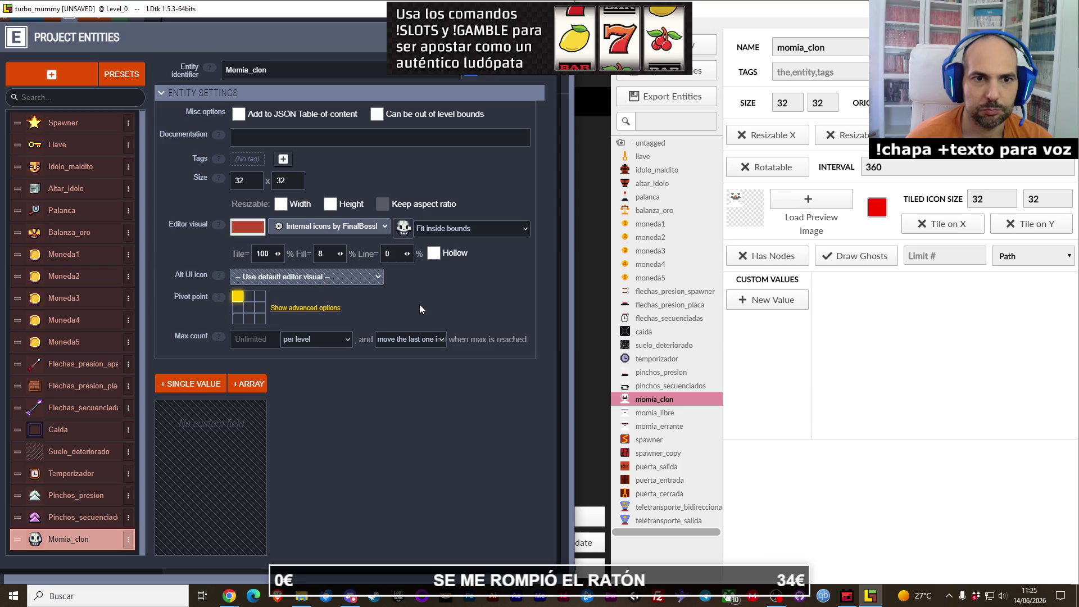
{"action": "left_click", "coordinate": [247, 140]}
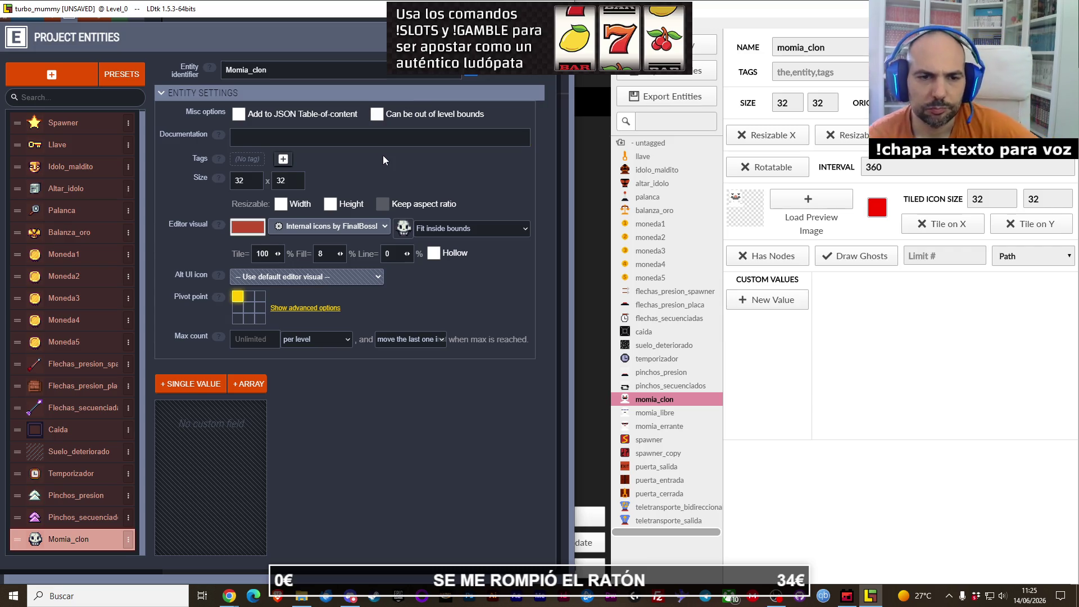
Step: Set Momia_clon's pivot to the centre and compare the trap and Flechas entities' settings
{"action": "left_click", "coordinate": [250, 310]}
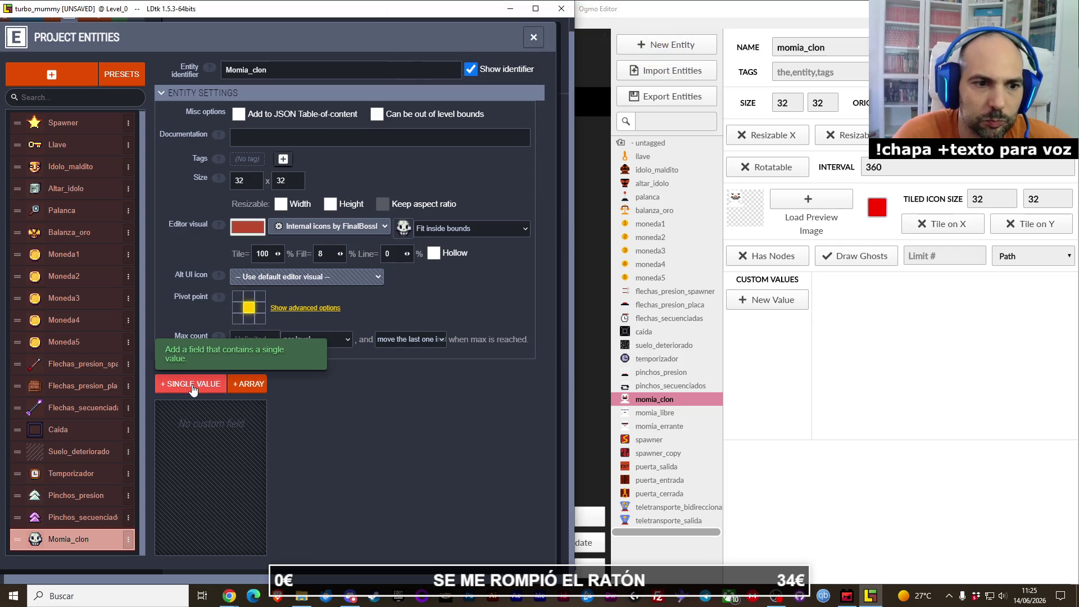
{"action": "left_click", "coordinate": [85, 518]}
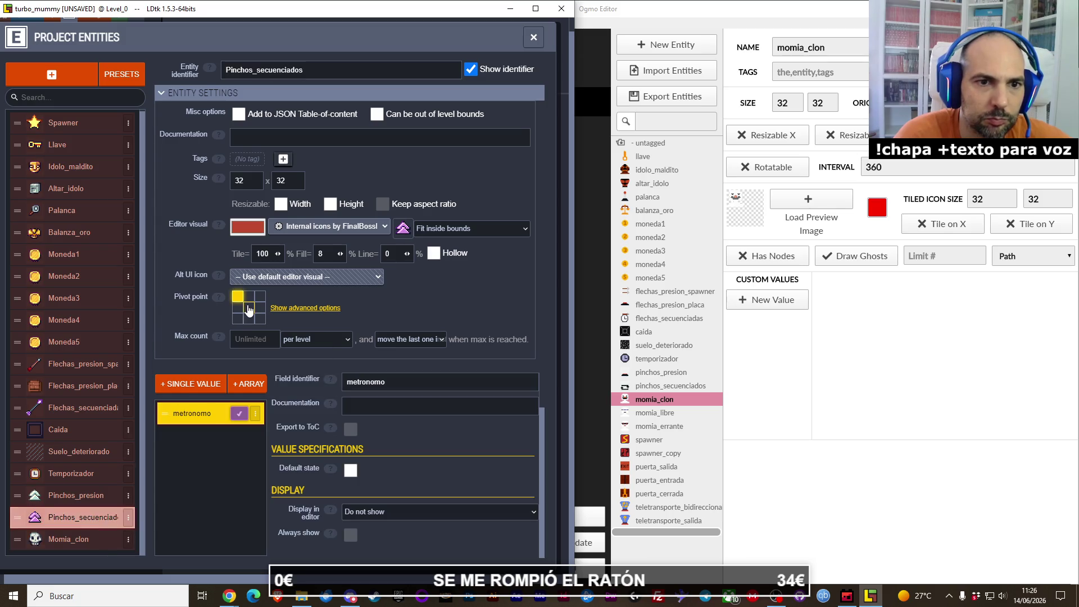
{"action": "left_click", "coordinate": [90, 496]}
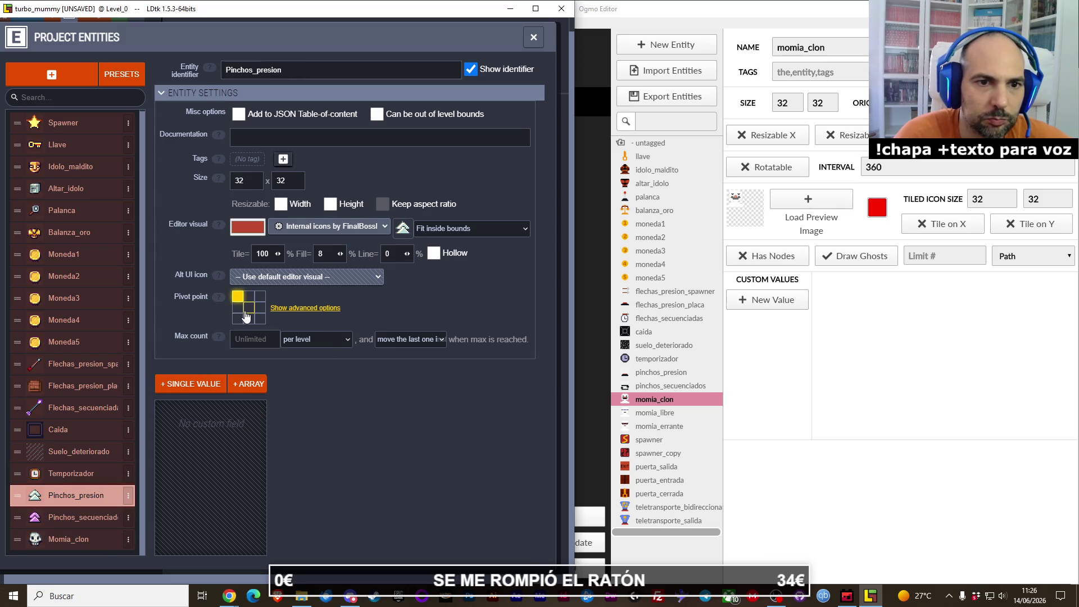
{"action": "left_click", "coordinate": [79, 474]}
{"action": "left_click", "coordinate": [79, 451]}
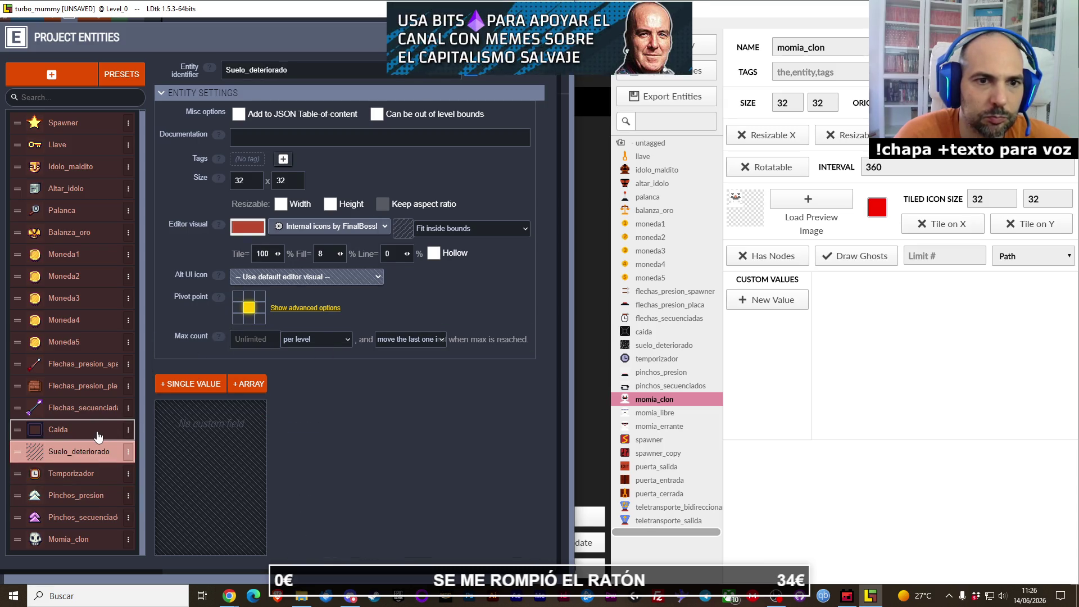
{"action": "left_click", "coordinate": [99, 433]}
{"action": "left_click", "coordinate": [79, 408]}
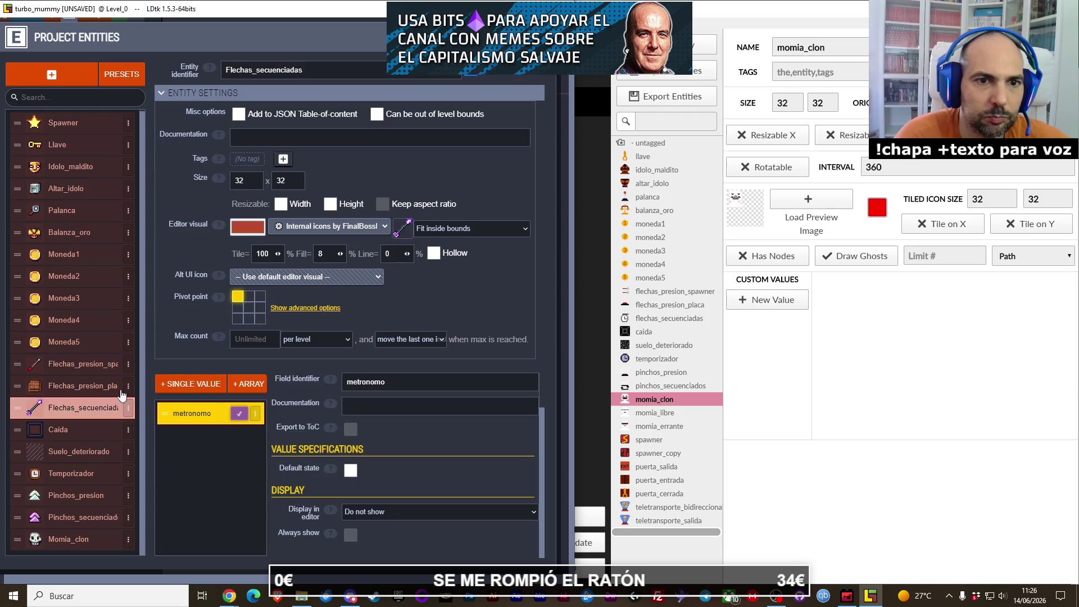
{"action": "left_click", "coordinate": [99, 391]}
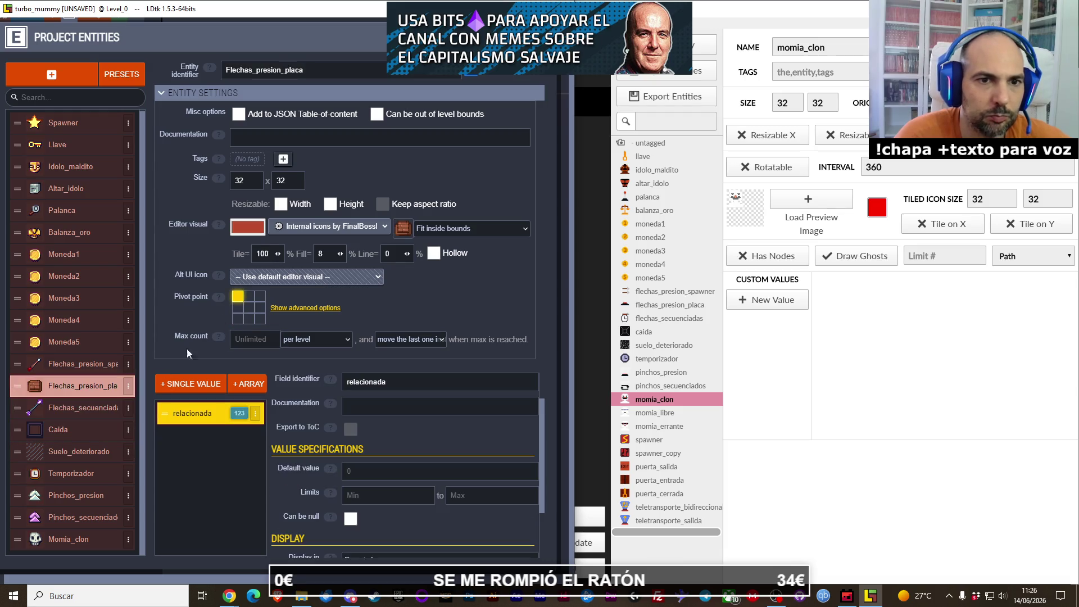
{"action": "left_click", "coordinate": [90, 367]}
{"action": "left_click", "coordinate": [249, 307]}
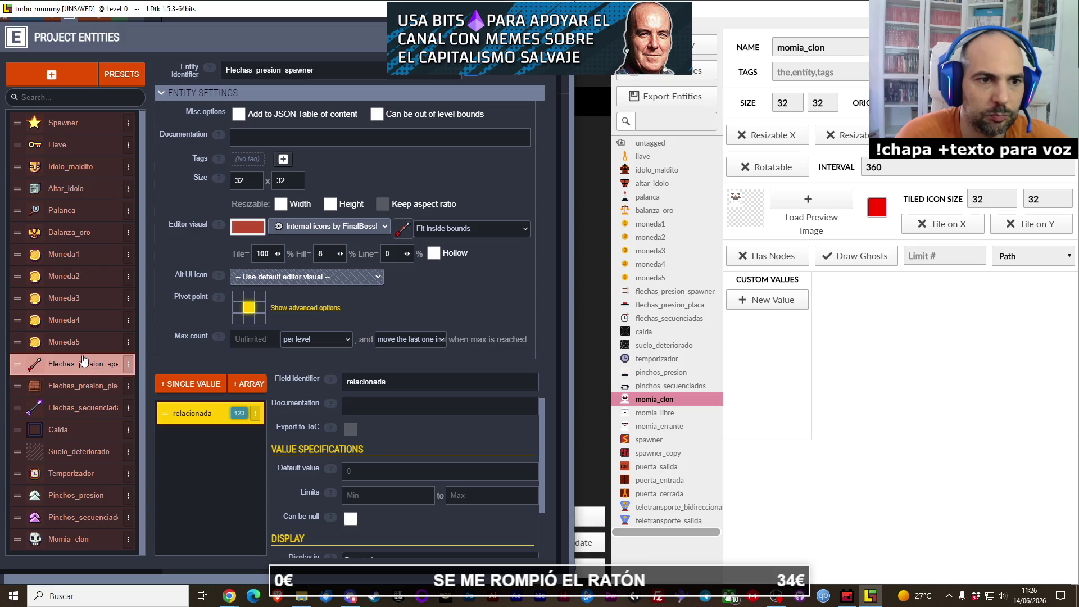
Step: Review the Moneda, Palanca, Idolo_maldito, Spawner and Llave settings, then return to Momia_clon
{"action": "left_click", "coordinate": [84, 343]}
{"action": "key", "text": "Up"}
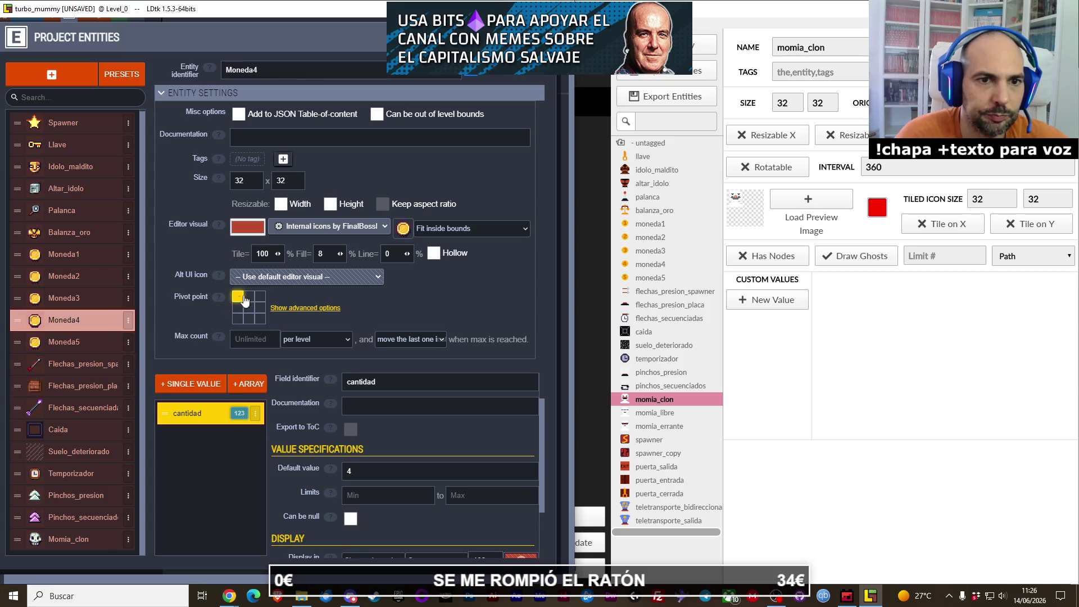
{"action": "key", "text": "Up"}
{"action": "key", "text": "Up"}
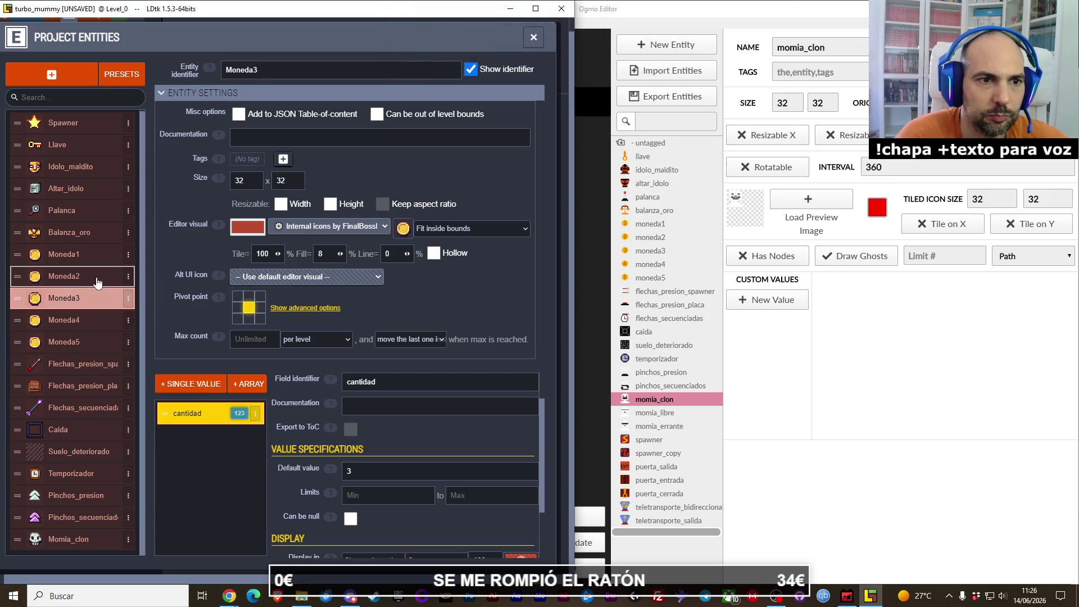
{"action": "key", "text": "Up"}
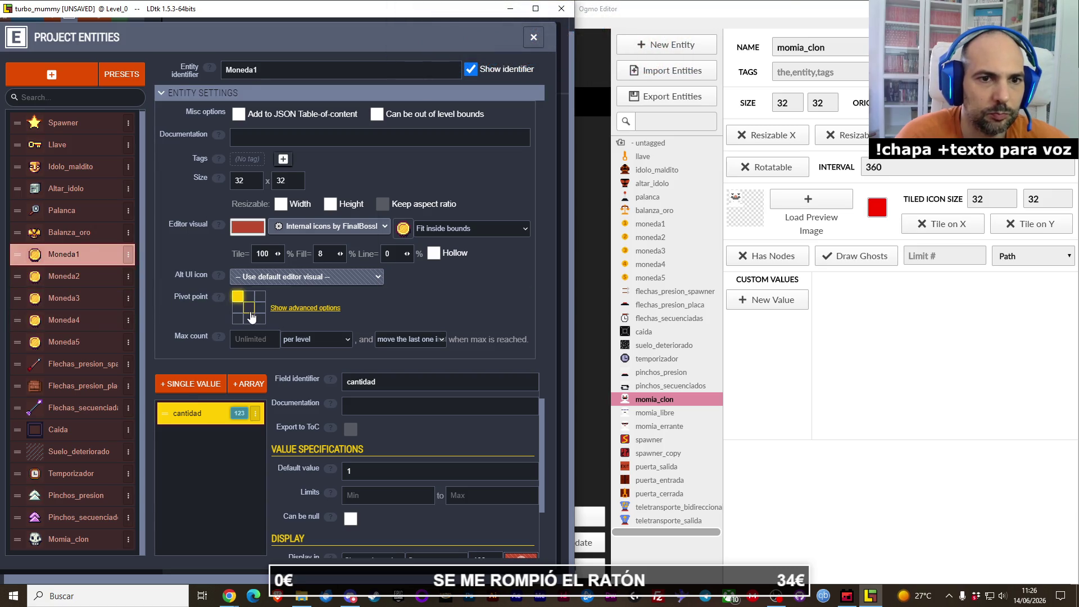
{"action": "key", "text": "Up"}
{"action": "key", "text": "Up"}
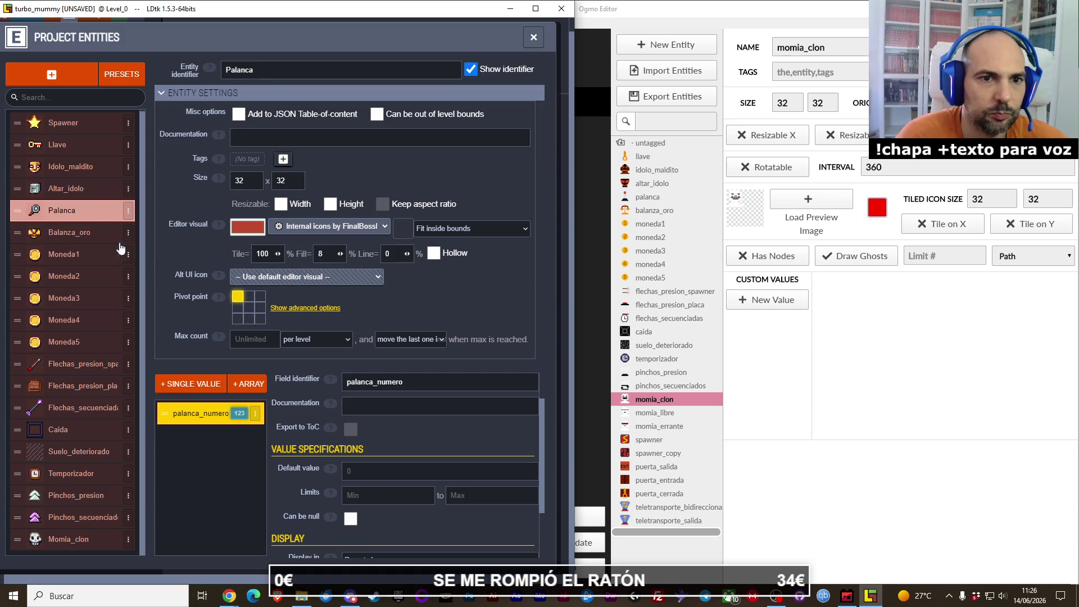
{"action": "key", "text": "Up"}
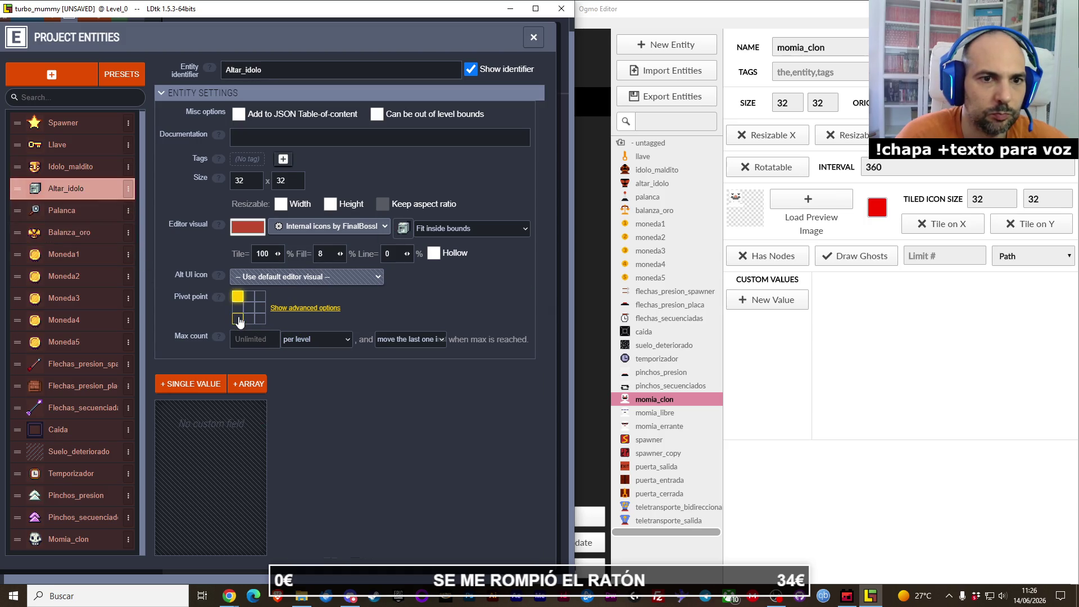
{"action": "key", "text": "Up"}
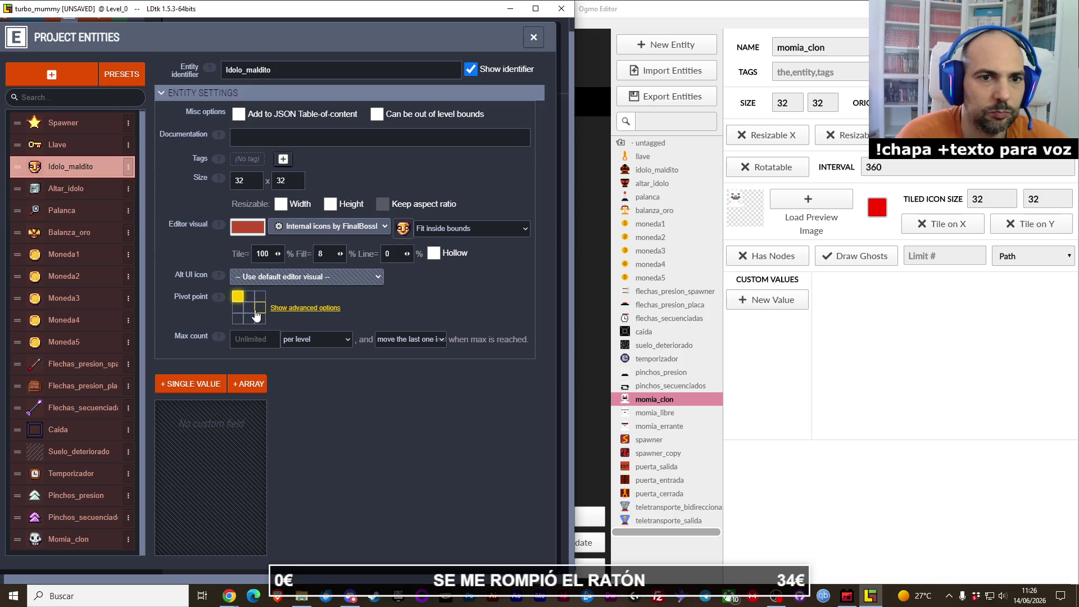
{"action": "left_click", "coordinate": [70, 123]}
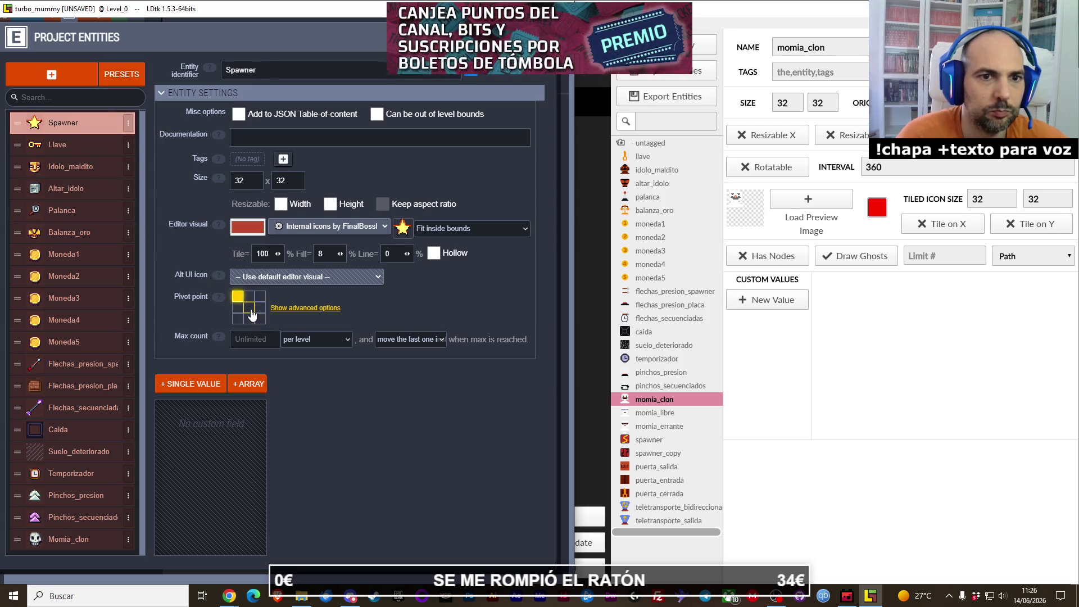
{"action": "left_click", "coordinate": [78, 146]}
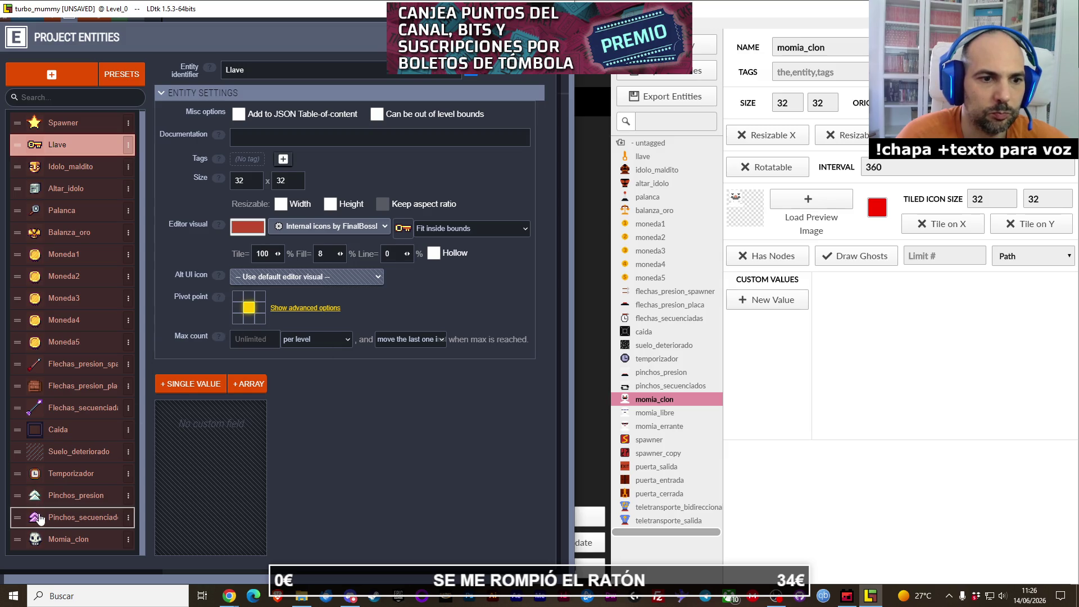
{"action": "left_click", "coordinate": [57, 541]}
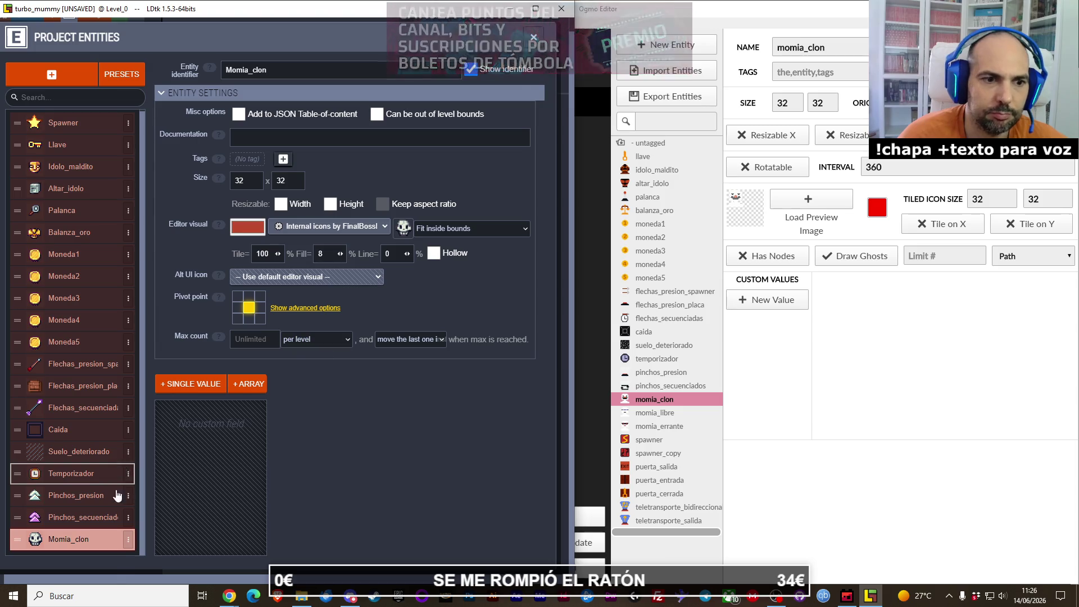
{"action": "left_click", "coordinate": [128, 541]}
Step: Duplicate Momia_clon twice, creating Momia_clon2 and Momia_clon3
{"action": "left_click", "coordinate": [213, 523]}
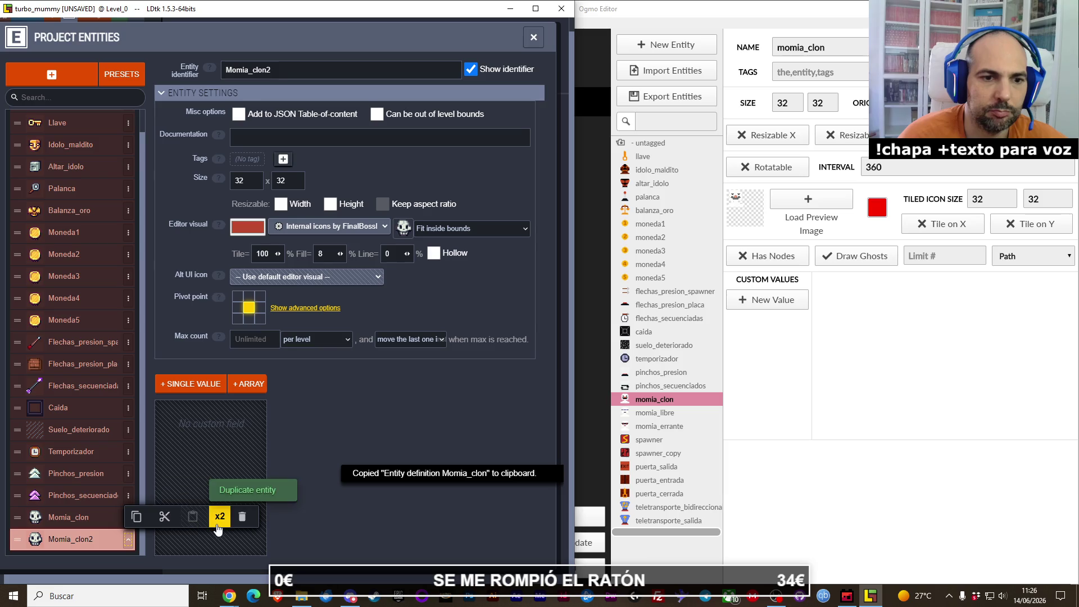
{"action": "left_click", "coordinate": [220, 516]}
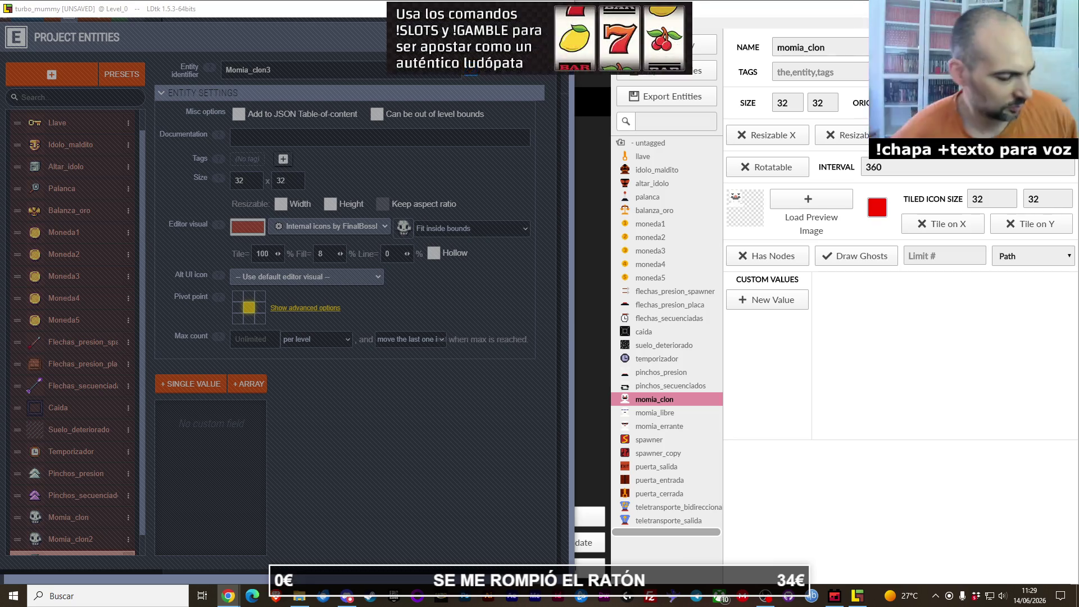
{"action": "key", "text": "XF86AudioLowerVolume"}
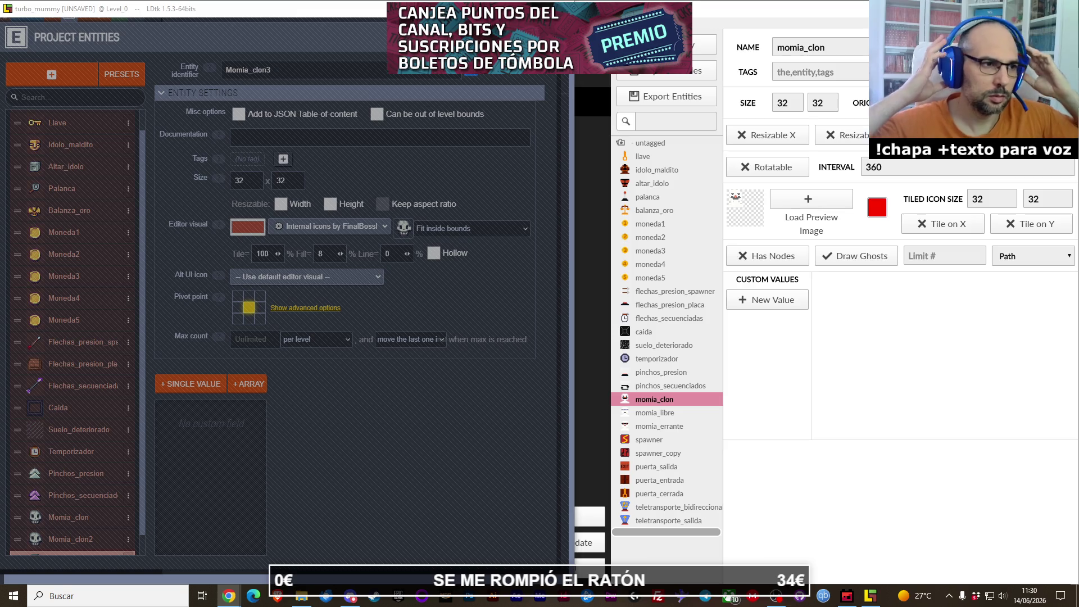
{"action": "key", "text": "XF86AudioLowerVolume"}
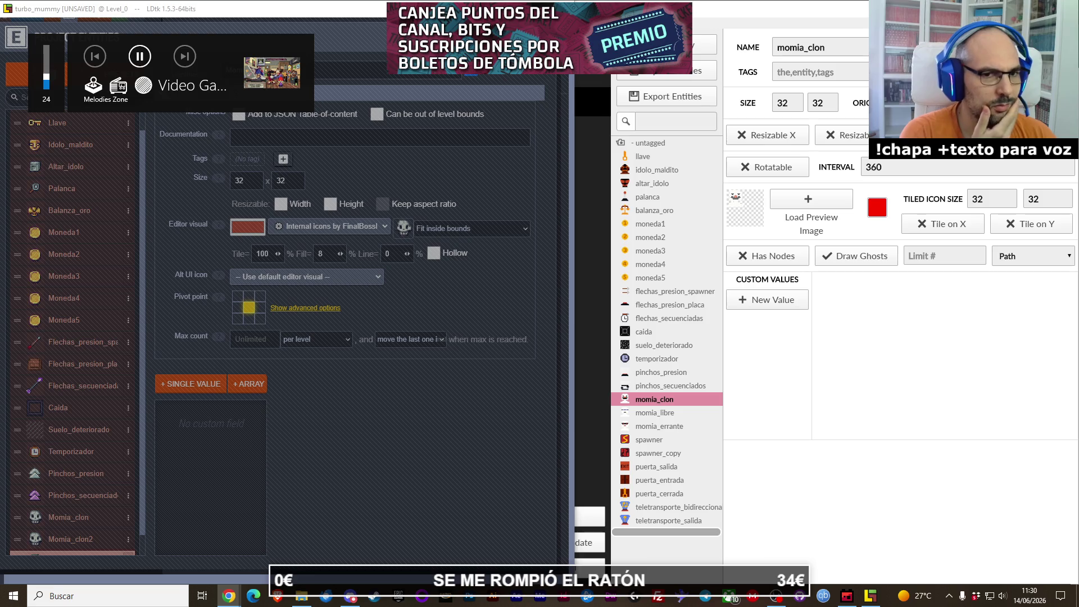
Step: Open Momia_clon2's settings and inspect its editor visual colour and Alt UI icon, leaving both unchanged
{"action": "left_click", "coordinate": [86, 524]}
{"action": "left_click", "coordinate": [84, 539]}
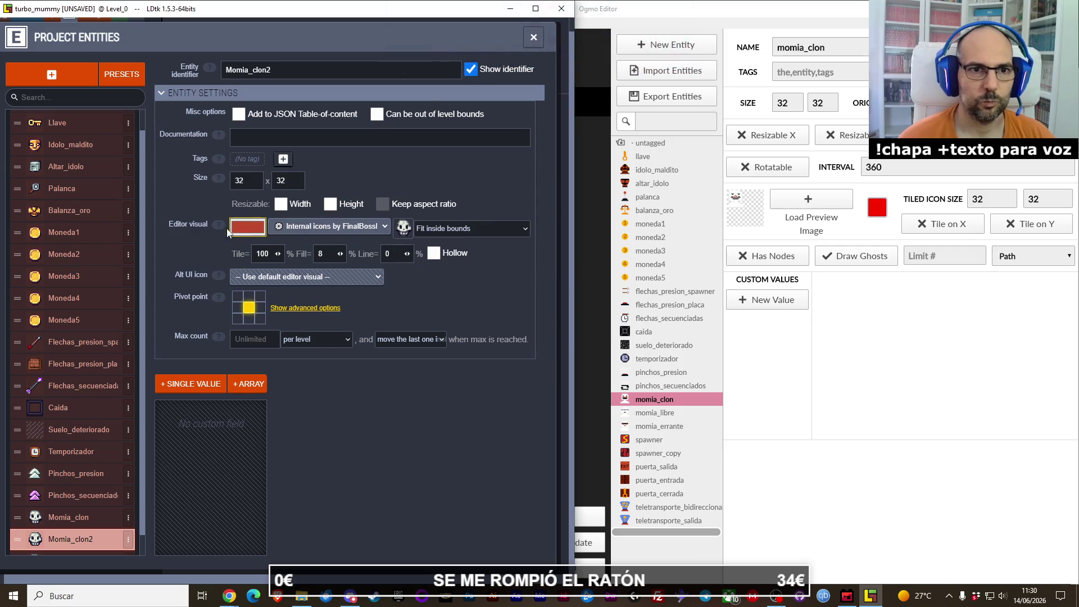
{"action": "mouse_move", "coordinate": [215, 226]}
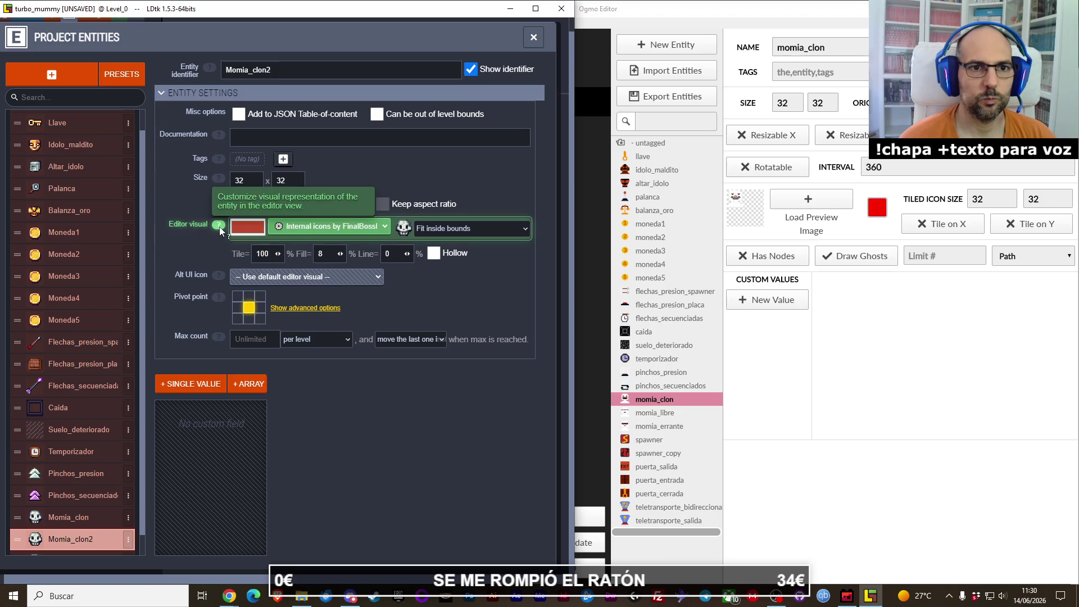
{"action": "left_click", "coordinate": [234, 230]}
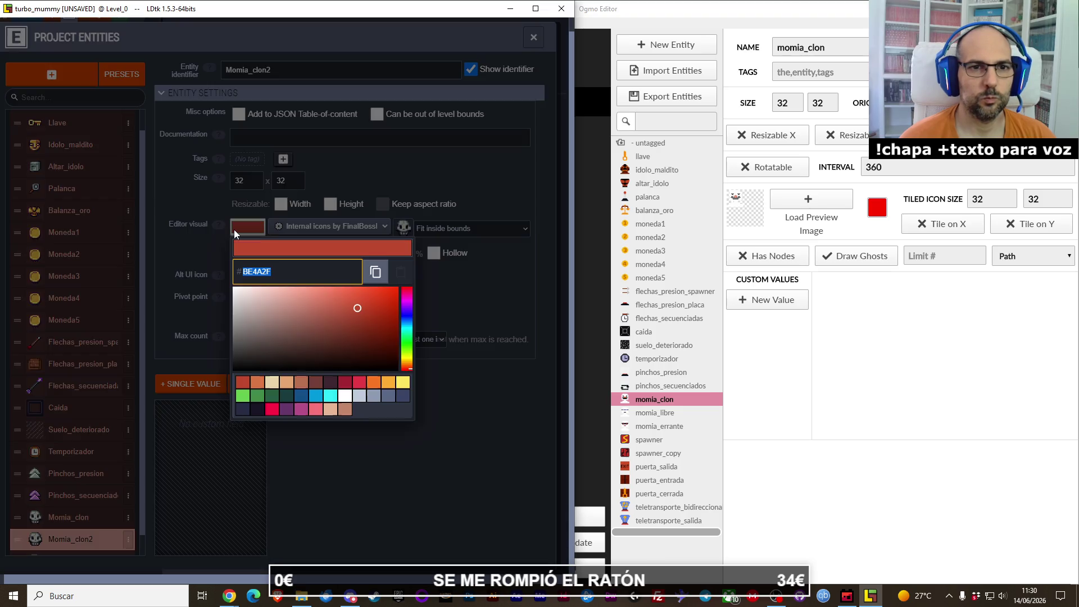
{"action": "left_click", "coordinate": [480, 406]}
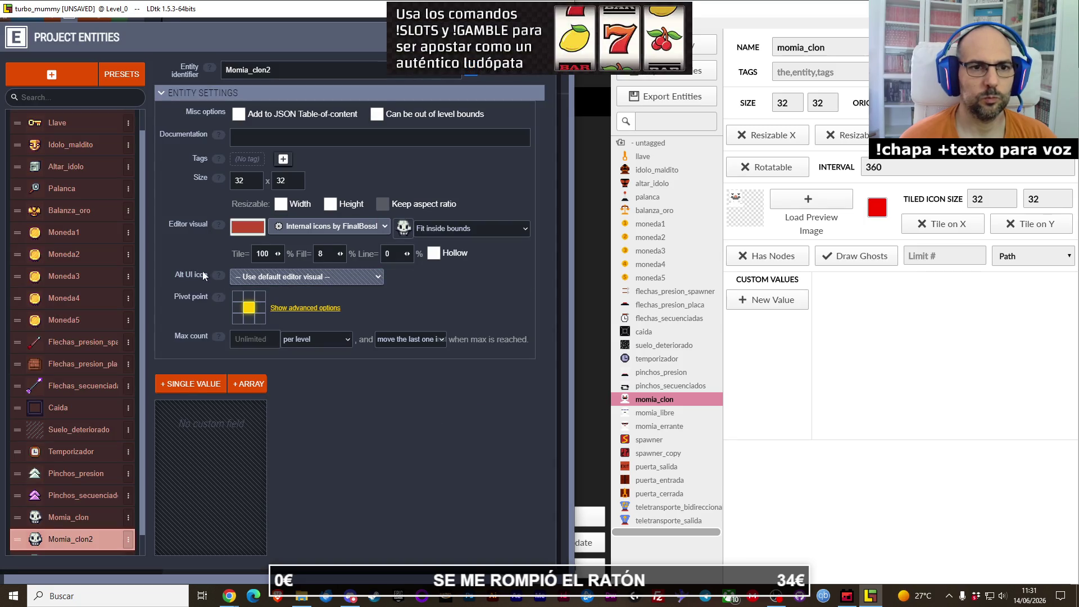
{"action": "mouse_move", "coordinate": [217, 277]}
{"action": "left_click", "coordinate": [265, 279]}
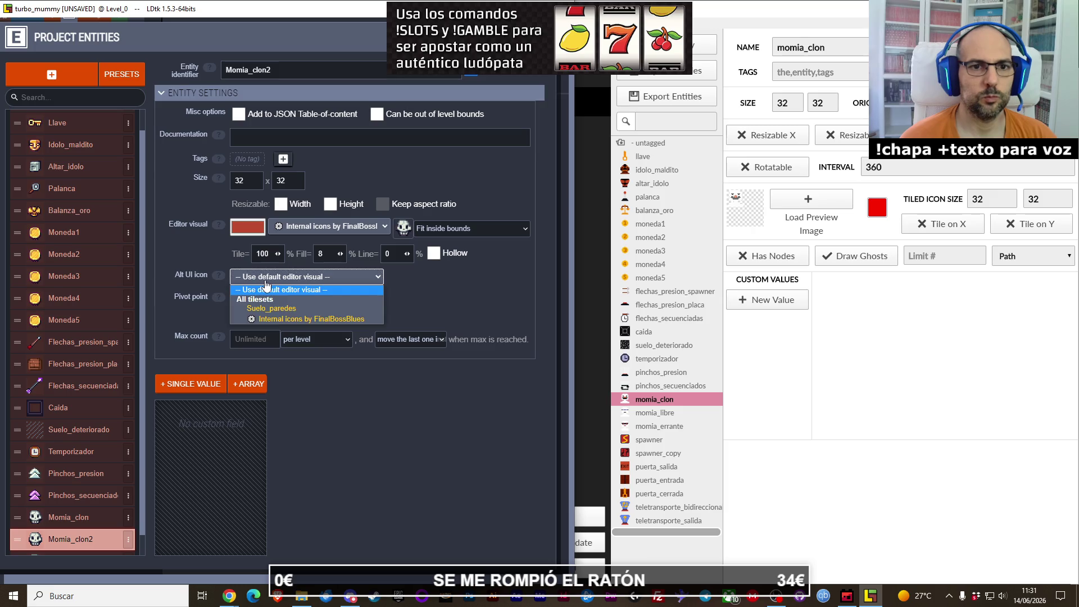
{"action": "left_click", "coordinate": [190, 262]}
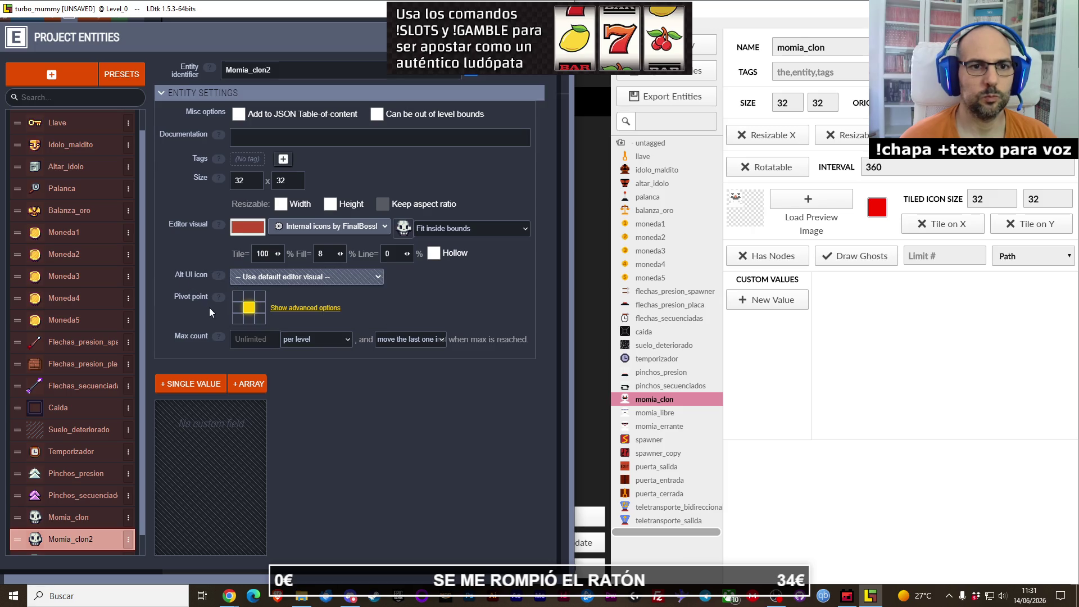
{"action": "mouse_move", "coordinate": [222, 339]}
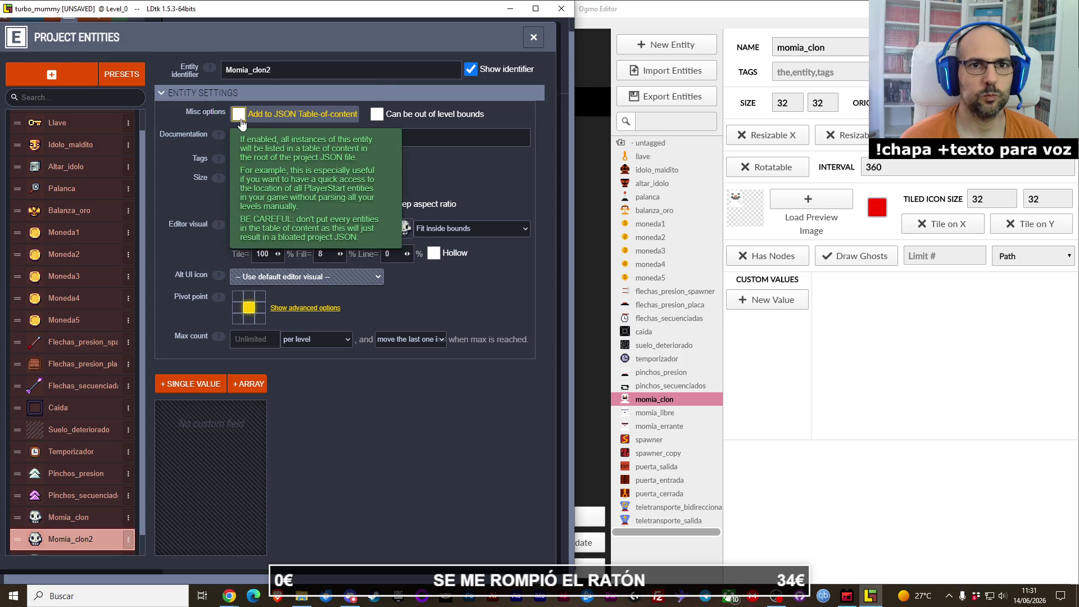
{"action": "mouse_move", "coordinate": [383, 130]}
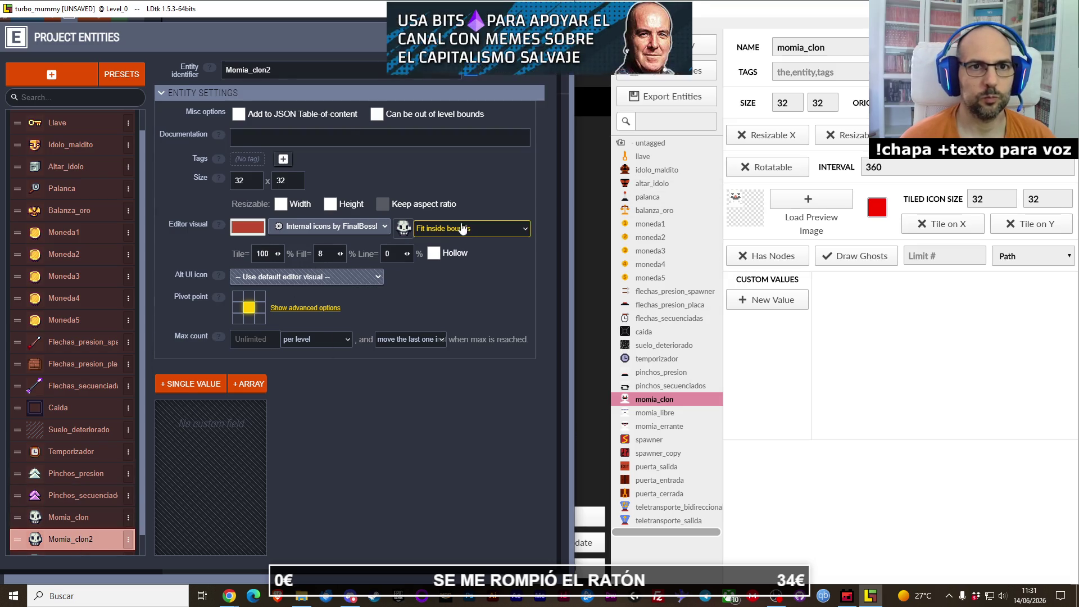
{"action": "double_click", "coordinate": [296, 73]}
Step: Rename Momia_clon2 to Momia_libre and duplicate it
{"action": "type", "text": "momia libre"}
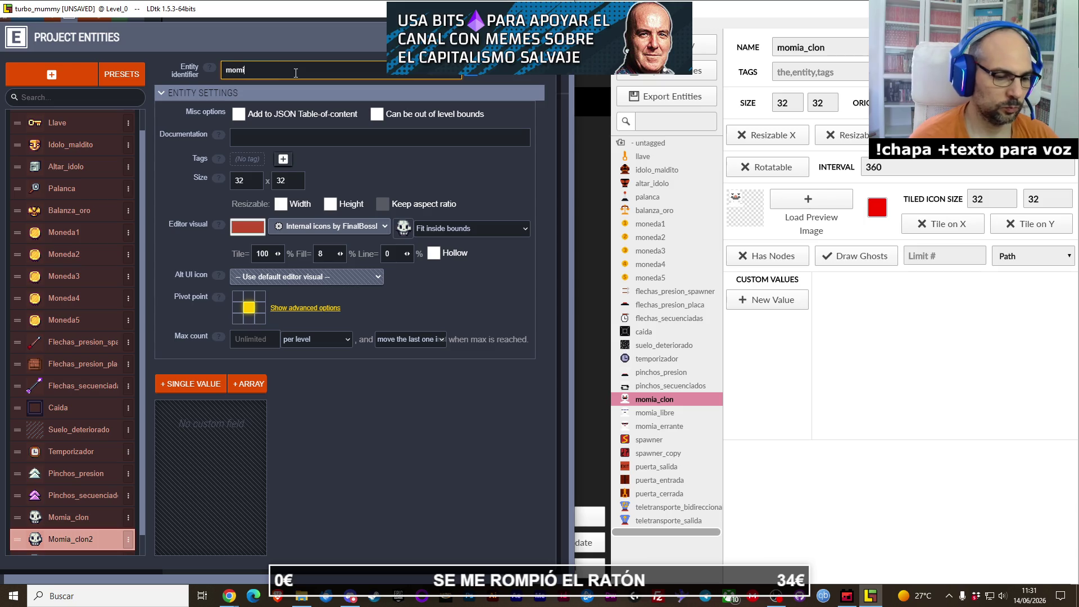
{"action": "key", "text": "Return"}
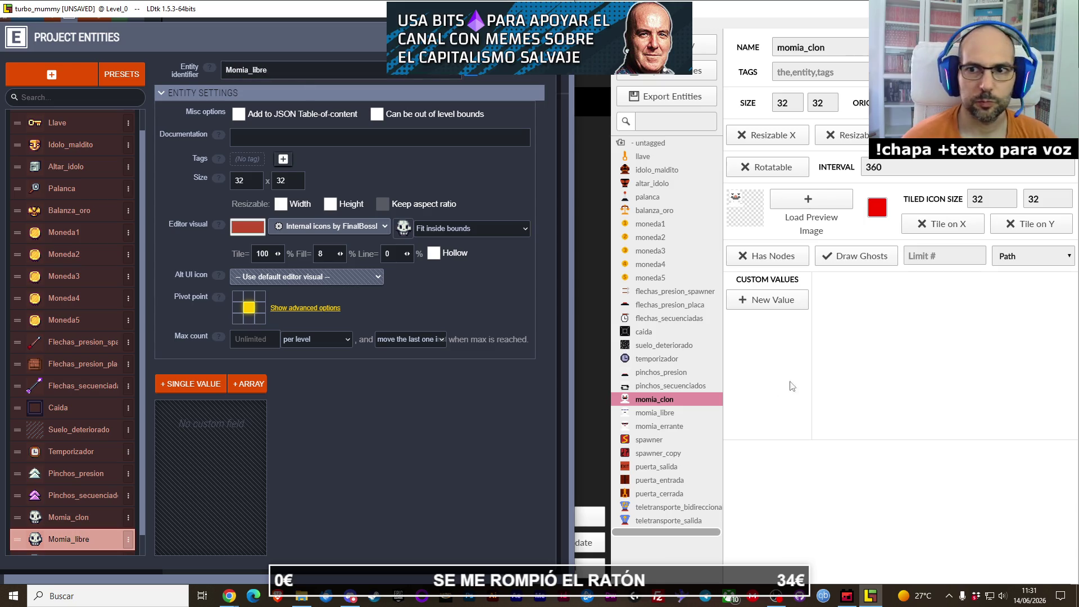
{"action": "left_click", "coordinate": [662, 427]}
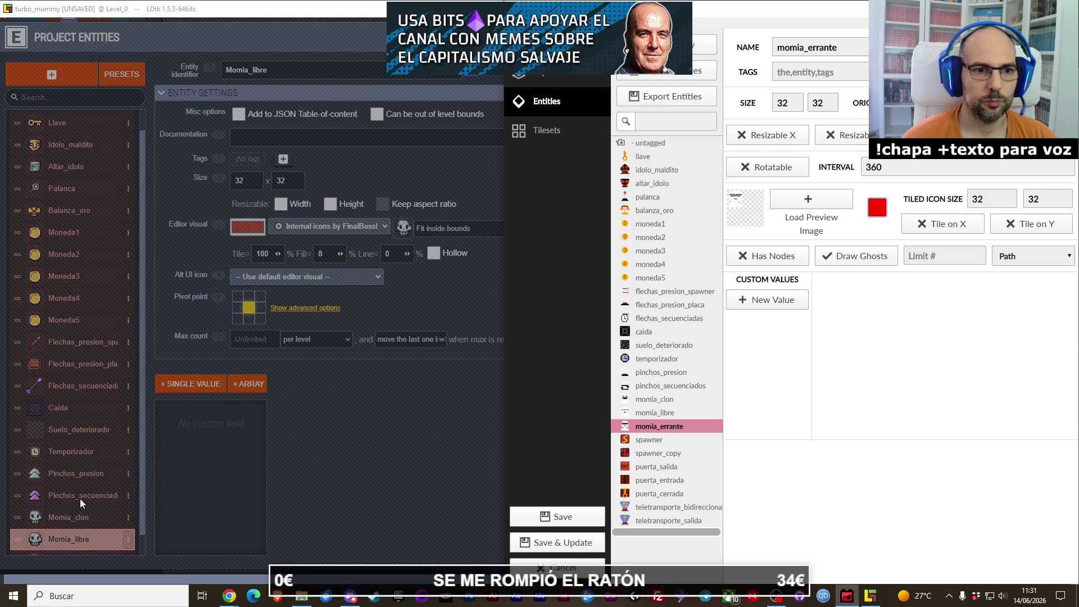
{"action": "left_click", "coordinate": [75, 518]}
{"action": "key", "text": "ctrl+d"}
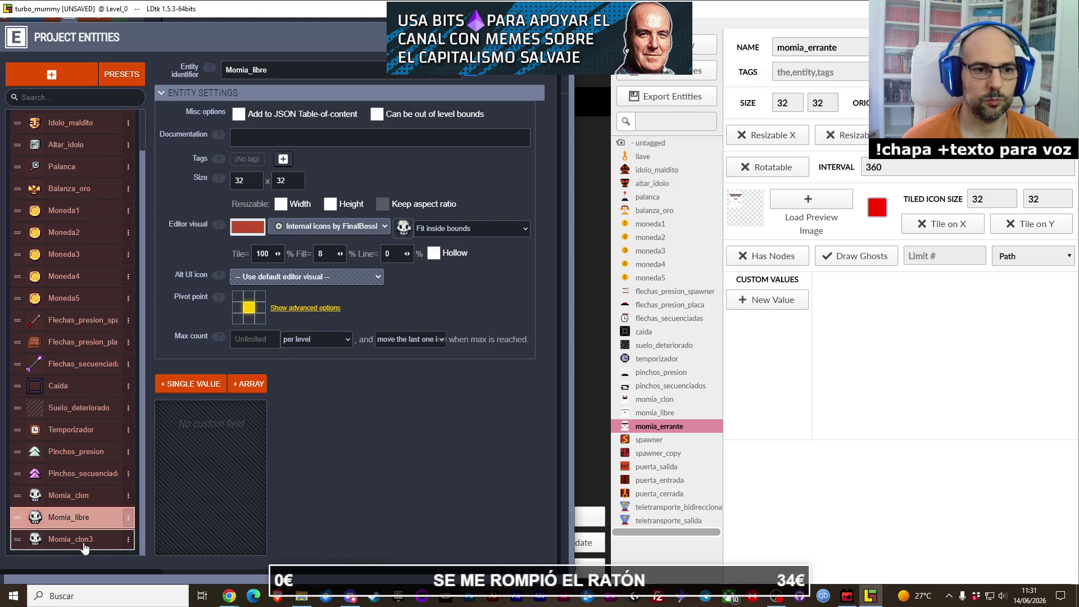
Step: Rename the Momia_clon3 copy to Momia_errante
{"action": "left_click", "coordinate": [84, 540]}
{"action": "left_click", "coordinate": [338, 69]}
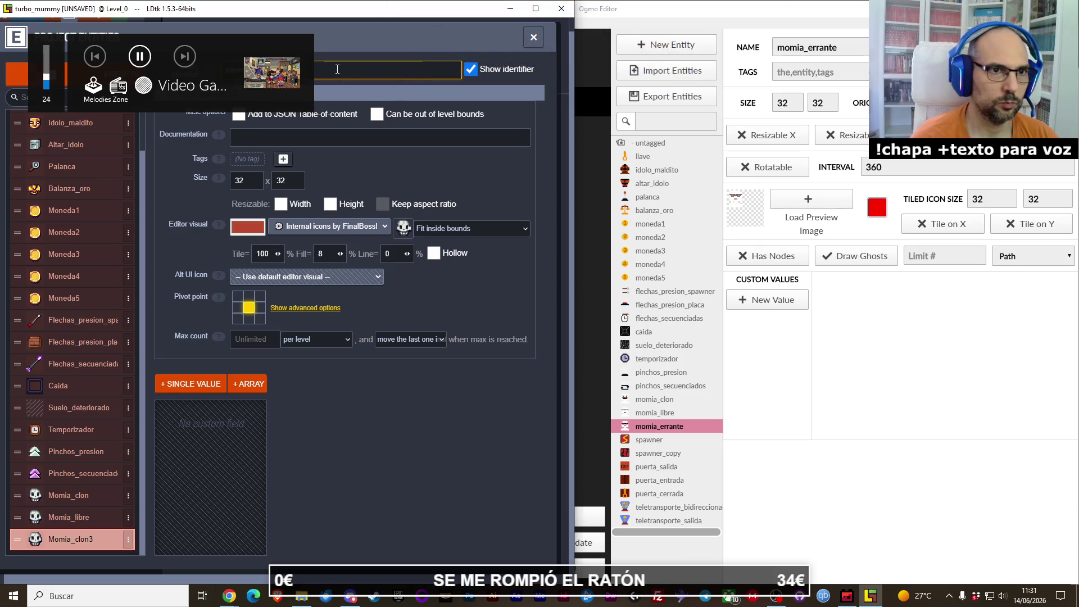
{"action": "type", "text": "momia errat"}
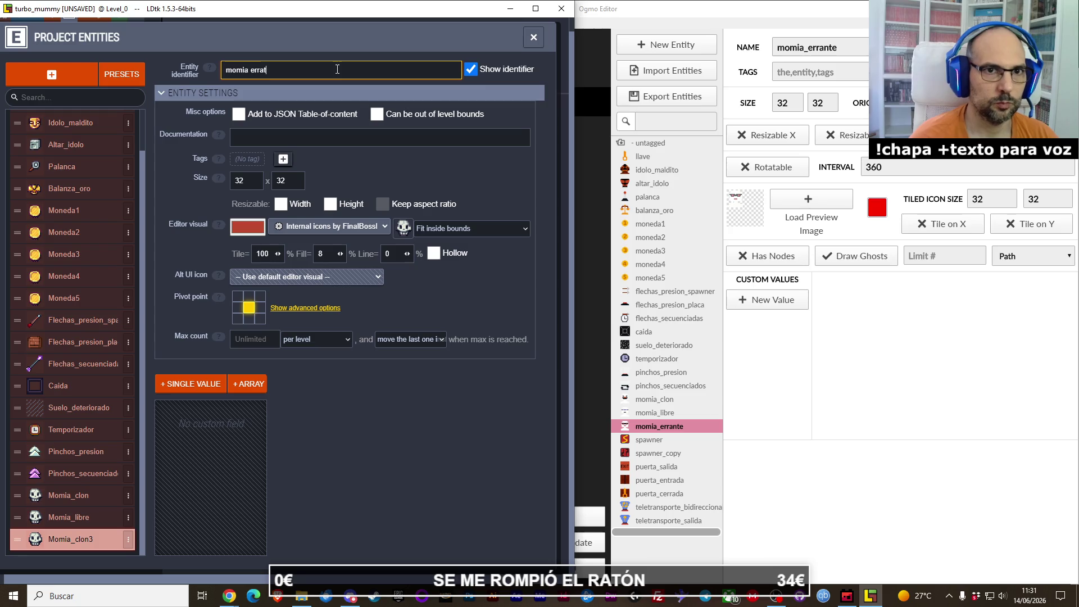
{"action": "type", "text": "e"}
{"action": "key", "text": "Return"}
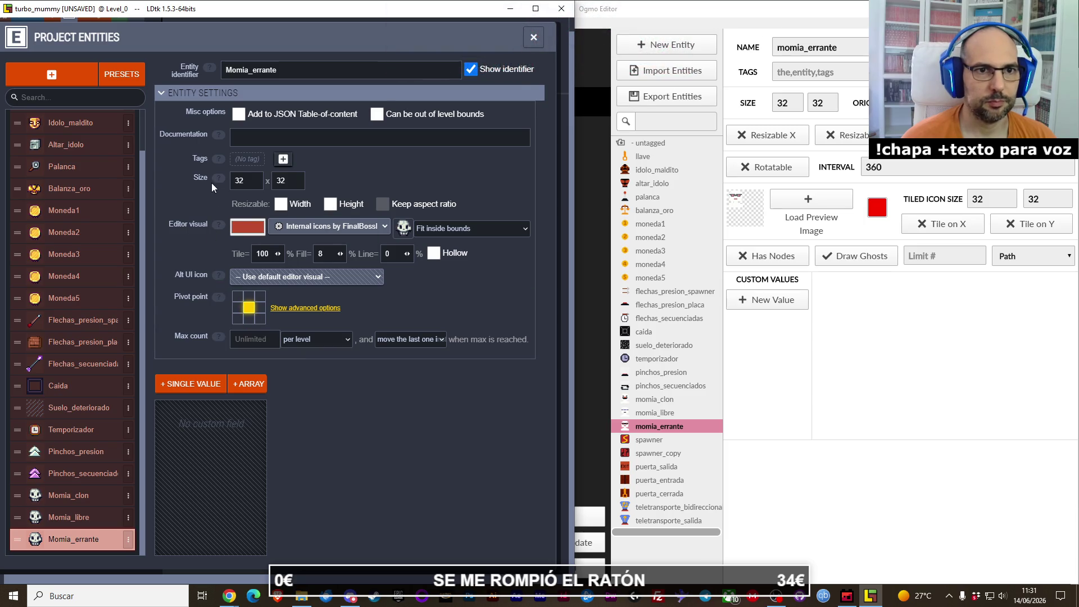
Step: Add an 'errante' tag to Momia_errante, then remove it again
{"action": "left_click", "coordinate": [252, 160]}
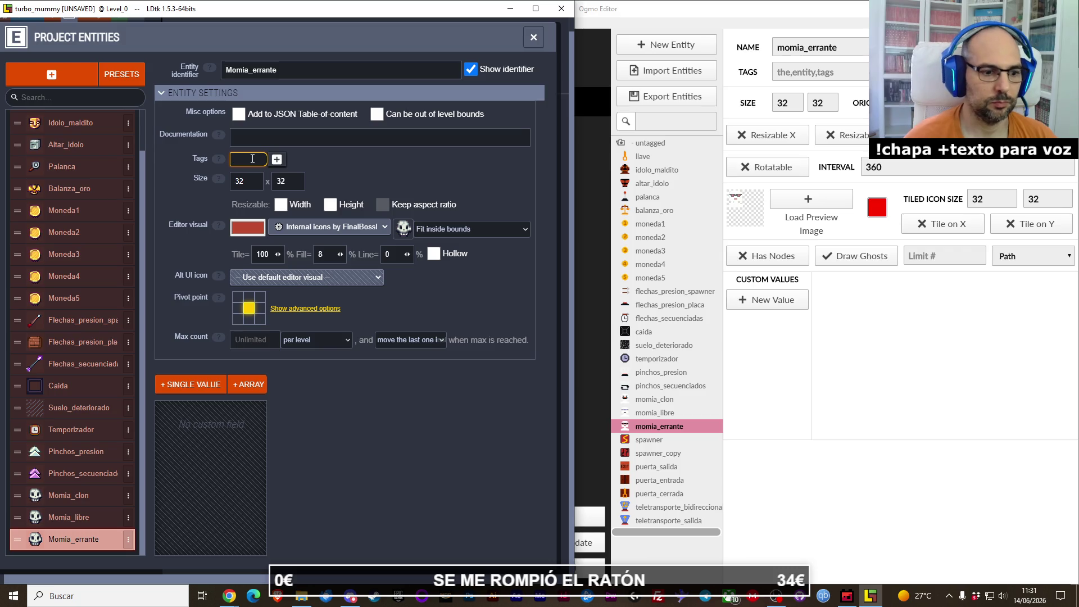
{"action": "type", "text": "errante"}
{"action": "key", "text": "Return"}
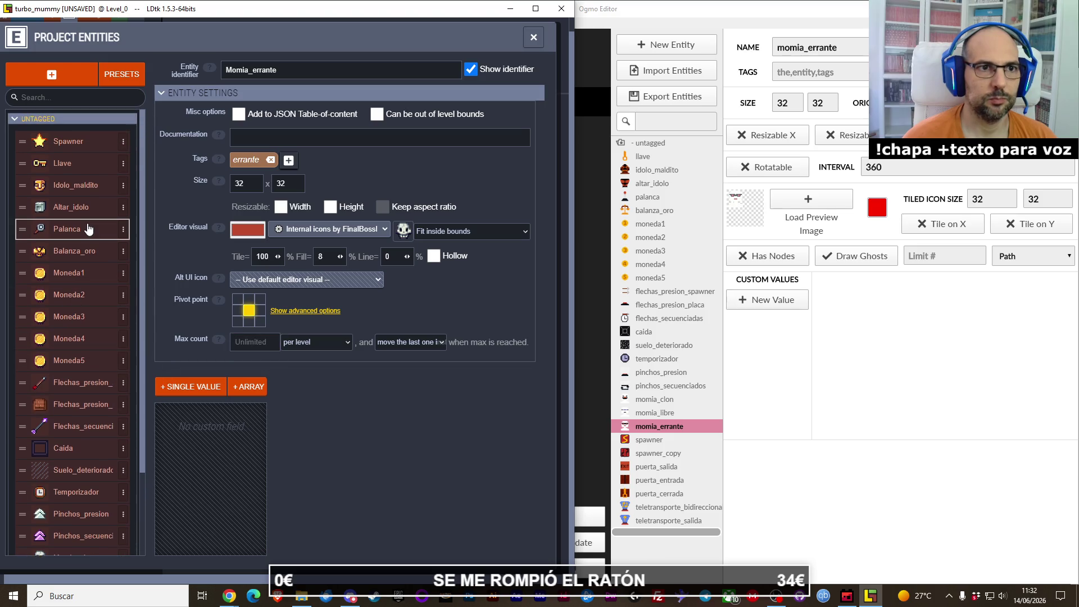
{"action": "scroll", "coordinate": [88, 229], "scroll_direction": "down", "scroll_amount": 3}
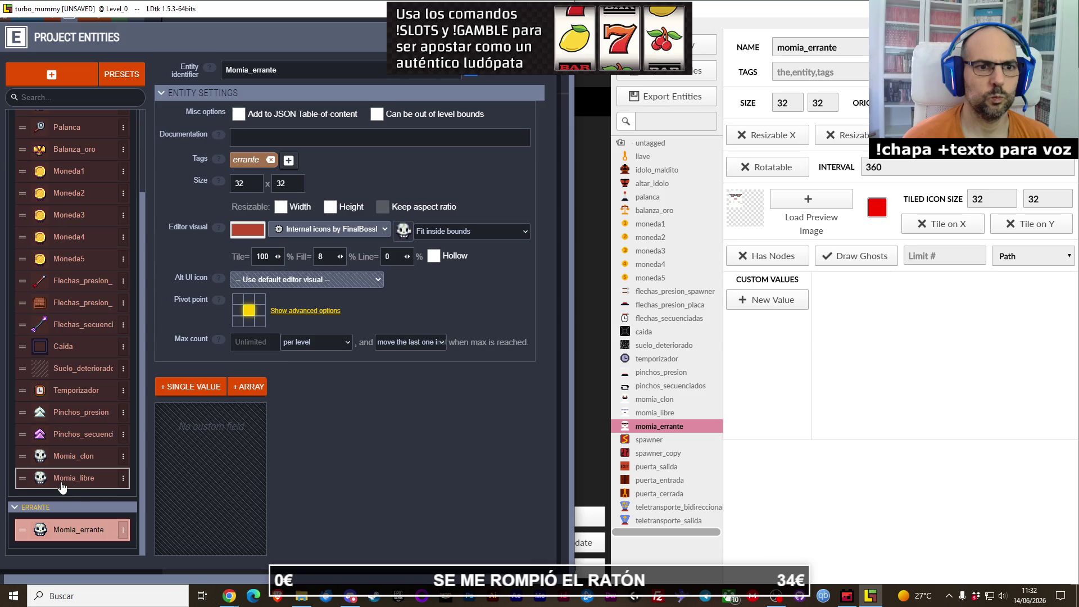
{"action": "left_click", "coordinate": [272, 161]}
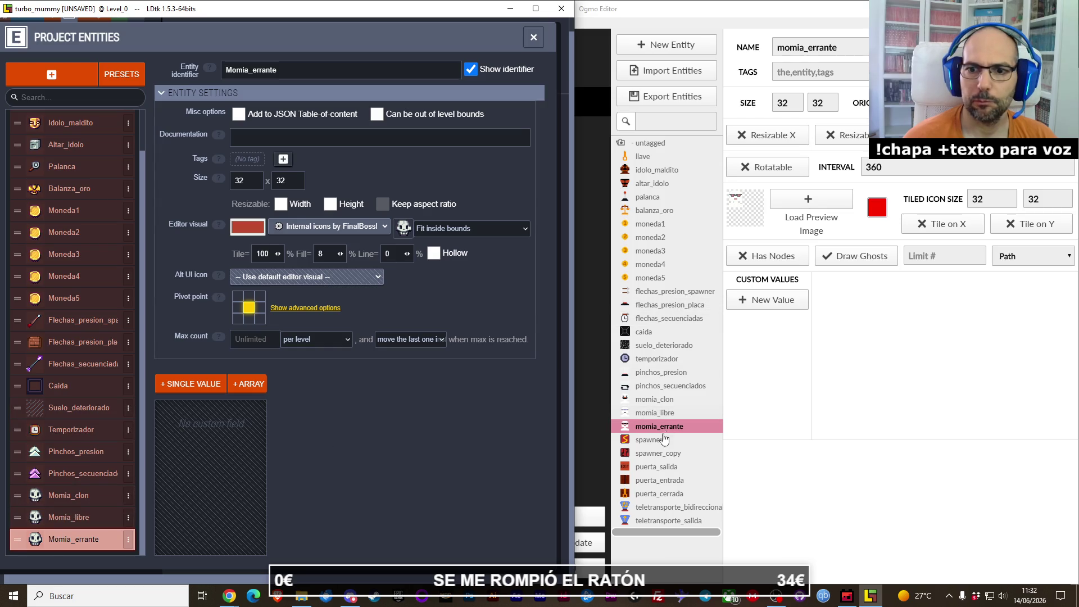
{"action": "scroll", "coordinate": [96, 222], "scroll_direction": "up", "scroll_amount": 2}
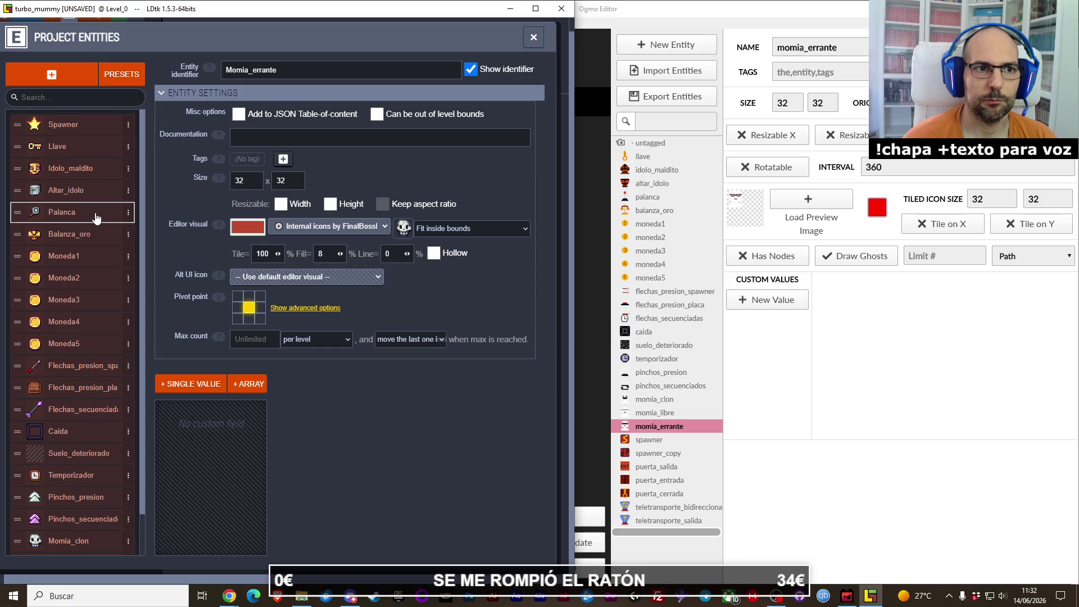
Step: Drag the Spawner entity to the bottom of the entity list, below Momia_errante
{"action": "scroll", "coordinate": [97, 218], "scroll_direction": "down", "scroll_amount": 2}
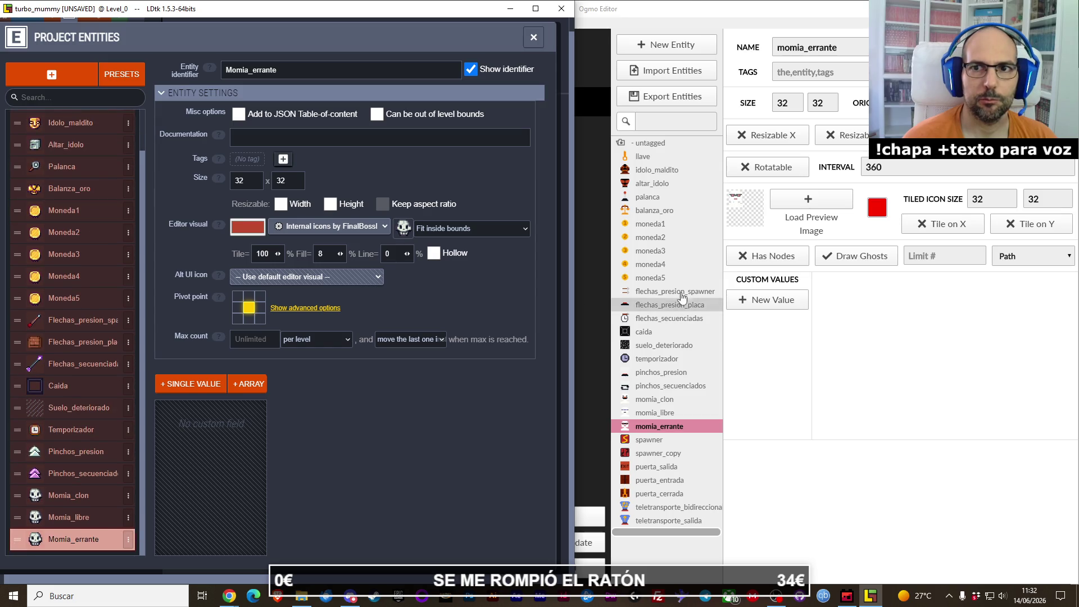
{"action": "scroll", "coordinate": [93, 256], "scroll_direction": "up", "scroll_amount": 2}
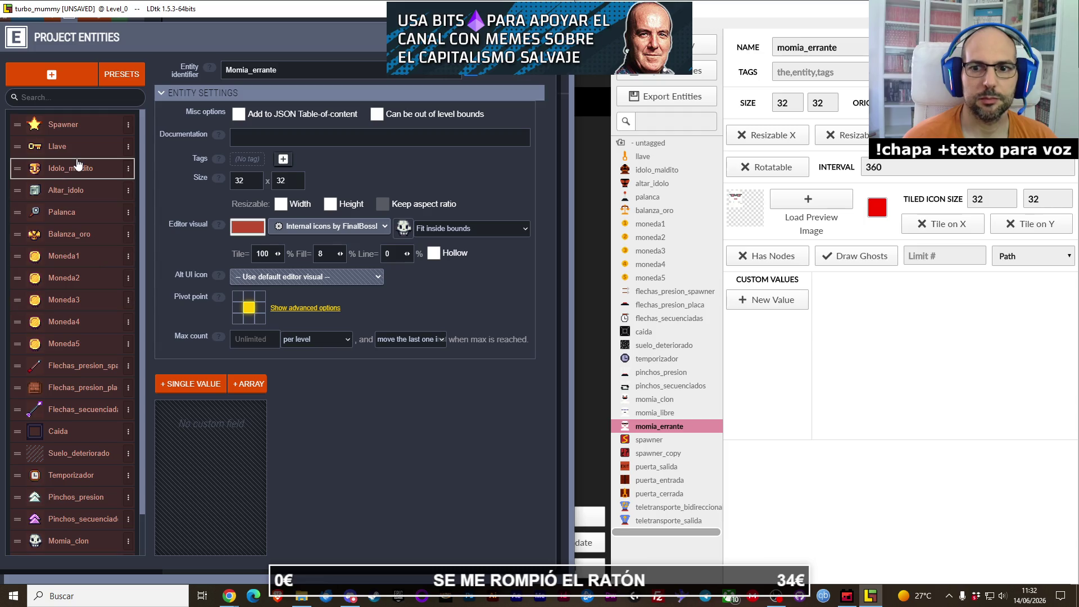
{"action": "left_click", "coordinate": [71, 126]}
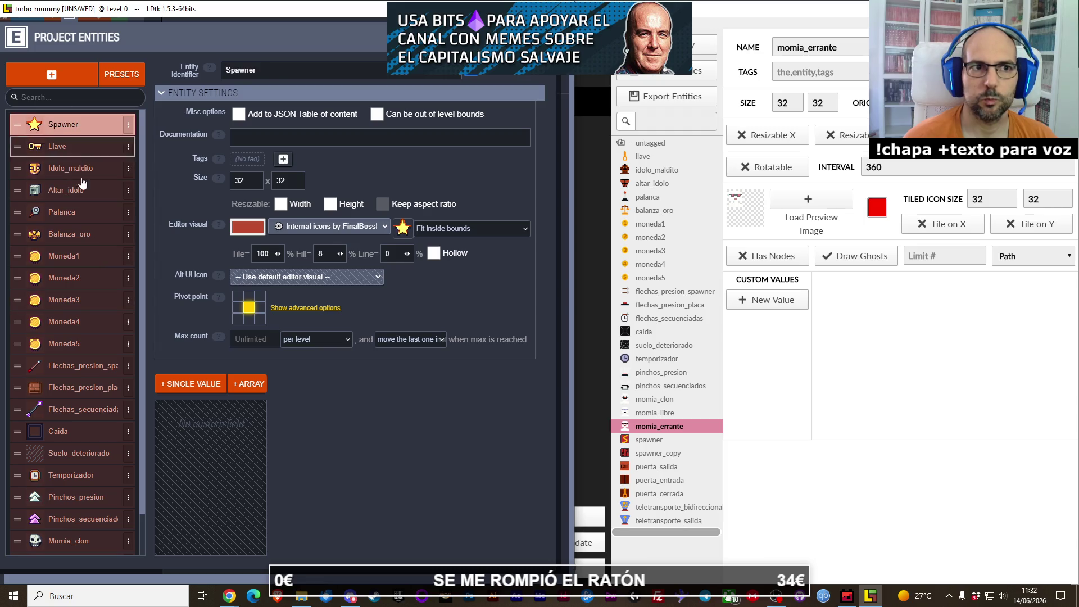
{"action": "mouse_move", "coordinate": [83, 295]}
{"action": "left_mouse_down"}
{"action": "mouse_move", "coordinate": [77, 558]}
{"action": "mouse_move", "coordinate": [73, 303]}
{"action": "mouse_move", "coordinate": [85, 245]}
{"action": "left_mouse_up"}
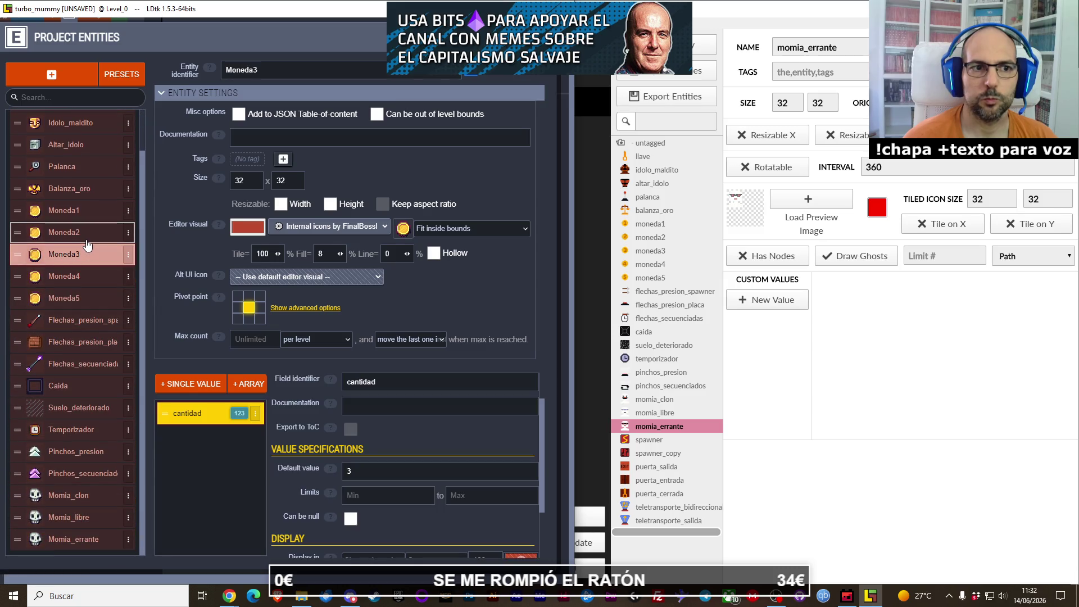
{"action": "scroll", "coordinate": [84, 236], "scroll_direction": "up", "scroll_amount": 2}
{"action": "left_click", "coordinate": [72, 126]}
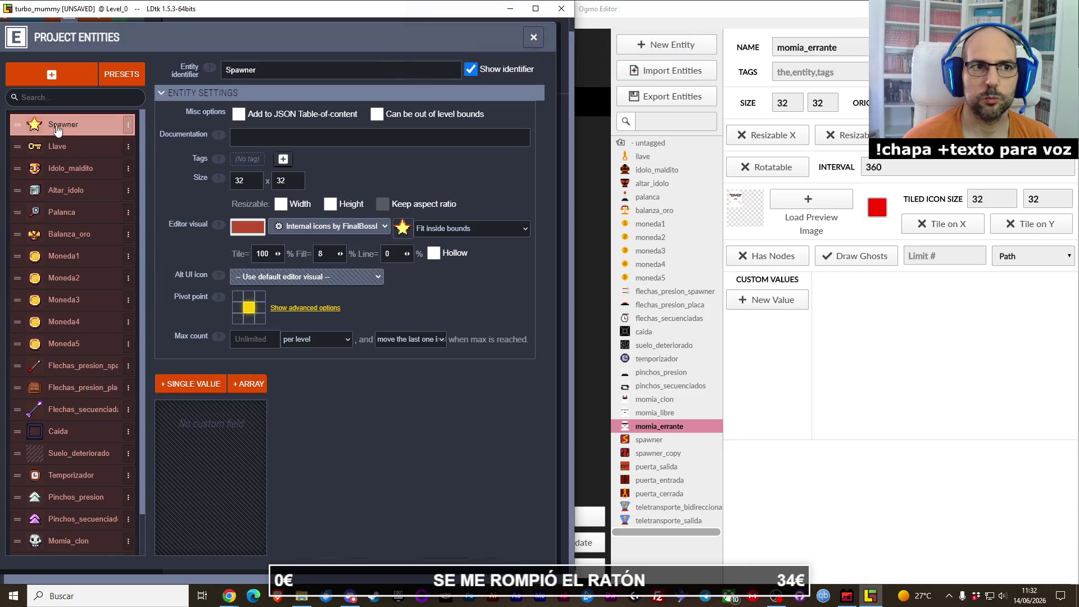
{"action": "left_click_drag", "start_coordinate": [18, 129], "coordinate": [16, 557]}
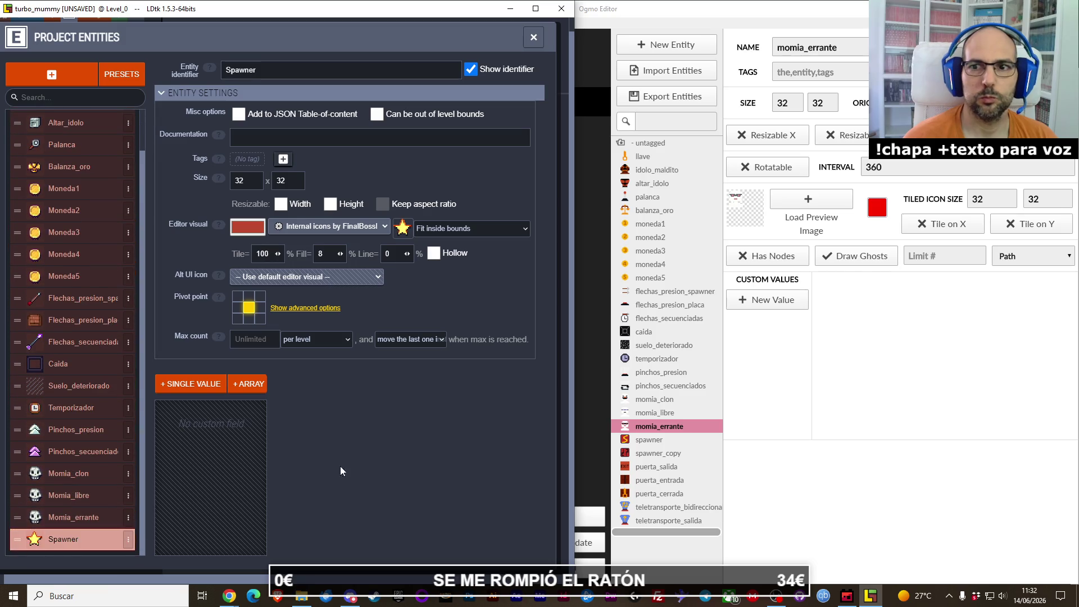
{"action": "left_click", "coordinate": [671, 440]}
{"action": "left_click", "coordinate": [671, 456]}
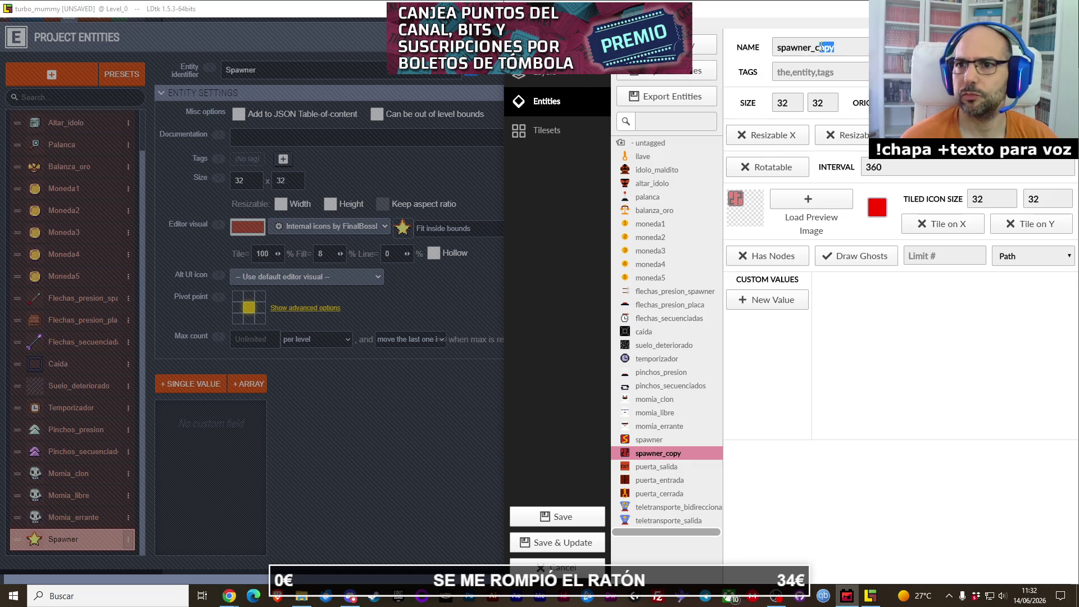
Step: Finish renaming the Ogmo entity copy to spawner_secreto and return to the level editor
{"action": "type", "text": "secret"}
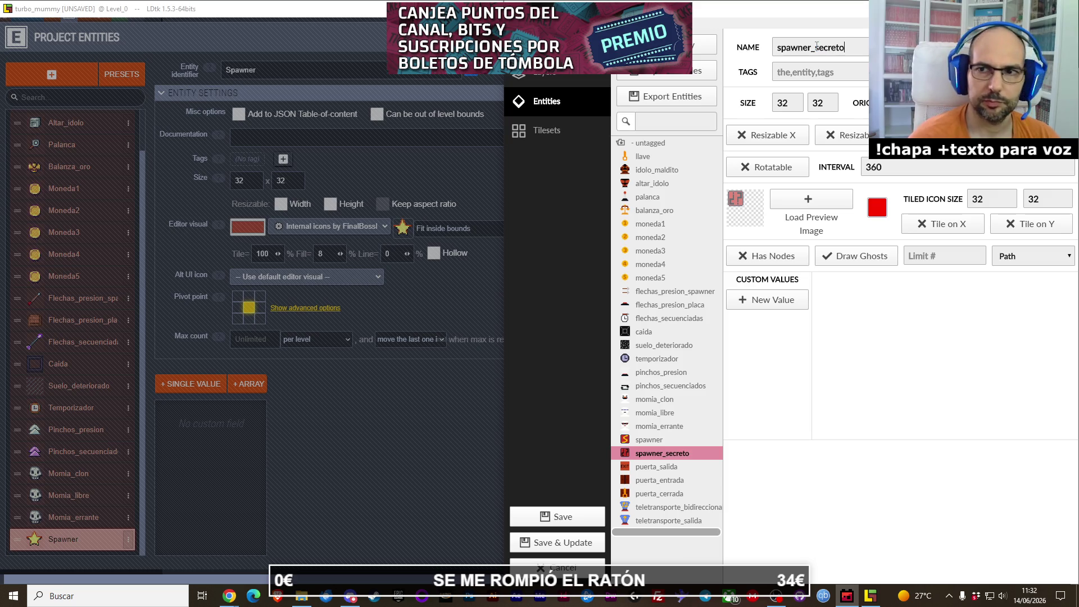
{"action": "key", "text": "Return"}
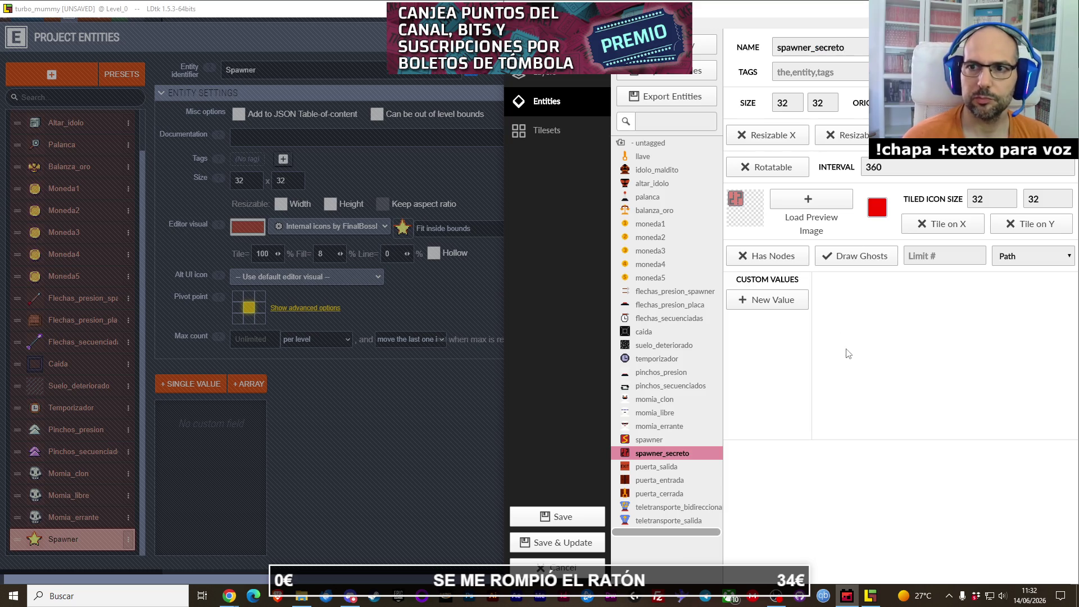
{"action": "left_click", "coordinate": [584, 518]}
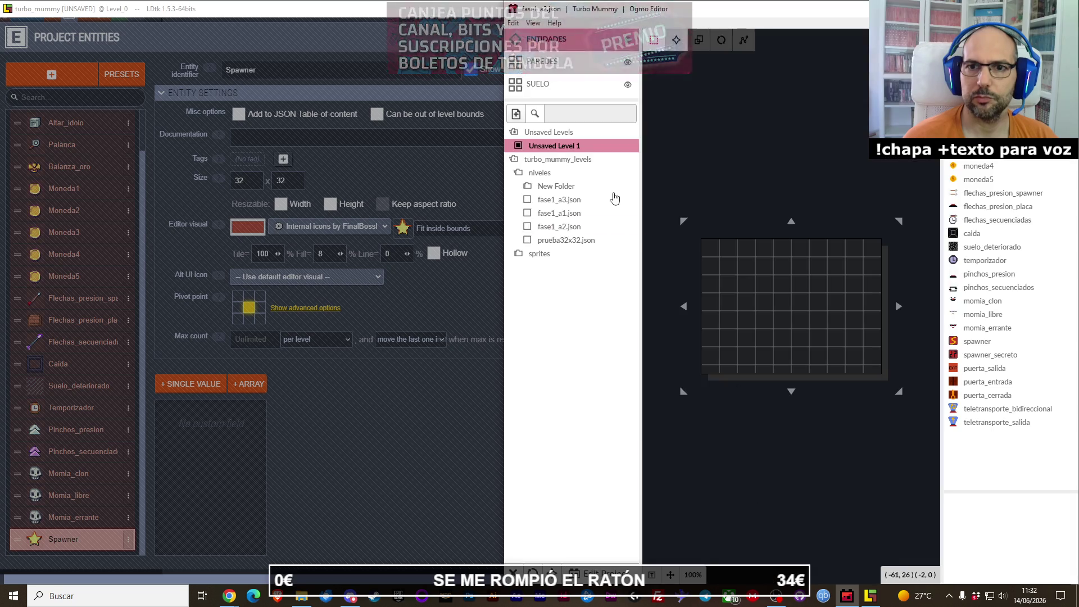
Step: View spawner_secreto's properties in Ogmo's project entity definitions, then switch back to LDtk
{"action": "left_click", "coordinate": [603, 573]}
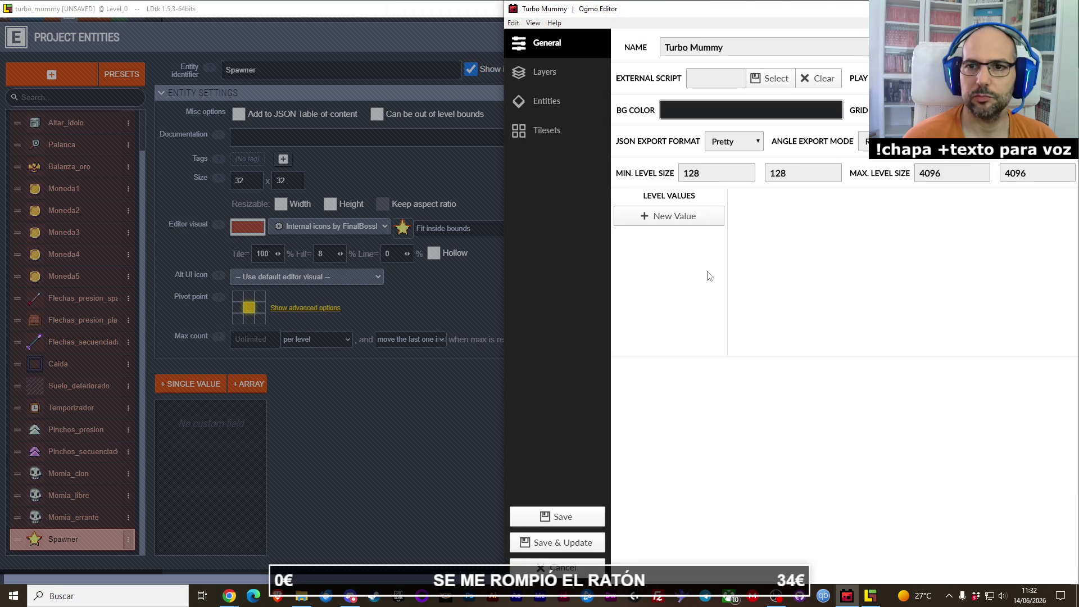
{"action": "left_click", "coordinate": [545, 102]}
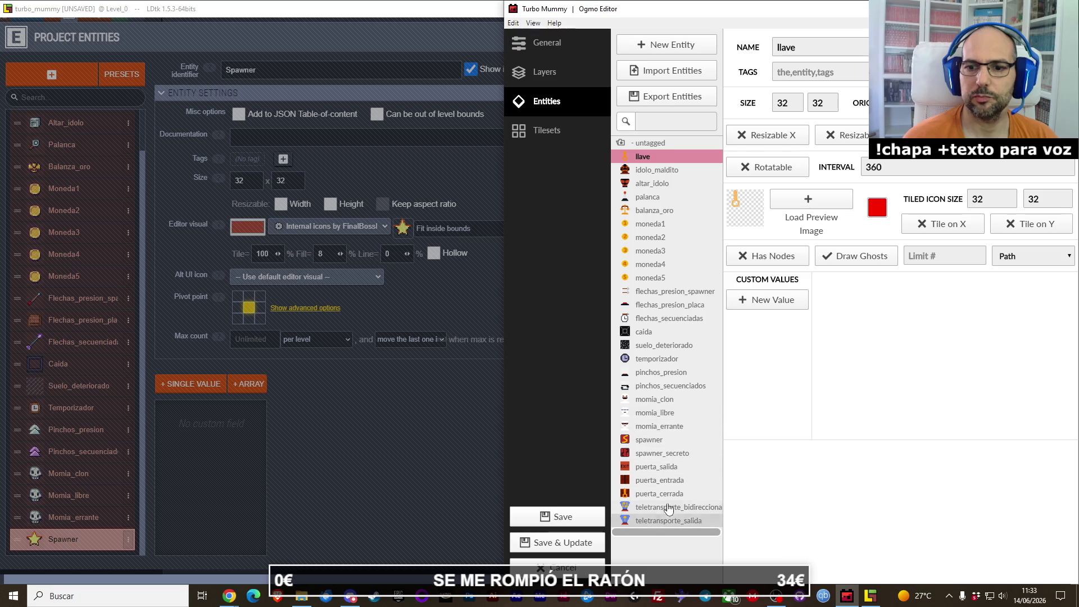
{"action": "left_click", "coordinate": [663, 453]}
{"action": "left_click", "coordinate": [97, 535]}
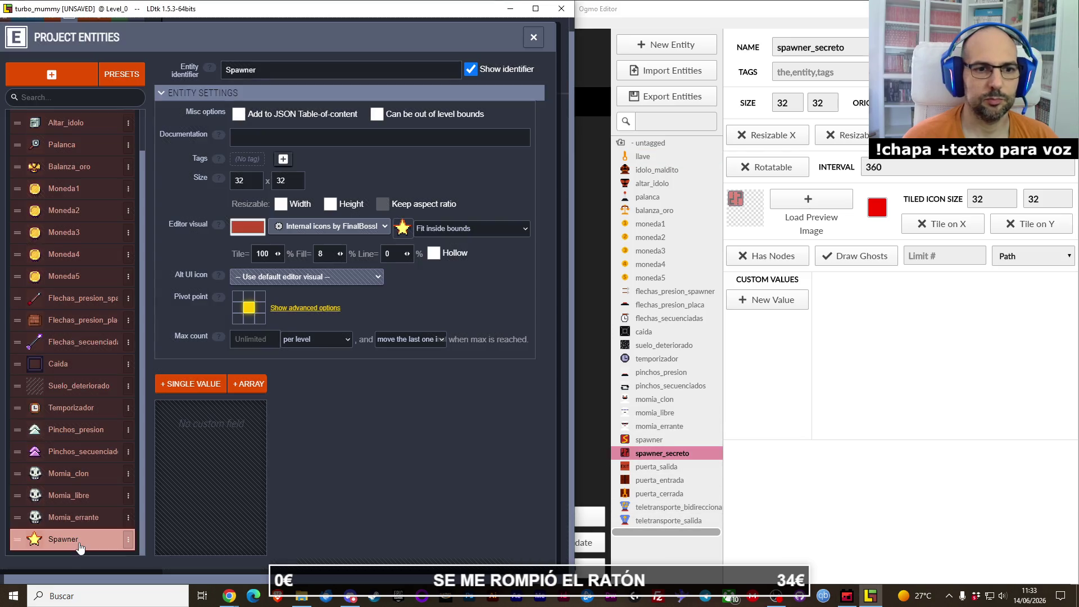
Step: Duplicate the Spawner entity and rename the copy Spawner_screto
{"action": "left_click", "coordinate": [126, 541]}
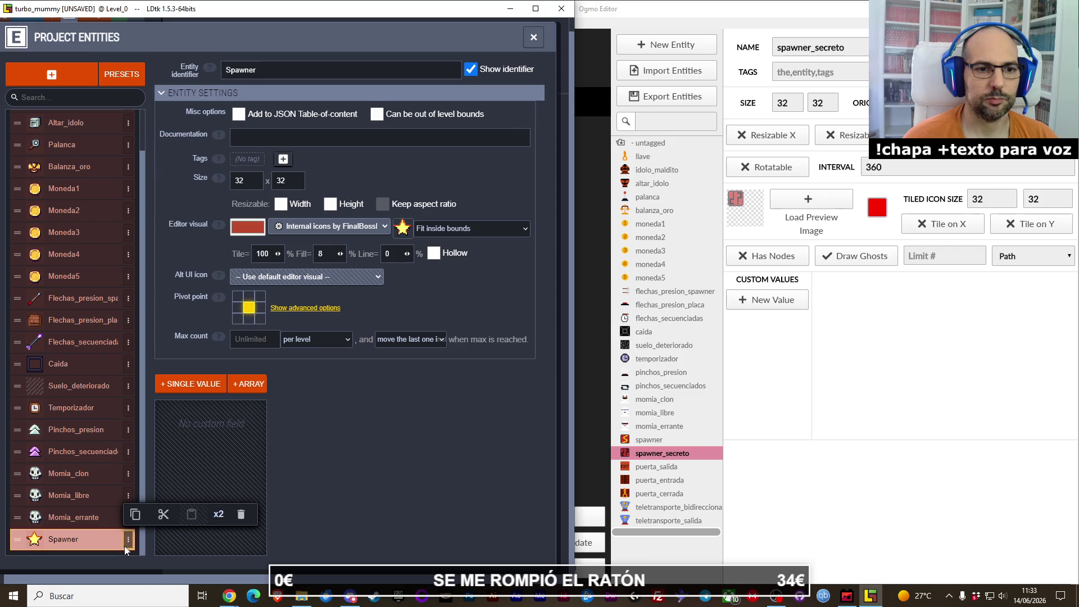
{"action": "left_click", "coordinate": [219, 514]}
{"action": "double_click", "coordinate": [272, 69]}
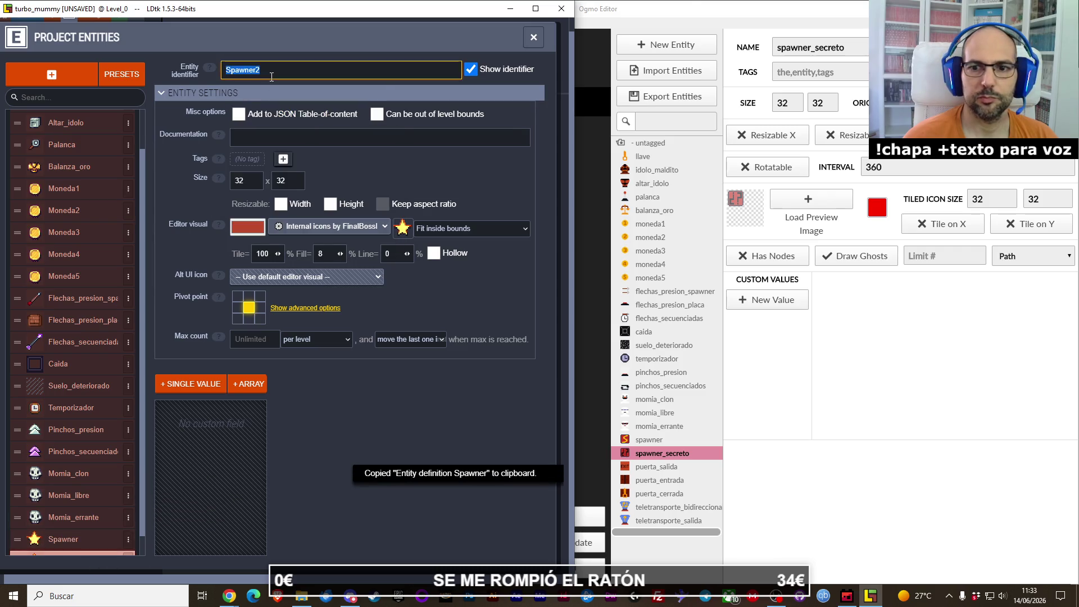
{"action": "type", "text": "sp"}
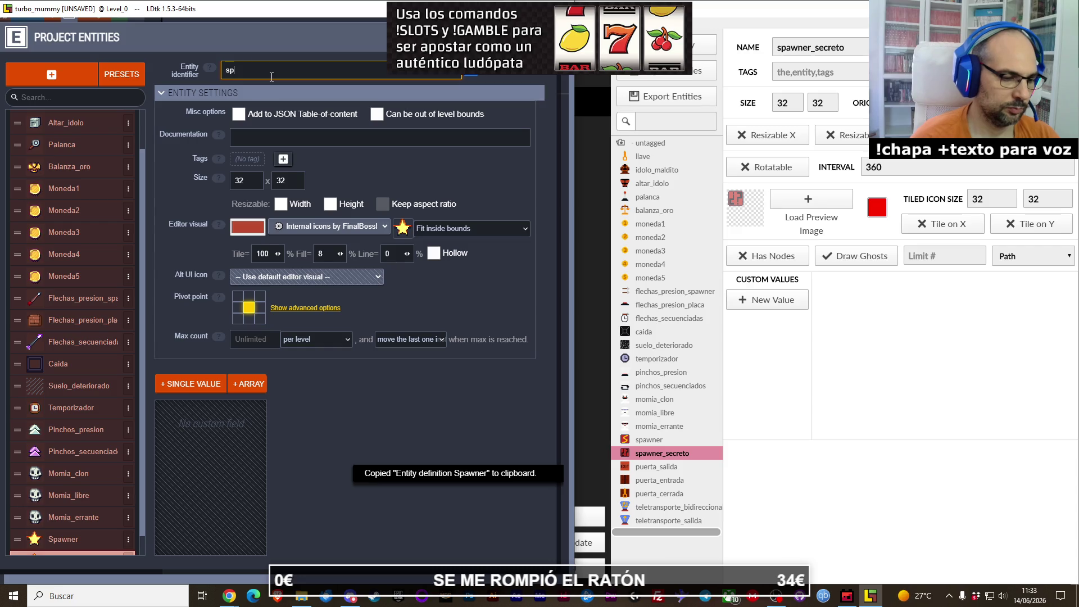
{"action": "type", "text": "awner_screto"}
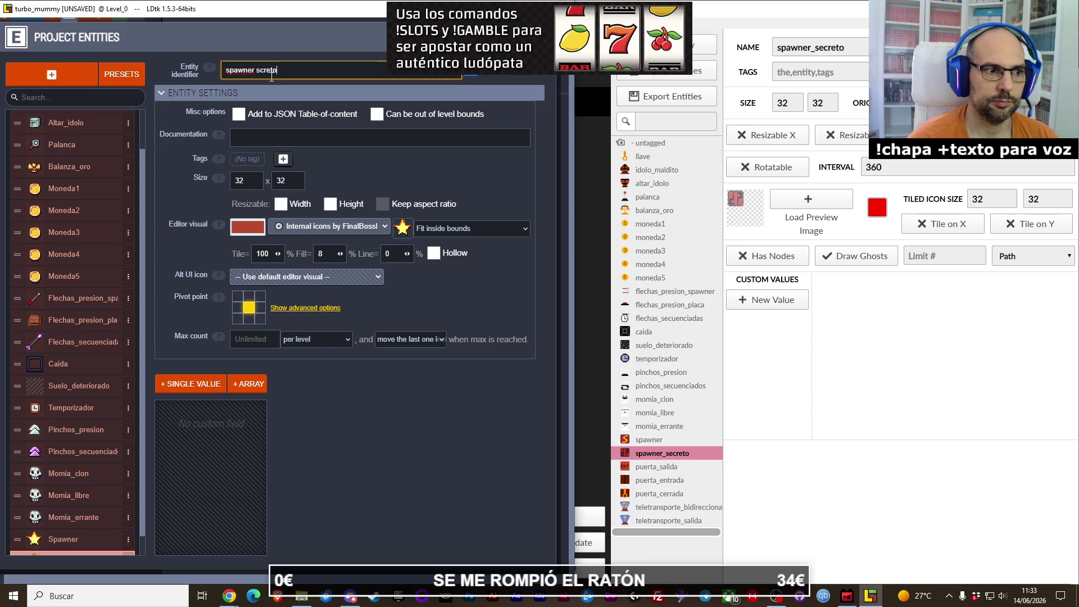
Step: Give Spawner_screto a purple star editor icon, glancing at Ogmo's next entity
{"action": "left_click", "coordinate": [396, 224]}
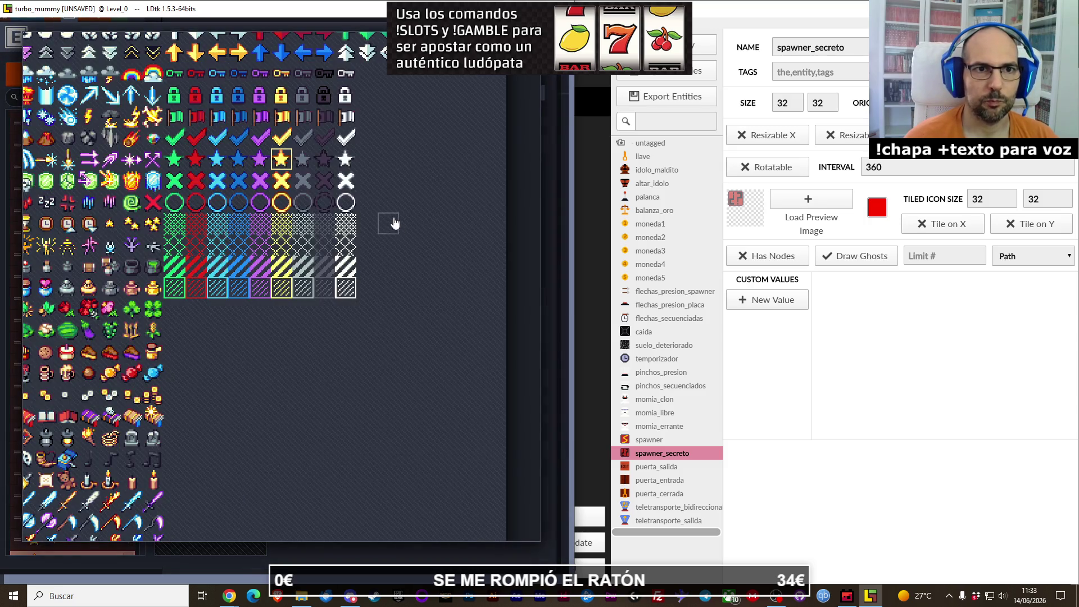
{"action": "left_click", "coordinate": [259, 162]}
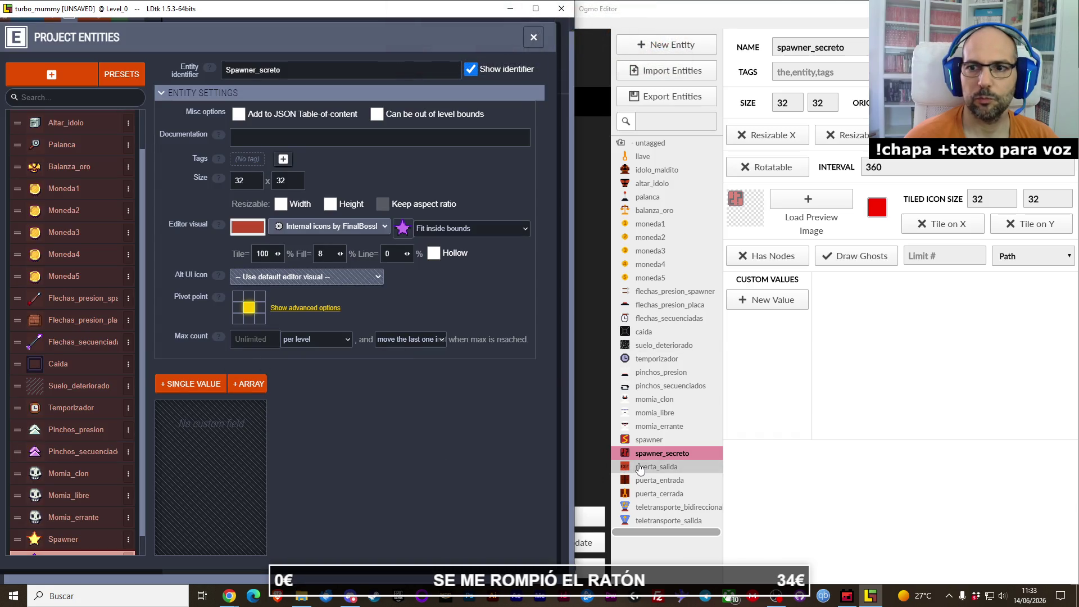
{"action": "left_click", "coordinate": [639, 468]}
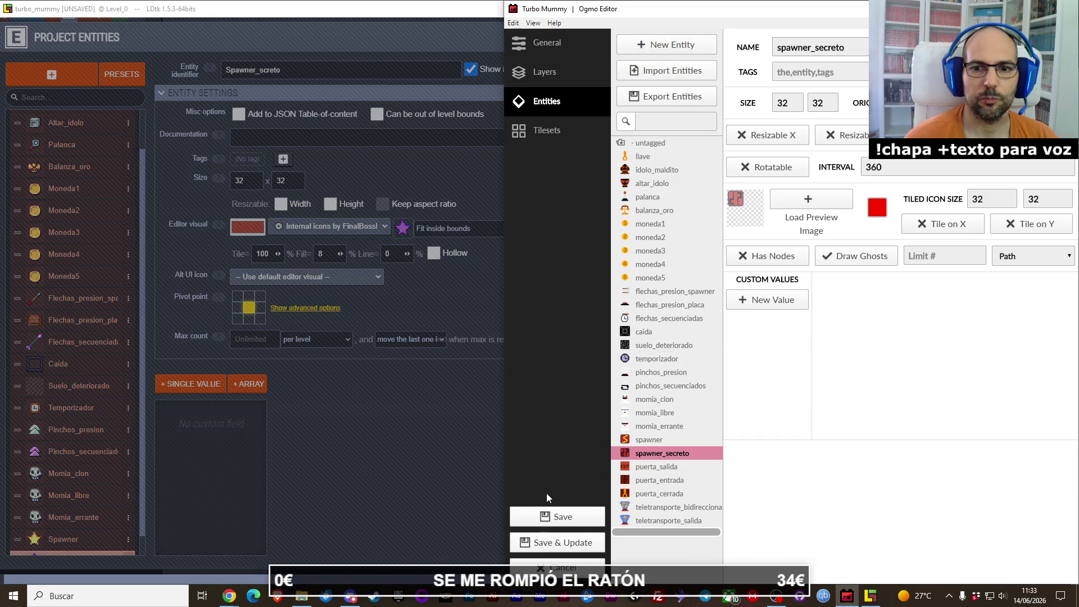
{"action": "left_click", "coordinate": [301, 440]}
{"action": "scroll", "coordinate": [94, 497], "scroll_direction": "down", "scroll_amount": 1}
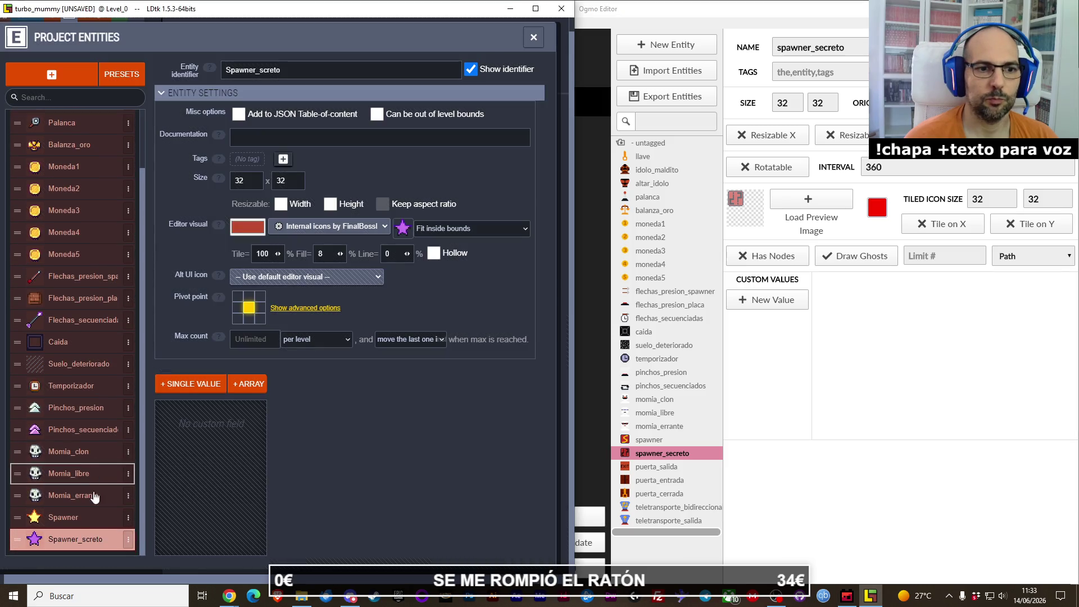
Step: Check Ogmo's puerta_salida, then duplicate Spawner_screto and rename the copy Puerta_salida
{"action": "left_click", "coordinate": [665, 470]}
{"action": "left_click", "coordinate": [131, 541]}
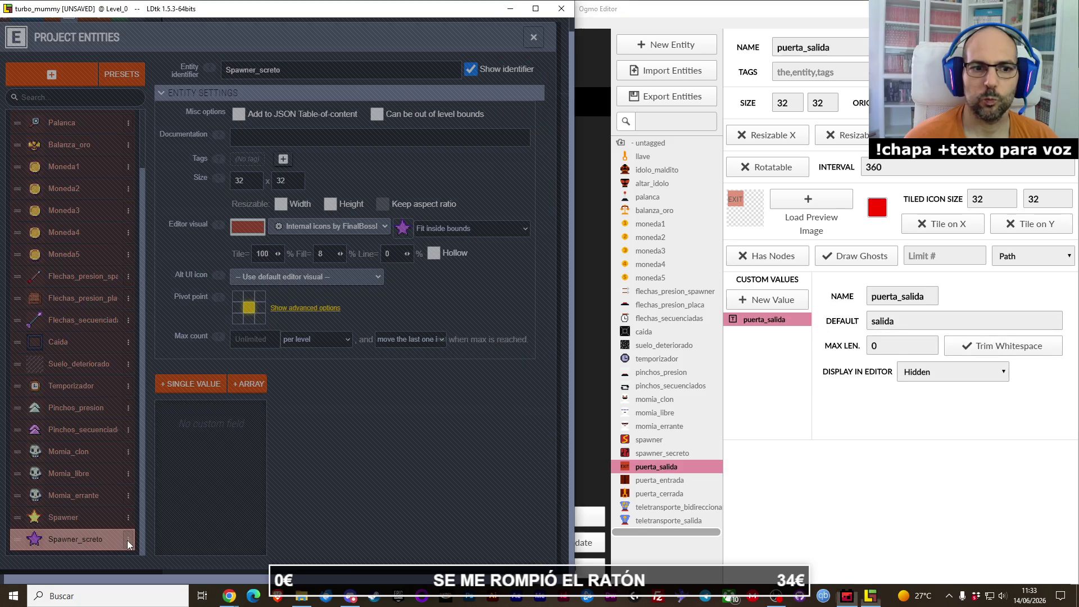
{"action": "left_click", "coordinate": [129, 541]}
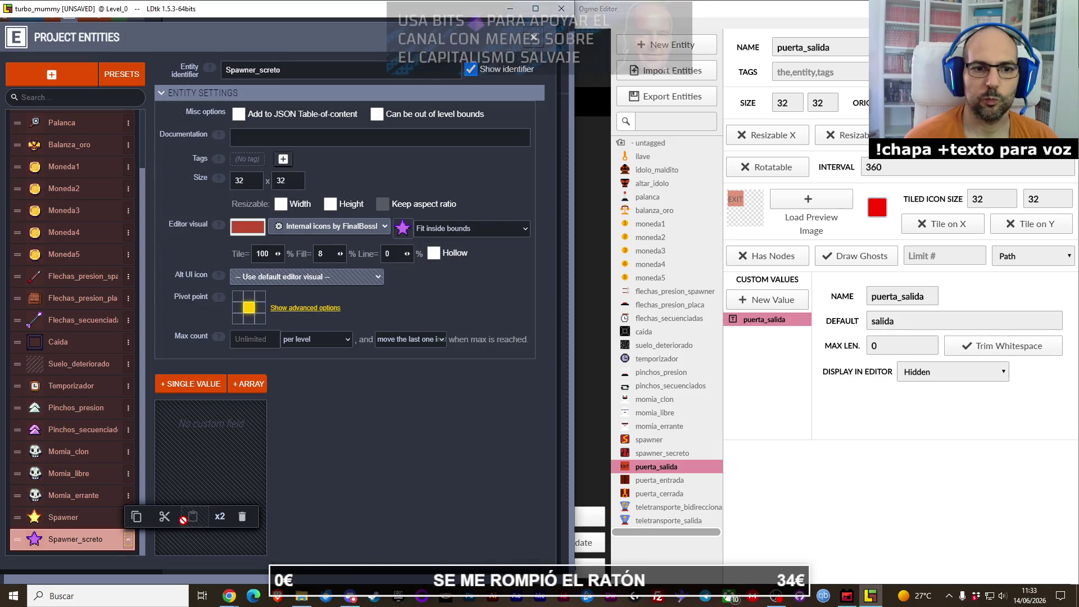
{"action": "left_click", "coordinate": [215, 515]}
{"action": "double_click", "coordinate": [258, 77]}
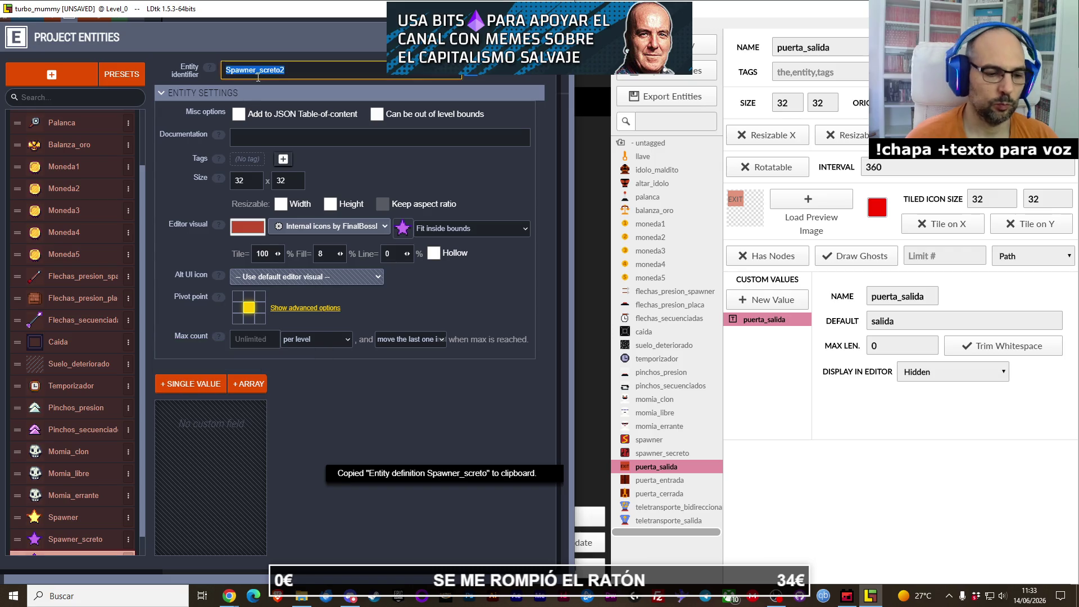
{"action": "type", "text": "p"}
{"action": "type", "text": "ida"}
{"action": "key", "text": "Return"}
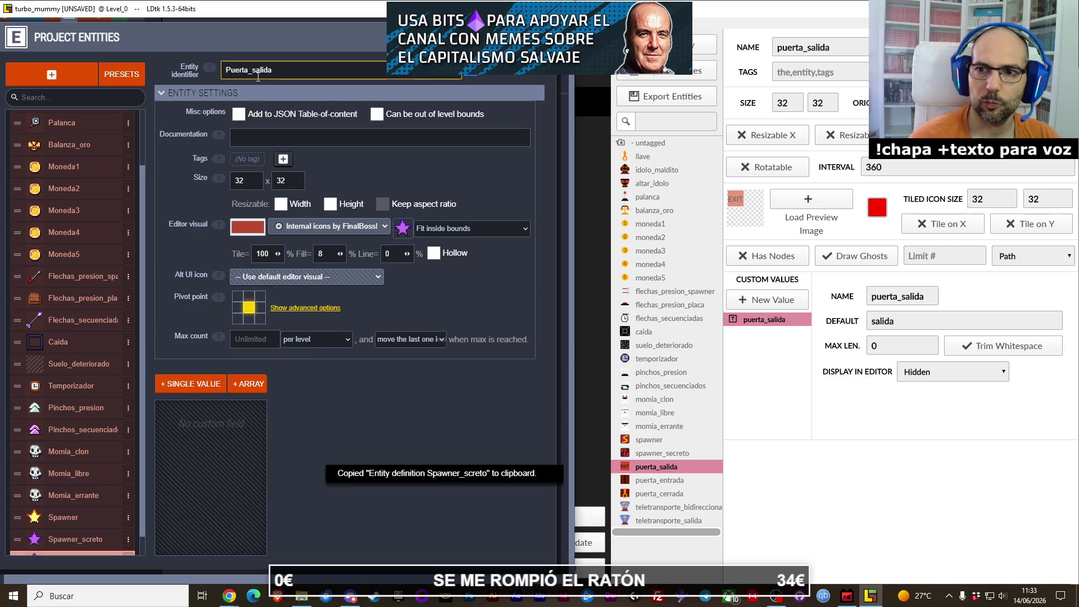
Step: Open Puerta_salida's editor icon picker and pan around the icon sheet
{"action": "scroll", "coordinate": [97, 336], "scroll_direction": "down", "scroll_amount": 1}
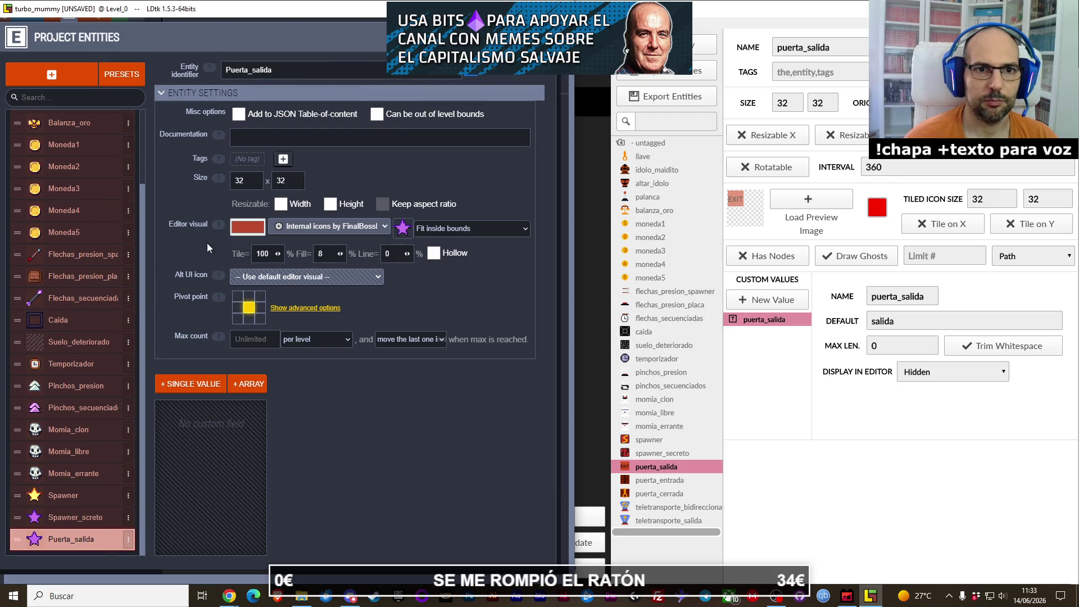
{"action": "left_click", "coordinate": [402, 227]}
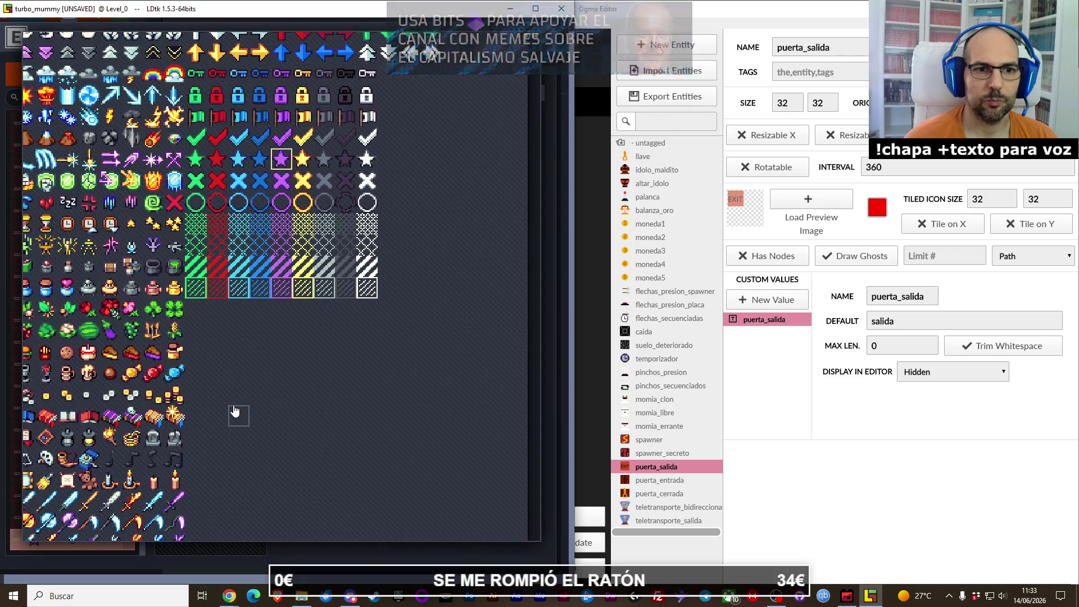
{"action": "scroll", "coordinate": [308, 228], "scroll_direction": "up", "scroll_amount": 3}
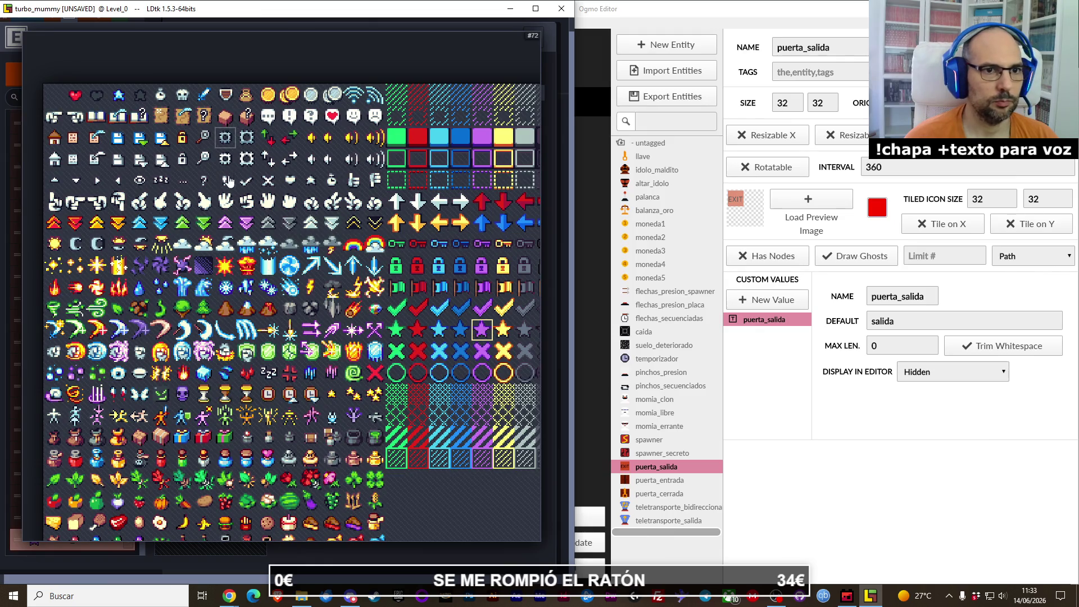
{"action": "left_click_drag", "start_coordinate": [321, 232], "coordinate": [337, 266]}
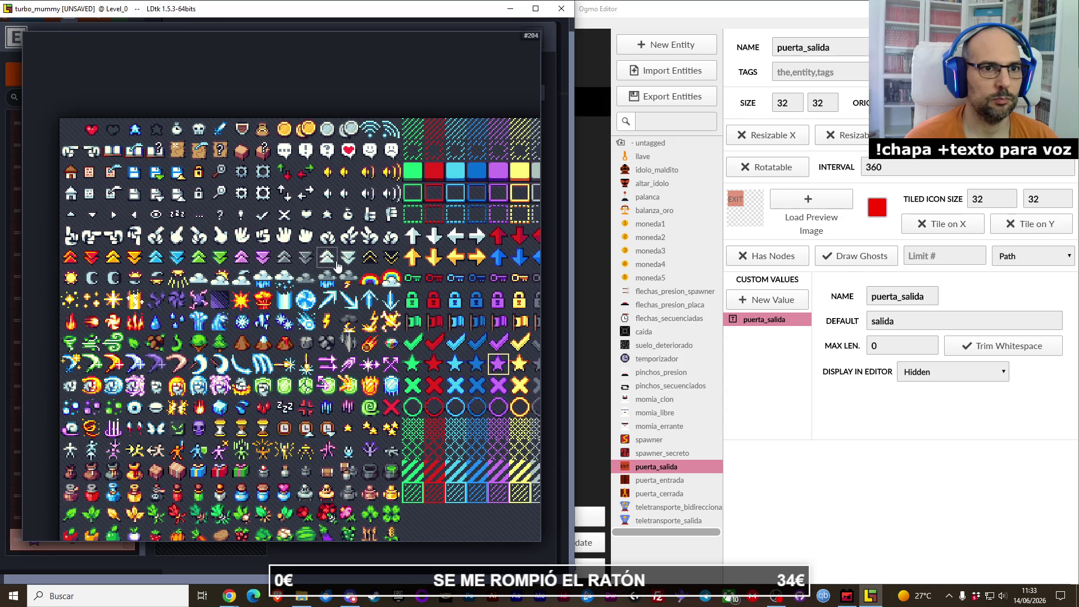
{"action": "scroll", "coordinate": [323, 300], "scroll_direction": "down", "scroll_amount": 1}
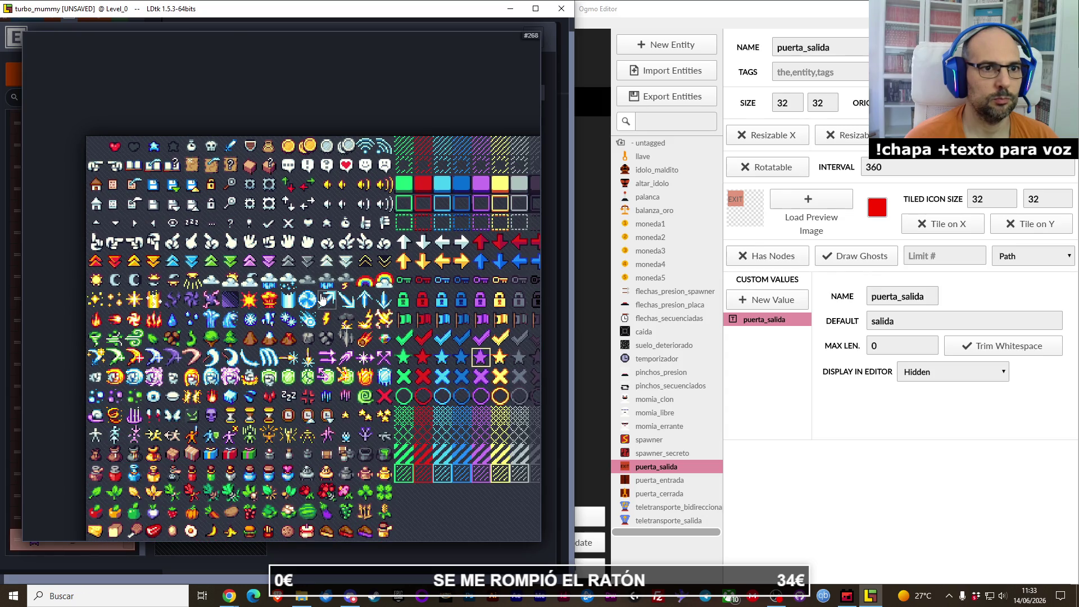
{"action": "mouse_move", "coordinate": [324, 301]}
{"action": "left_mouse_down"}
{"action": "mouse_move", "coordinate": [225, 343]}
{"action": "mouse_move", "coordinate": [328, 254]}
{"action": "left_mouse_up"}
{"action": "left_click_drag", "start_coordinate": [288, 400], "coordinate": [352, 315]}
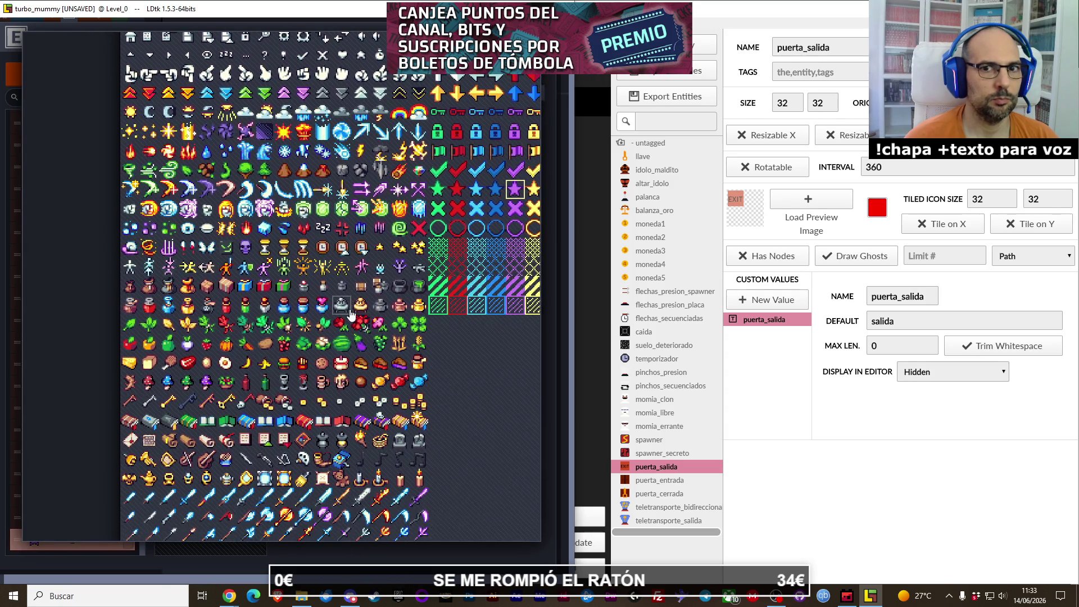
Step: Browse down to the sword, armour and helmet rows, then back to the upper icons
{"action": "mouse_move", "coordinate": [265, 426]}
{"action": "left_mouse_down"}
{"action": "mouse_move", "coordinate": [302, 313]}
{"action": "mouse_move", "coordinate": [304, 237]}
{"action": "left_mouse_up"}
{"action": "left_click_drag", "start_coordinate": [303, 426], "coordinate": [314, 307]}
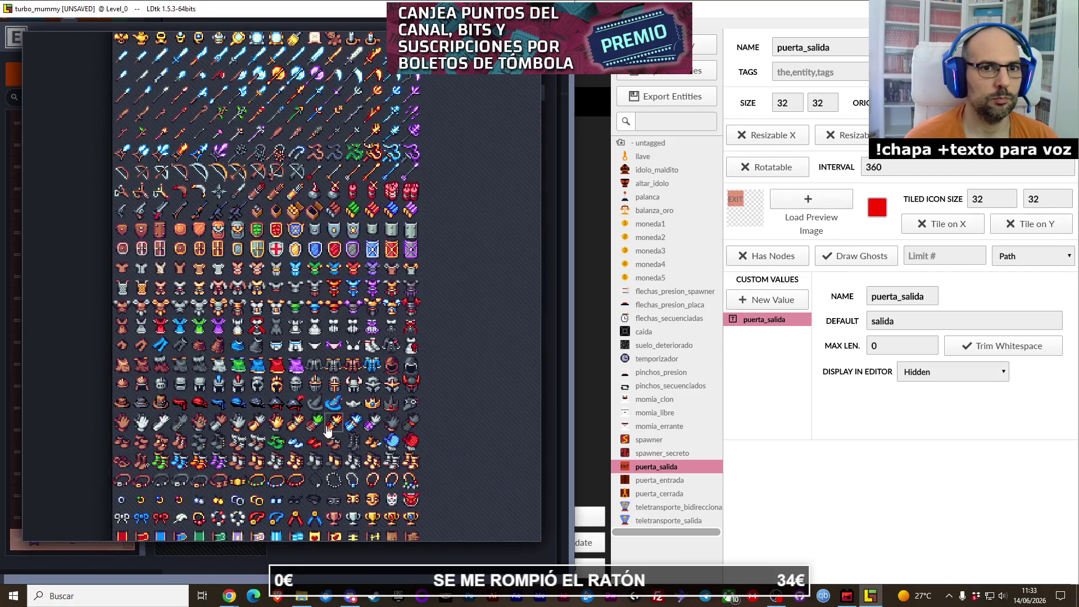
{"action": "left_click_drag", "start_coordinate": [319, 417], "coordinate": [303, 242]}
{"action": "left_click_drag", "start_coordinate": [298, 419], "coordinate": [298, 258]}
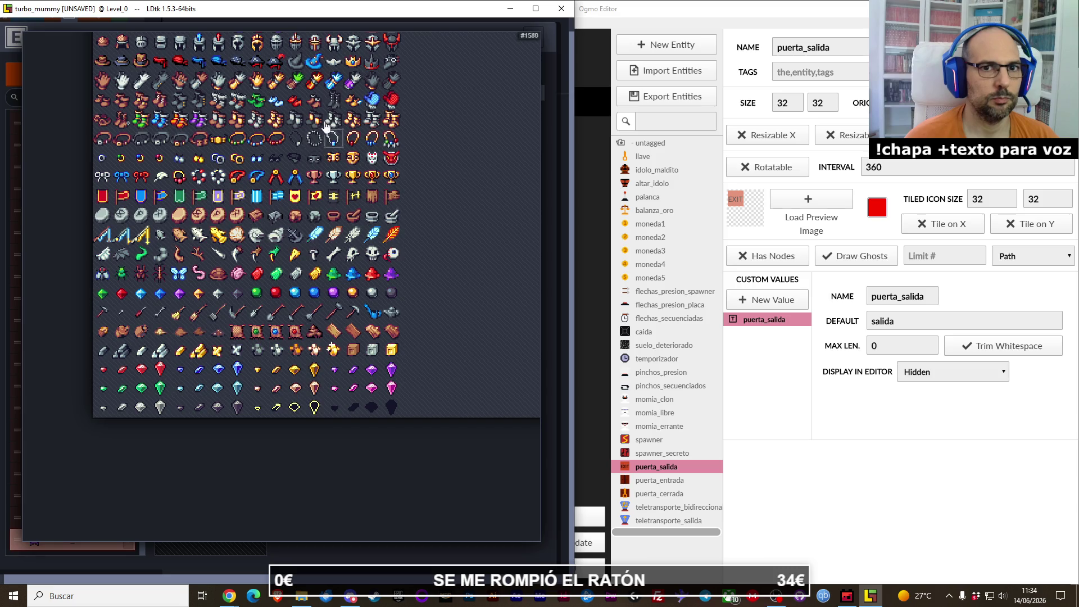
{"action": "left_click_drag", "start_coordinate": [326, 113], "coordinate": [263, 544]}
{"action": "mouse_move", "coordinate": [334, 180]}
{"action": "left_mouse_down"}
{"action": "mouse_move", "coordinate": [298, 226]}
{"action": "mouse_move", "coordinate": [369, 199]}
{"action": "left_mouse_up"}
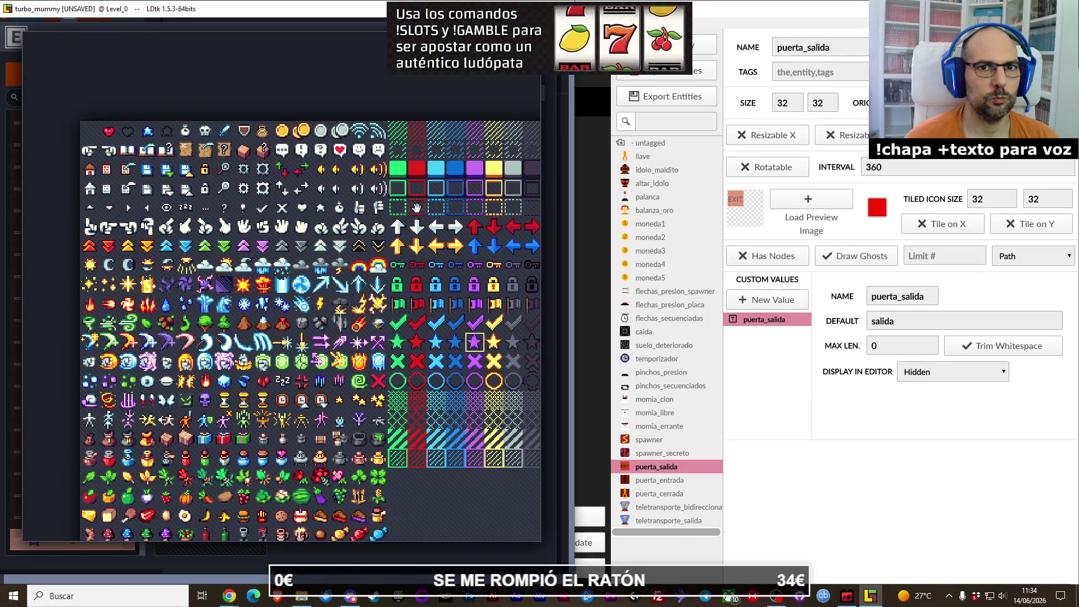
{"action": "left_click_drag", "start_coordinate": [298, 238], "coordinate": [366, 211]}
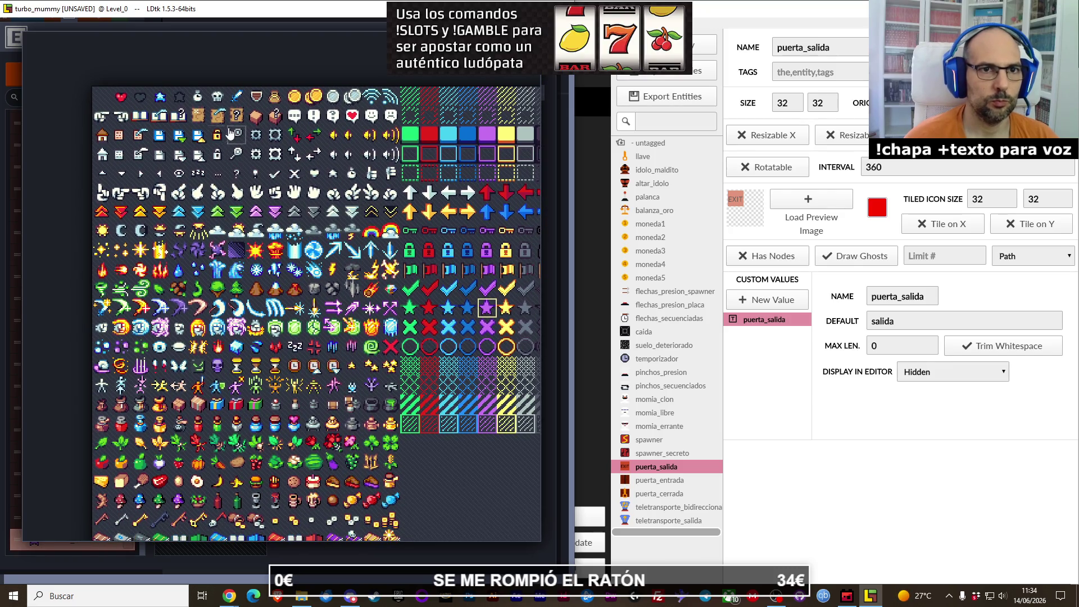
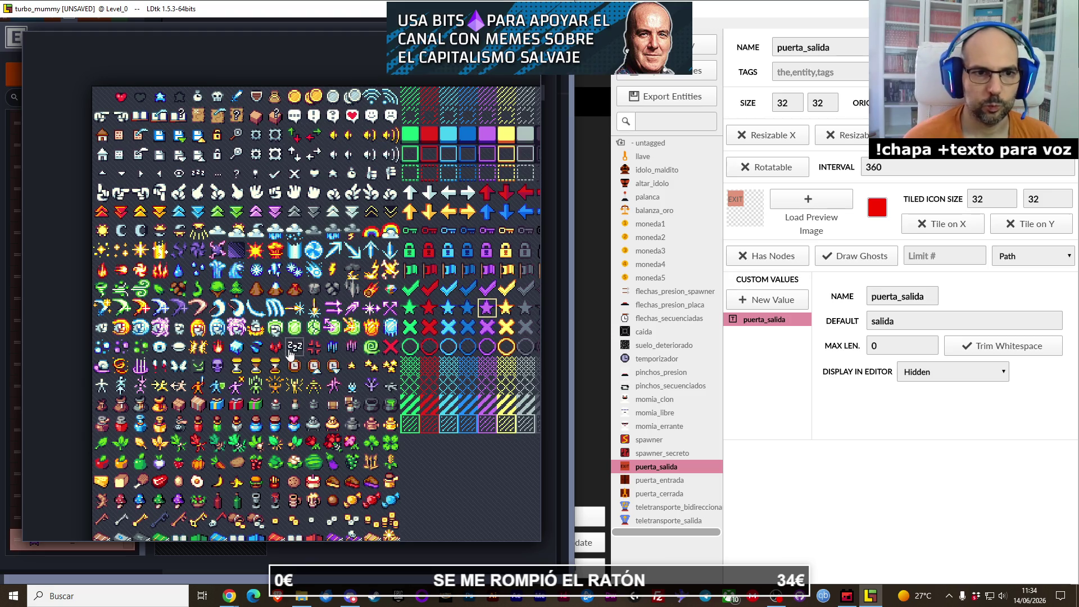
Step: Browse the icon tileset and pick the red flag tile as Puerta_salida's editor icon
{"action": "left_click_drag", "start_coordinate": [295, 402], "coordinate": [198, 430]}
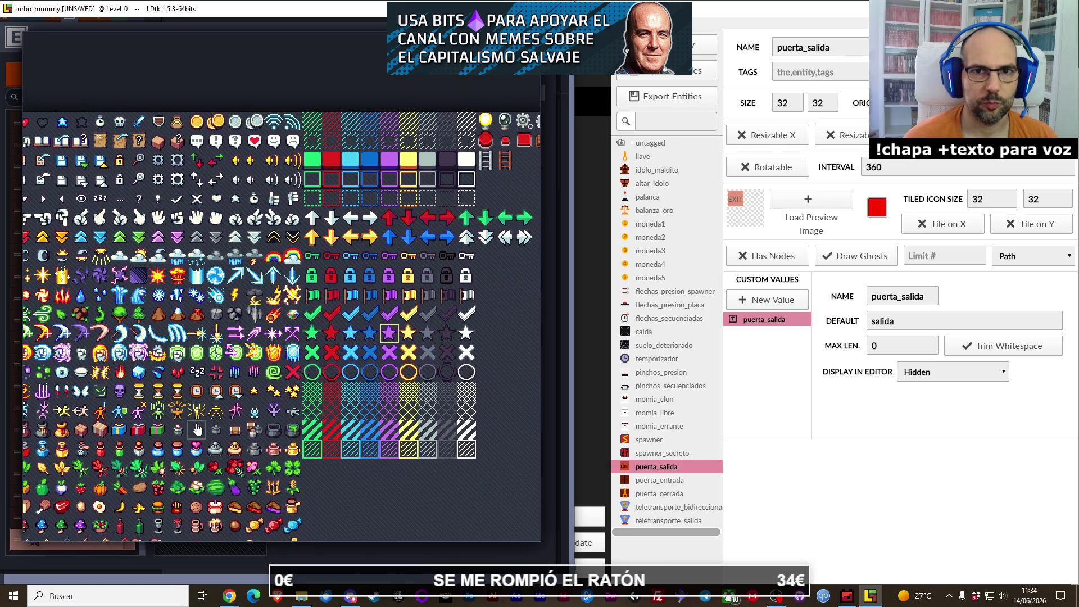
{"action": "mouse_move", "coordinate": [236, 296]}
{"action": "left_mouse_down"}
{"action": "mouse_move", "coordinate": [294, 258]}
{"action": "mouse_move", "coordinate": [285, 331]}
{"action": "left_mouse_up"}
{"action": "scroll", "coordinate": [324, 327], "scroll_direction": "up", "scroll_amount": 1}
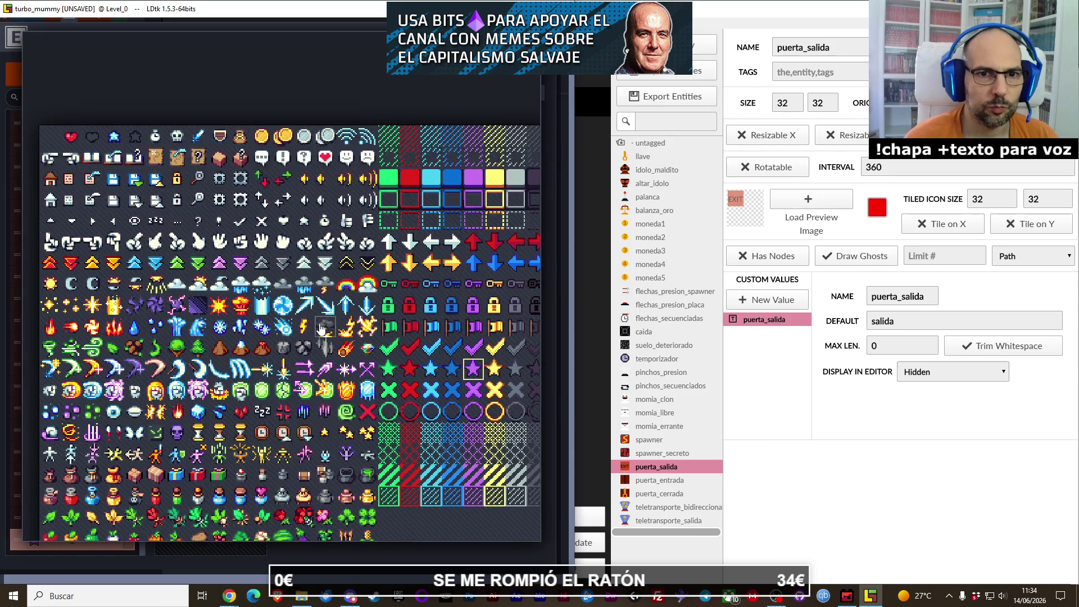
{"action": "scroll", "coordinate": [321, 329], "scroll_direction": "up", "scroll_amount": 1}
{"action": "mouse_move", "coordinate": [321, 329]}
{"action": "left_mouse_down"}
{"action": "mouse_move", "coordinate": [262, 345]}
{"action": "mouse_move", "coordinate": [245, 287]}
{"action": "left_mouse_up"}
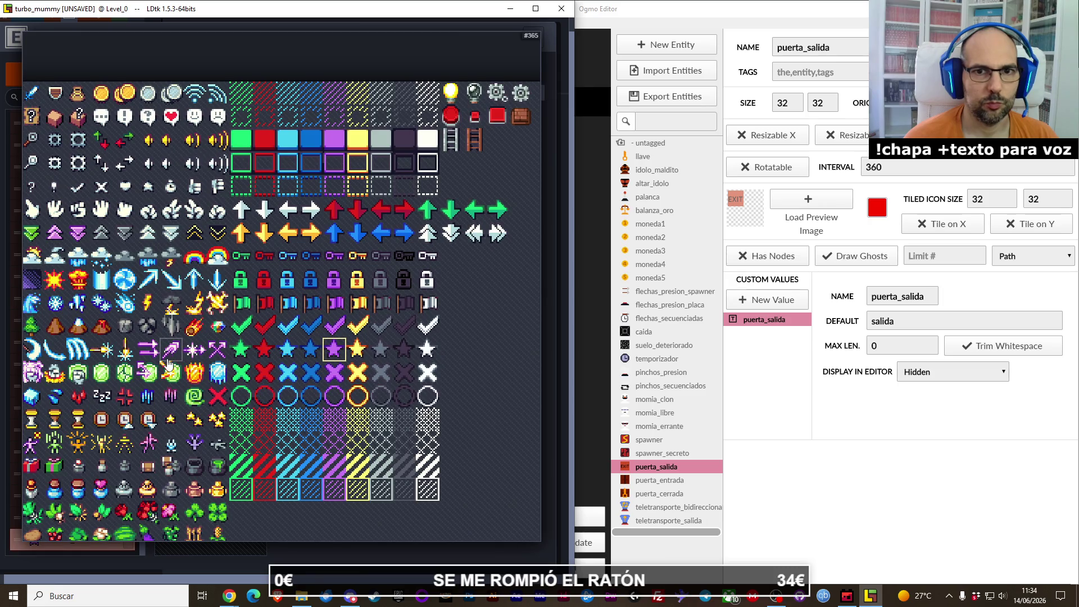
{"action": "mouse_move", "coordinate": [169, 365]}
{"action": "left_mouse_down"}
{"action": "mouse_move", "coordinate": [230, 356]}
{"action": "mouse_move", "coordinate": [311, 395]}
{"action": "left_mouse_up"}
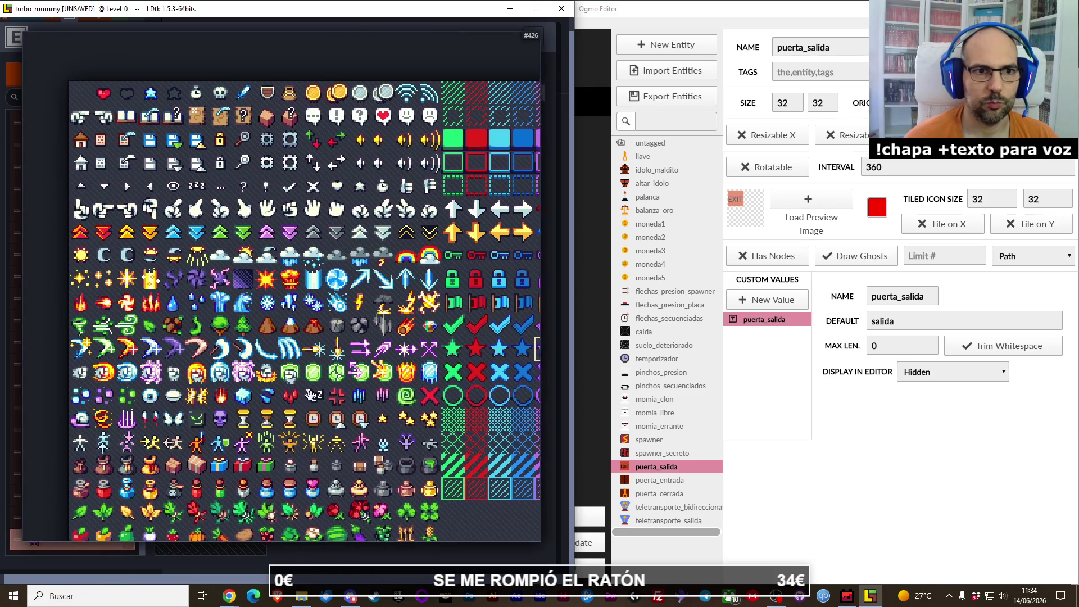
{"action": "left_click_drag", "start_coordinate": [342, 478], "coordinate": [366, 377]}
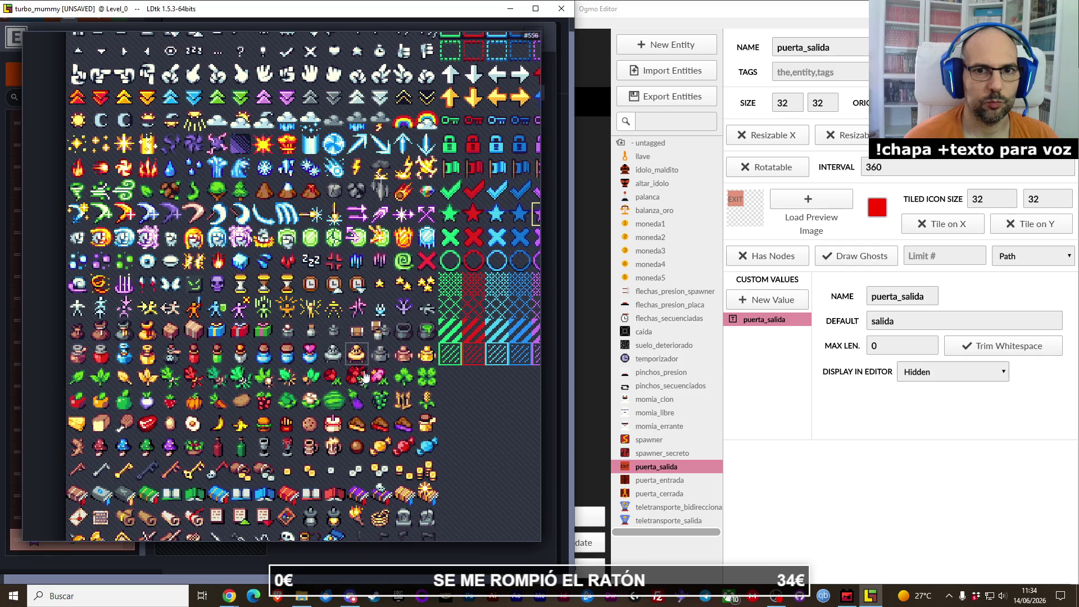
{"action": "scroll", "coordinate": [359, 408], "scroll_direction": "down", "scroll_amount": 5}
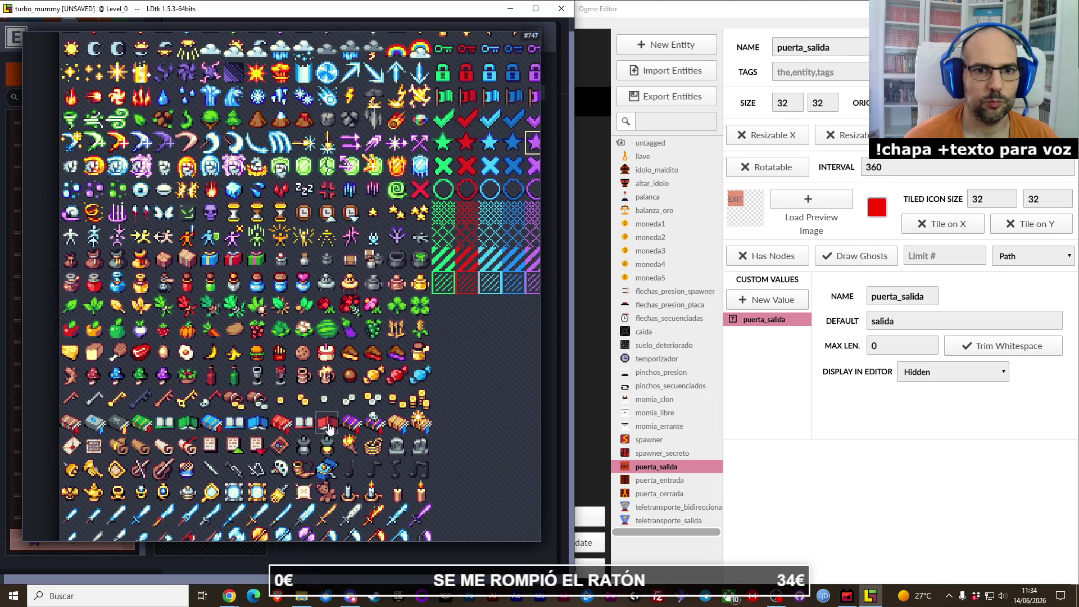
{"action": "left_click_drag", "start_coordinate": [337, 449], "coordinate": [342, 372]}
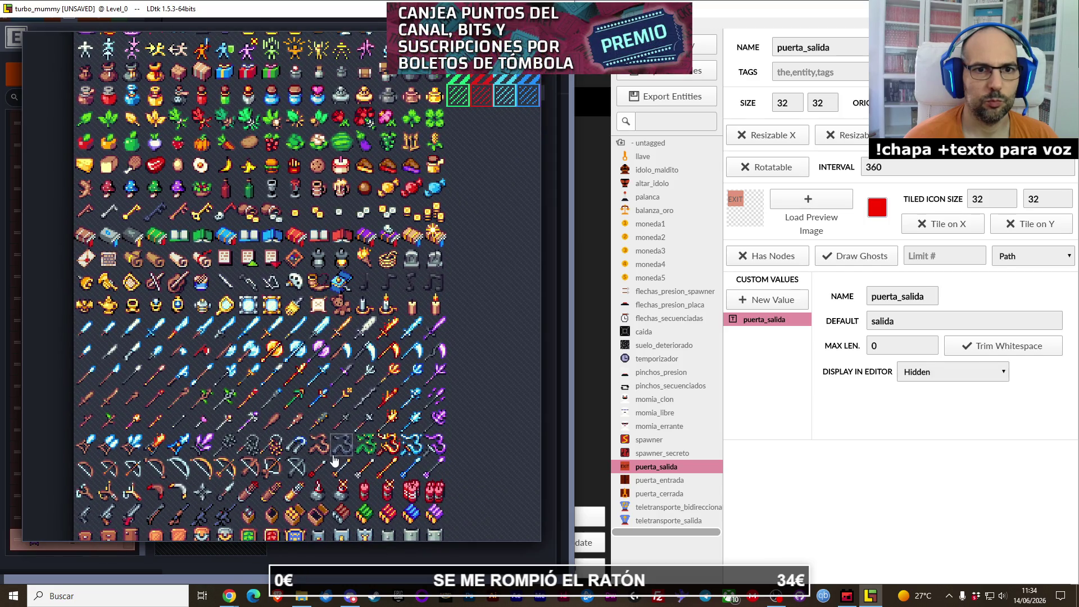
{"action": "scroll", "coordinate": [342, 399], "scroll_direction": "down", "scroll_amount": 2}
{"action": "scroll", "coordinate": [342, 399], "scroll_direction": "down", "scroll_amount": 10}
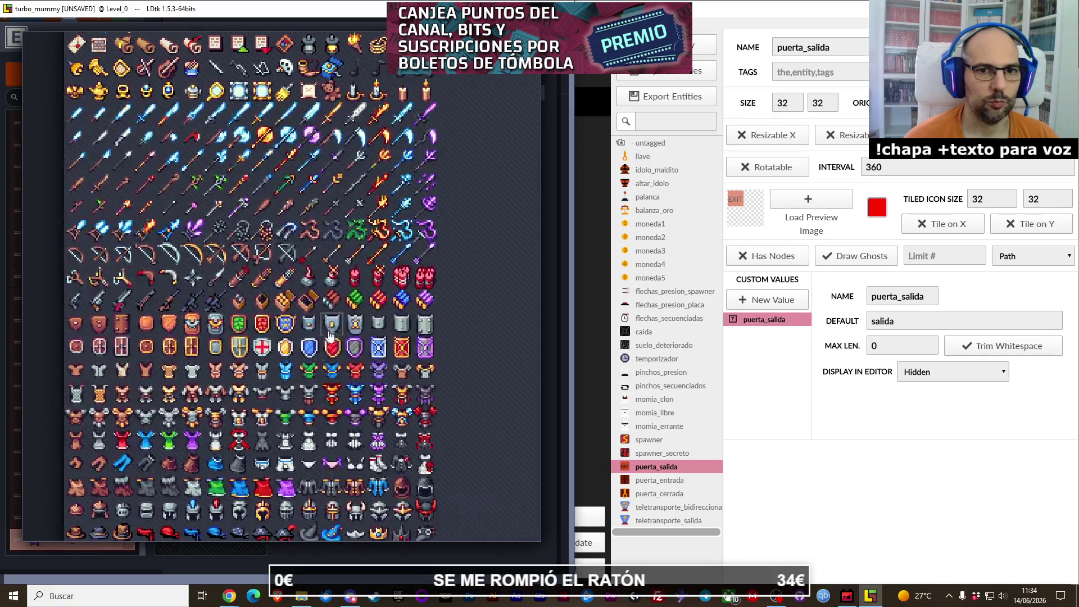
{"action": "scroll", "coordinate": [332, 372], "scroll_direction": "down", "scroll_amount": 8}
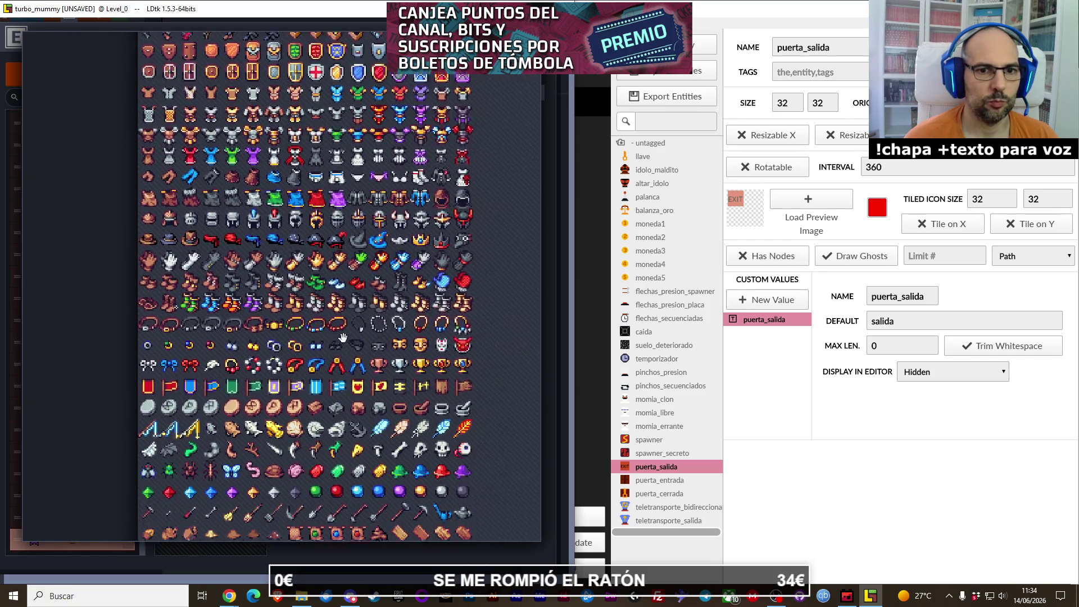
{"action": "scroll", "coordinate": [352, 394], "scroll_direction": "down", "scroll_amount": 2}
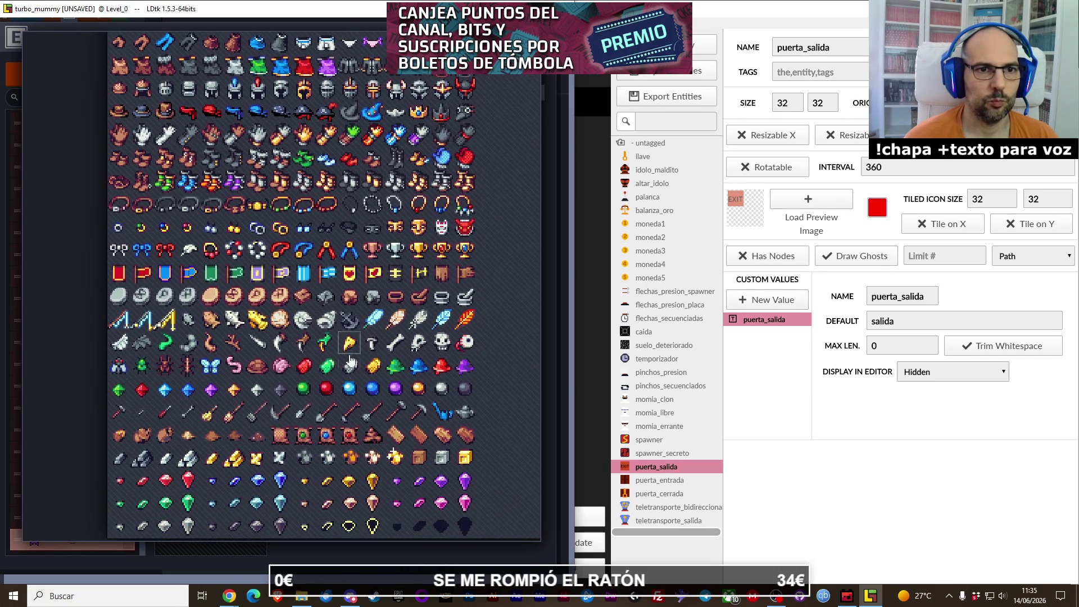
{"action": "left_click", "coordinate": [142, 273]}
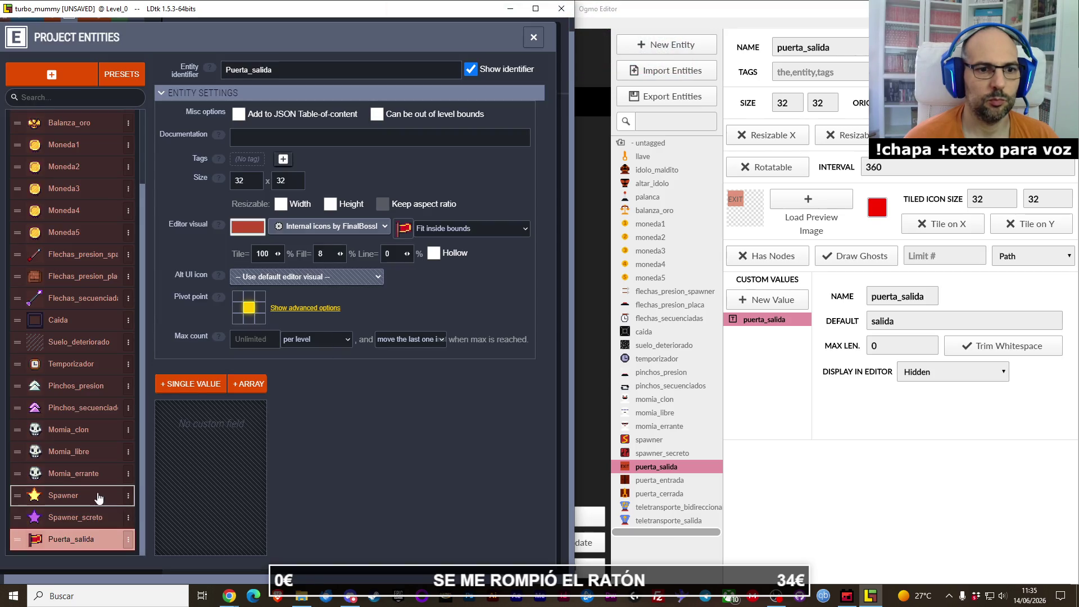
Step: Duplicate Puerta_salida twice, creating Puerta_salida2 and Puerta_salida3
{"action": "left_click", "coordinate": [128, 539]}
{"action": "left_click", "coordinate": [220, 517]}
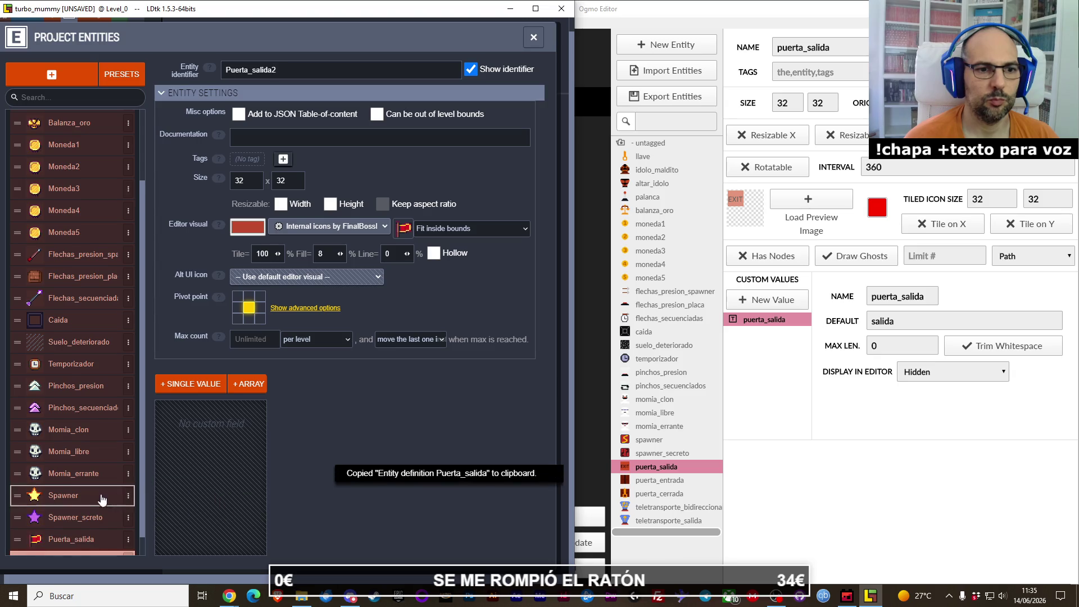
{"action": "left_click", "coordinate": [128, 539]}
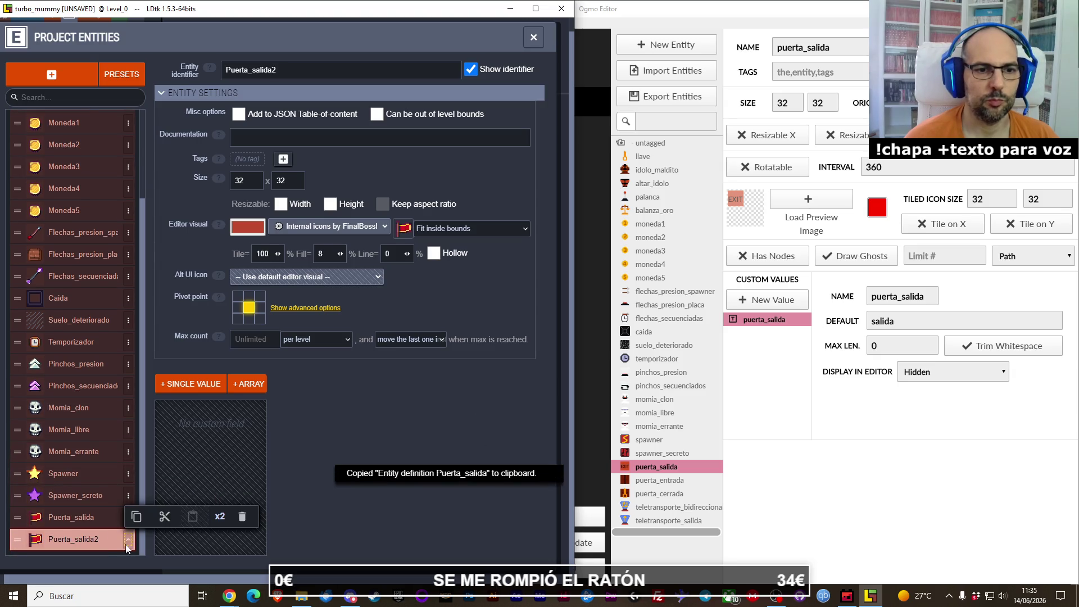
{"action": "left_click", "coordinate": [220, 517]}
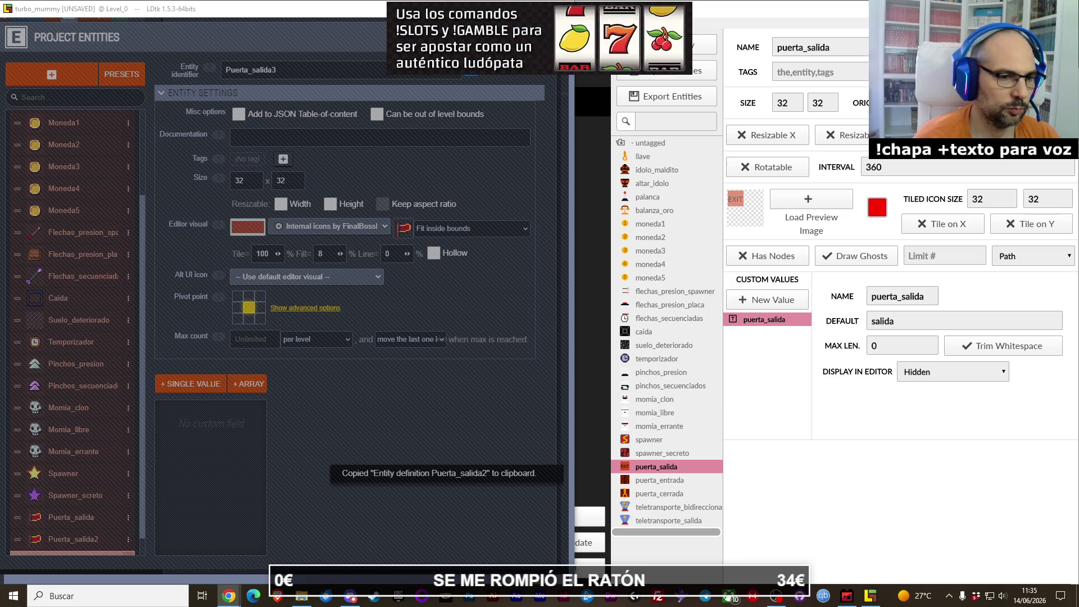
Step: Select Puerta_salida2 and compare the door entities' settings in Ogmo Editor
{"action": "left_click", "coordinate": [85, 522]}
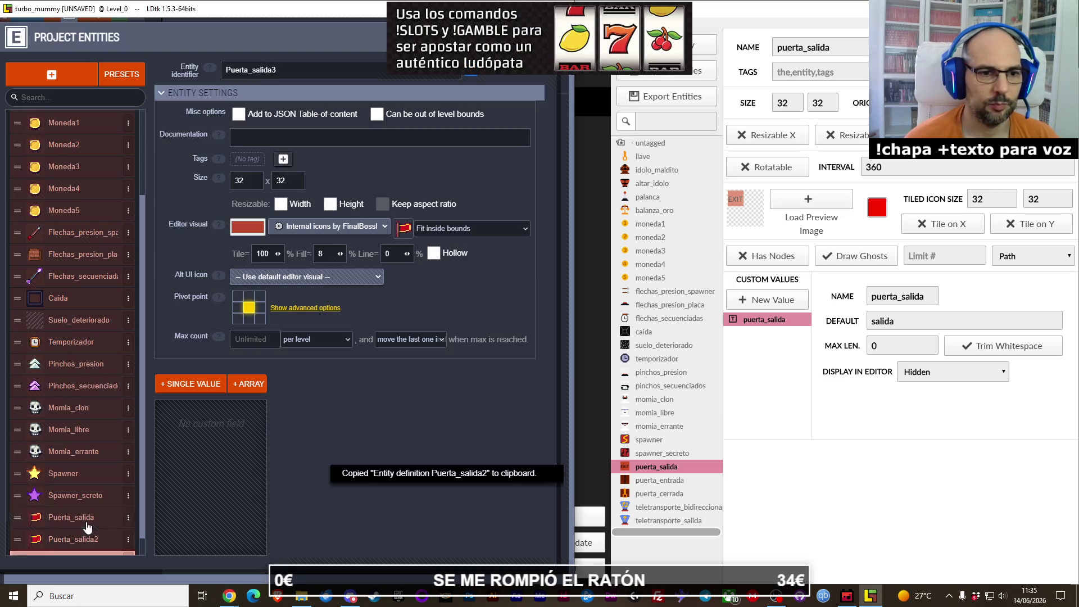
{"action": "left_click", "coordinate": [90, 539]}
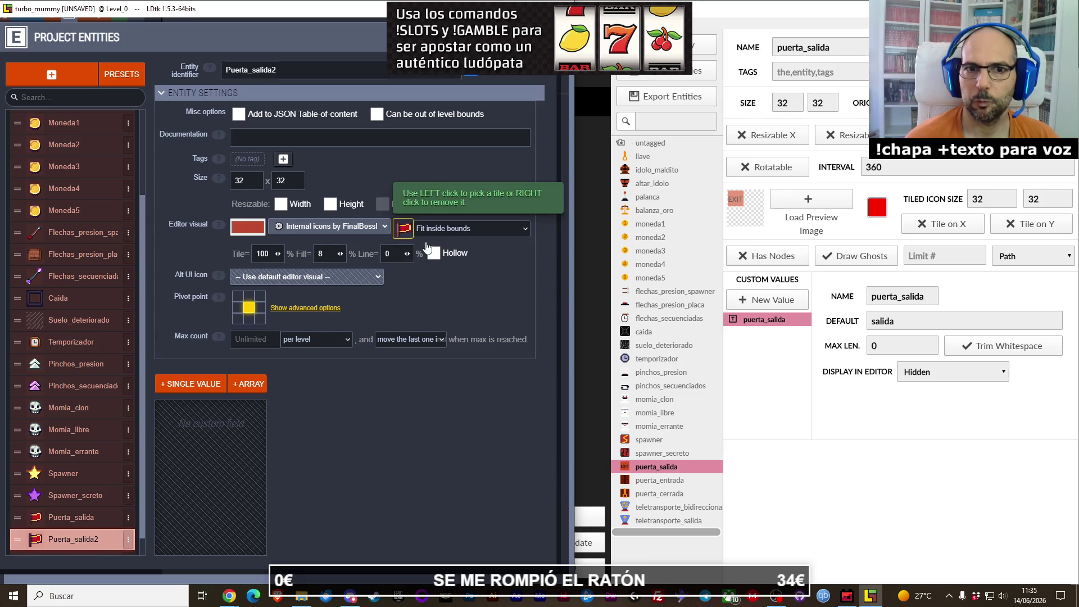
{"action": "left_click", "coordinate": [672, 481]}
{"action": "left_click", "coordinate": [674, 482]}
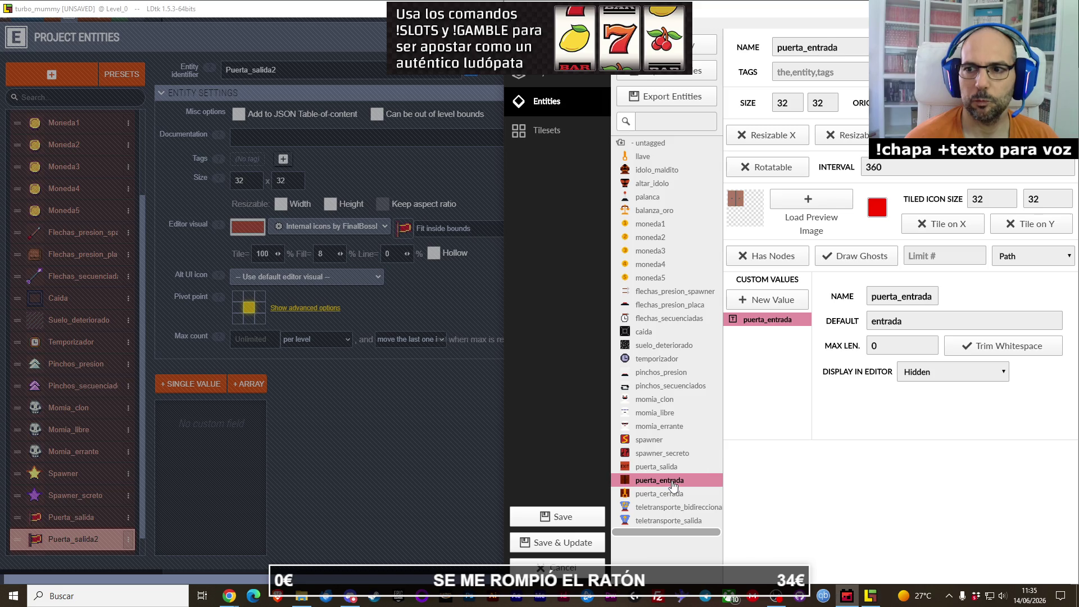
{"action": "left_click", "coordinate": [666, 496]}
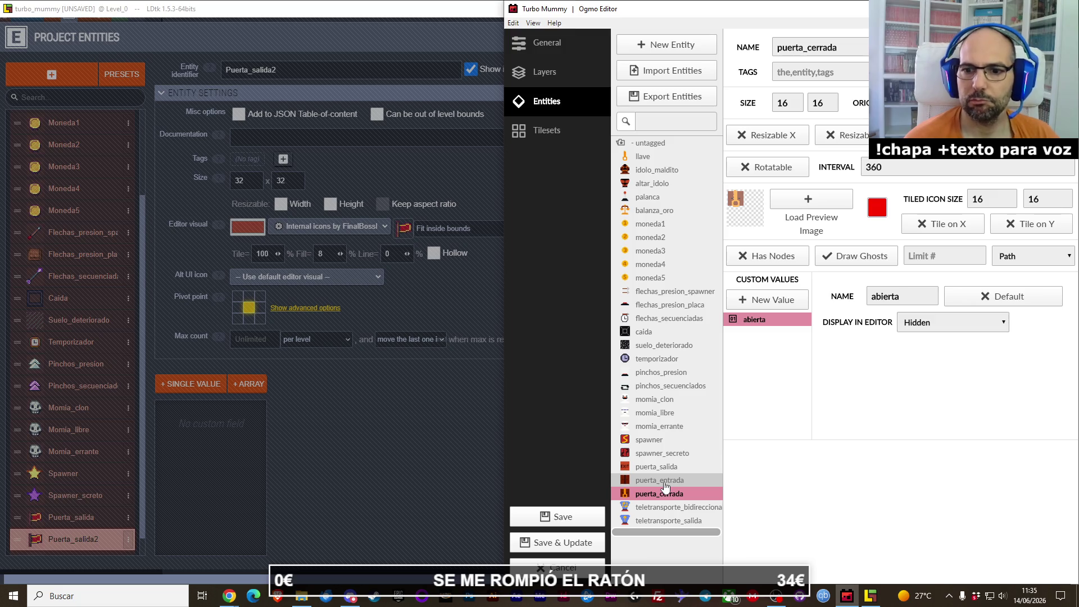
{"action": "left_click", "coordinate": [665, 483]}
{"action": "left_click", "coordinate": [660, 468]}
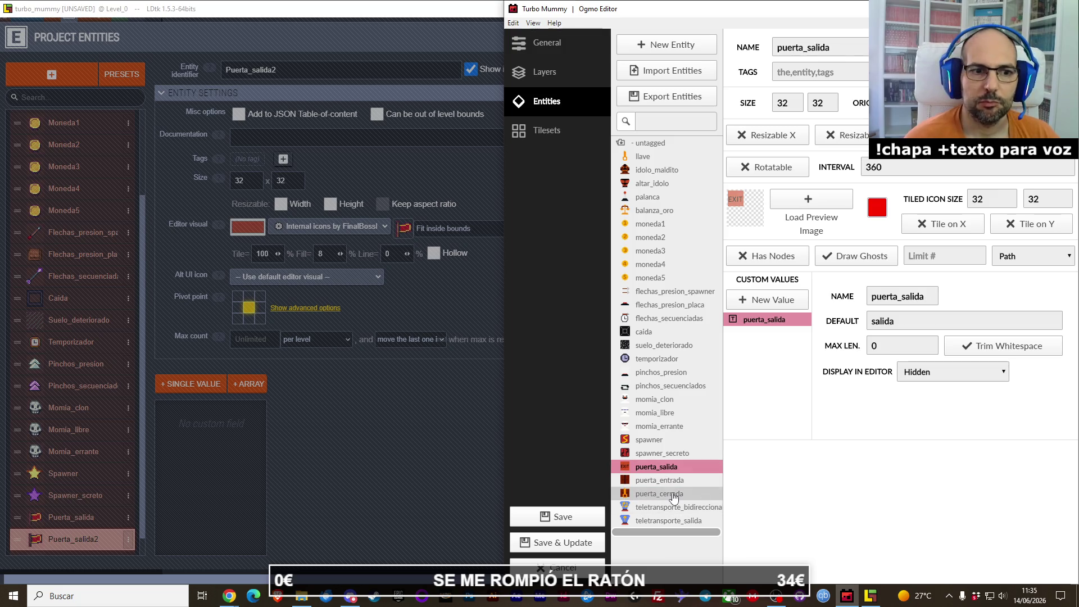
{"action": "left_click", "coordinate": [663, 481]}
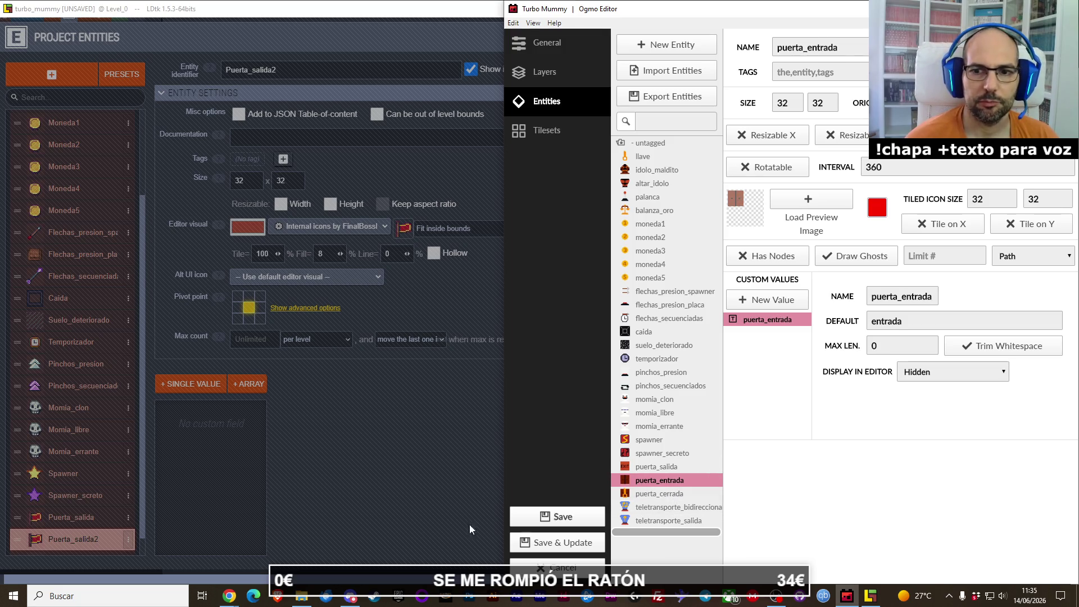
Step: Rename the Puerta_salida2 copy to Puerta_entrada and bring up its icon choices
{"action": "left_click", "coordinate": [76, 532]}
{"action": "key", "text": "ctrl+d"}
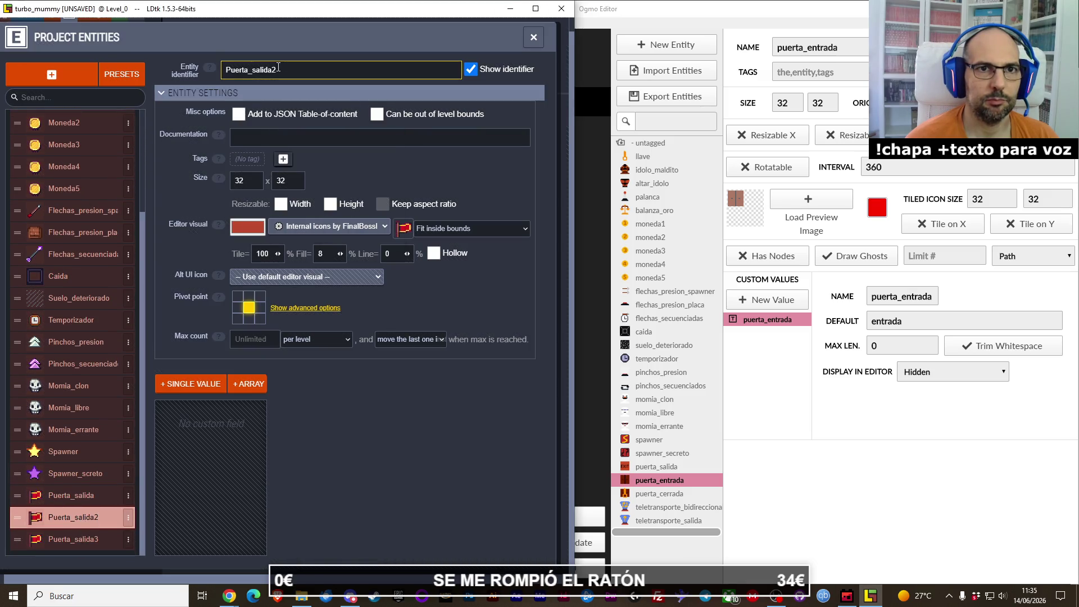
{"action": "left_click", "coordinate": [283, 67]}
{"action": "type", "text": "puerta"}
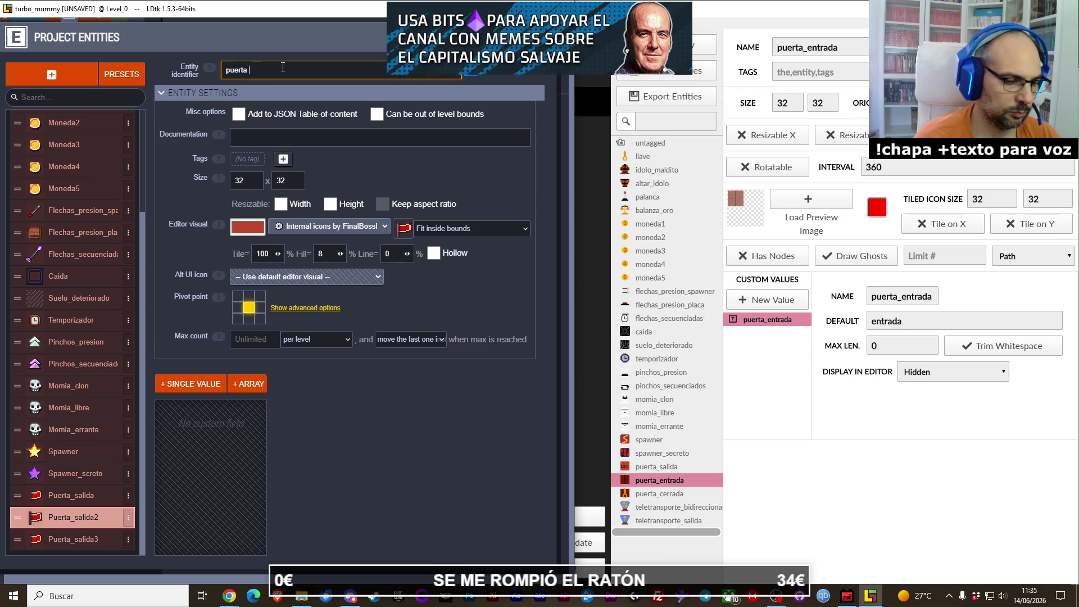
{"action": "type", "text": "_entrada"}
{"action": "key", "text": "Return"}
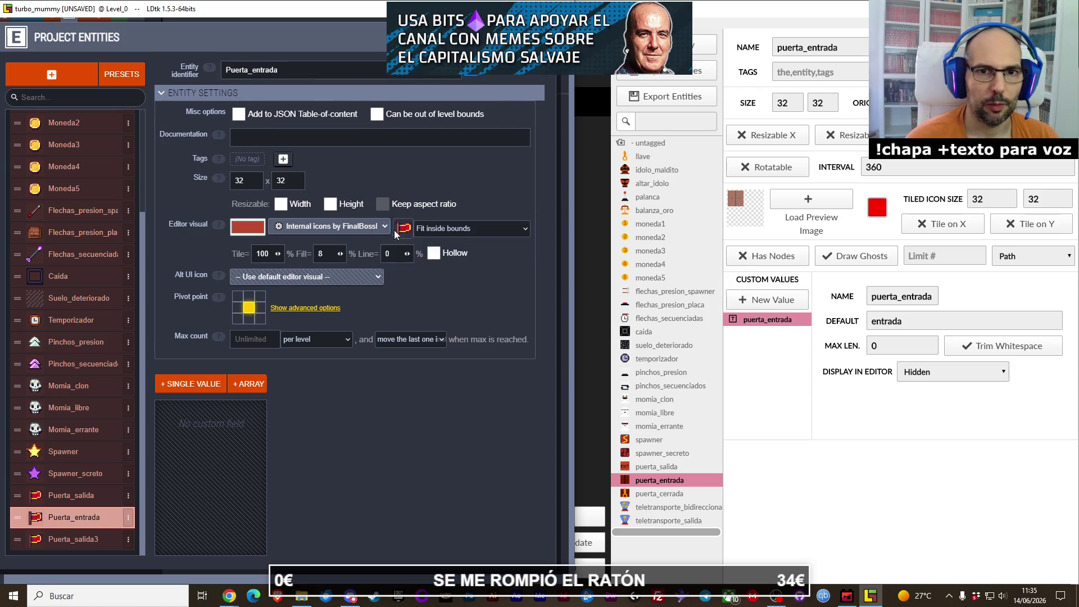
{"action": "left_click", "coordinate": [395, 230]}
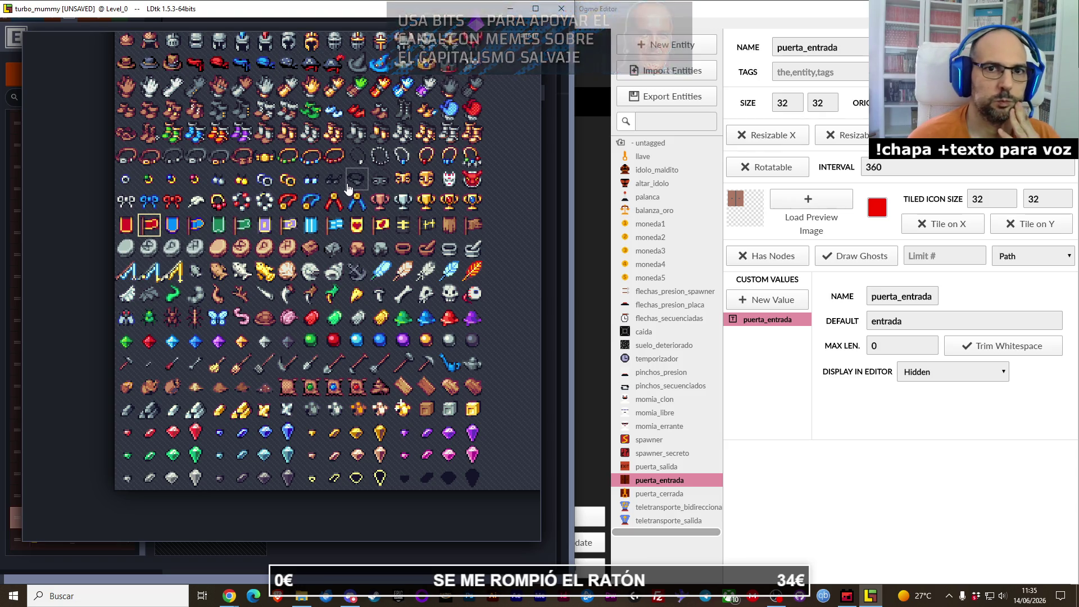
Step: Scroll through the FinalBoss icon sheet and choose the brown wooden door tile for Puerta_entrada
{"action": "scroll", "coordinate": [349, 186], "scroll_direction": "down", "scroll_amount": 1}
{"action": "scroll", "coordinate": [347, 170], "scroll_direction": "up", "scroll_amount": 7}
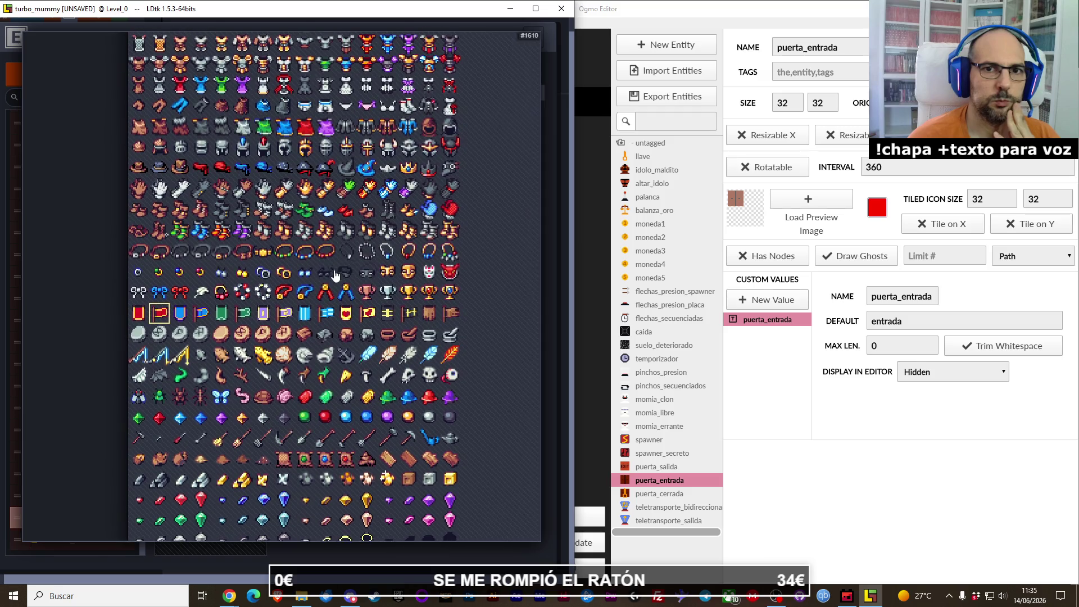
{"action": "scroll", "coordinate": [326, 345], "scroll_direction": "up", "scroll_amount": 8}
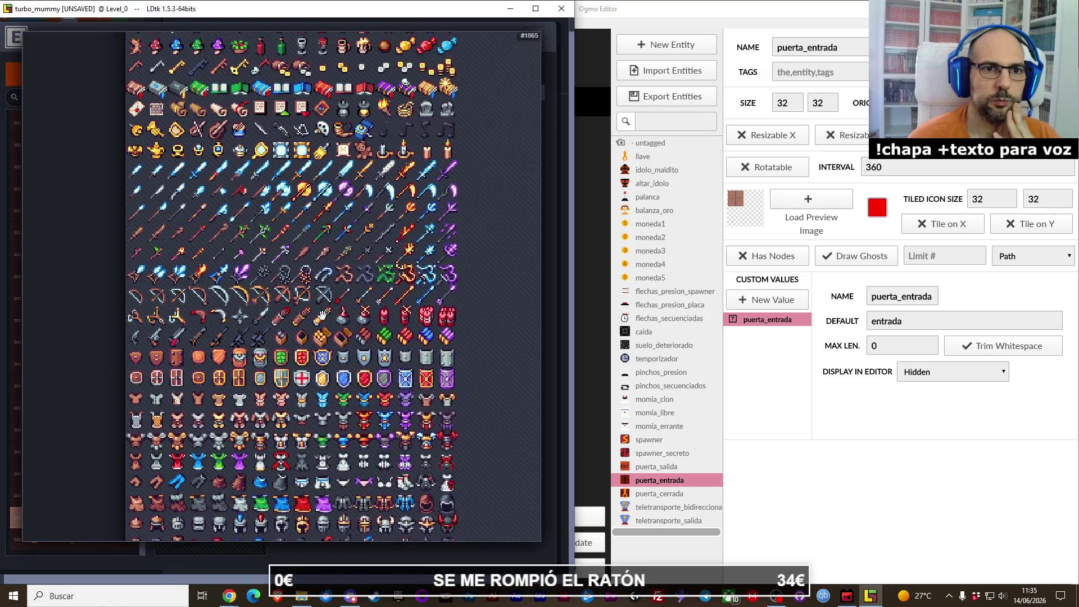
{"action": "scroll", "coordinate": [338, 283], "scroll_direction": "up", "scroll_amount": 3}
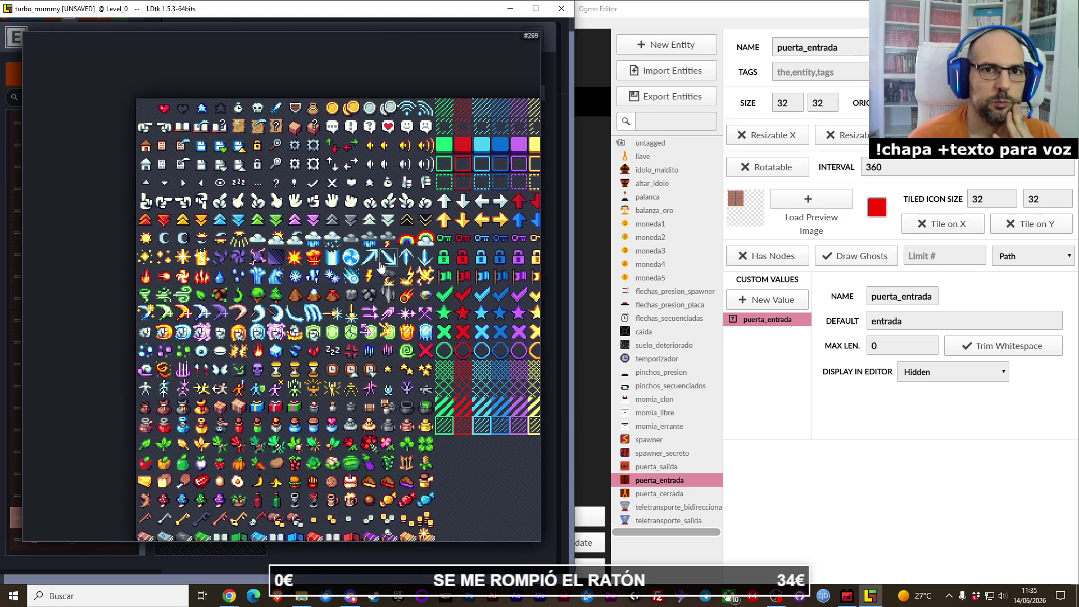
{"action": "scroll", "coordinate": [343, 261], "scroll_direction": "right", "scroll_amount": 2}
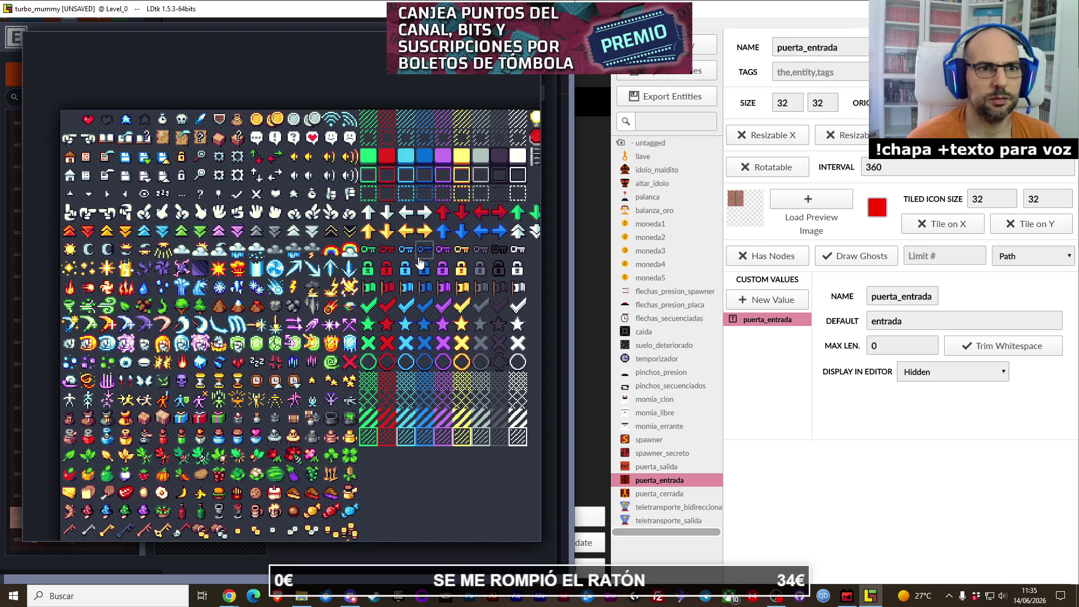
{"action": "left_click_drag", "start_coordinate": [420, 263], "coordinate": [329, 280]}
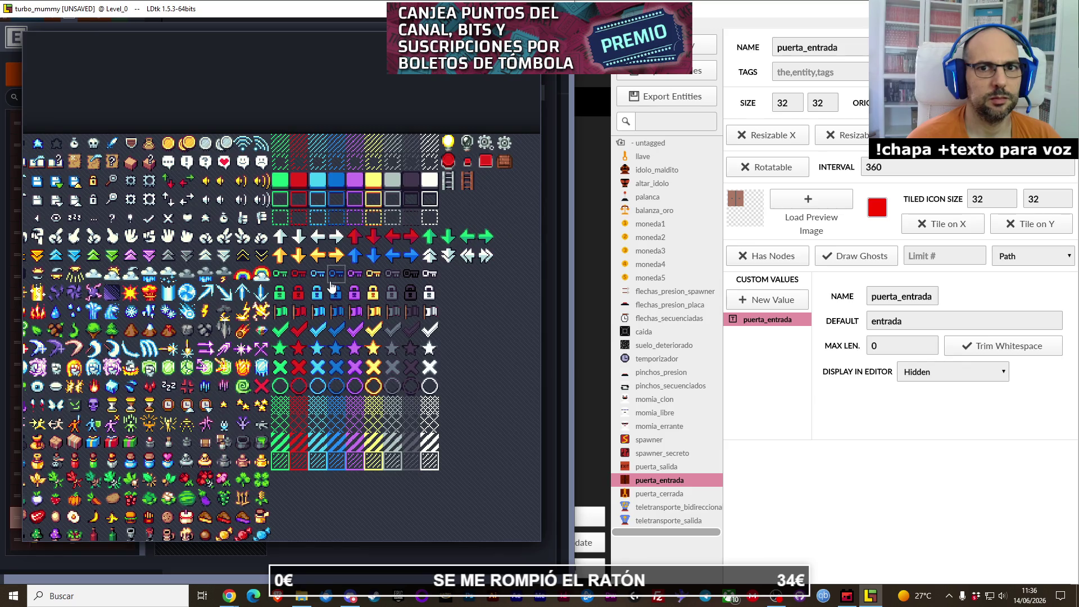
{"action": "scroll", "coordinate": [298, 313], "scroll_direction": "down", "scroll_amount": 3}
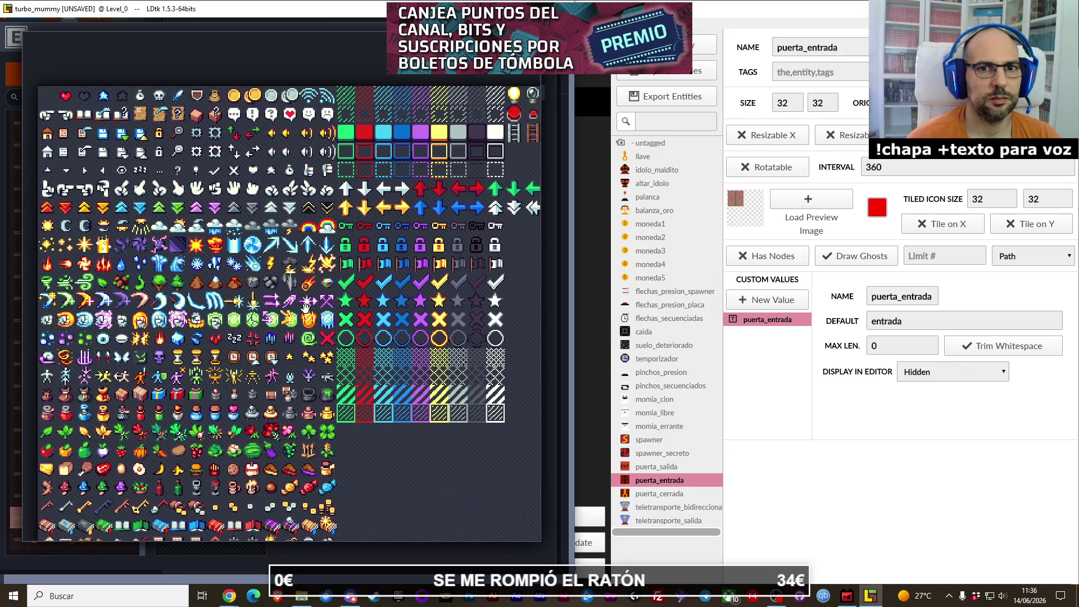
{"action": "left_click_drag", "start_coordinate": [284, 301], "coordinate": [286, 295]}
{"action": "scroll", "coordinate": [336, 298], "scroll_direction": "down", "scroll_amount": 2}
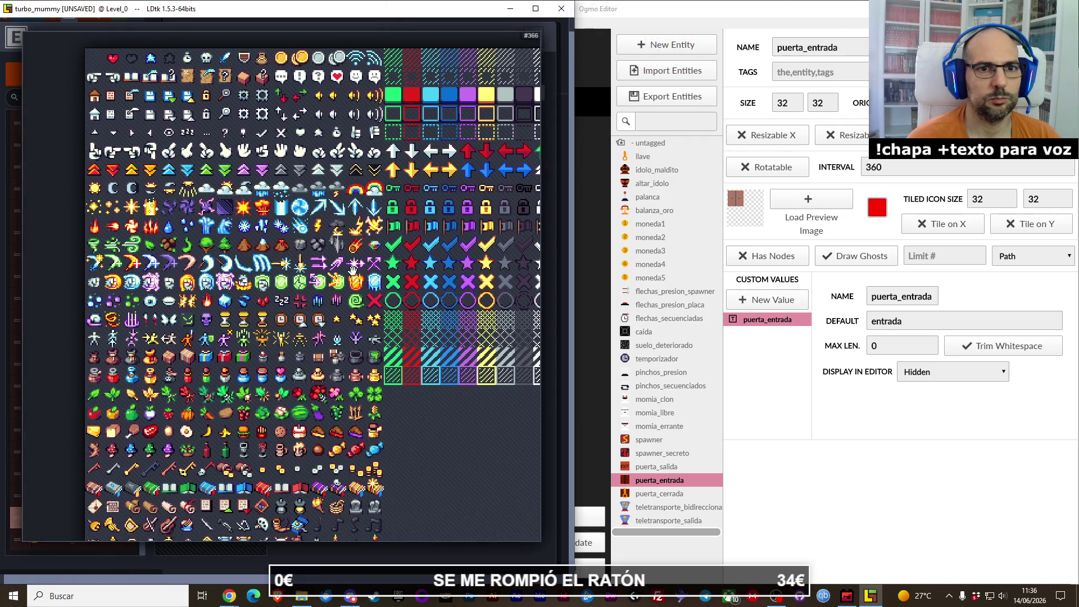
{"action": "scroll", "coordinate": [338, 278], "scroll_direction": "down", "scroll_amount": 5}
{"action": "scroll", "coordinate": [338, 278], "scroll_direction": "down", "scroll_amount": 5}
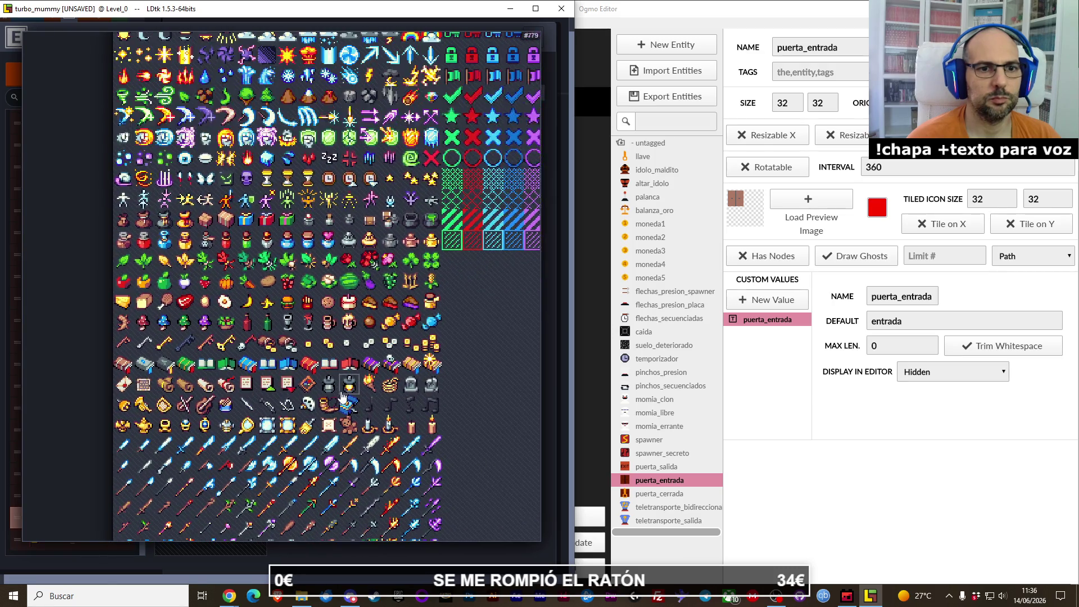
{"action": "scroll", "coordinate": [321, 253], "scroll_direction": "down", "scroll_amount": 3}
{"action": "scroll", "coordinate": [320, 253], "scroll_direction": "down", "scroll_amount": 3}
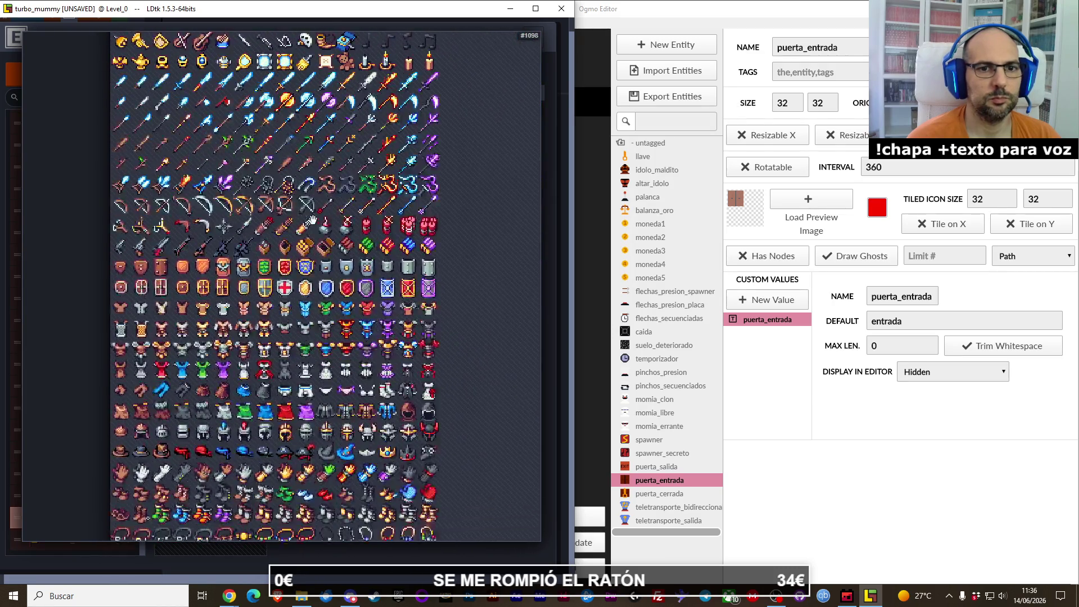
{"action": "scroll", "coordinate": [314, 167], "scroll_direction": "down", "scroll_amount": 5}
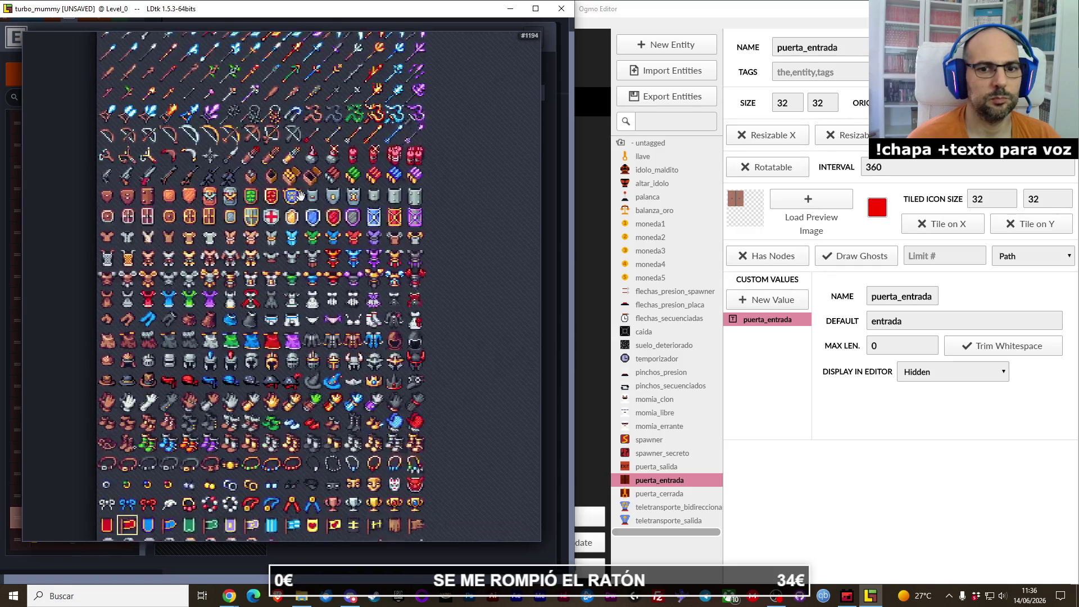
{"action": "scroll", "coordinate": [313, 328], "scroll_direction": "down", "scroll_amount": 2}
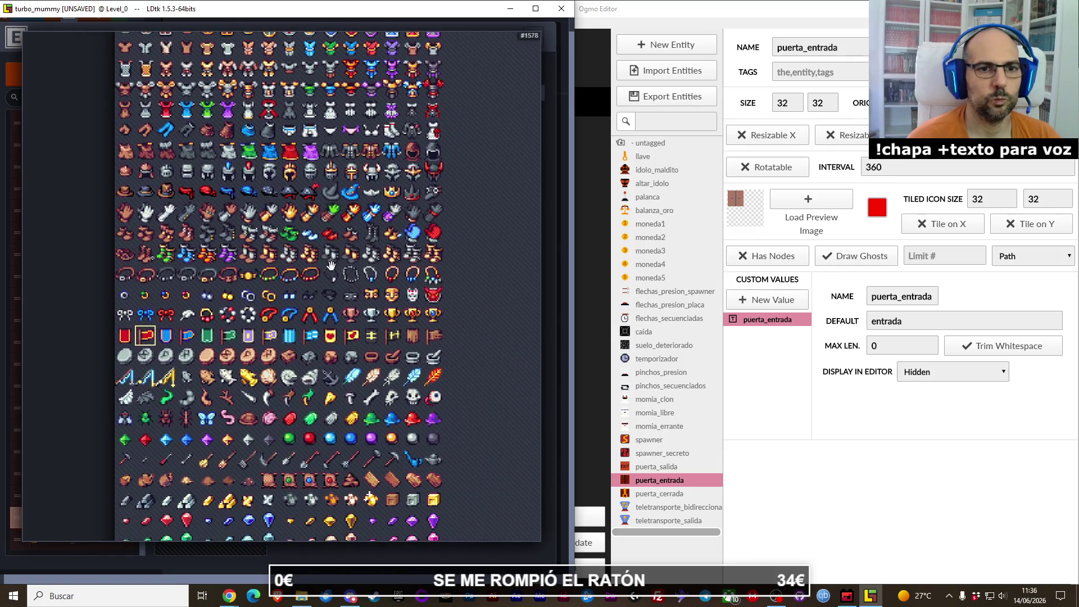
{"action": "scroll", "coordinate": [281, 388], "scroll_direction": "down", "scroll_amount": 2}
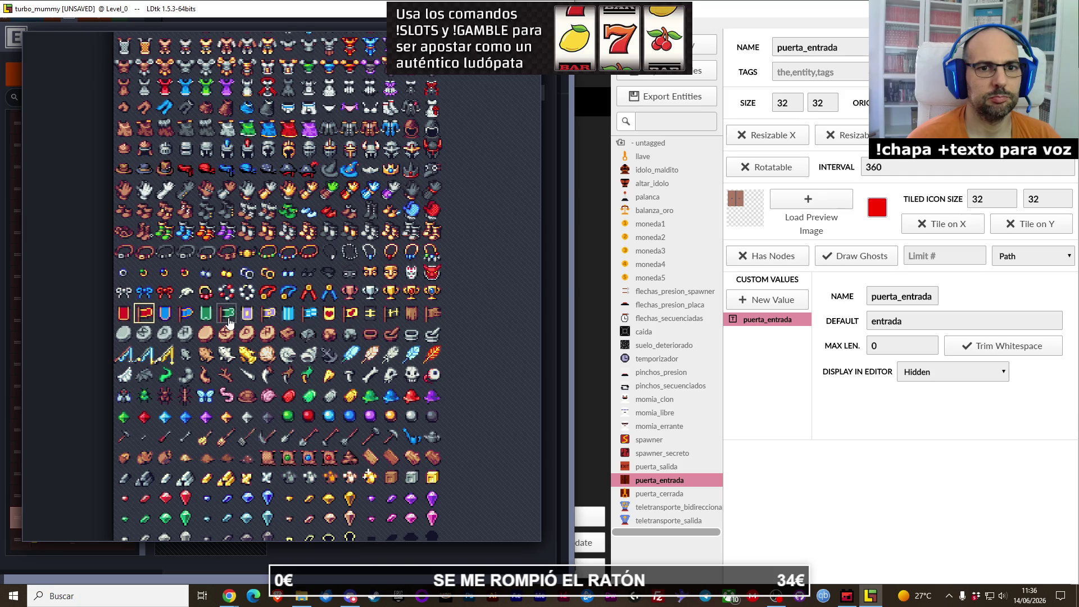
{"action": "left_click", "coordinate": [416, 318]}
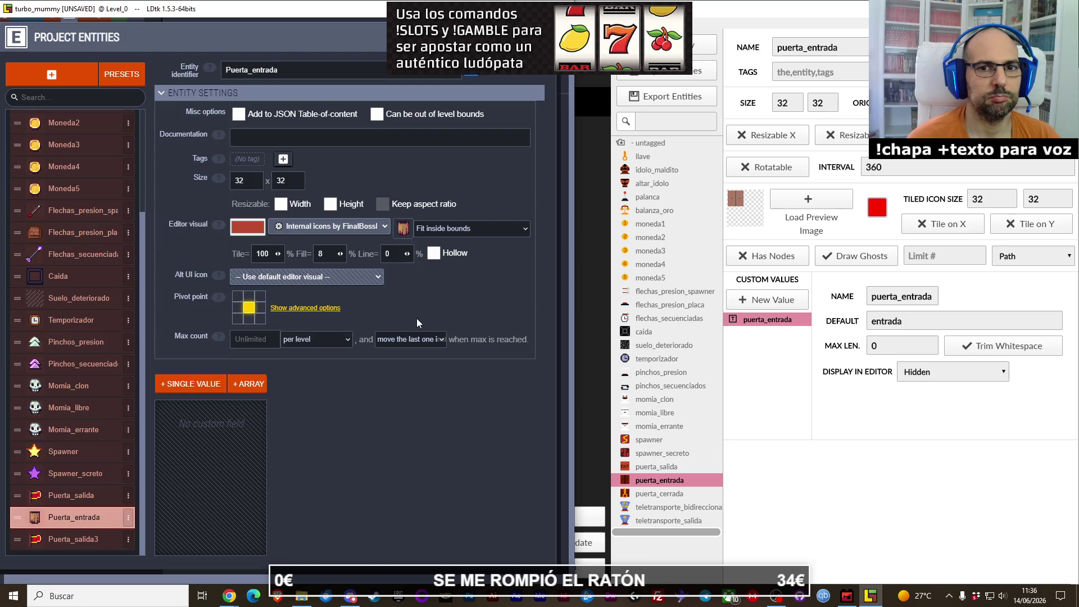
Step: Give the Spawner entity the red flag tile as its editor icon
{"action": "left_click", "coordinate": [91, 455]}
{"action": "left_click", "coordinate": [277, 227]}
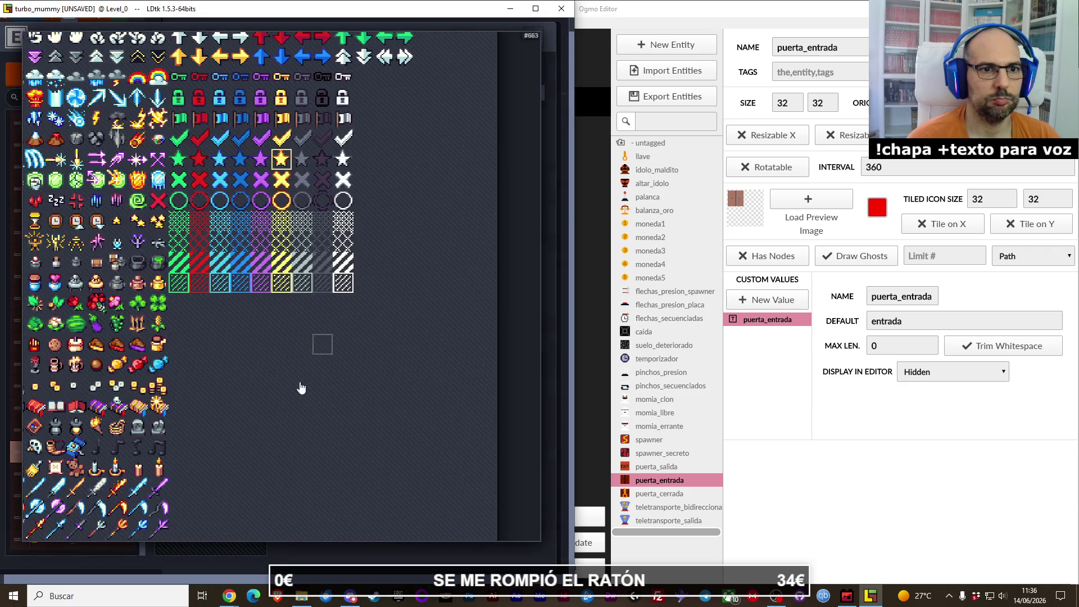
{"action": "scroll", "coordinate": [302, 385], "scroll_direction": "up", "scroll_amount": 2}
{"action": "scroll", "coordinate": [187, 407], "scroll_direction": "down", "scroll_amount": 4}
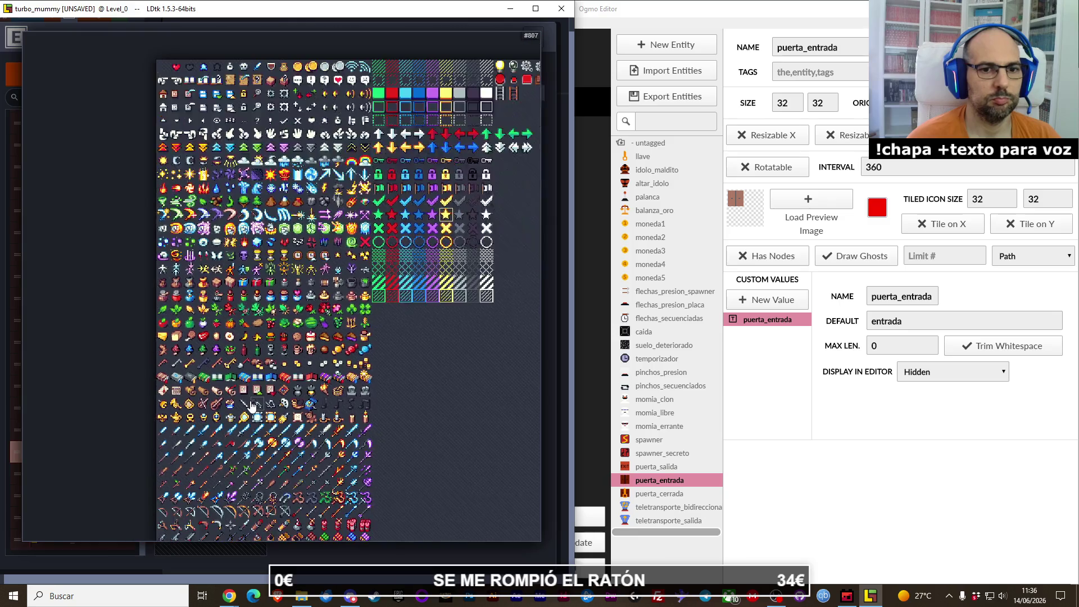
{"action": "scroll", "coordinate": [250, 314], "scroll_direction": "up", "scroll_amount": 4}
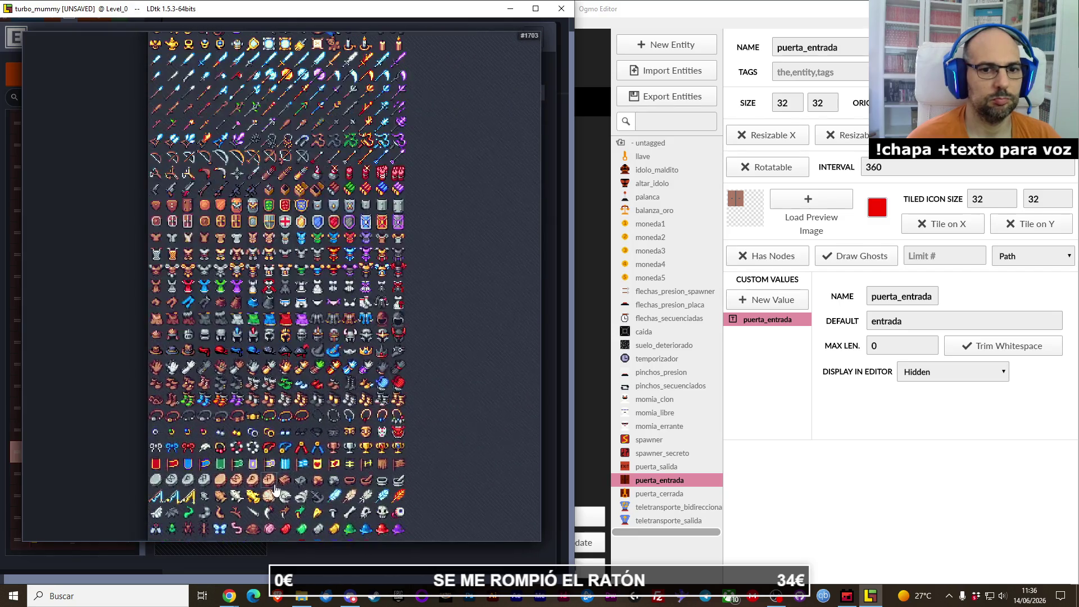
{"action": "left_click", "coordinate": [133, 339]}
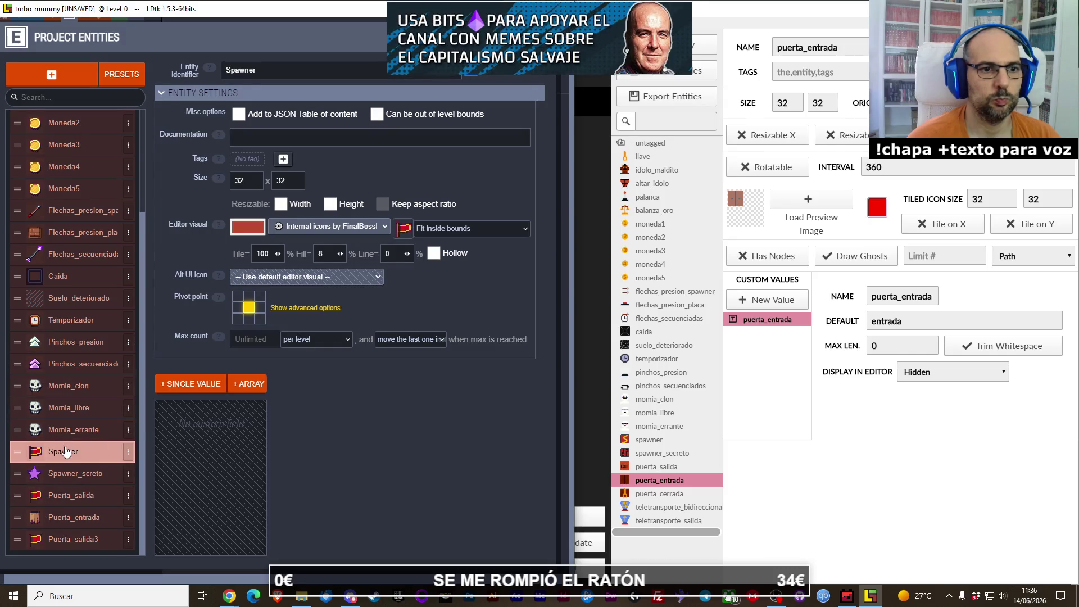
Step: Switch Puerta_salida's icon to the yellow star, then select Puerta_salida3's identifier
{"action": "left_click", "coordinate": [69, 496]}
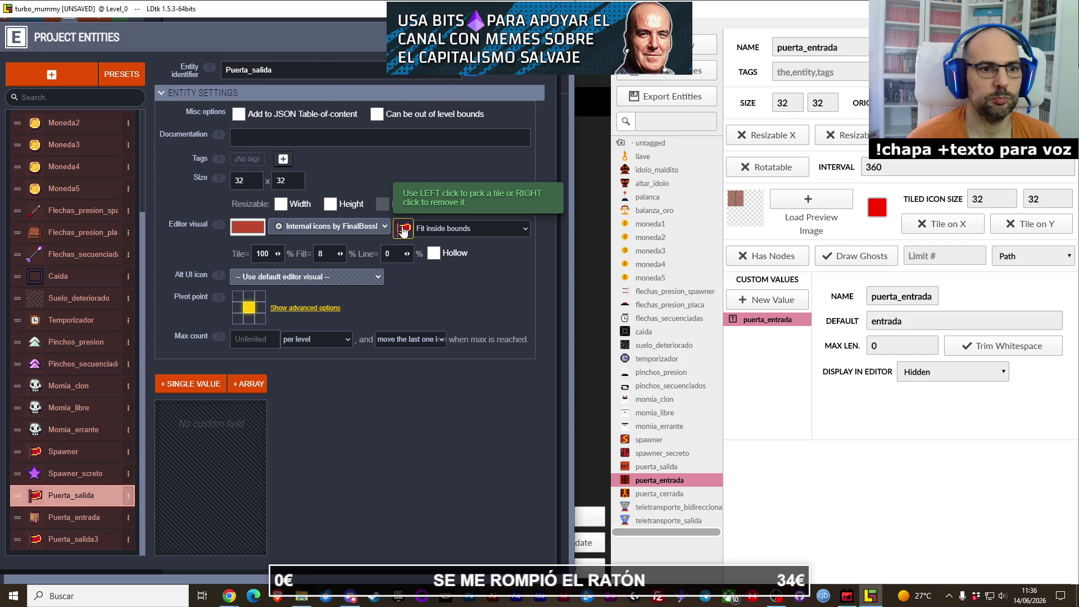
{"action": "left_click", "coordinate": [403, 230]}
{"action": "scroll", "coordinate": [318, 247], "scroll_direction": "up", "scroll_amount": 3}
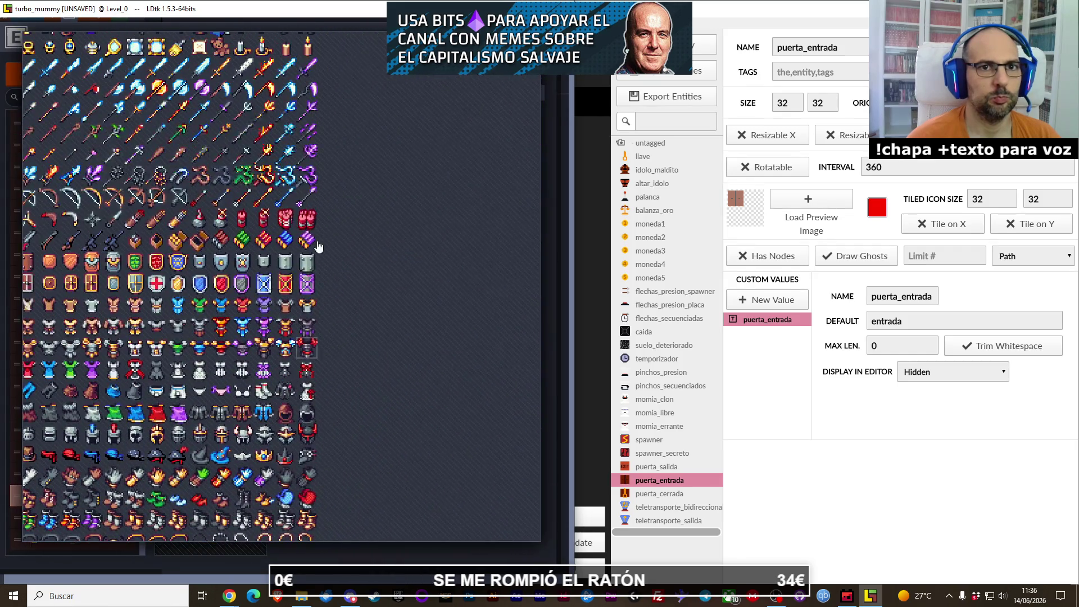
{"action": "scroll", "coordinate": [318, 248], "scroll_direction": "down", "scroll_amount": 2}
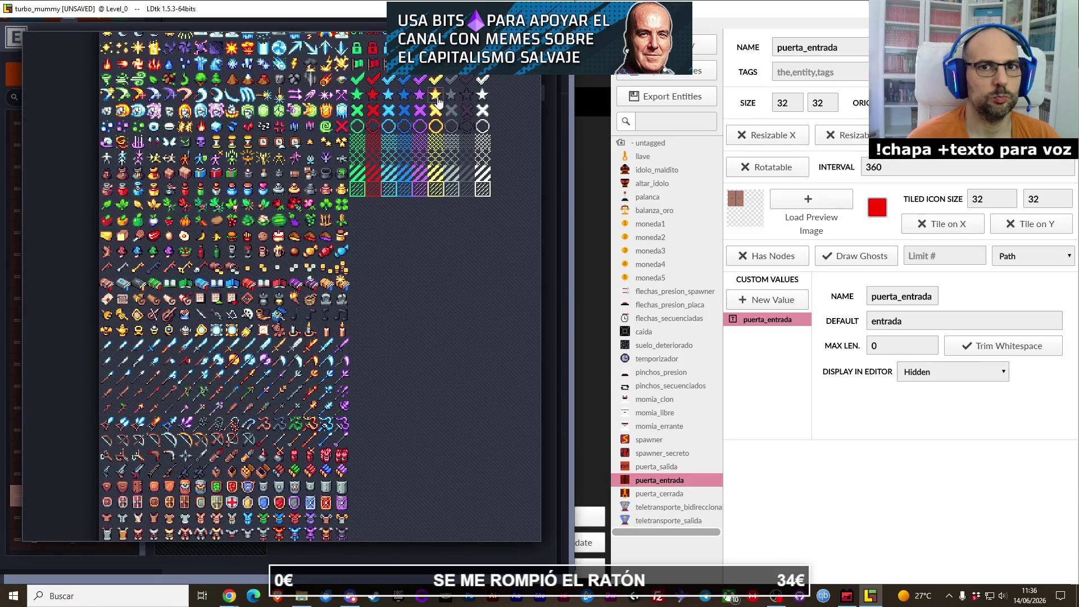
{"action": "left_click", "coordinate": [438, 103]}
{"action": "left_click", "coordinate": [85, 539]}
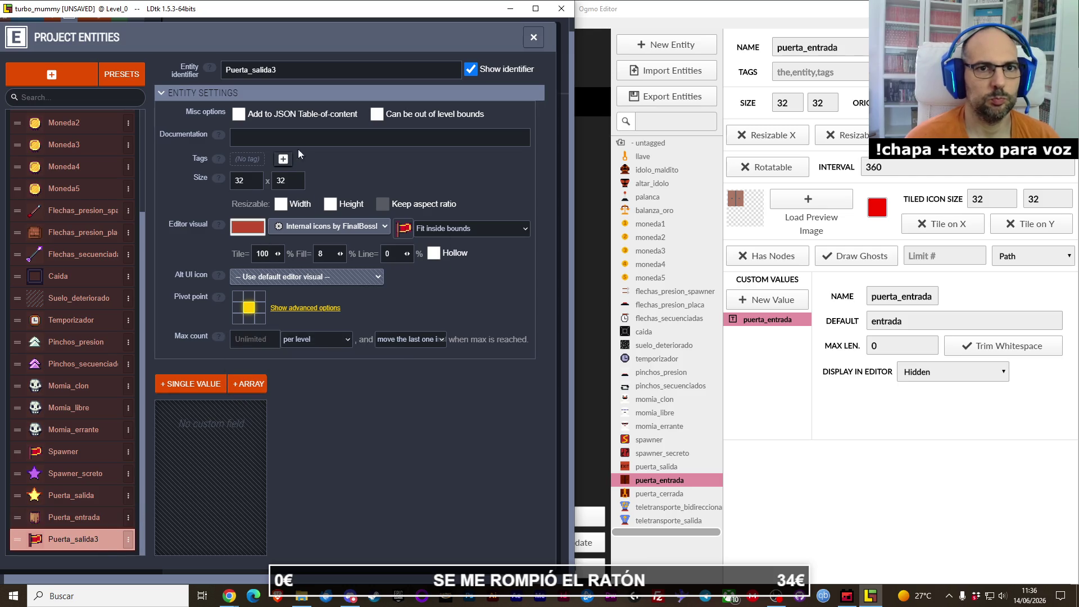
{"action": "double_click", "coordinate": [295, 72]}
Step: Rename Puerta_salida3 to Puerta_cerrada and add a single-value Boolean field called abierta
{"action": "type", "text": "pue"}
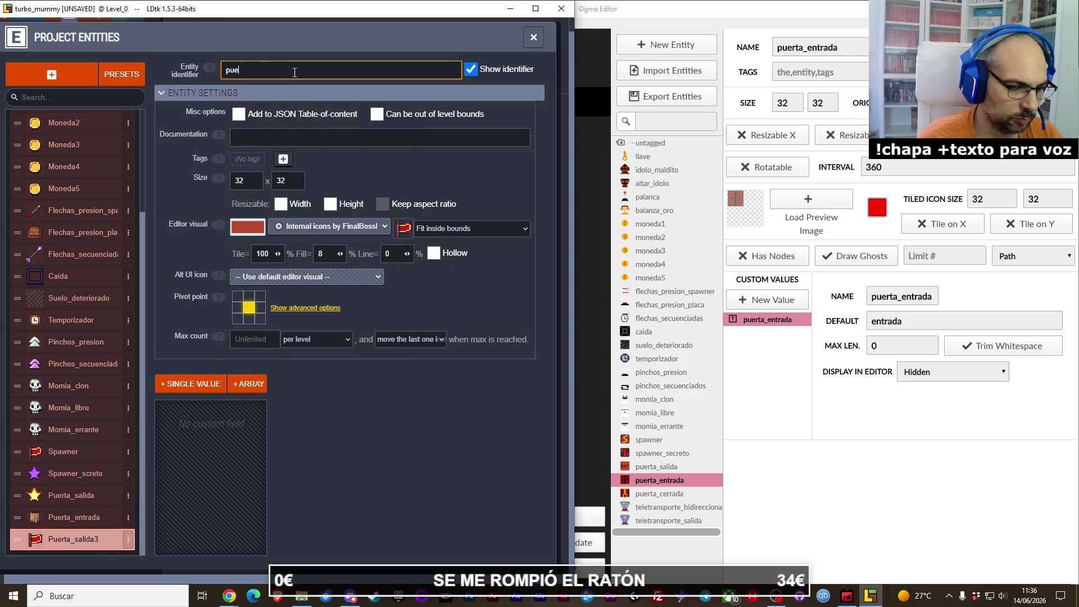
{"action": "type", "text": "cerrada"}
{"action": "key", "text": "Return"}
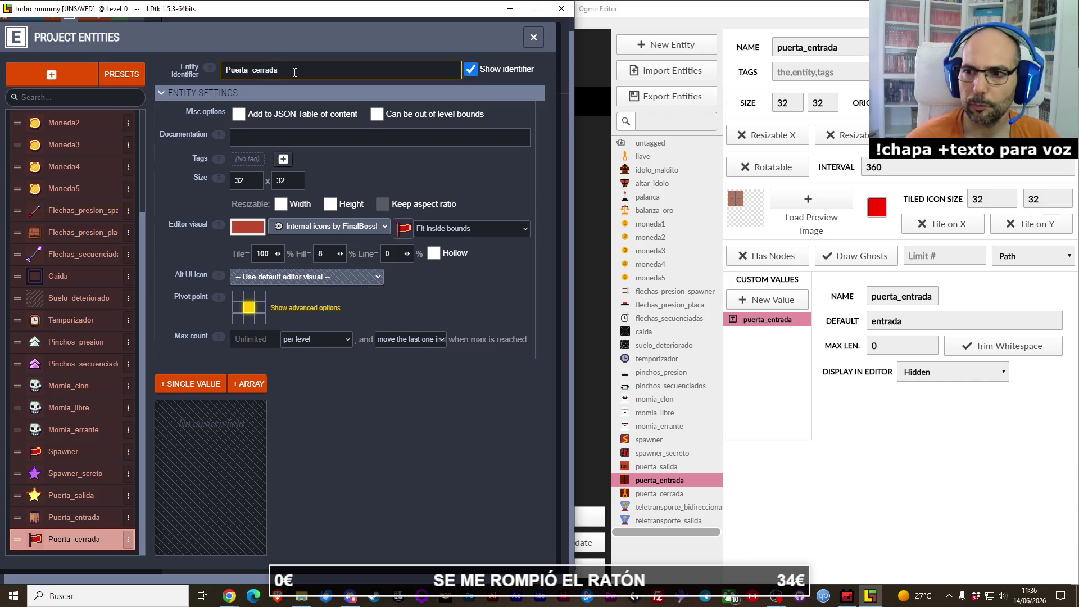
{"action": "left_click", "coordinate": [204, 387]}
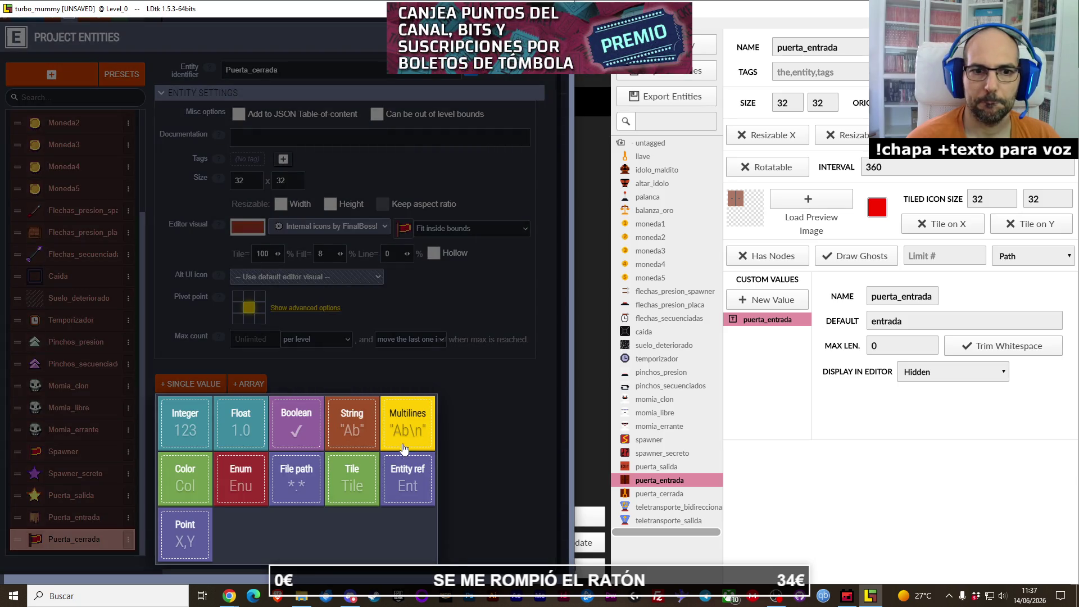
{"action": "left_click", "coordinate": [272, 443]}
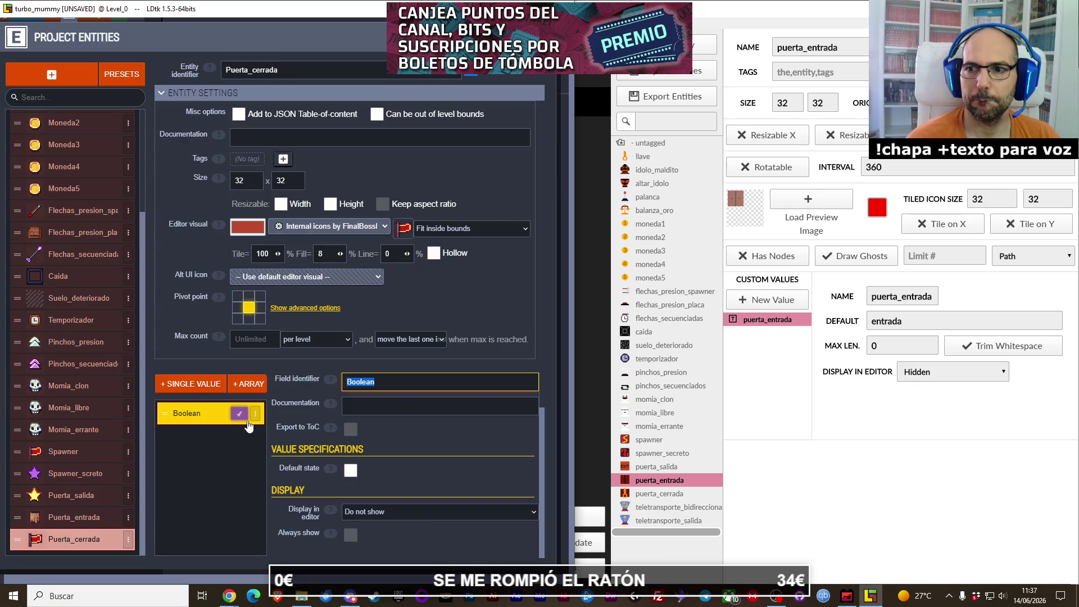
{"action": "left_click", "coordinate": [657, 498]}
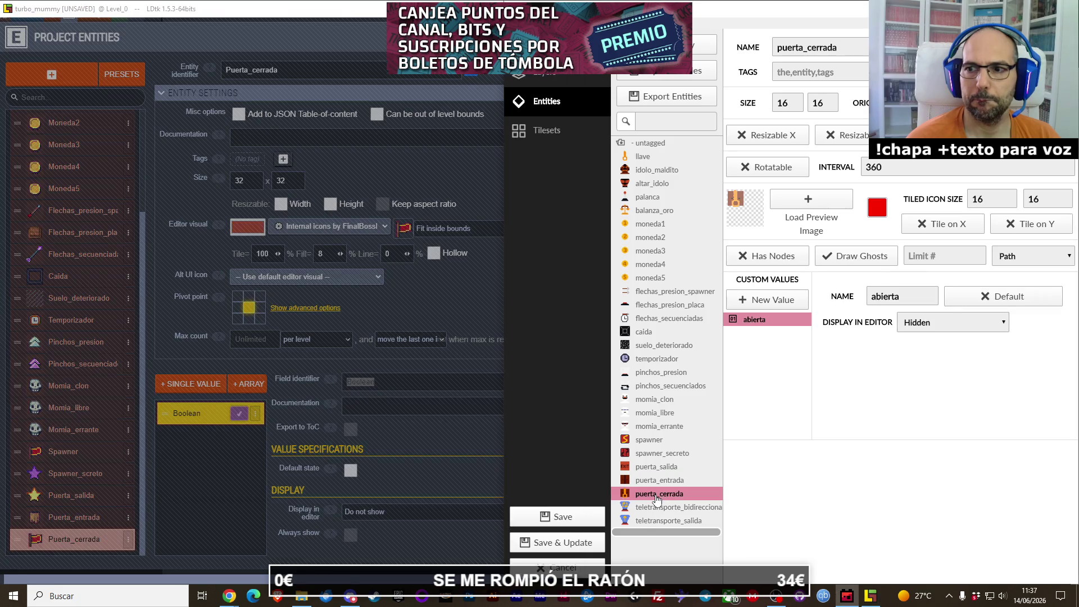
{"action": "left_click", "coordinate": [224, 457]}
{"action": "type", "text": "a"}
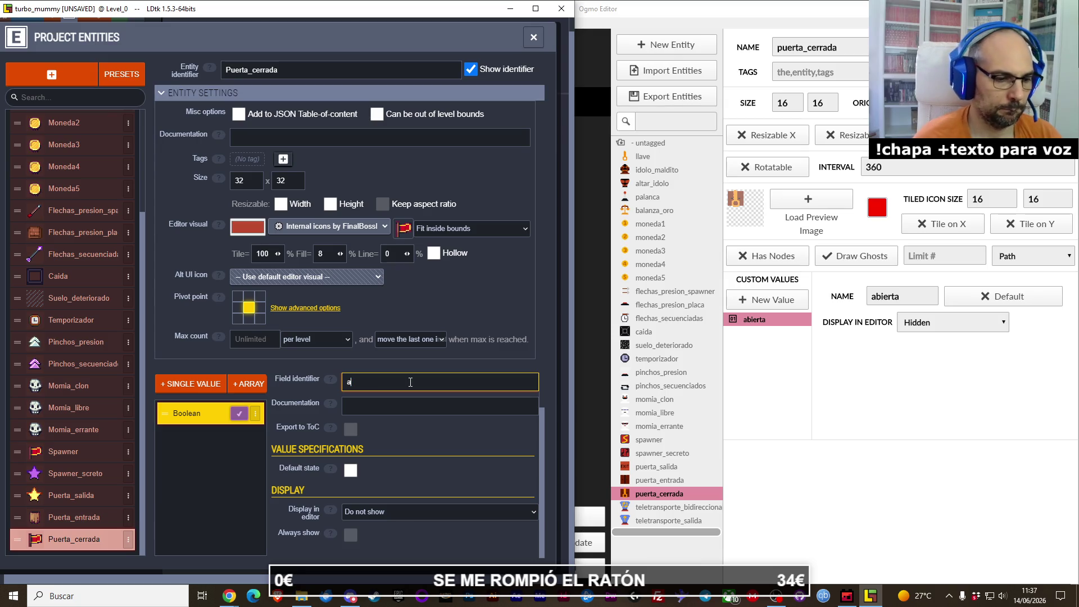
{"action": "type", "text": "bierta"}
{"action": "key", "text": "Return"}
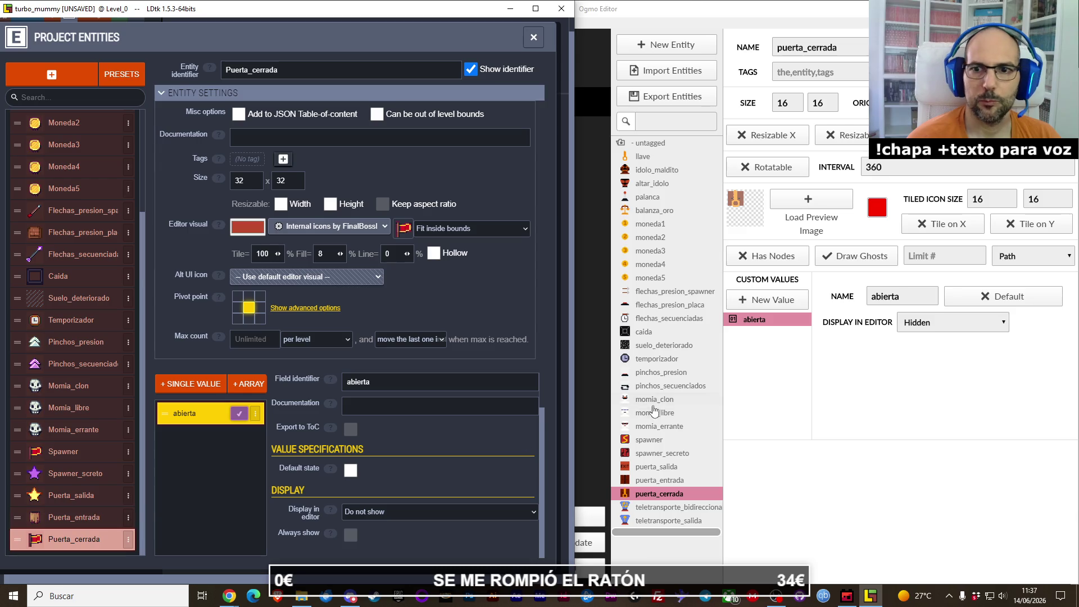
{"action": "left_click", "coordinate": [79, 523]}
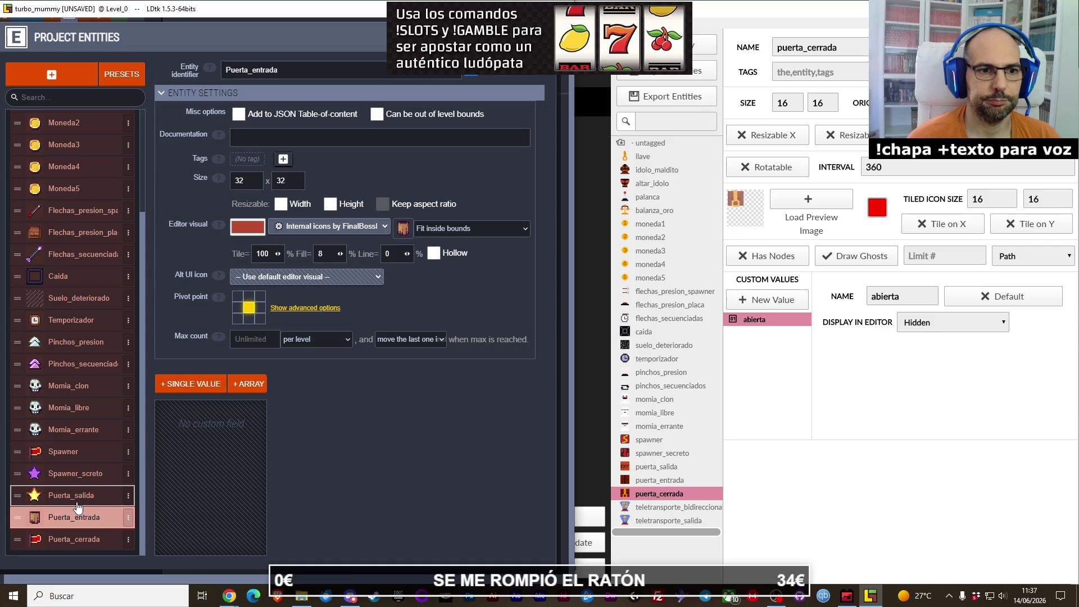
Step: Choose a new tile from the icon sheet as Spawner_screto's editor icon
{"action": "left_click", "coordinate": [81, 482]}
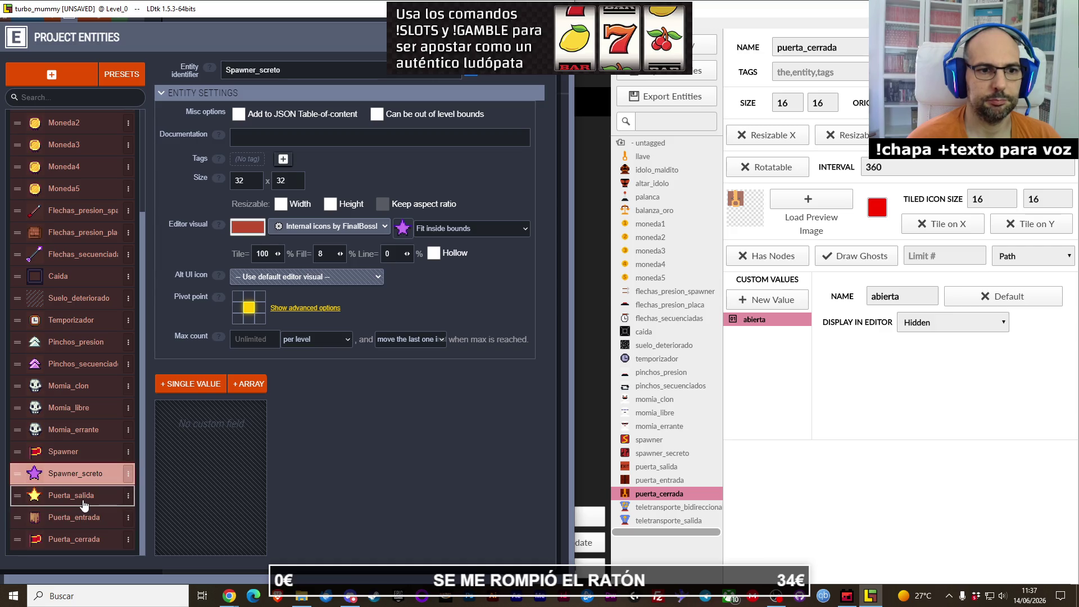
{"action": "left_click", "coordinate": [84, 504]}
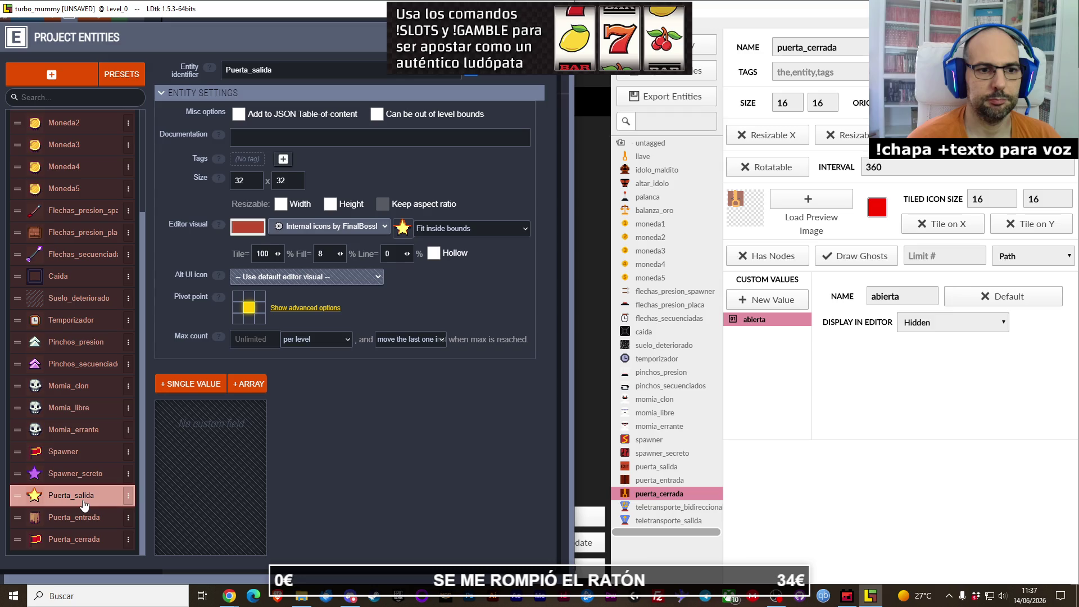
{"action": "left_click", "coordinate": [93, 475]}
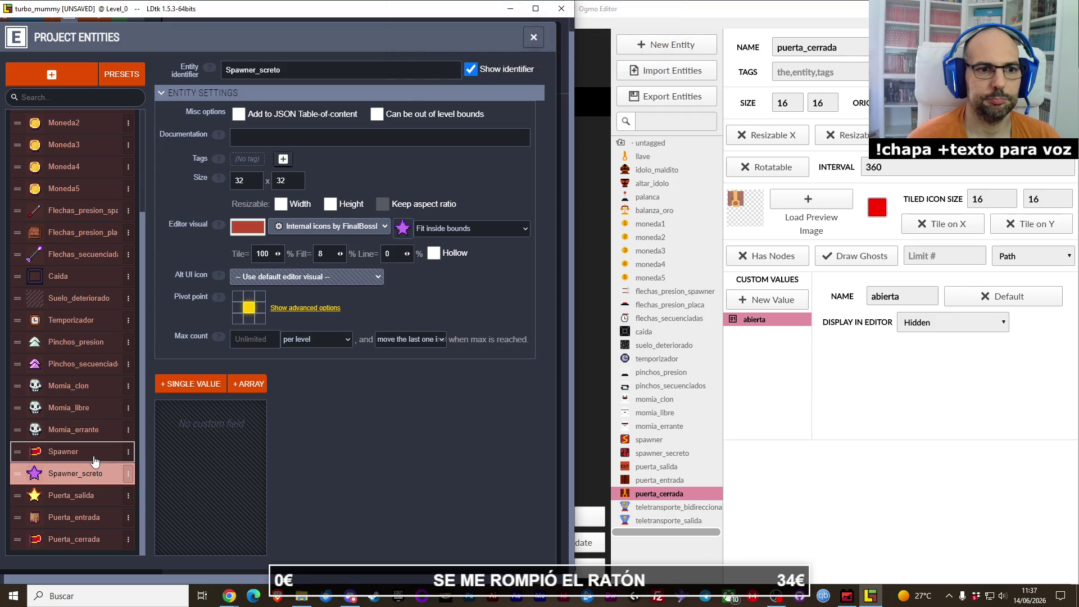
{"action": "key", "text": "XF86AudioLowerVolume"}
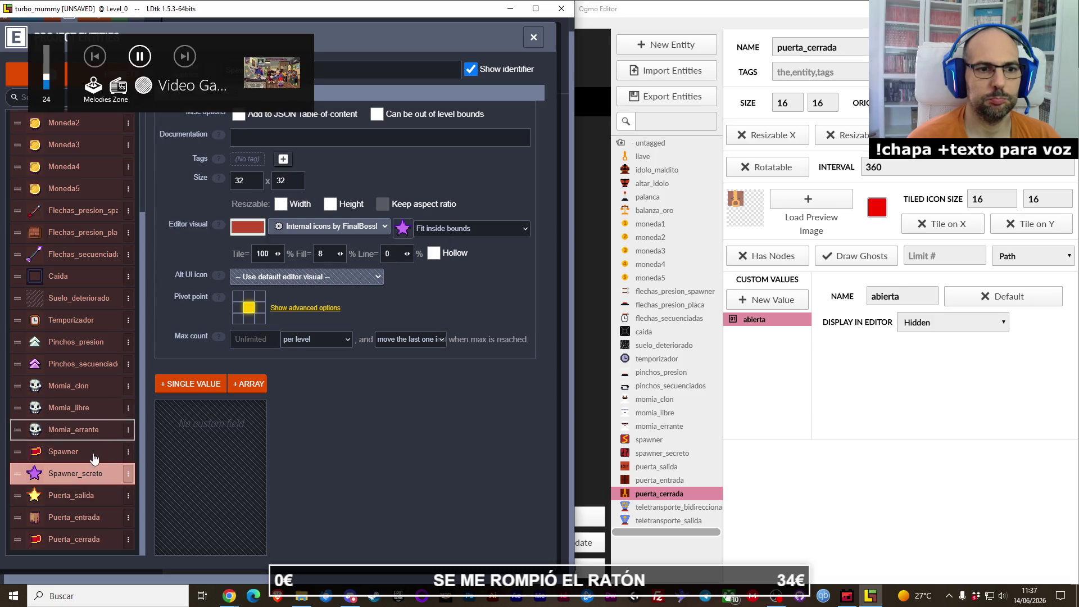
{"action": "left_click", "coordinate": [403, 228]}
{"action": "scroll", "coordinate": [315, 322], "scroll_direction": "down", "scroll_amount": 5}
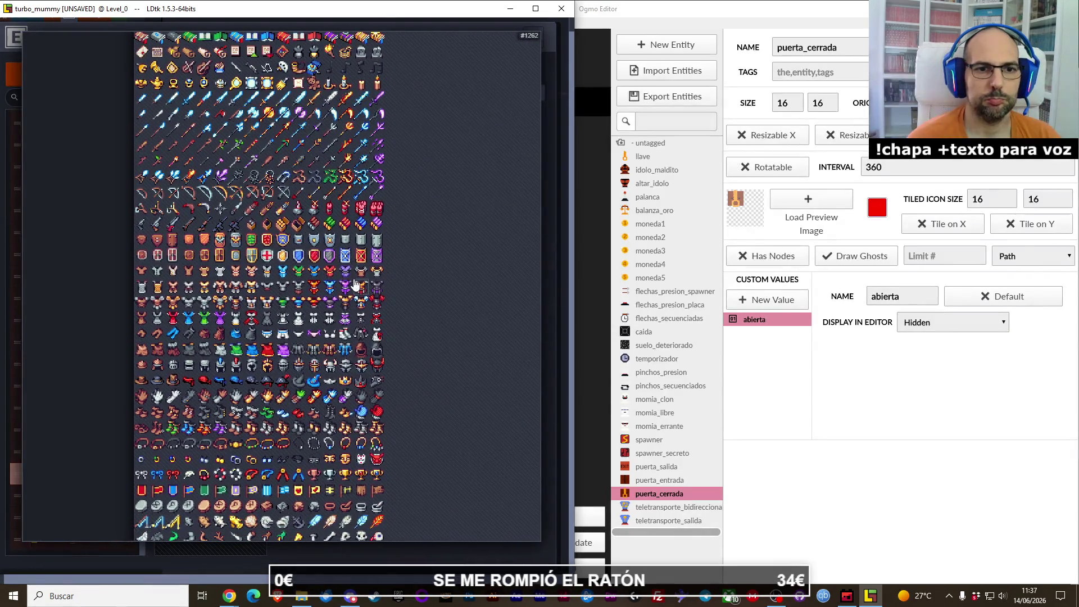
{"action": "scroll", "coordinate": [342, 383], "scroll_direction": "down", "scroll_amount": 3}
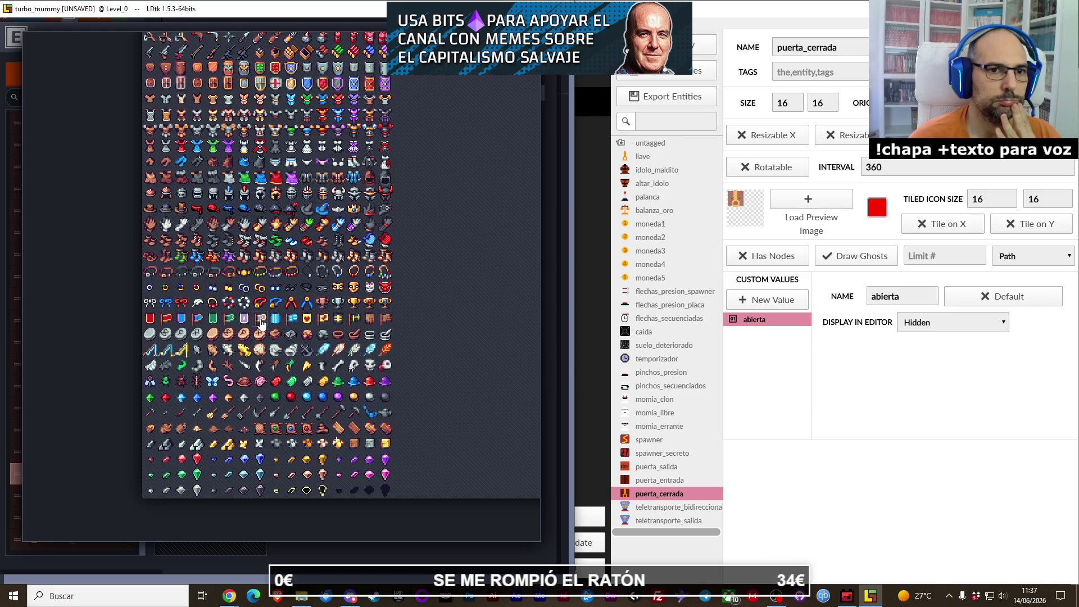
{"action": "left_click", "coordinate": [268, 336]}
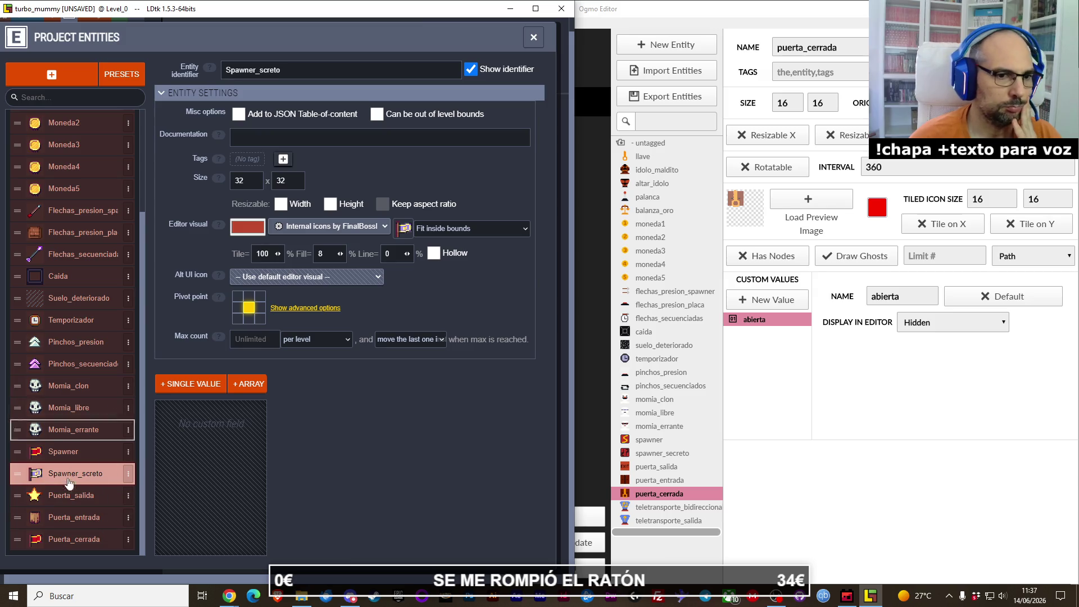
Step: Set the golden padlock tile as Puerta_cerrada's editor icon
{"action": "left_click", "coordinate": [74, 535]}
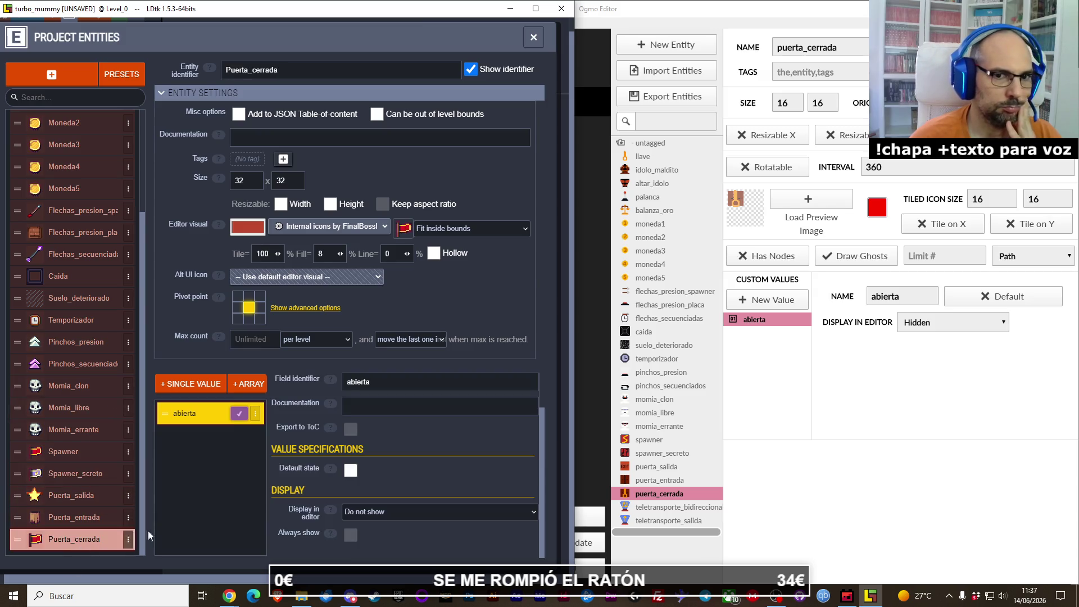
{"action": "left_click", "coordinate": [394, 229]}
{"action": "scroll", "coordinate": [392, 188], "scroll_direction": "down", "scroll_amount": 5}
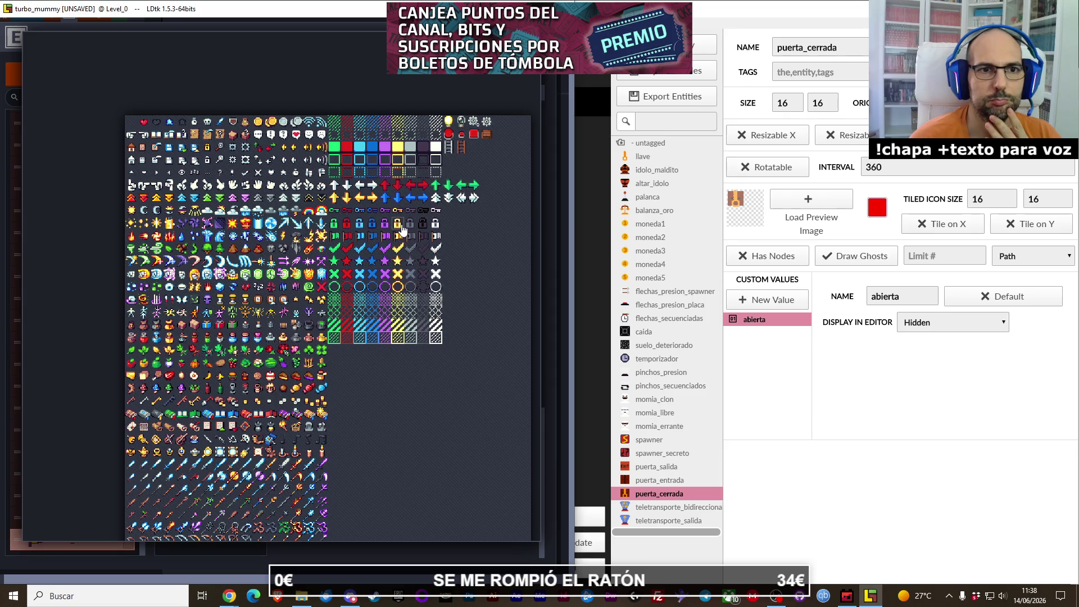
{"action": "left_click", "coordinate": [402, 228]}
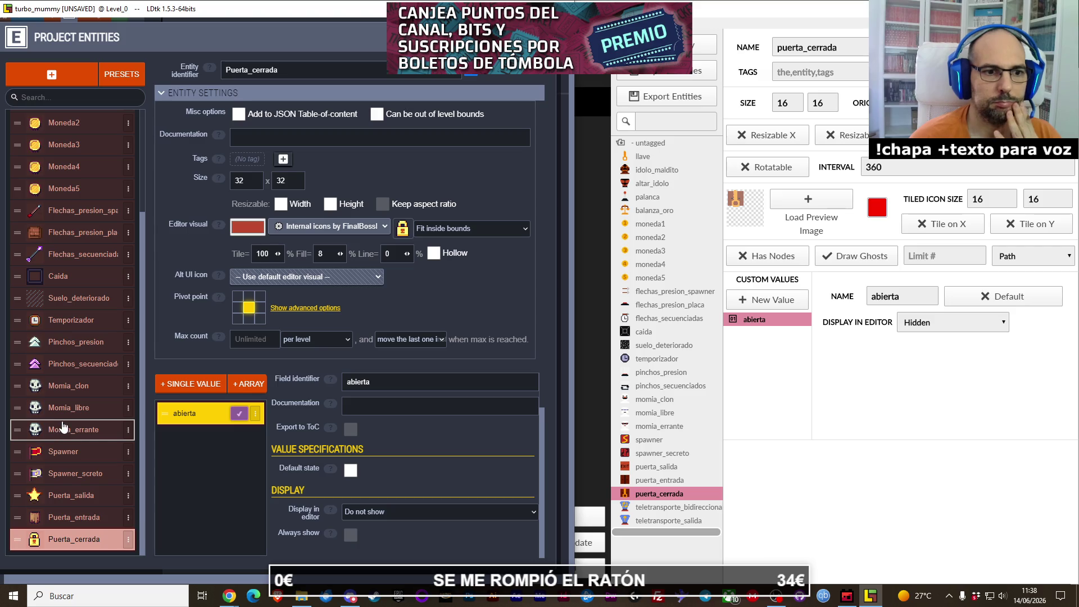
{"action": "scroll", "coordinate": [71, 441], "scroll_direction": "up", "scroll_amount": 3}
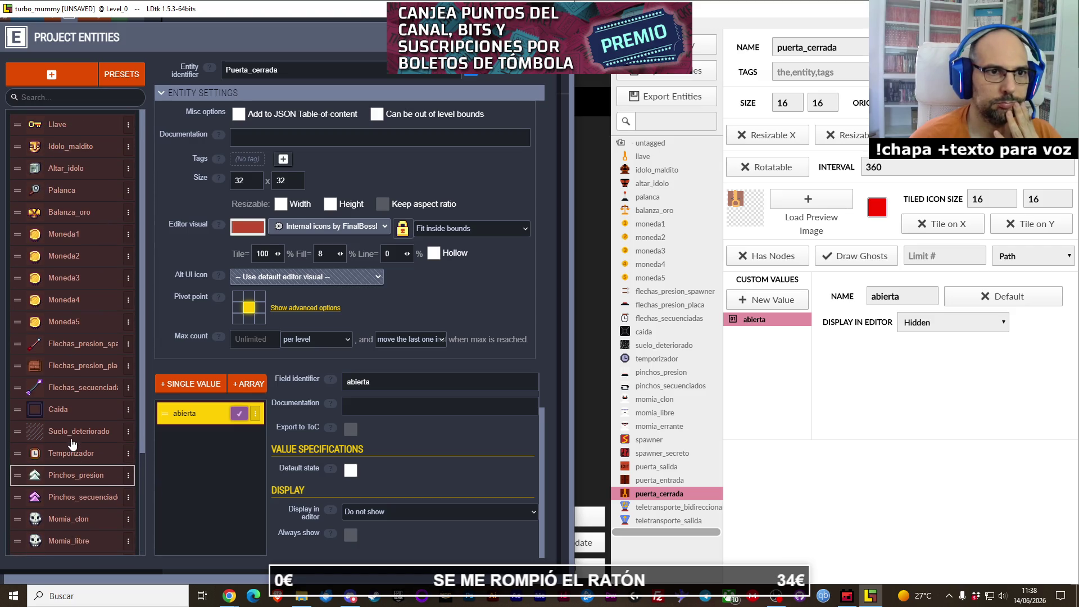
{"action": "scroll", "coordinate": [72, 438], "scroll_direction": "down", "scroll_amount": 3}
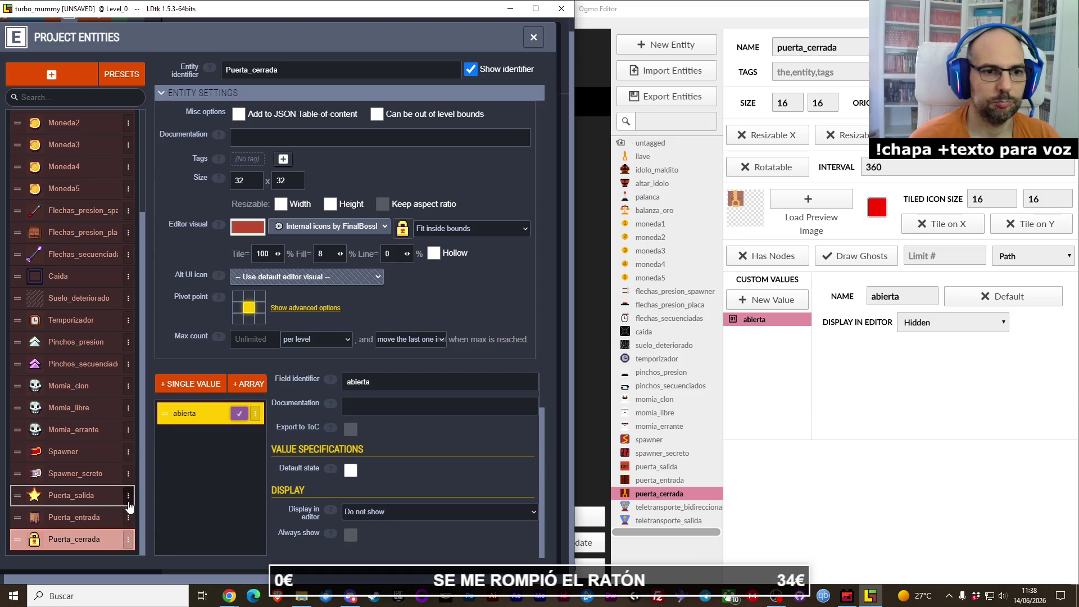
{"action": "left_click", "coordinate": [128, 453]}
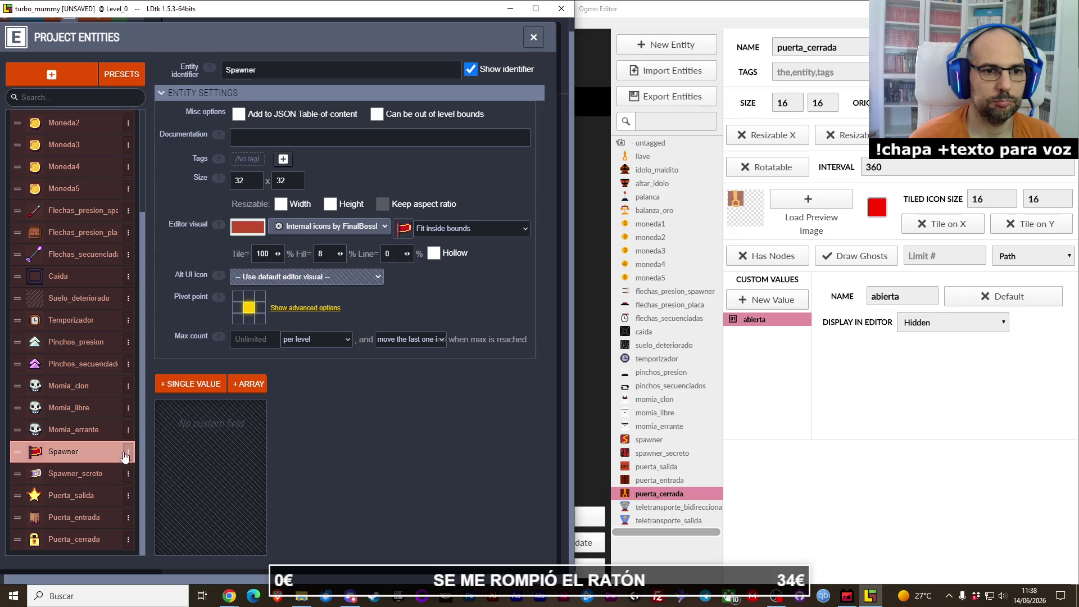
Step: Duplicate the Spawner entity to create Spawner2
{"action": "left_click", "coordinate": [212, 430]}
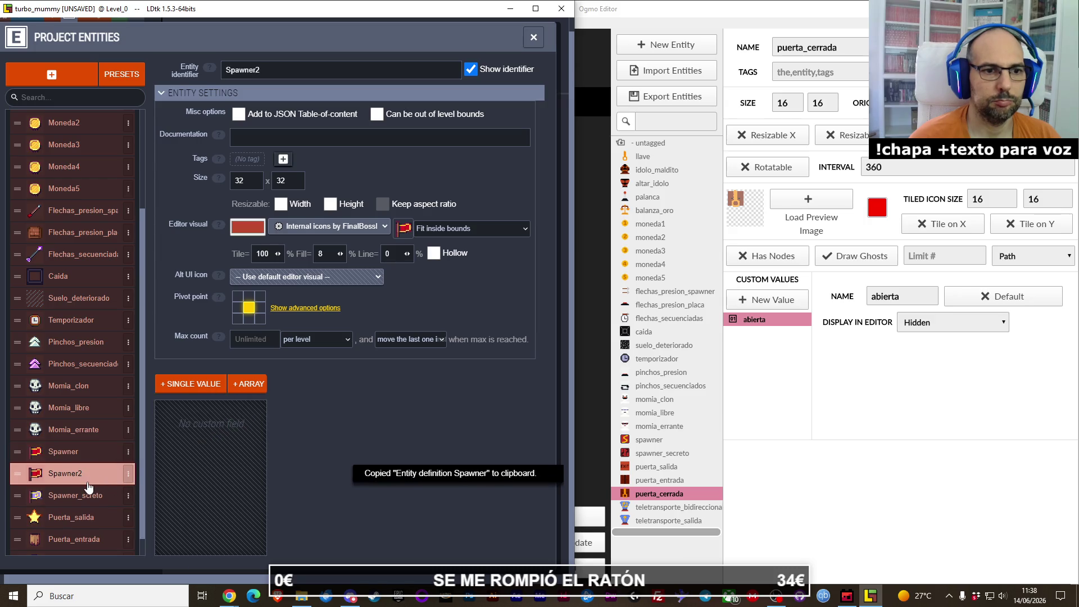
{"action": "left_click_drag", "start_coordinate": [18, 516], "coordinate": [19, 555]}
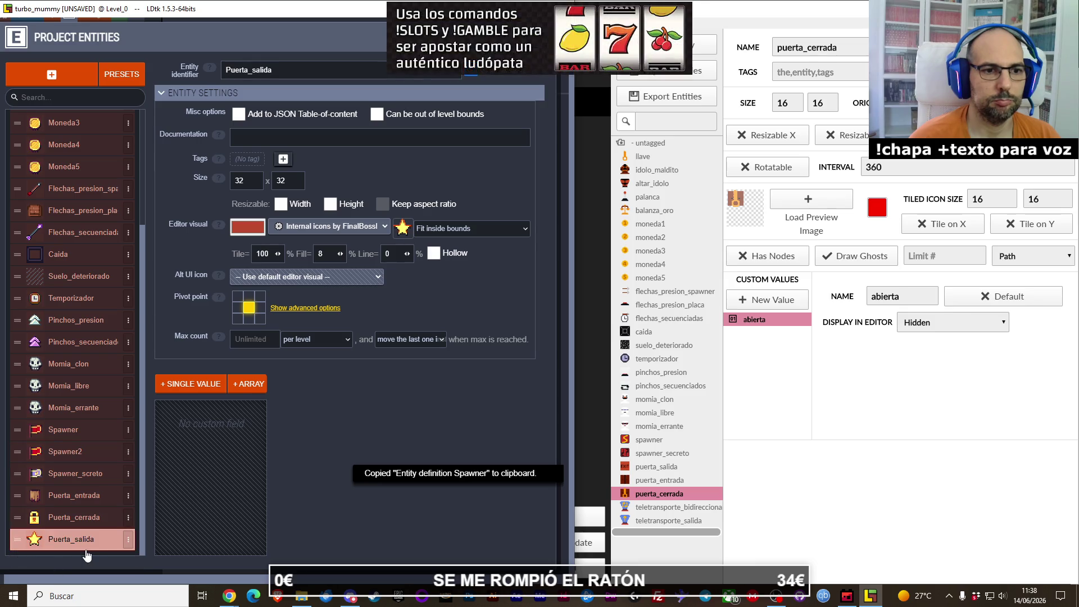
{"action": "left_click", "coordinate": [16, 458]}
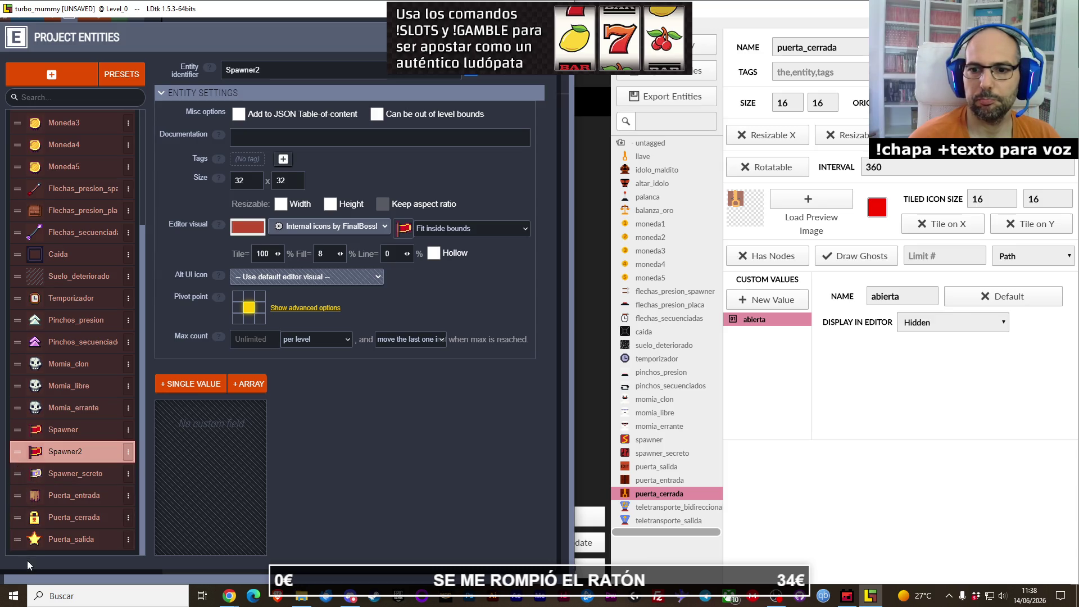
Step: Reorder the door entities to Puerta_salida, Puerta_entrada, then Puerta_cerrada
{"action": "left_click", "coordinate": [20, 542]}
{"action": "left_click_drag", "start_coordinate": [17, 517], "coordinate": [16, 493]}
{"action": "left_click", "coordinate": [17, 540]}
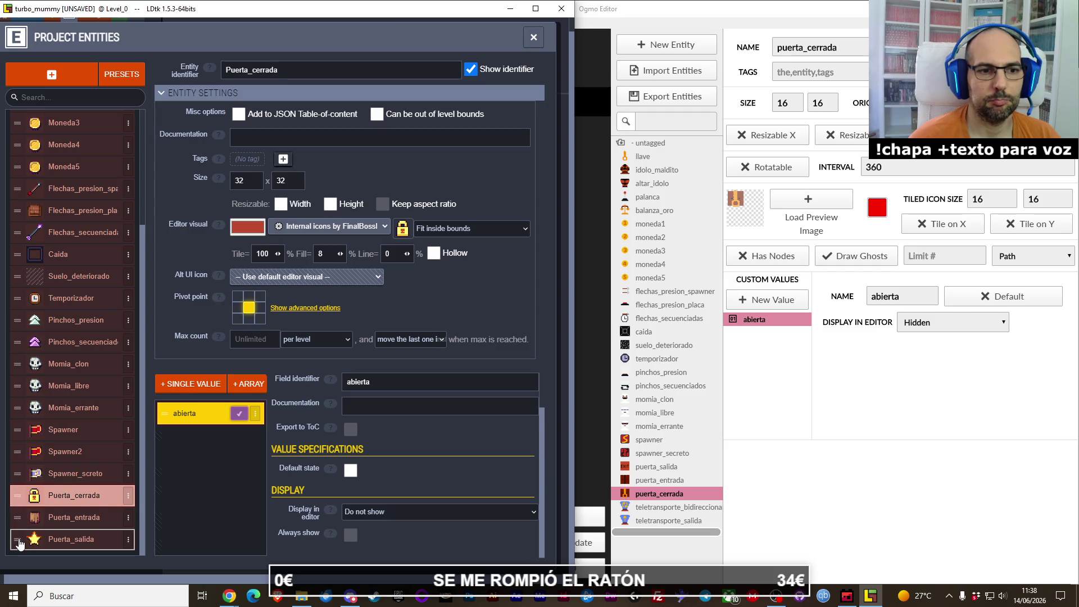
{"action": "left_click_drag", "start_coordinate": [17, 542], "coordinate": [17, 495]}
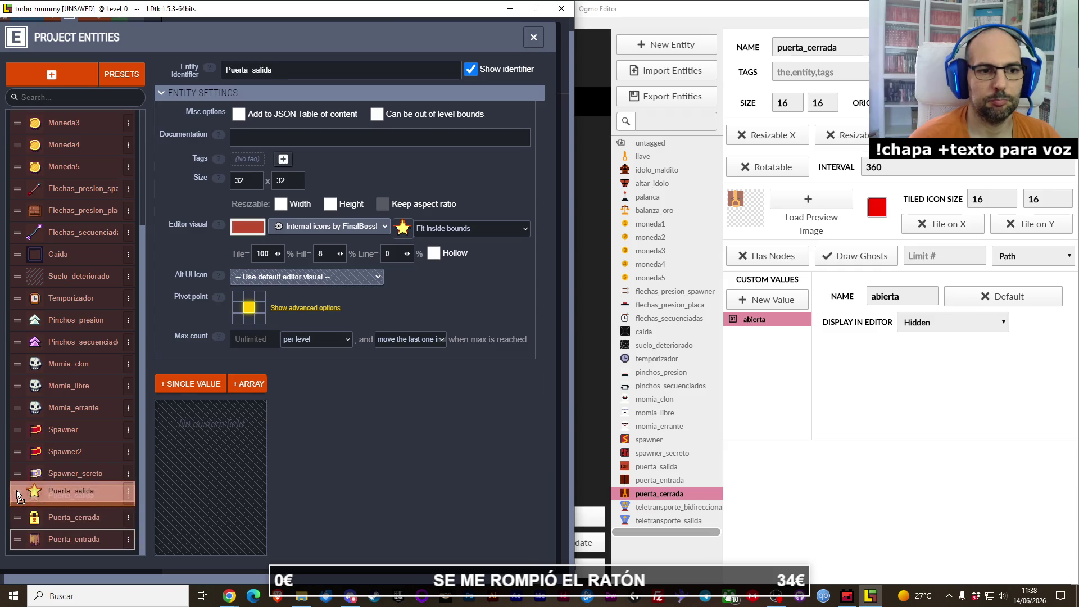
{"action": "left_click", "coordinate": [17, 543]}
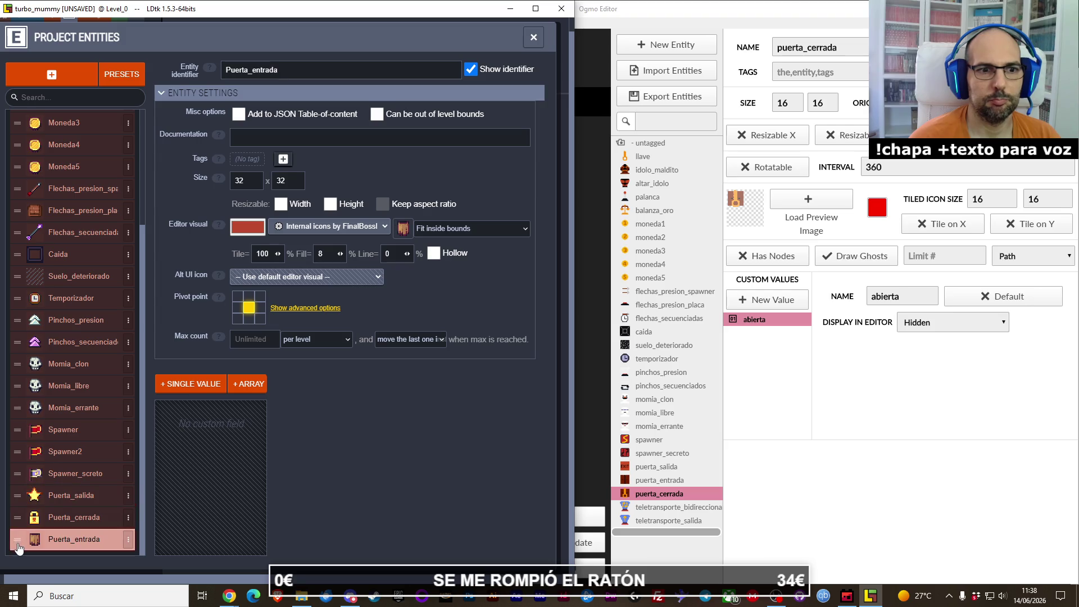
{"action": "mouse_move", "coordinate": [19, 548]}
{"action": "left_mouse_down"}
{"action": "mouse_move", "coordinate": [17, 503]}
{"action": "mouse_move", "coordinate": [17, 524]}
{"action": "left_mouse_up"}
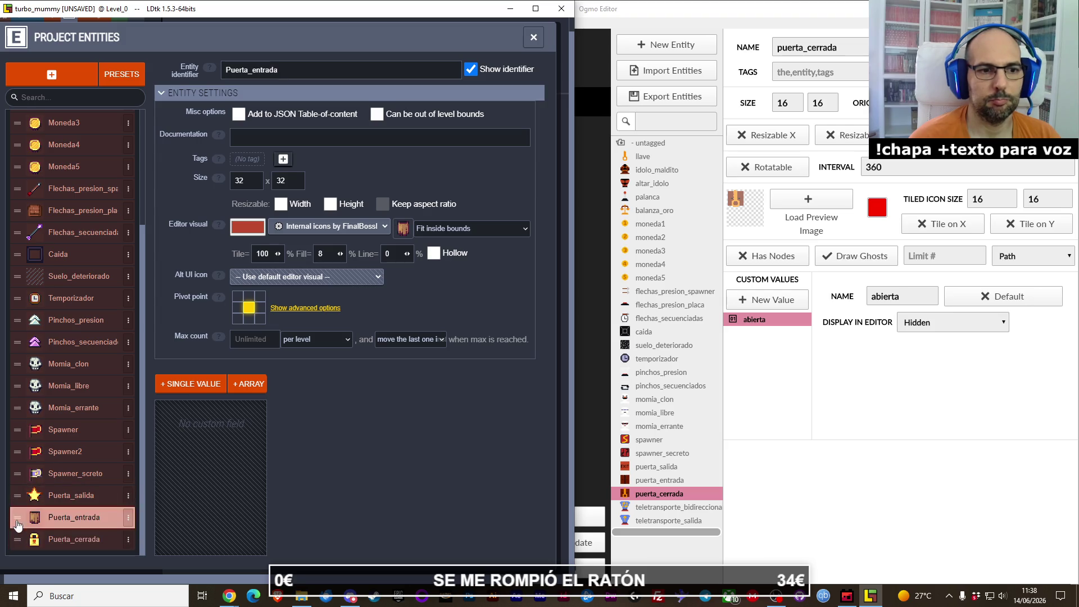
{"action": "left_click", "coordinate": [19, 454]}
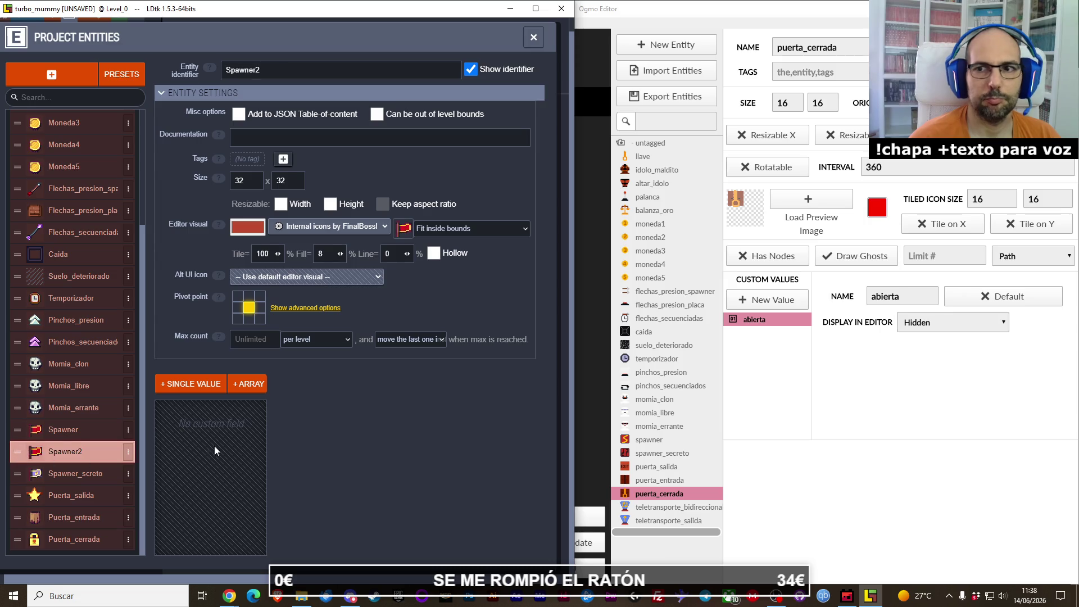
Step: Rename Spawner2 to Teletransporte_bidireccional and give it the purple circle icon
{"action": "double_click", "coordinate": [261, 67]}
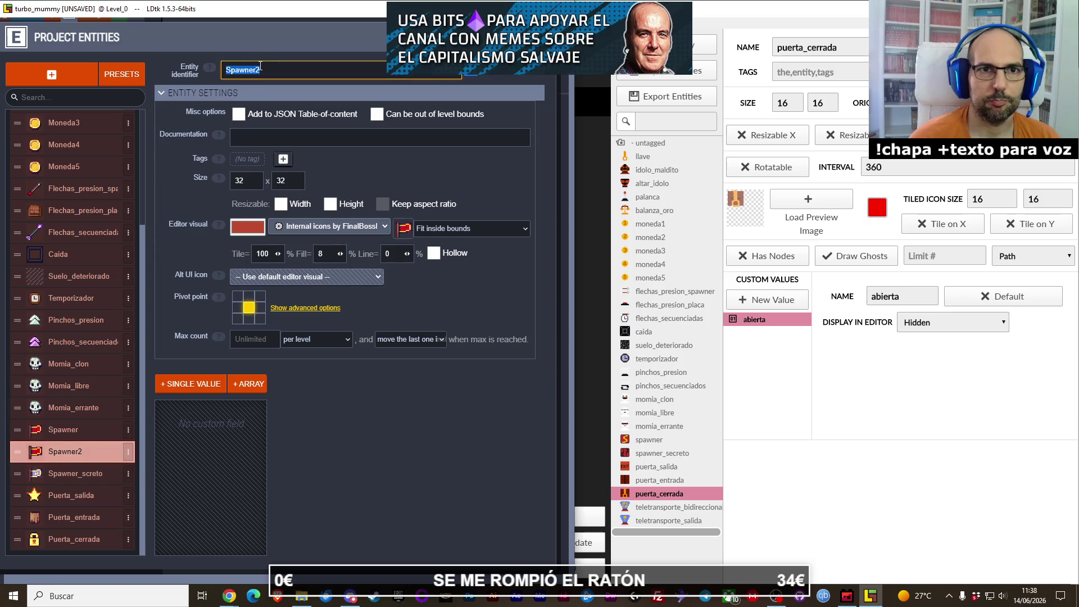
{"action": "type", "text": "T"}
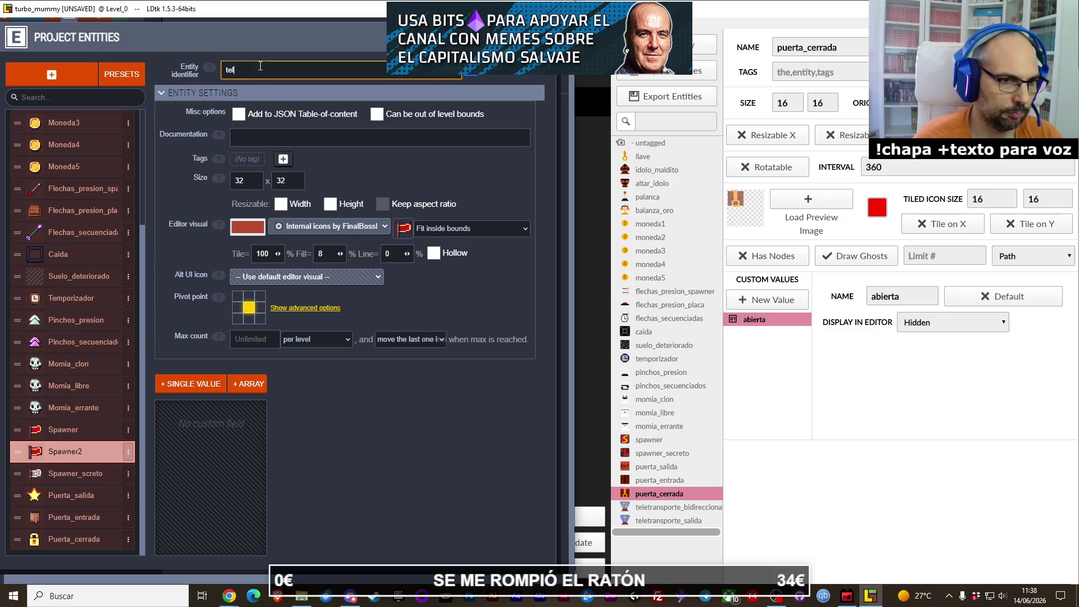
{"action": "type", "text": "teletrans"}
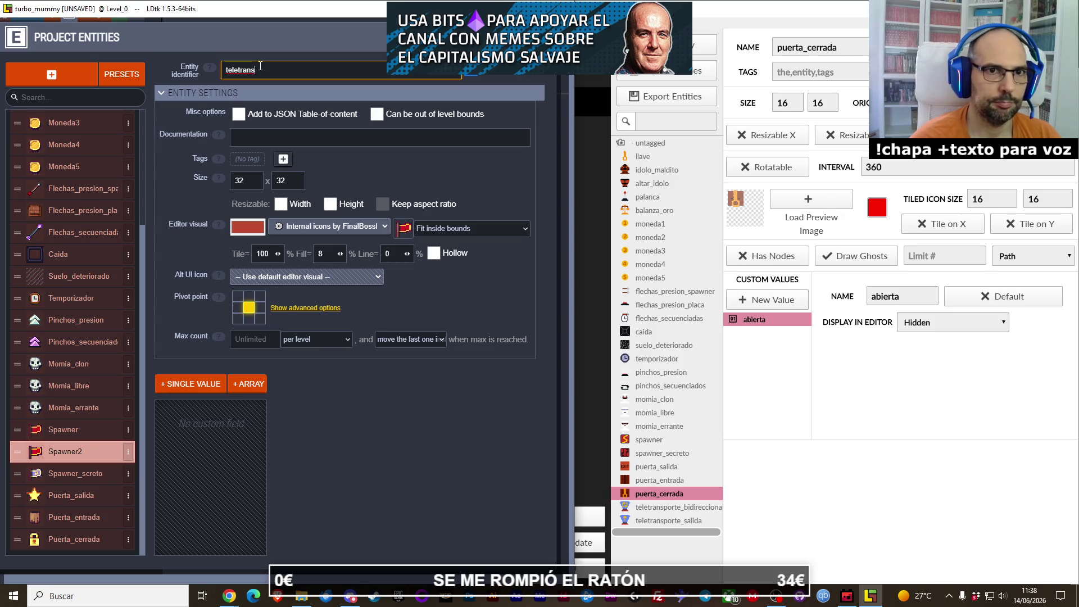
{"action": "type", "text": "porte bidireccional"}
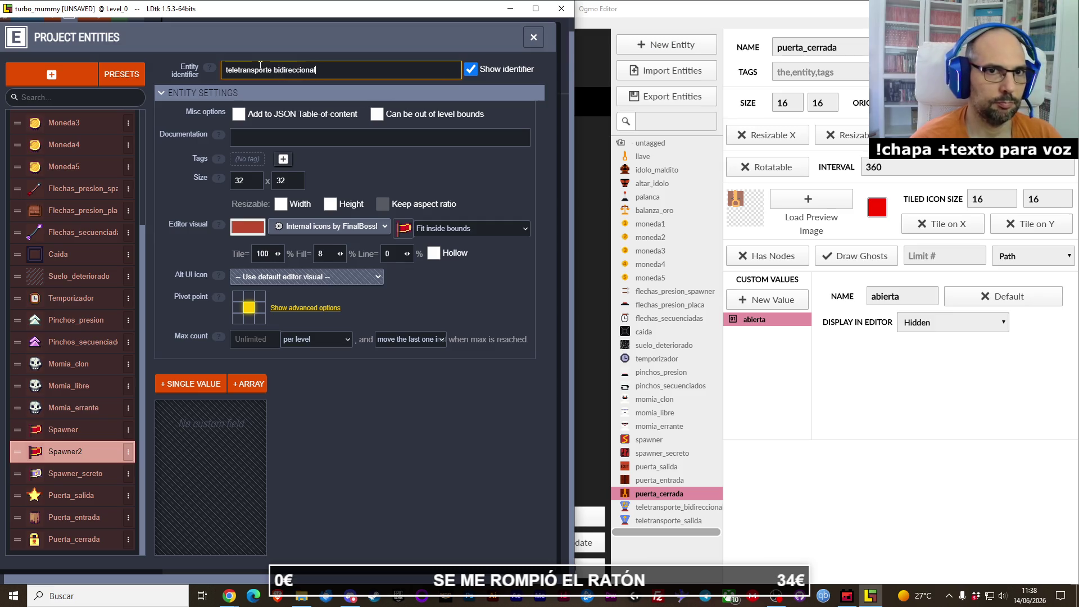
{"action": "key", "text": "Return"}
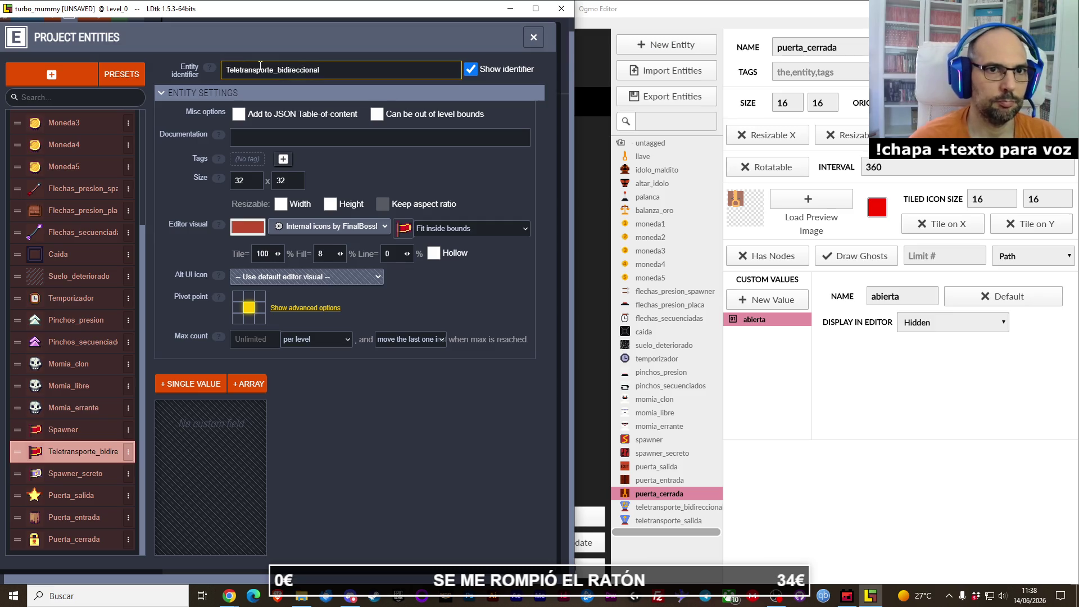
{"action": "left_click", "coordinate": [404, 227]}
{"action": "scroll", "coordinate": [441, 163], "scroll_direction": "up", "scroll_amount": 3}
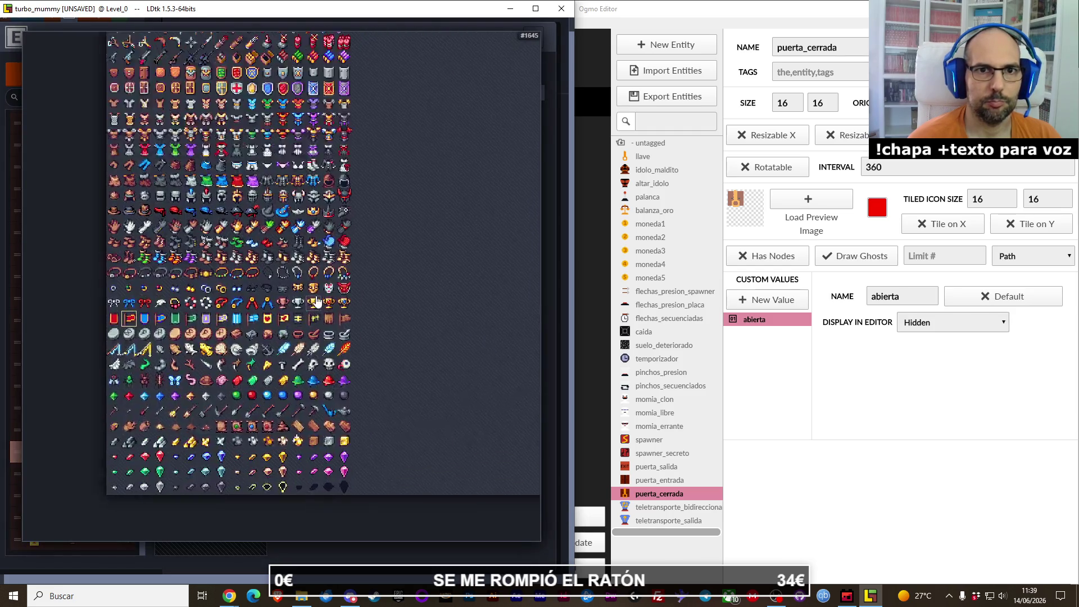
{"action": "scroll", "coordinate": [281, 238], "scroll_direction": "down", "scroll_amount": 10}
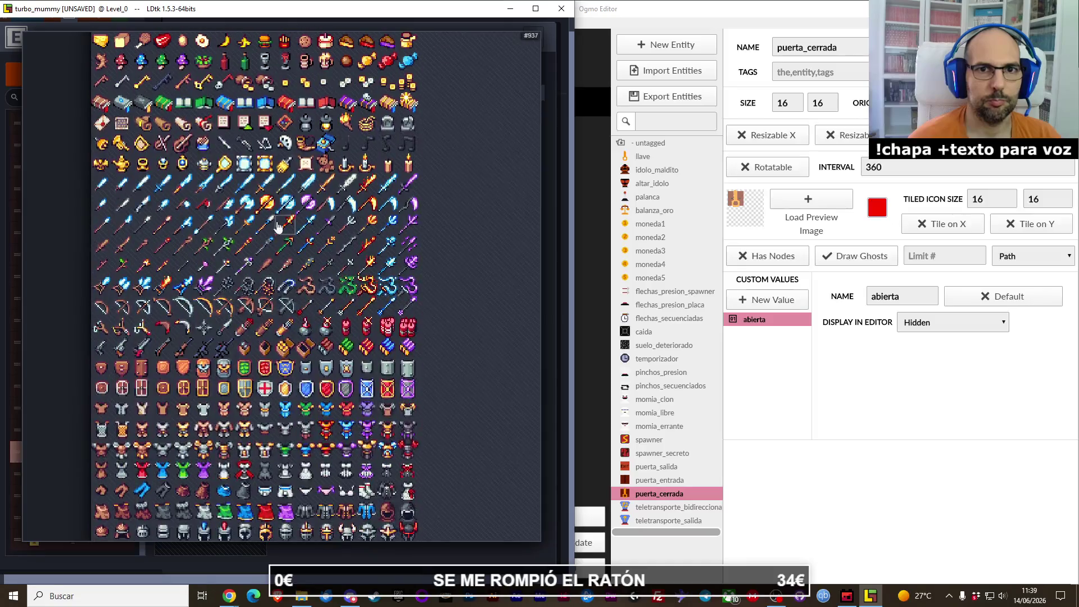
{"action": "scroll", "coordinate": [333, 273], "scroll_direction": "up", "scroll_amount": 1}
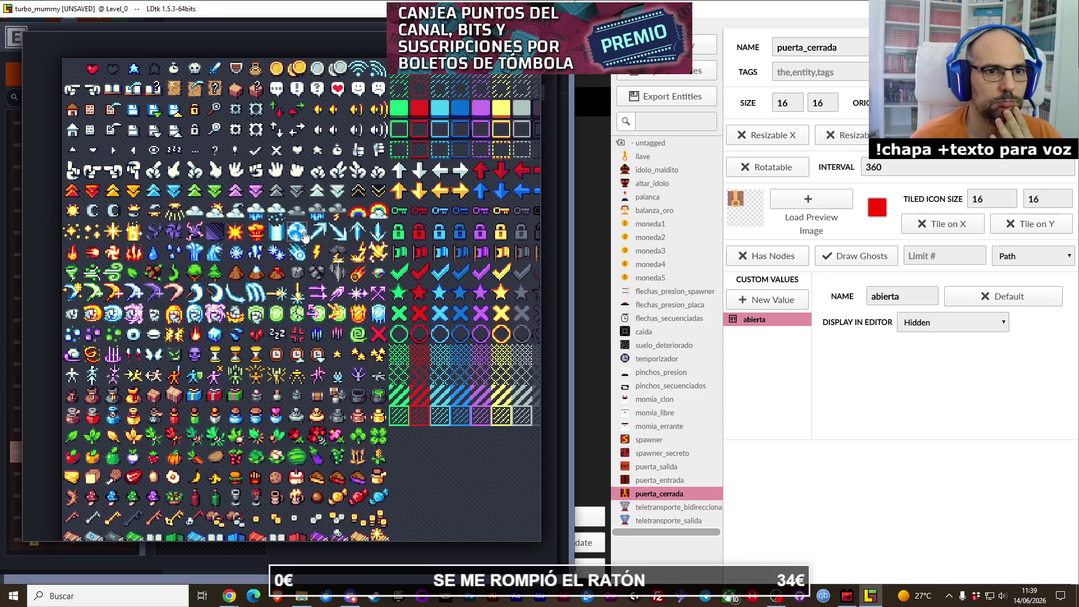
{"action": "left_click_drag", "start_coordinate": [440, 313], "coordinate": [292, 298]}
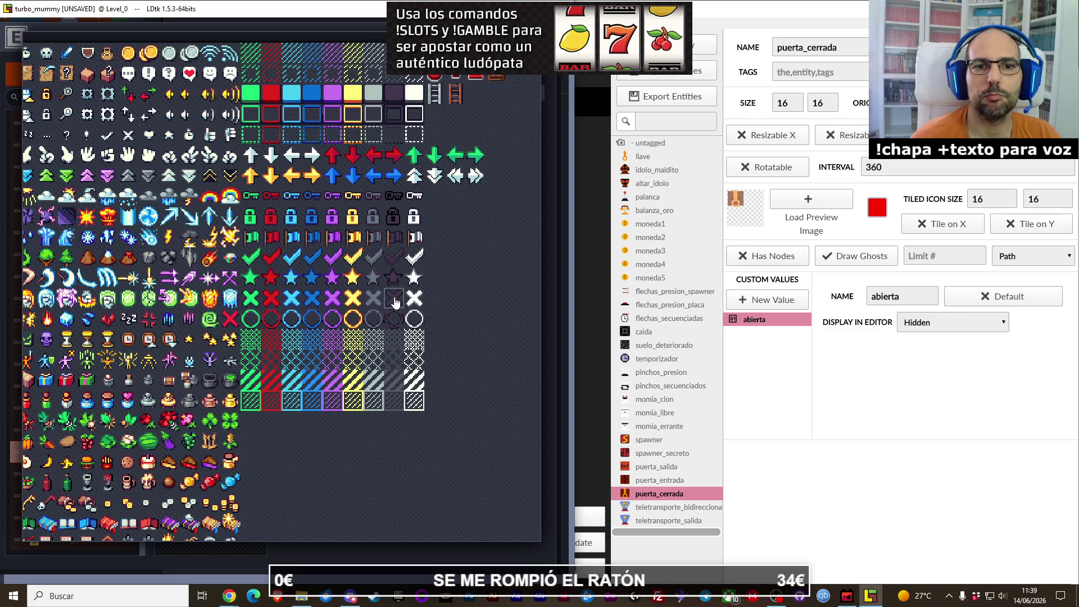
{"action": "left_click", "coordinate": [336, 318]}
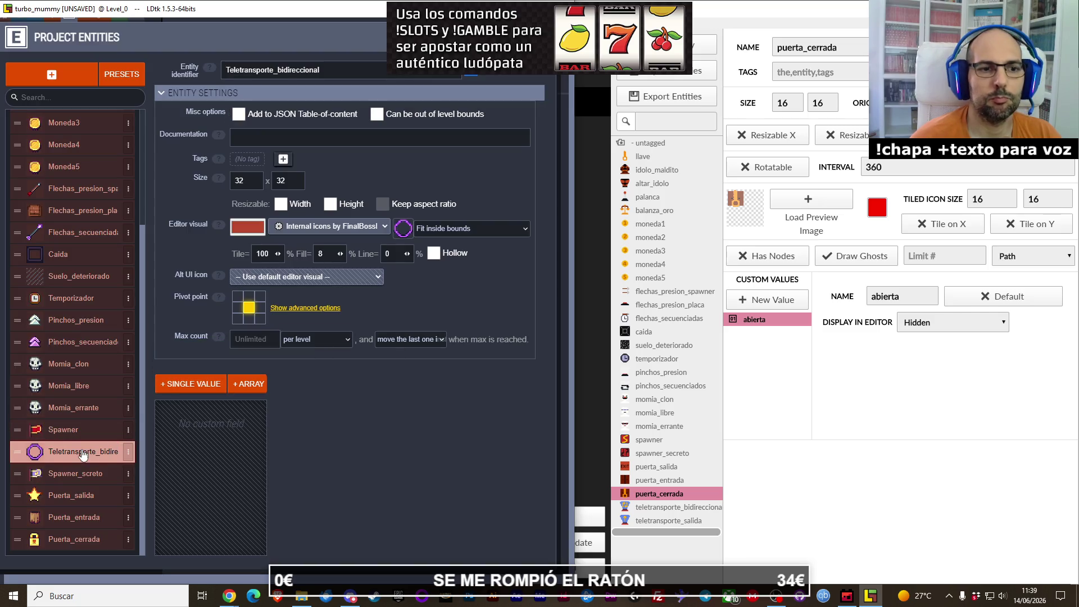
Step: Move Teletransporte_bidireccional to the list's end and duplicate it as Teletransporte_salida
{"action": "mouse_move", "coordinate": [19, 452]}
{"action": "left_mouse_down"}
{"action": "mouse_move", "coordinate": [9, 516]}
{"action": "mouse_move", "coordinate": [25, 536]}
{"action": "mouse_move", "coordinate": [81, 535]}
{"action": "left_mouse_up"}
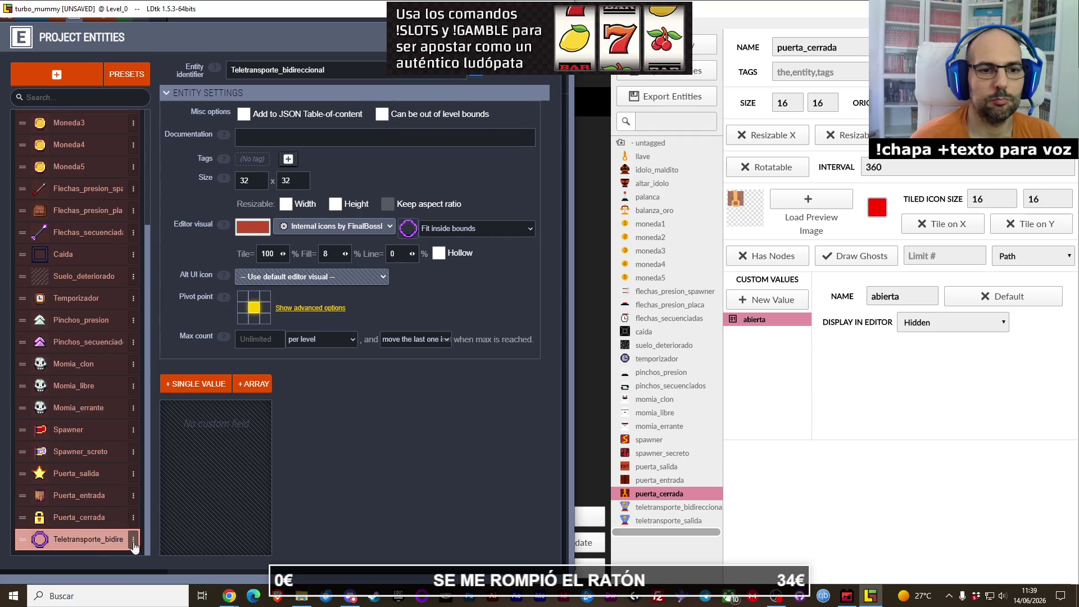
{"action": "left_click", "coordinate": [661, 509]}
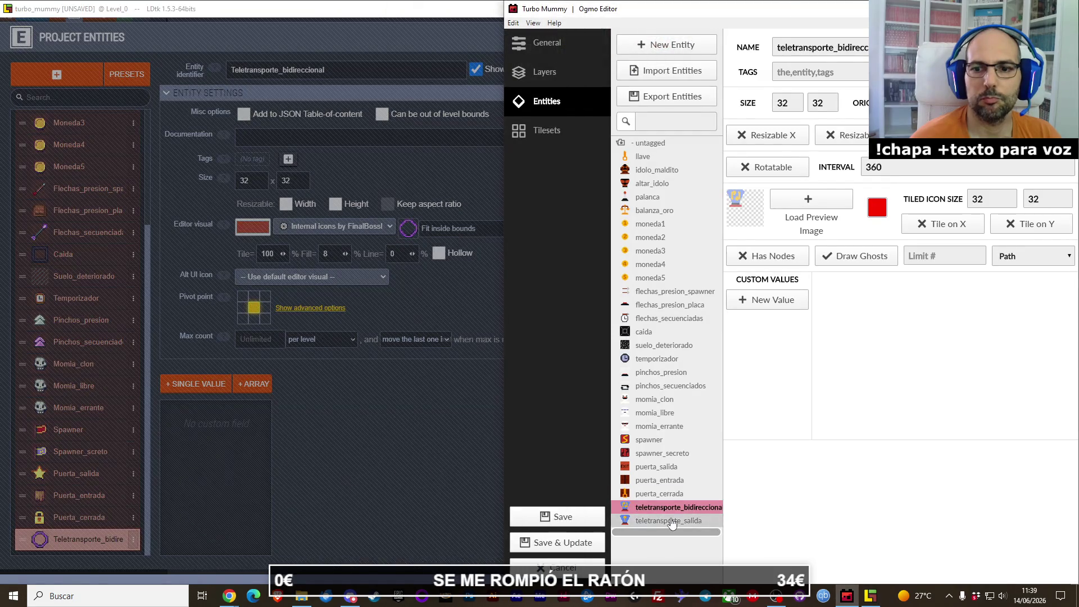
{"action": "left_click", "coordinate": [670, 521]}
{"action": "left_click", "coordinate": [673, 509]}
{"action": "left_click", "coordinate": [130, 545]}
{"action": "left_click", "coordinate": [133, 544]}
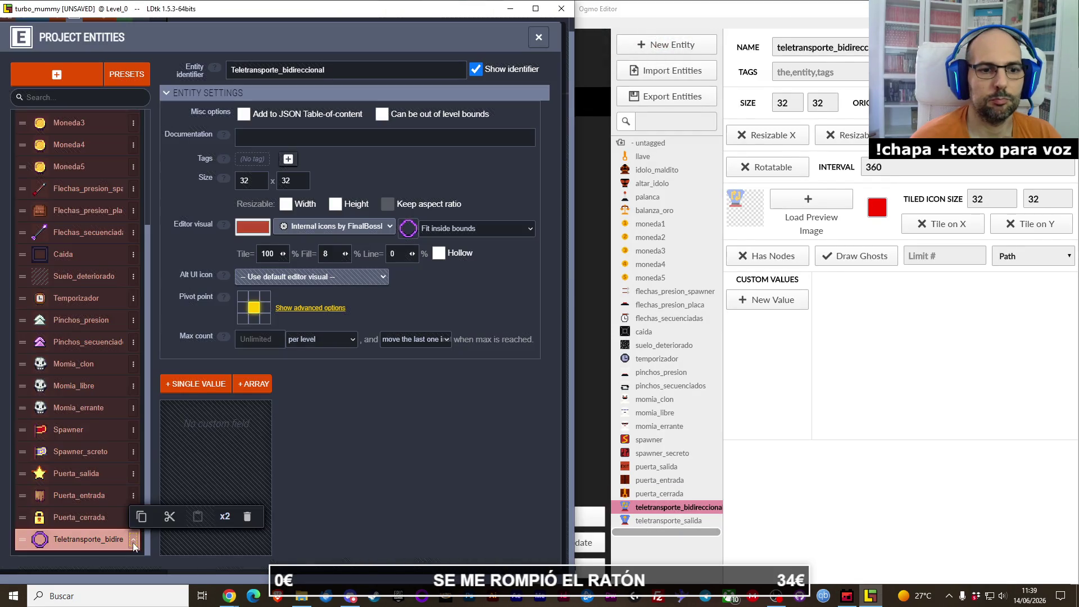
{"action": "left_click", "coordinate": [225, 517]}
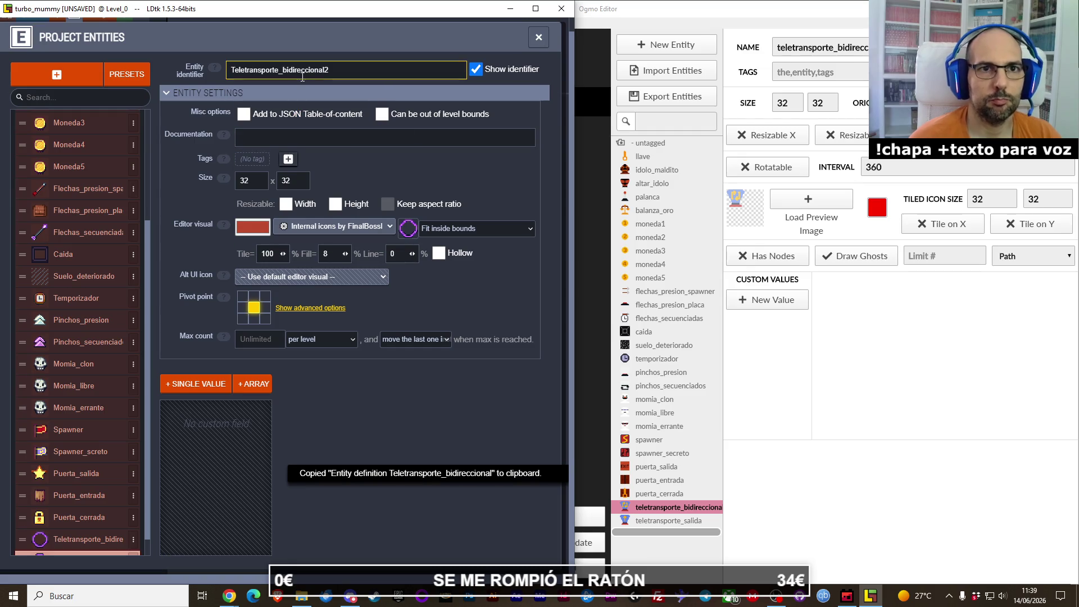
{"action": "type", "text": "teletrans"}
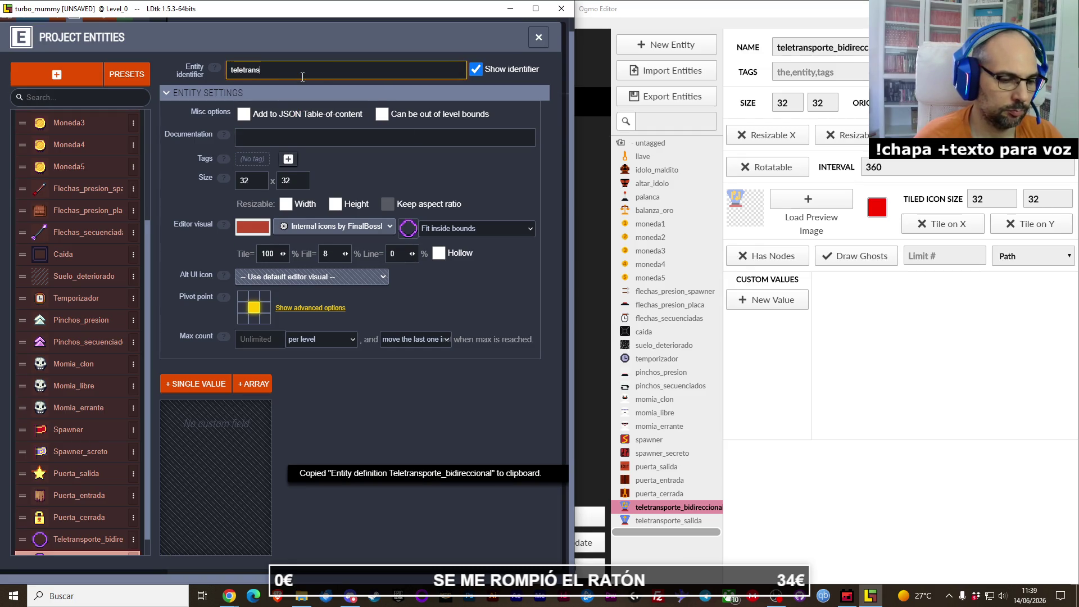
{"action": "type", "text": "da"}
{"action": "key", "text": "Return"}
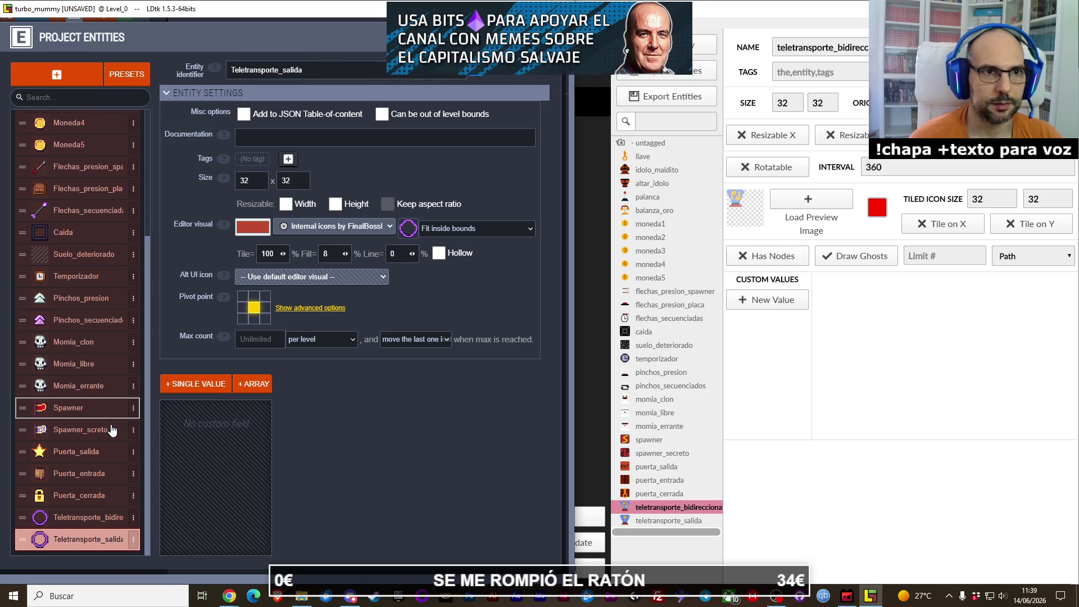
Step: Close Project Entities and return to the level view
{"action": "scroll", "coordinate": [109, 428], "scroll_direction": "up", "scroll_amount": 3}
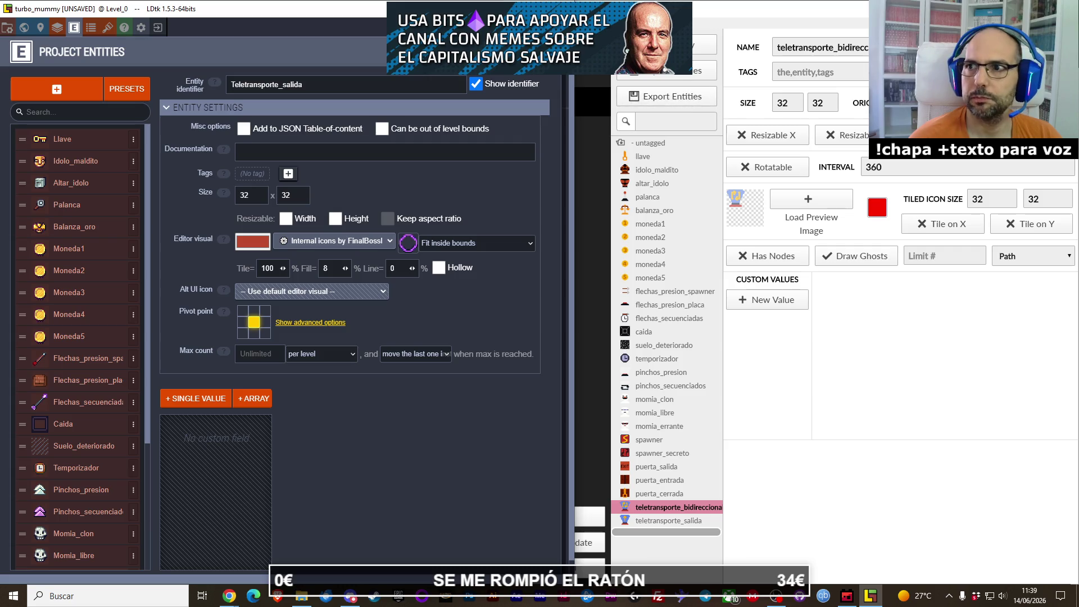
{"action": "key", "text": "alt+Tab"}
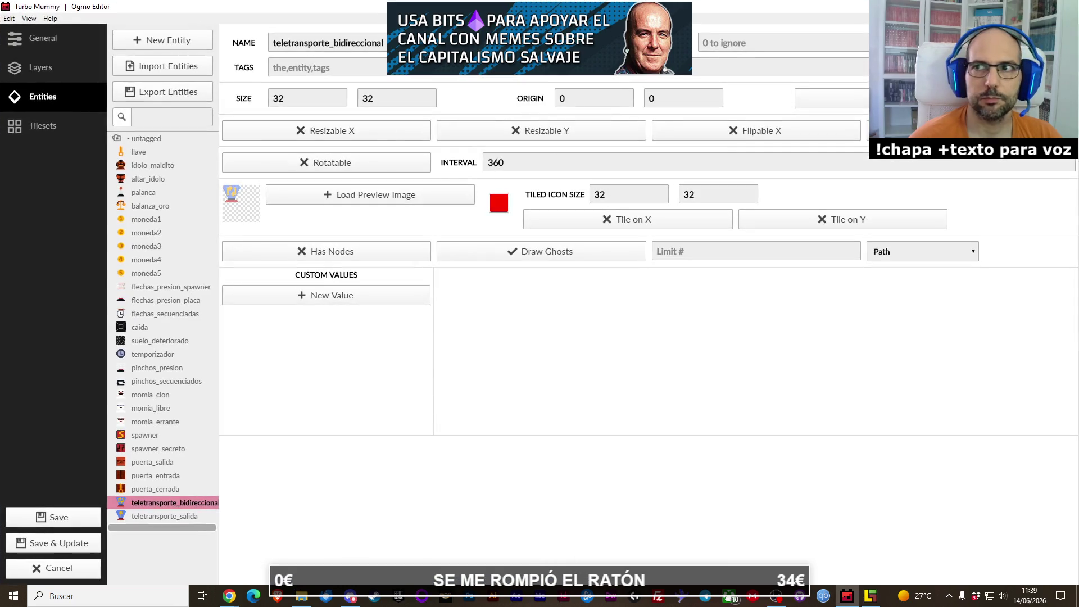
{"action": "key", "text": "alt+Tab"}
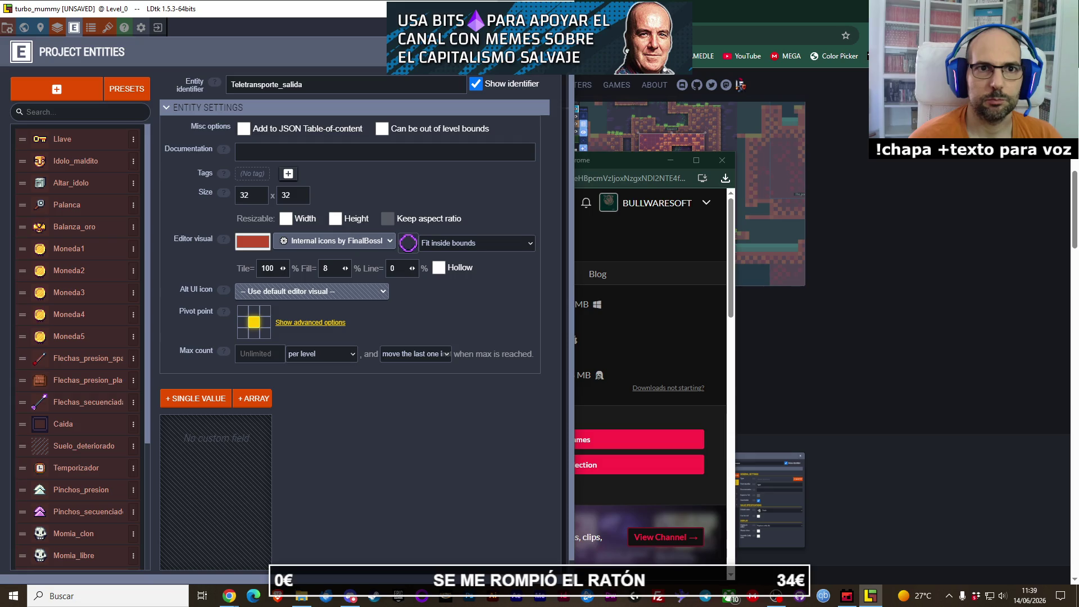
{"action": "key", "text": "Escape"}
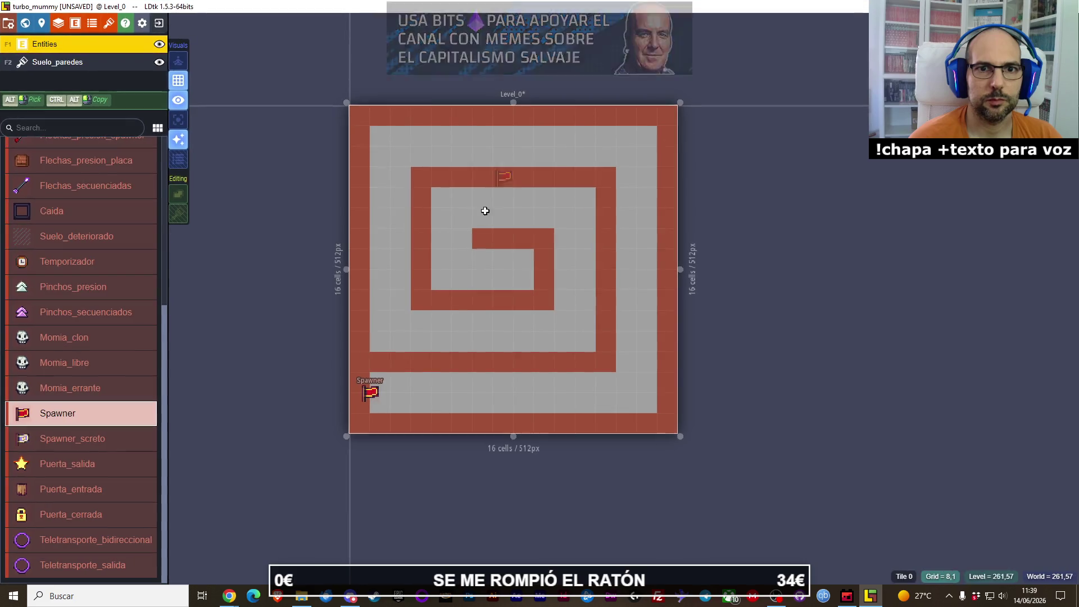
Step: Zoom in and drag the Spawner one cell down-right into the bottom-left corner
{"action": "scroll", "coordinate": [453, 301], "scroll_direction": "up", "scroll_amount": 1}
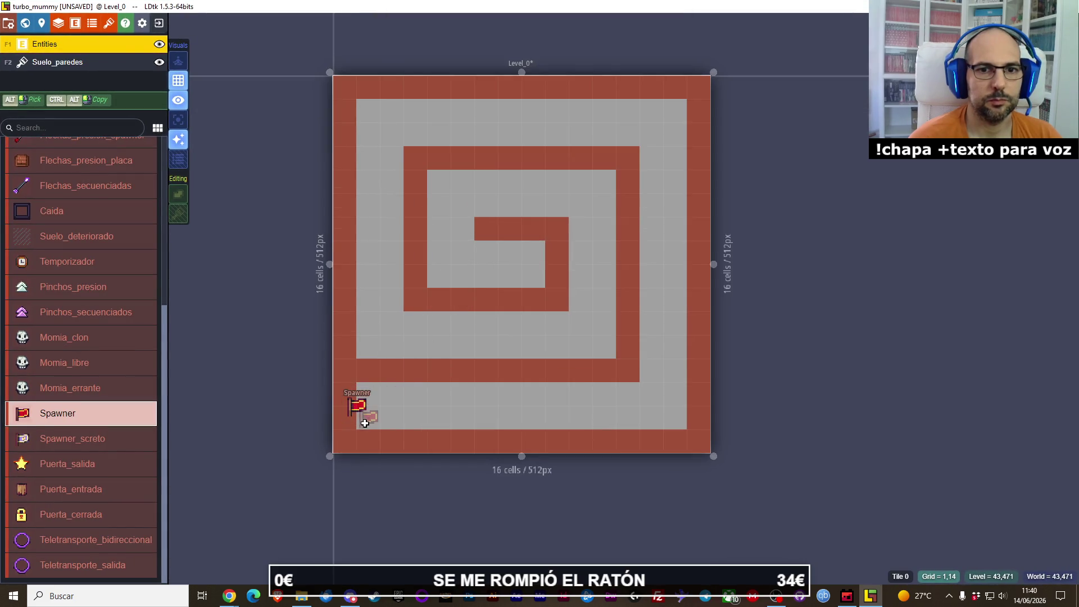
{"action": "left_click_drag", "start_coordinate": [350, 410], "coordinate": [362, 421]}
{"action": "key", "text": "Escape"}
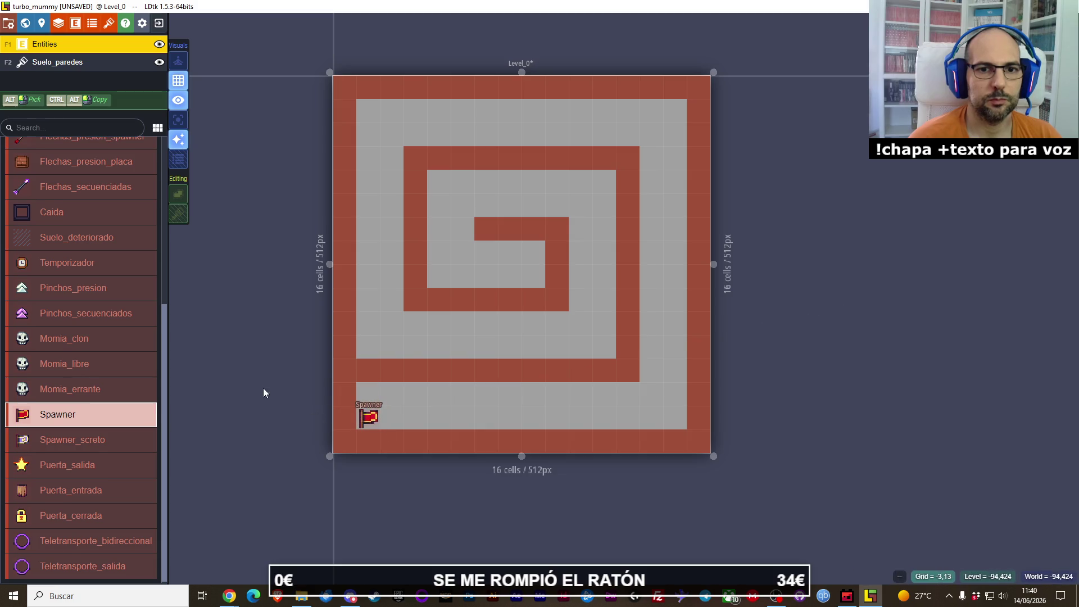
Step: Open and dismiss the entity list layout options
{"action": "scroll", "coordinate": [107, 332], "scroll_direction": "up", "scroll_amount": 5}
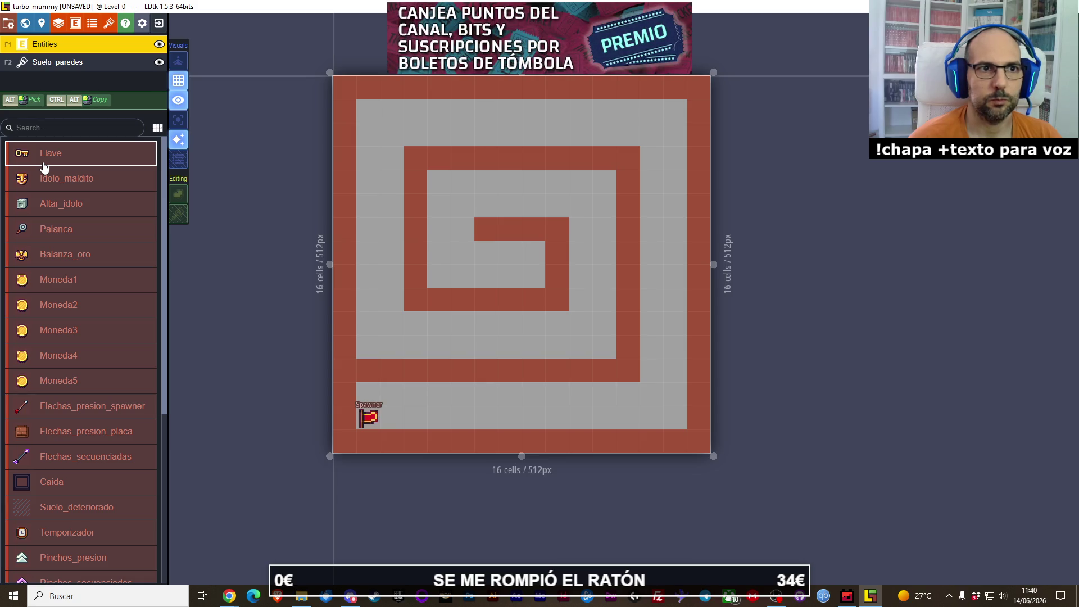
{"action": "left_click", "coordinate": [157, 128]}
{"action": "left_click", "coordinate": [156, 130]}
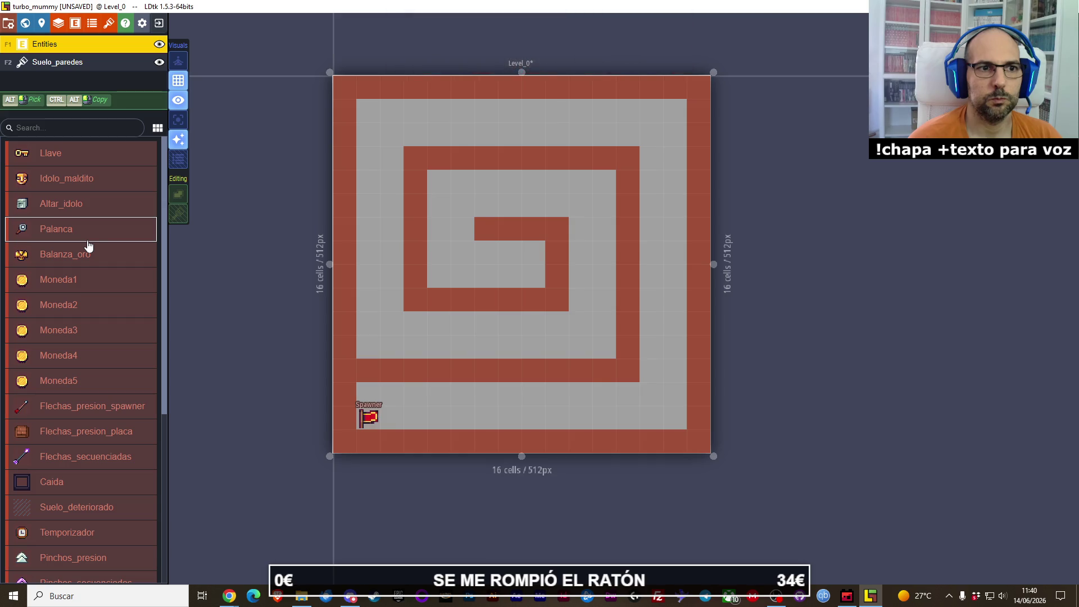
Step: Paint three single-cell wall stubs on Suelo_paredes, erasing misplaced tiles, then reselect Entities
{"action": "left_click", "coordinate": [65, 68]}
{"action": "left_click", "coordinate": [649, 239]}
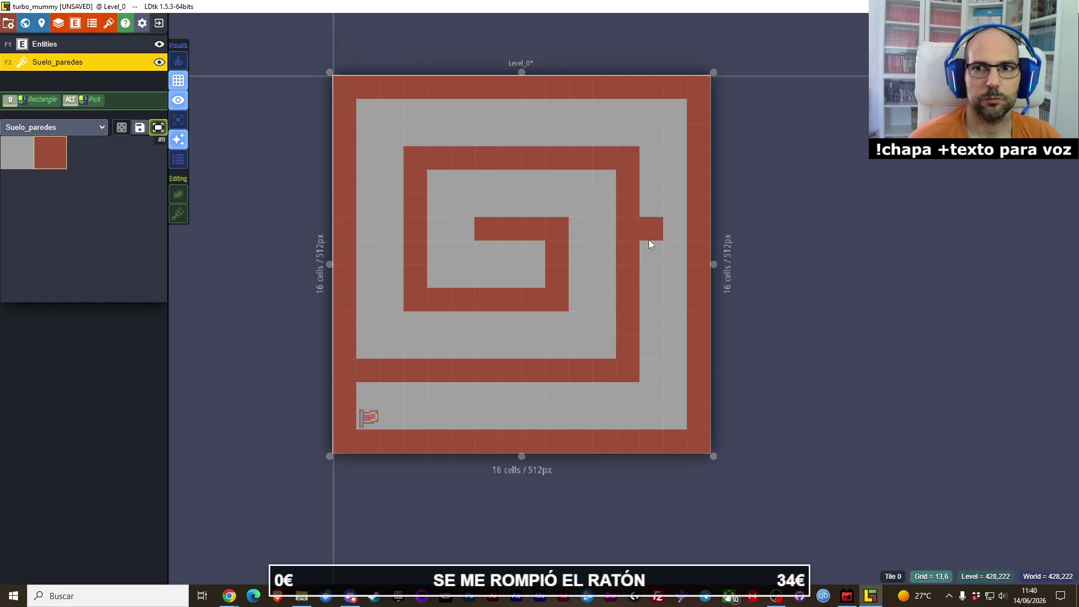
{"action": "right_click", "coordinate": [649, 239]}
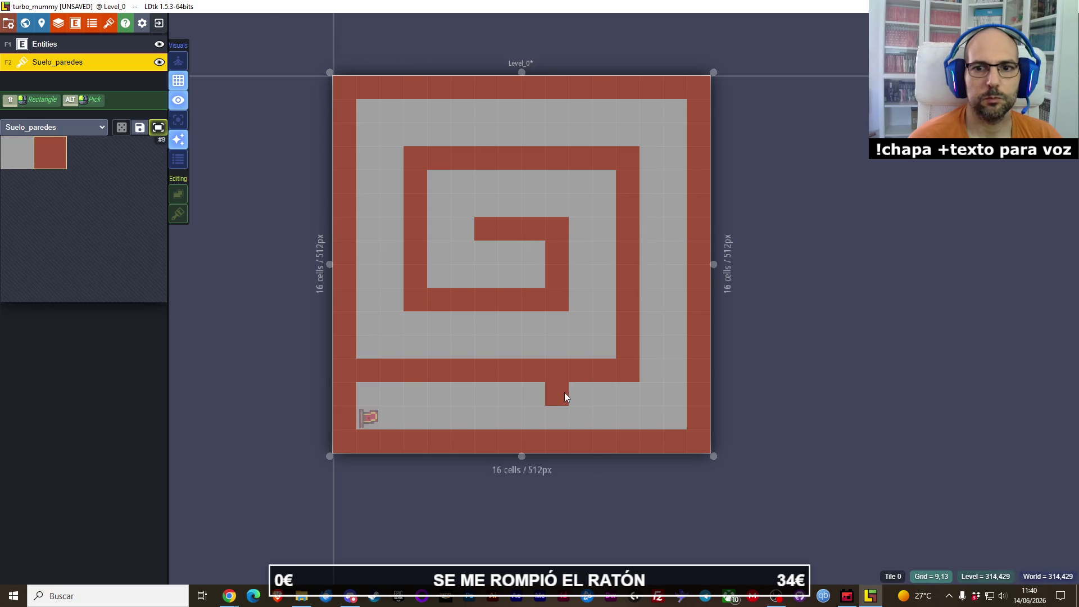
{"action": "left_click", "coordinate": [649, 212]}
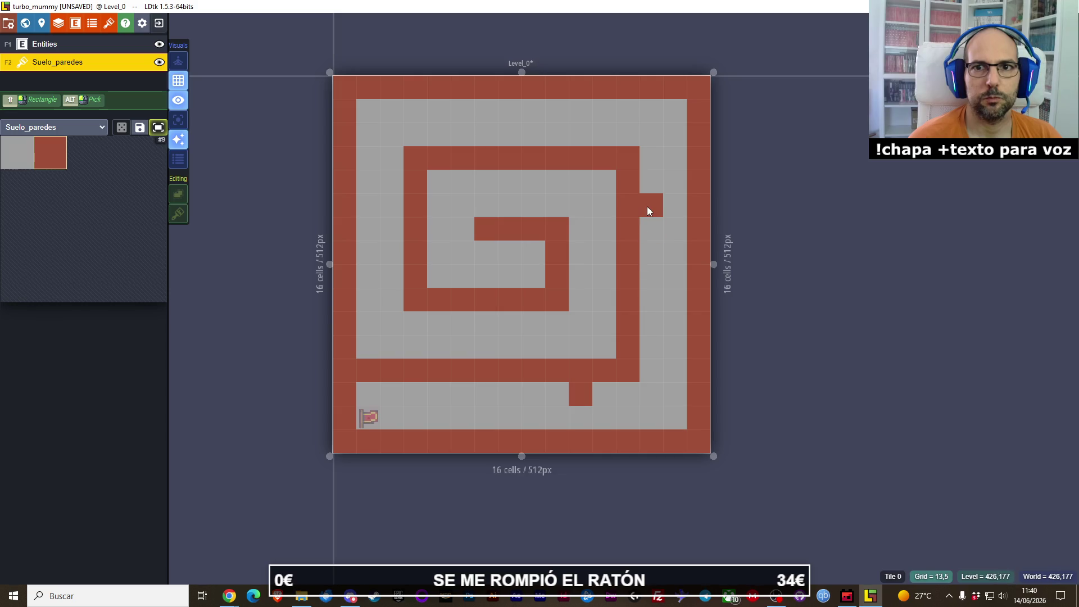
{"action": "left_click", "coordinate": [521, 110]}
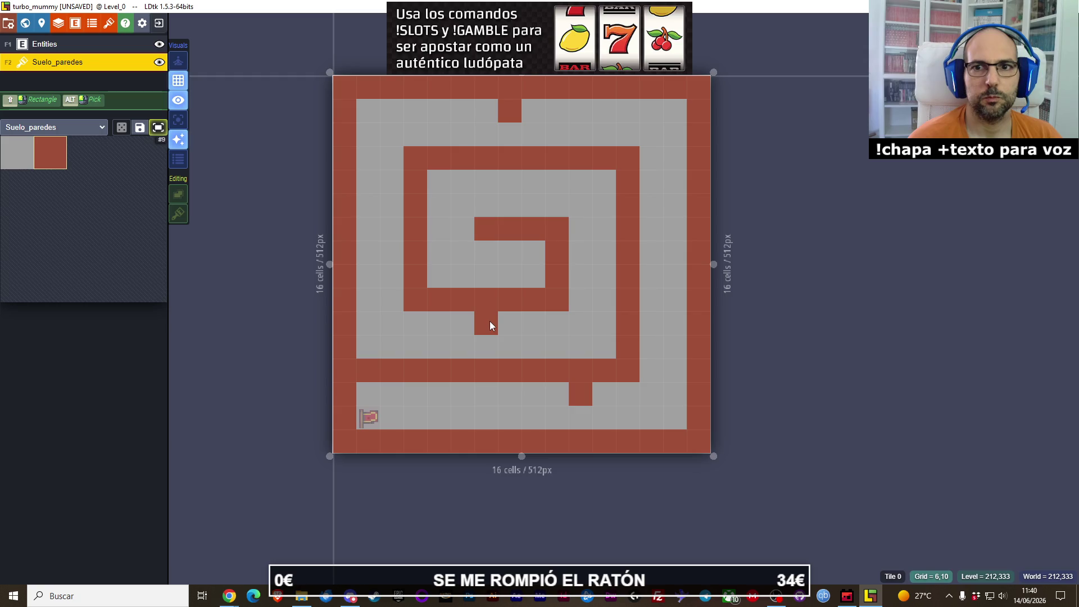
{"action": "left_click", "coordinate": [589, 257]}
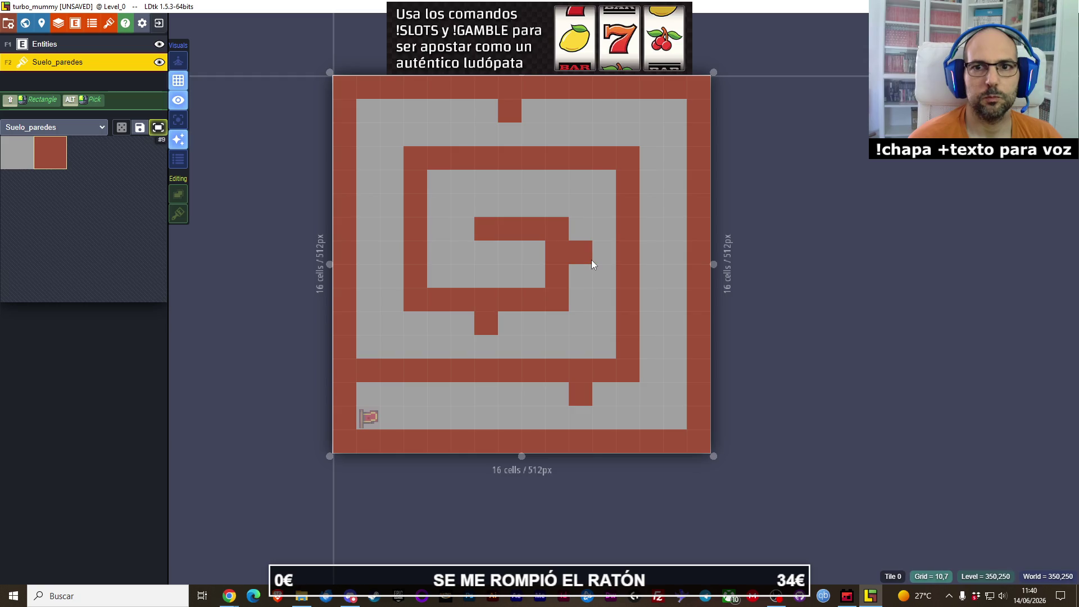
{"action": "right_click", "coordinate": [589, 260]}
{"action": "left_click", "coordinate": [503, 320]}
{"action": "right_click", "coordinate": [487, 324]}
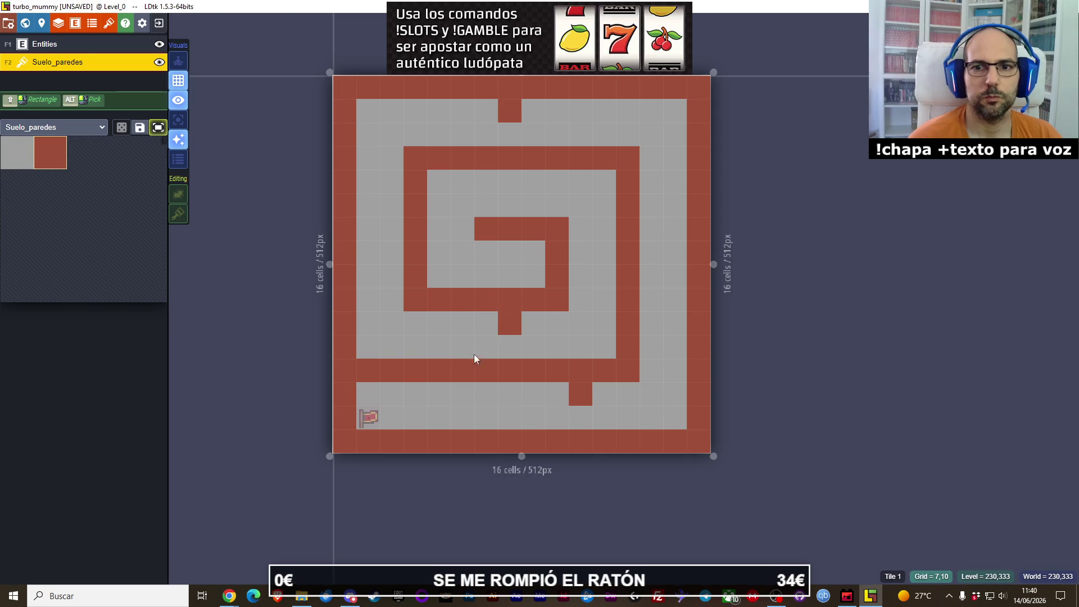
{"action": "left_click", "coordinate": [97, 50]}
Step: Place two Puerta_cerrada locked doors in the spiral and the Puerta_salida exit on the bottom wall
{"action": "scroll", "coordinate": [110, 376], "scroll_direction": "up", "scroll_amount": 5}
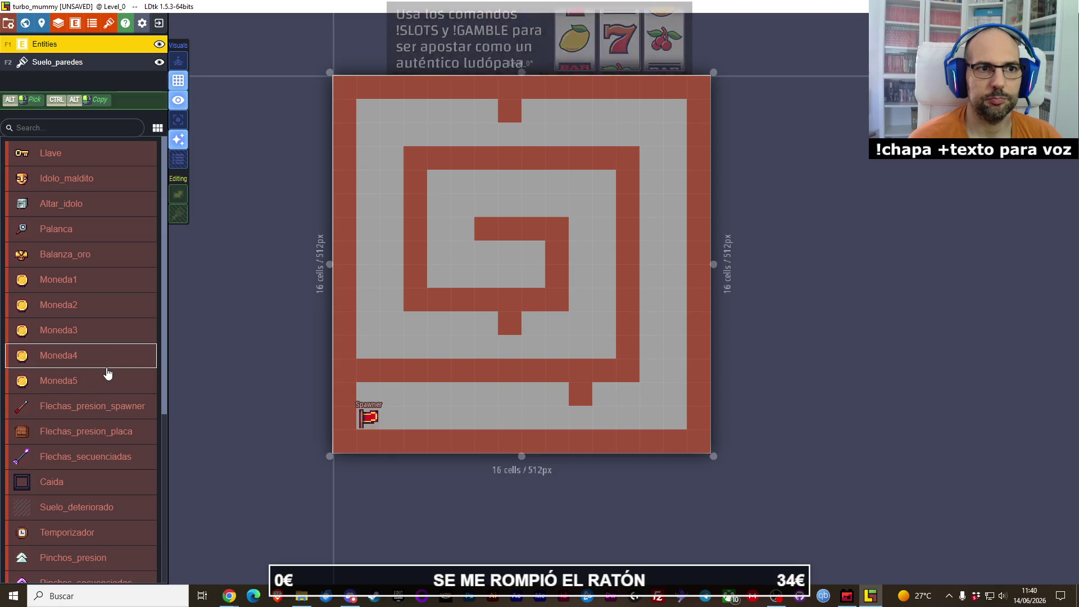
{"action": "scroll", "coordinate": [98, 394], "scroll_direction": "down", "scroll_amount": 5}
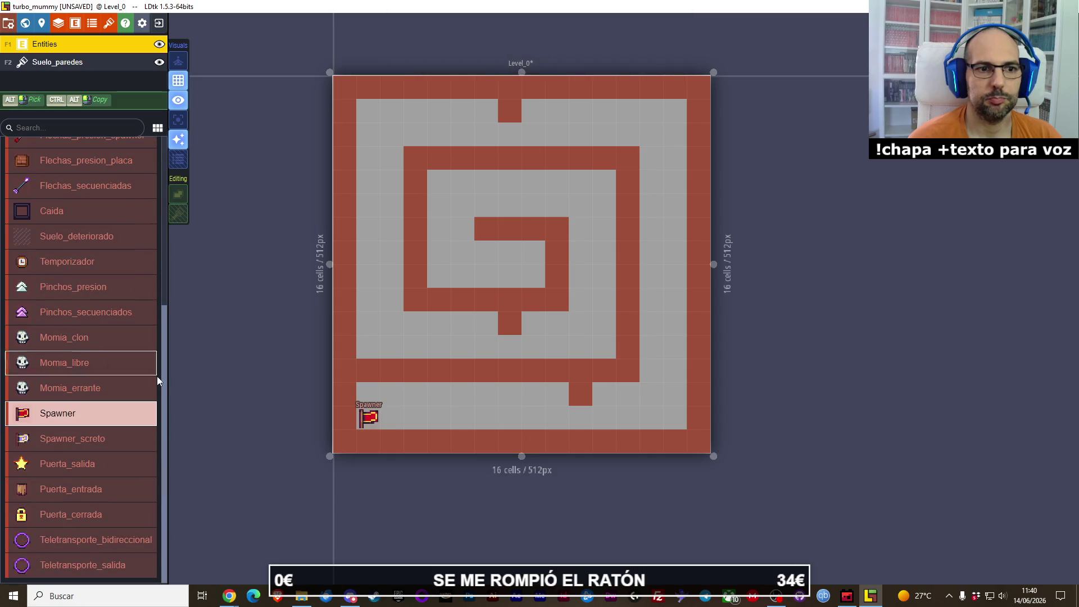
{"action": "left_click", "coordinate": [103, 514]}
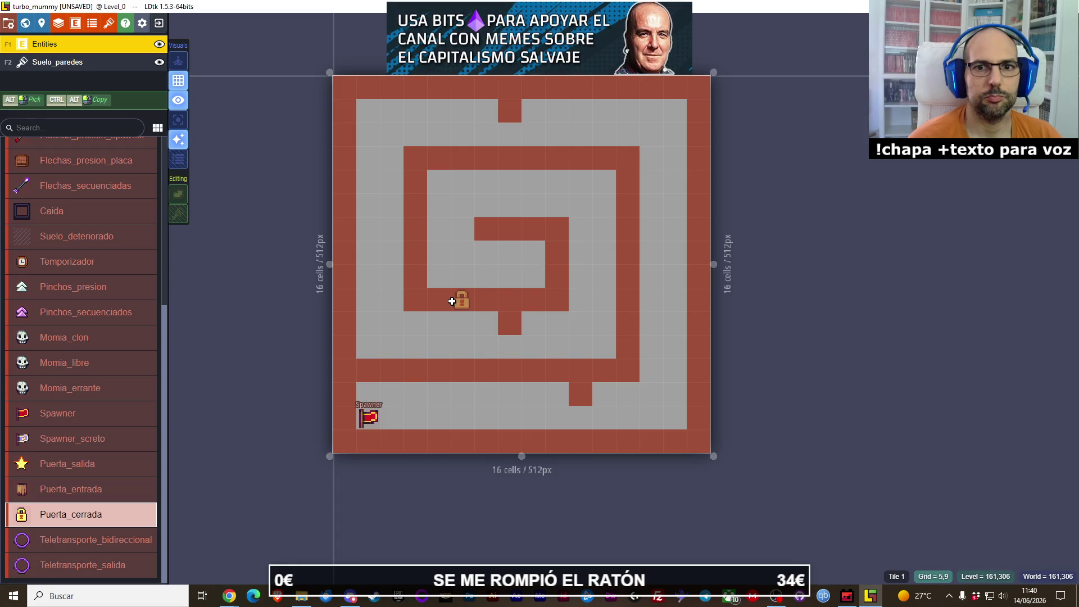
{"action": "left_click", "coordinate": [442, 302]}
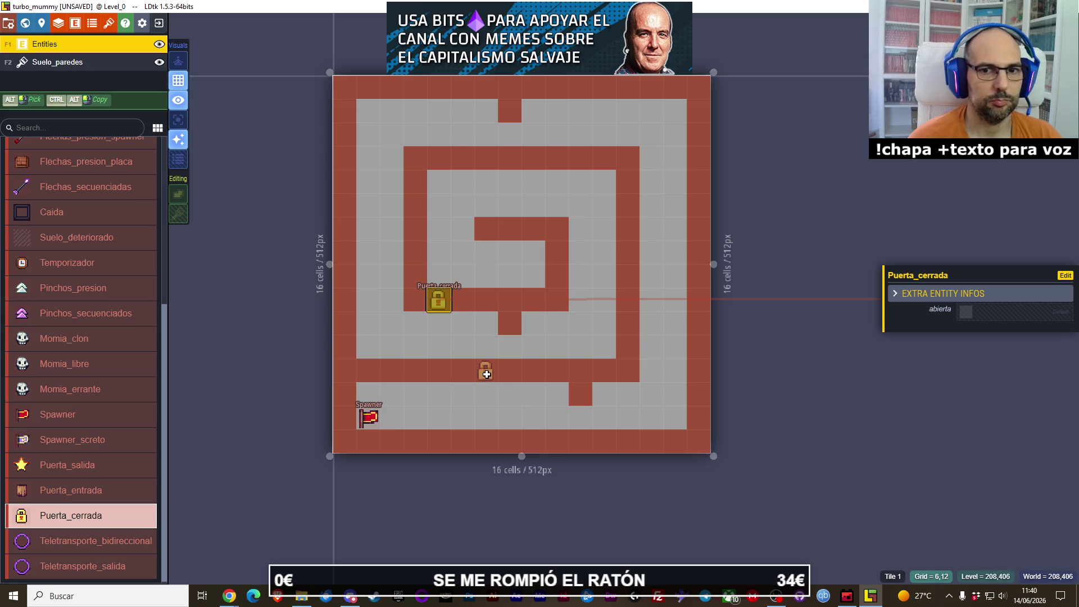
{"action": "left_click", "coordinate": [487, 373]}
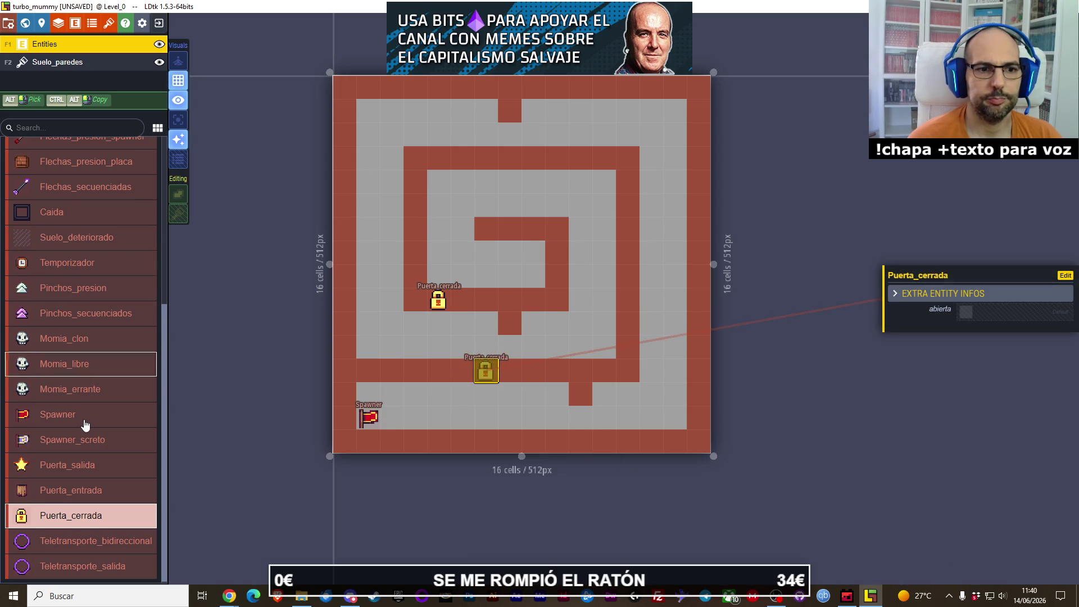
{"action": "left_click", "coordinate": [79, 464]}
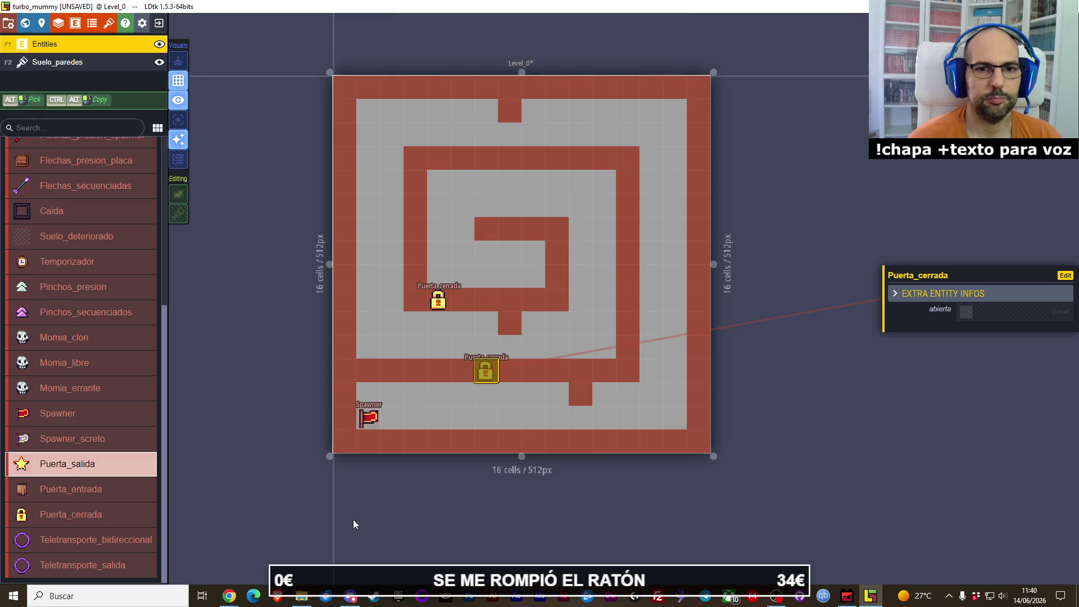
{"action": "left_click", "coordinate": [448, 446]}
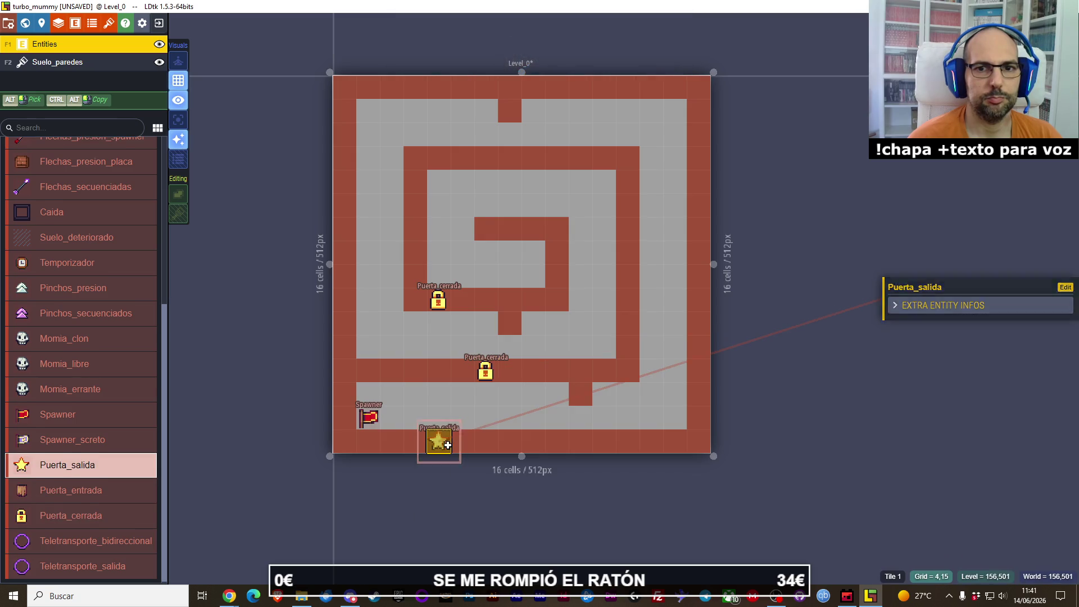
Step: Save the project with the doors placed
{"action": "scroll", "coordinate": [103, 218], "scroll_direction": "up", "scroll_amount": 3}
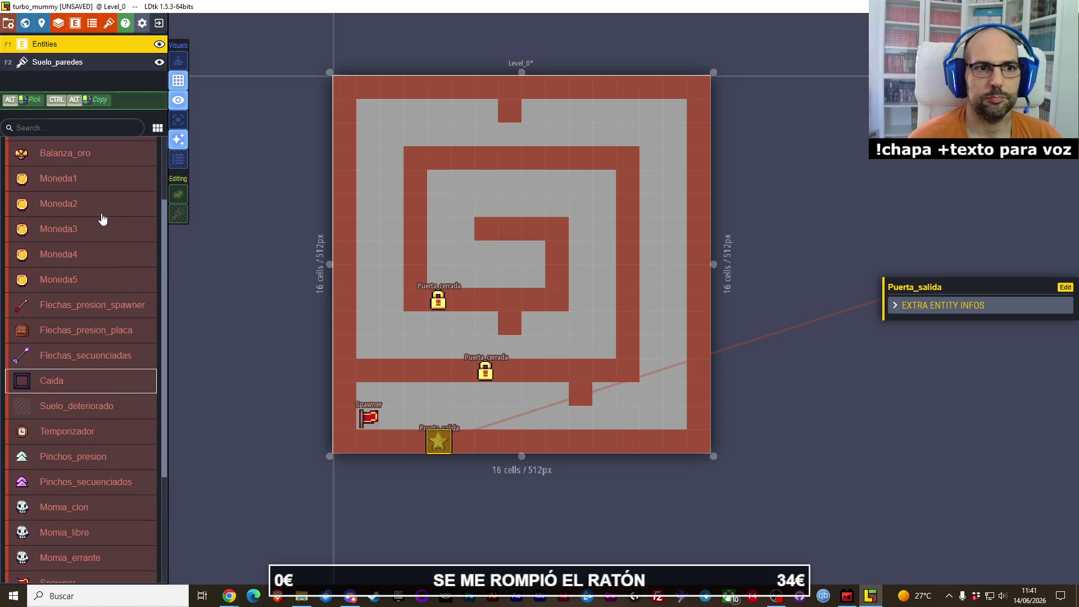
{"action": "scroll", "coordinate": [92, 337], "scroll_direction": "down", "scroll_amount": 3}
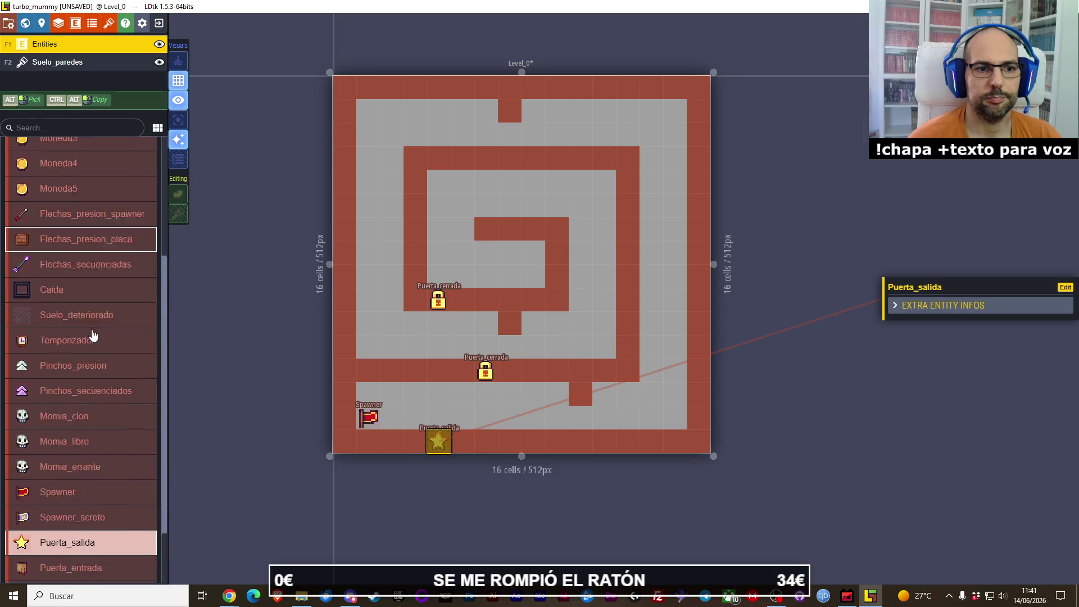
{"action": "scroll", "coordinate": [89, 412], "scroll_direction": "up", "scroll_amount": 5}
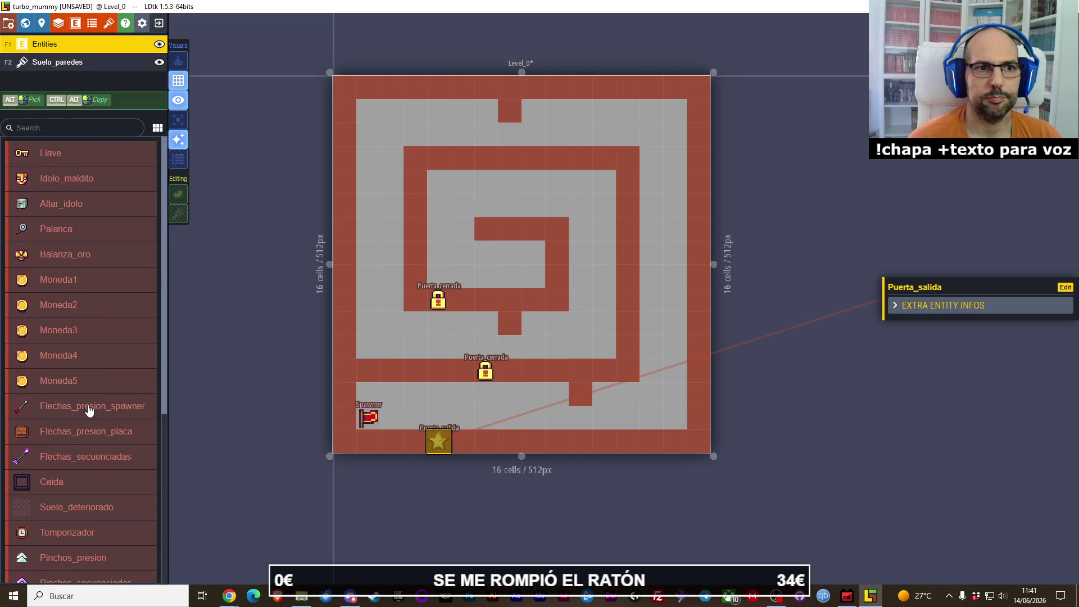
{"action": "key", "text": "ctrl+s"}
Step: Place three Palanca levers: lower-right corridor, top of the level, and below the spiral centre
{"action": "left_click", "coordinate": [93, 232]}
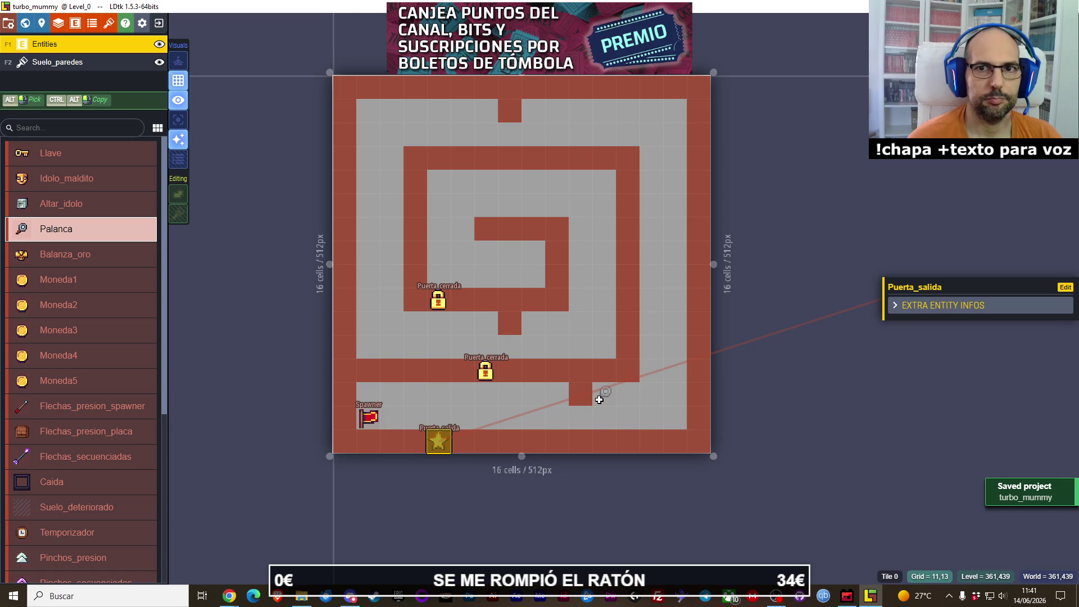
{"action": "left_click", "coordinate": [599, 399]}
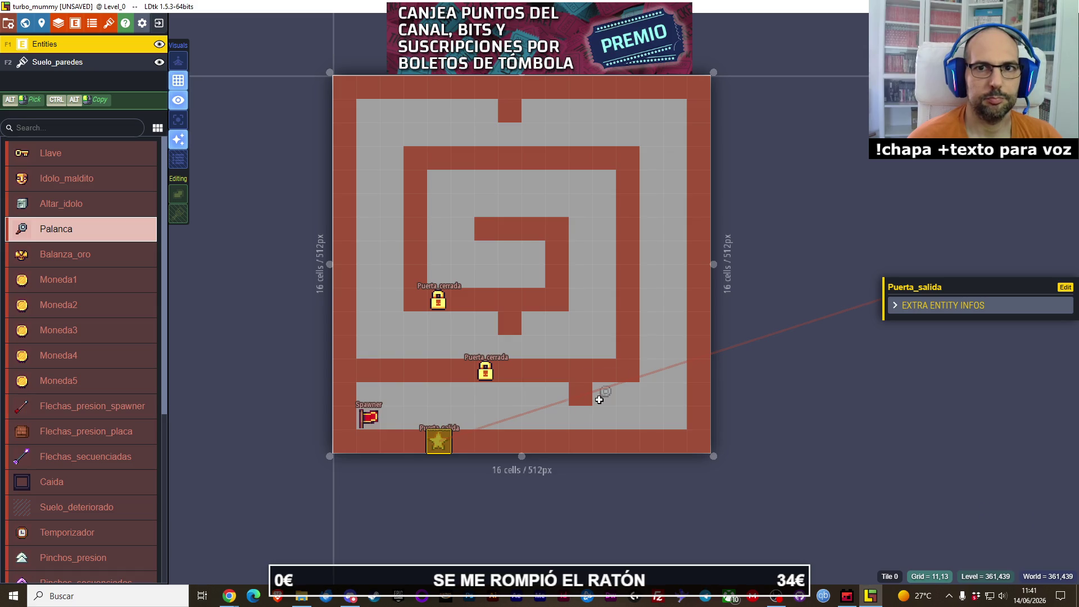
{"action": "left_click", "coordinate": [487, 112]}
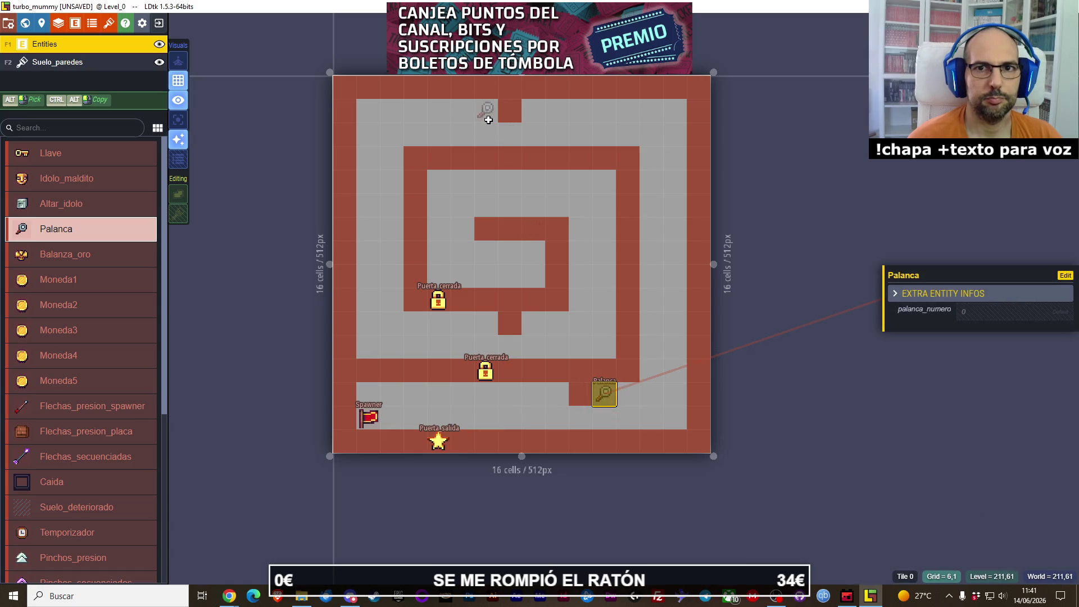
{"action": "left_click", "coordinate": [533, 325]}
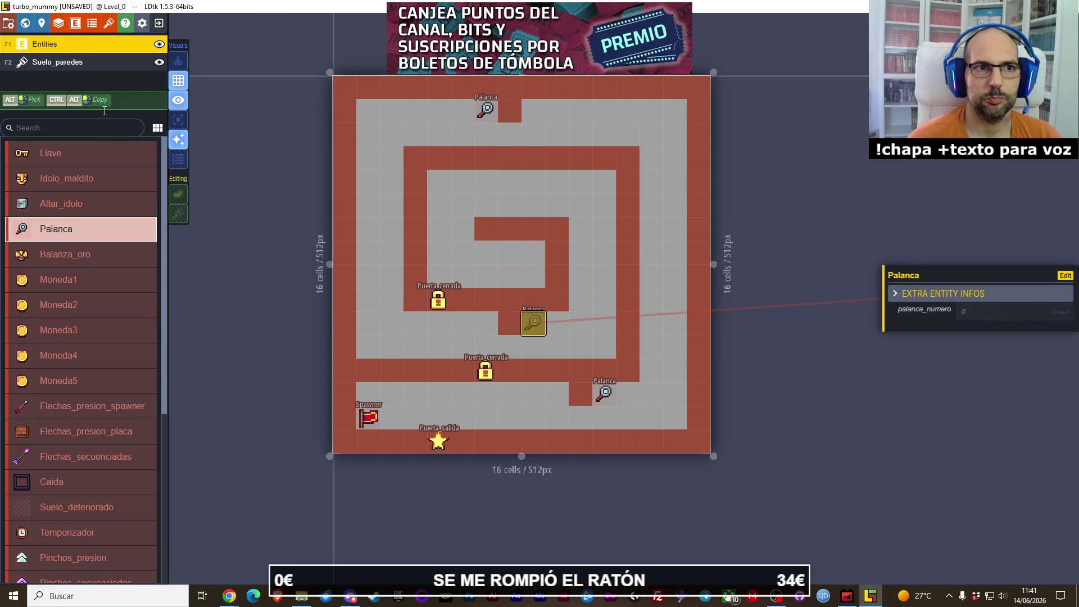
{"action": "left_click", "coordinate": [68, 65]}
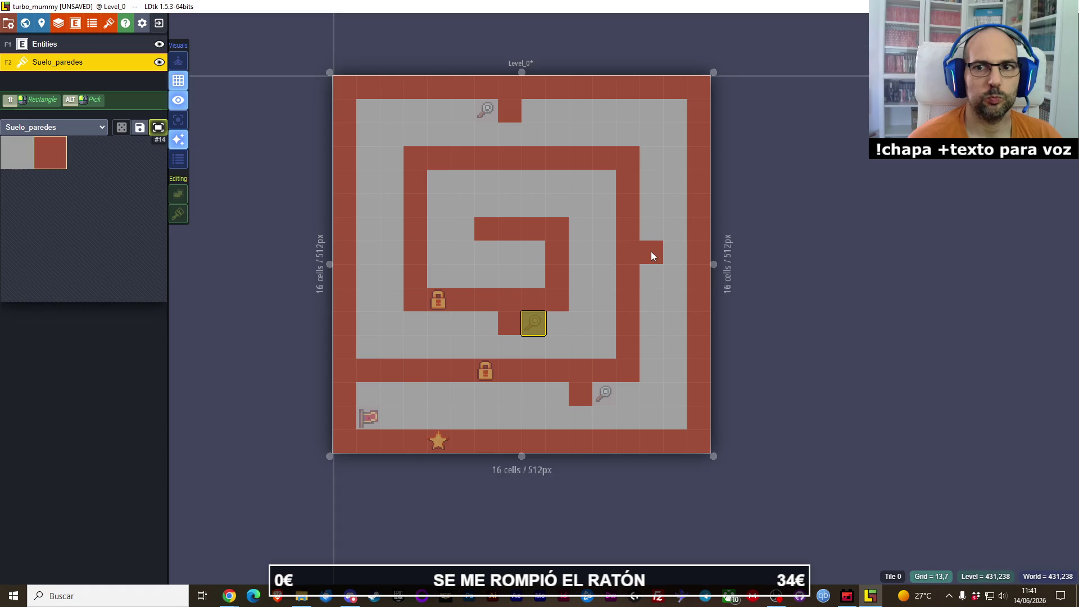
Step: Paint single-cell wall stubs on Suelo_paredes, two in the right corridor and two in the left
{"action": "left_click_drag", "start_coordinate": [653, 256], "coordinate": [656, 275]}
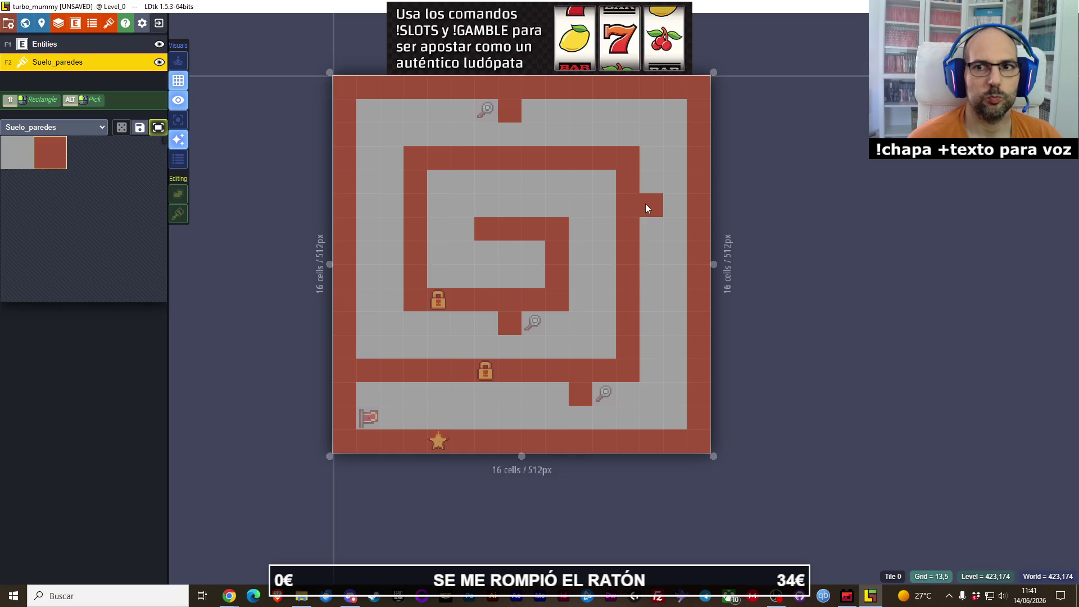
{"action": "left_click", "coordinate": [651, 299]}
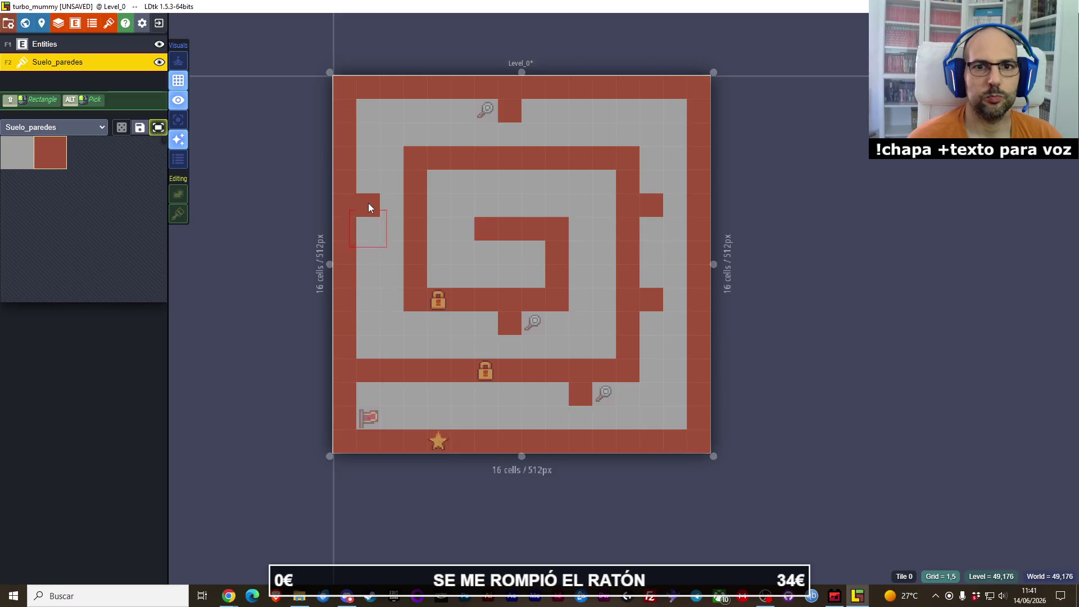
{"action": "left_click", "coordinate": [369, 204]}
{"action": "left_click", "coordinate": [367, 301]}
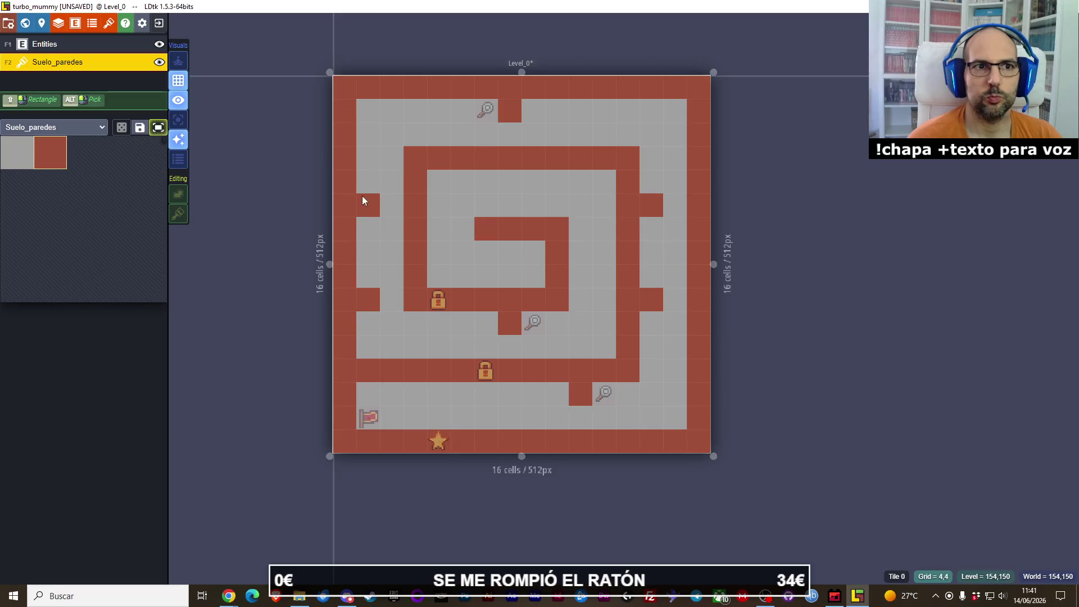
{"action": "left_click", "coordinate": [117, 51]}
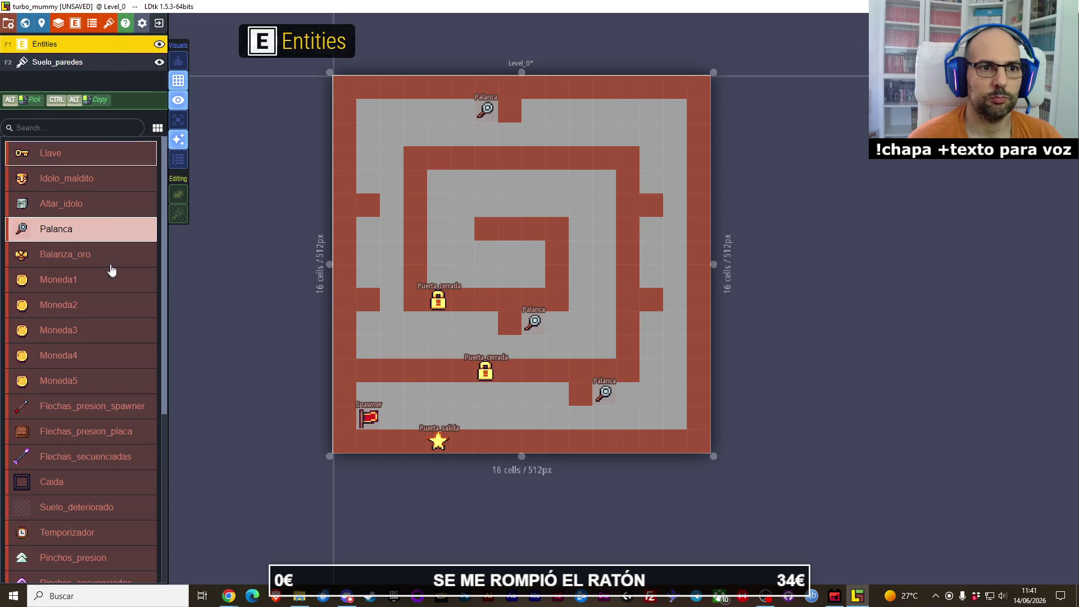
Step: Place Llave keys in the right and left corridors, each flanked by two Pinchos_presion spikes
{"action": "left_click", "coordinate": [54, 157]}
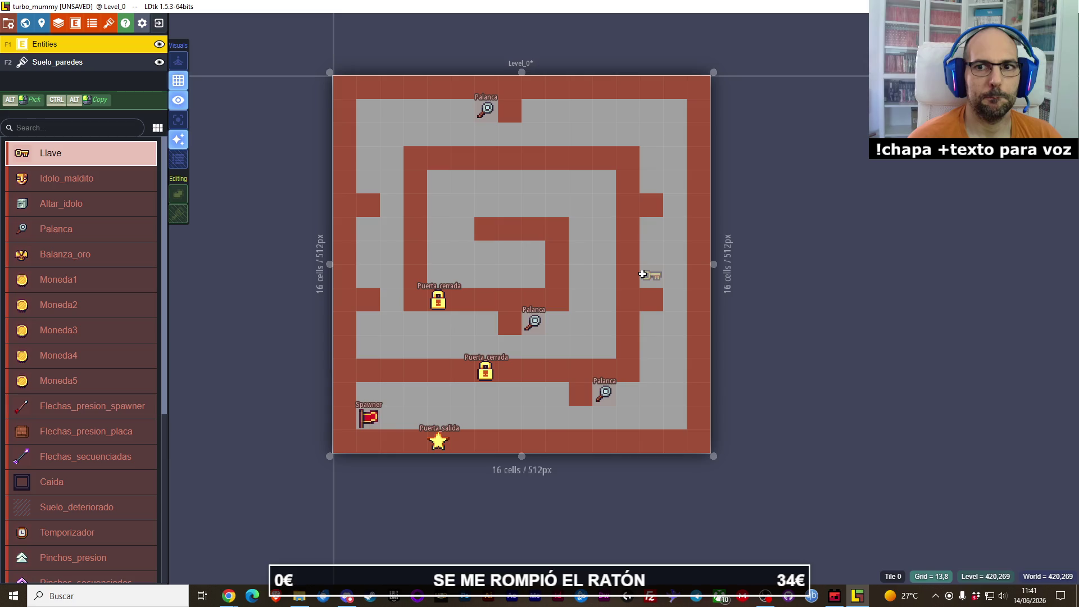
{"action": "left_click", "coordinate": [651, 229]}
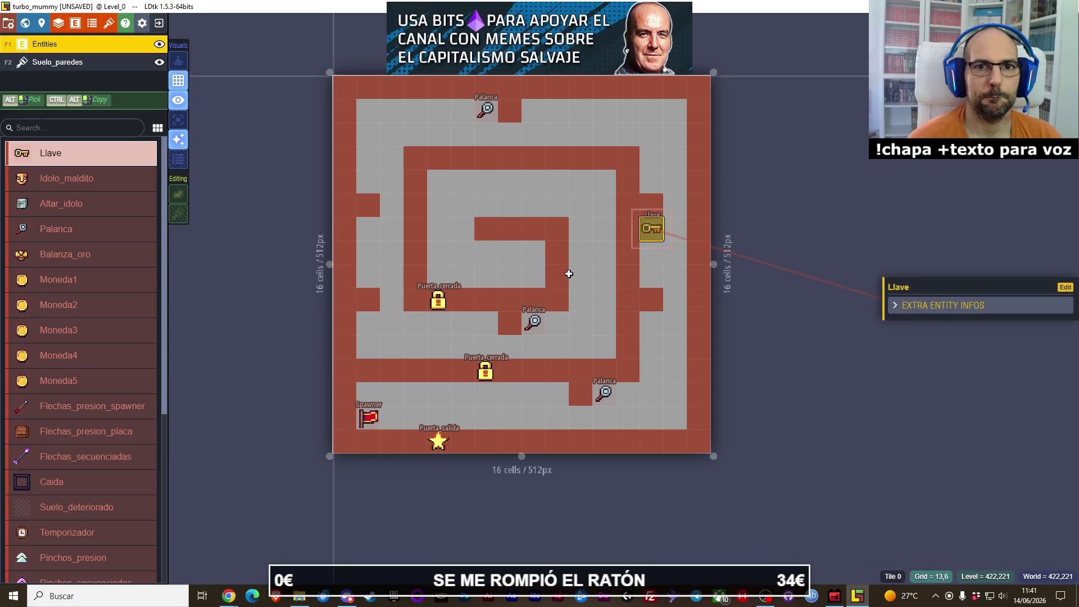
{"action": "left_click", "coordinate": [365, 278]}
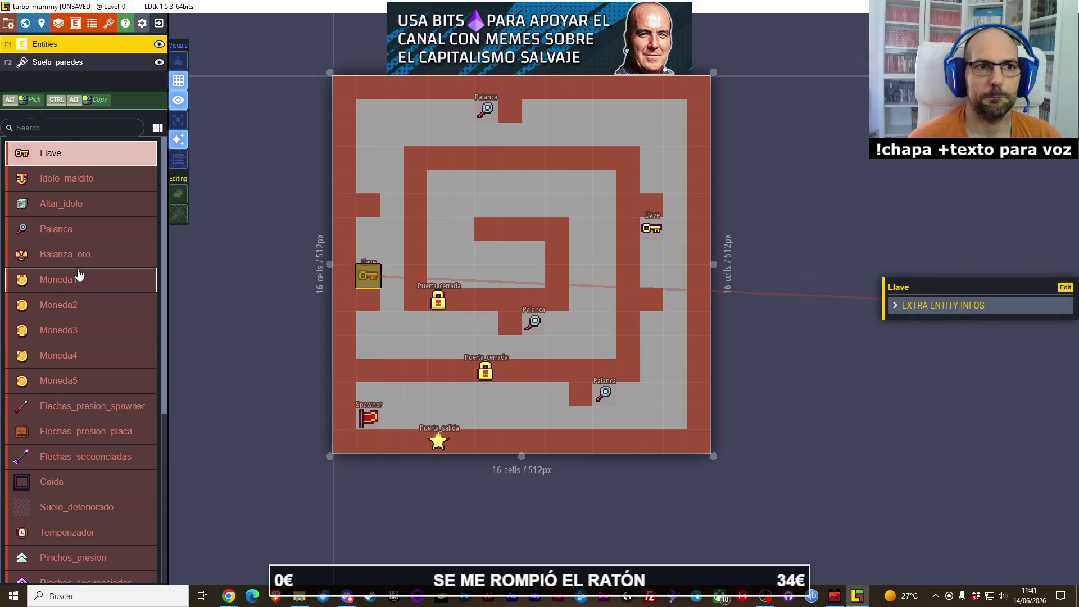
{"action": "scroll", "coordinate": [79, 275], "scroll_direction": "down", "scroll_amount": 4}
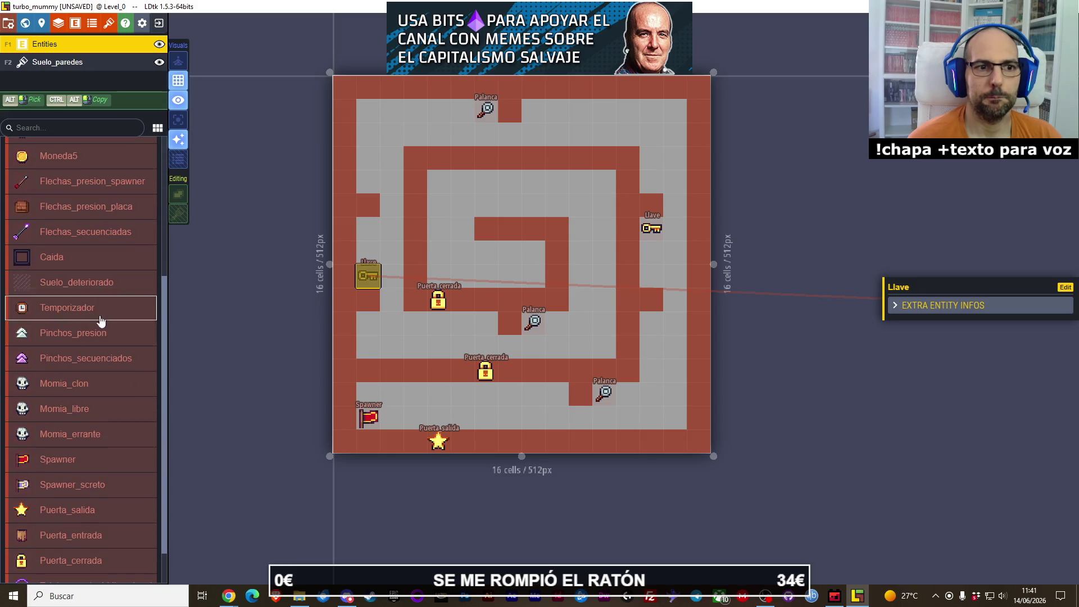
{"action": "left_click", "coordinate": [76, 337]}
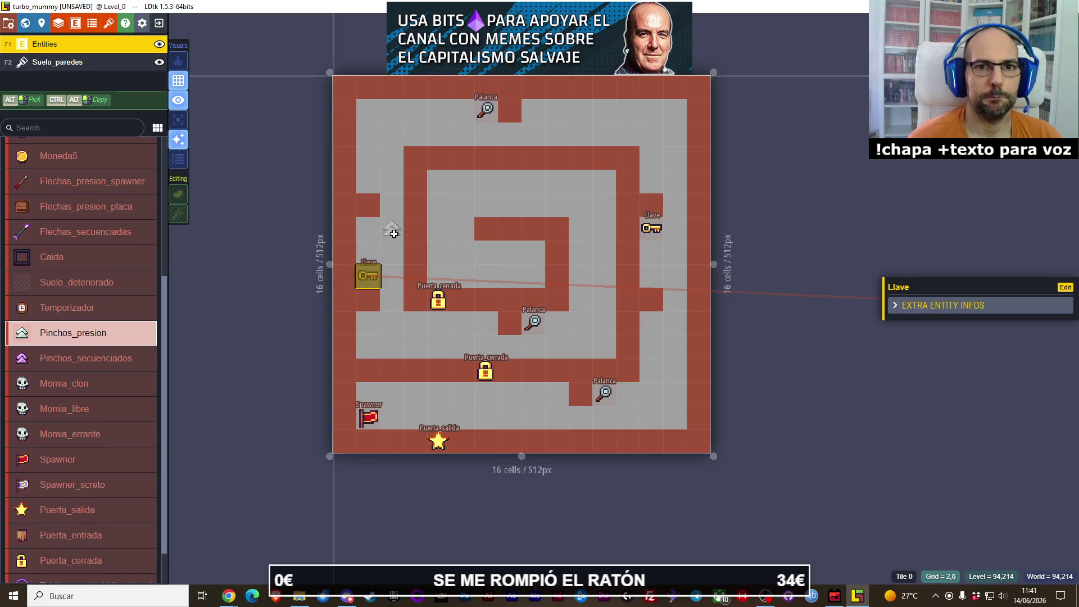
{"action": "left_click", "coordinate": [369, 228]}
{"action": "left_click", "coordinate": [368, 252]}
{"action": "left_click", "coordinate": [653, 274]}
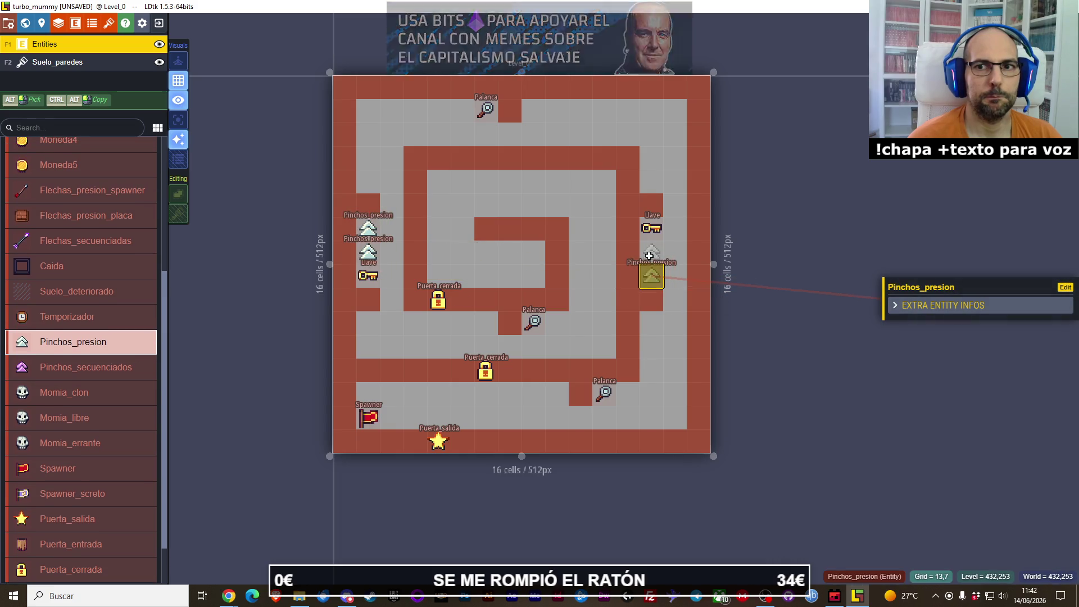
{"action": "left_click", "coordinate": [653, 252]}
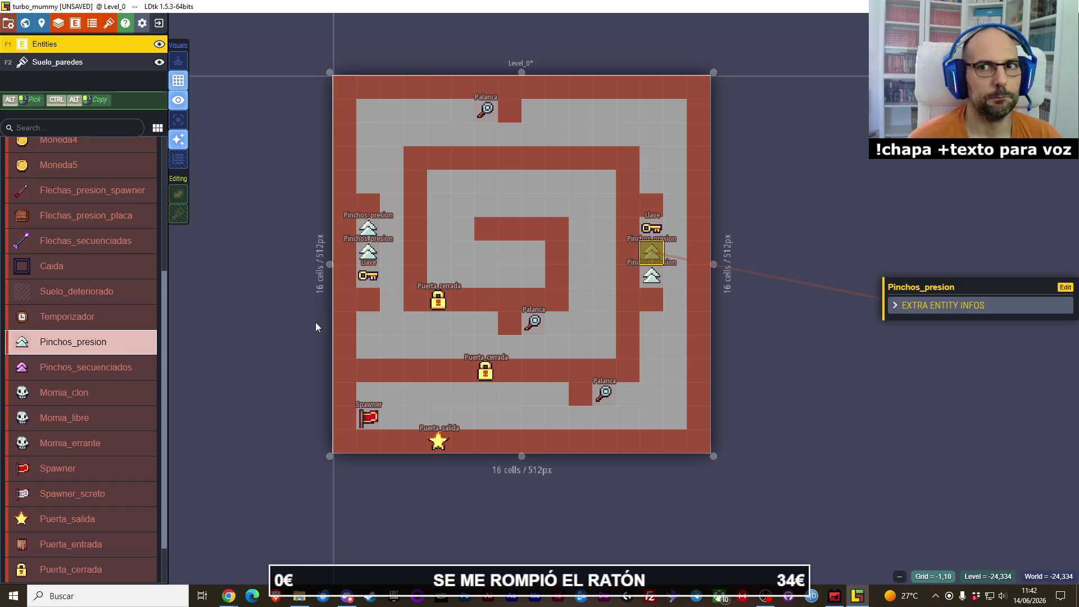
Step: Place Moneda2 coins in three corners and a square of four at the spiral centre
{"action": "scroll", "coordinate": [57, 237], "scroll_direction": "up", "scroll_amount": 5}
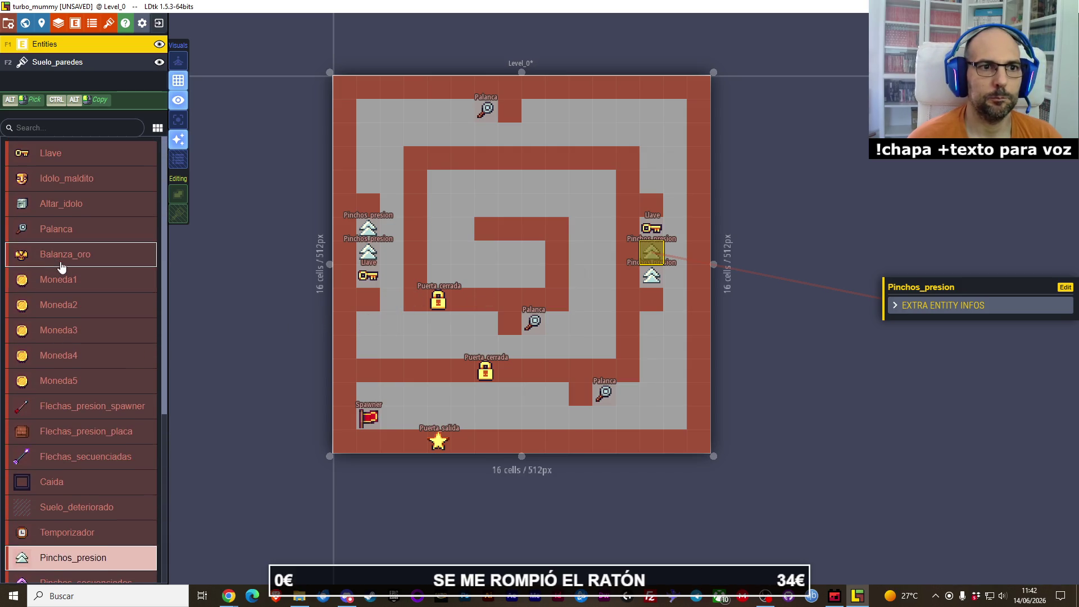
{"action": "left_click", "coordinate": [59, 305]}
{"action": "left_click", "coordinate": [368, 111]}
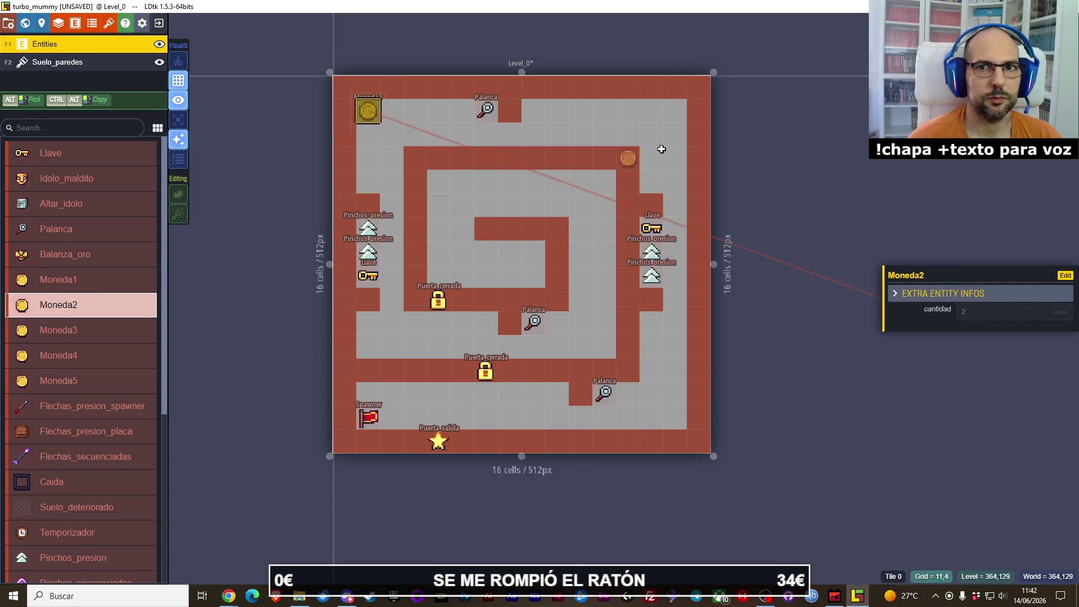
{"action": "left_click", "coordinate": [675, 111]}
{"action": "left_click", "coordinate": [671, 425]}
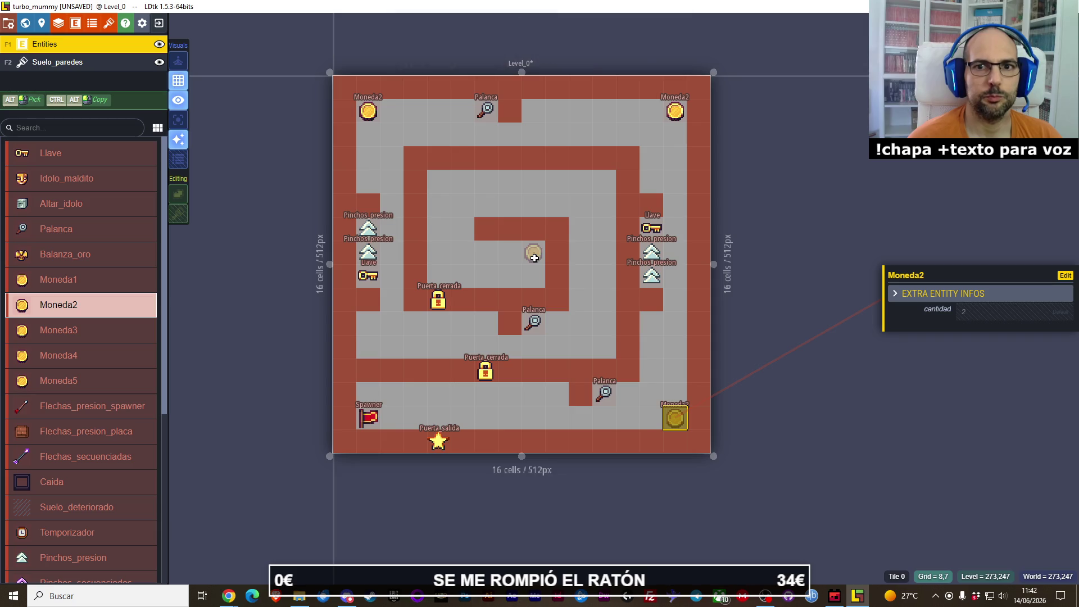
{"action": "left_click", "coordinate": [534, 258]}
{"action": "left_click", "coordinate": [534, 276]}
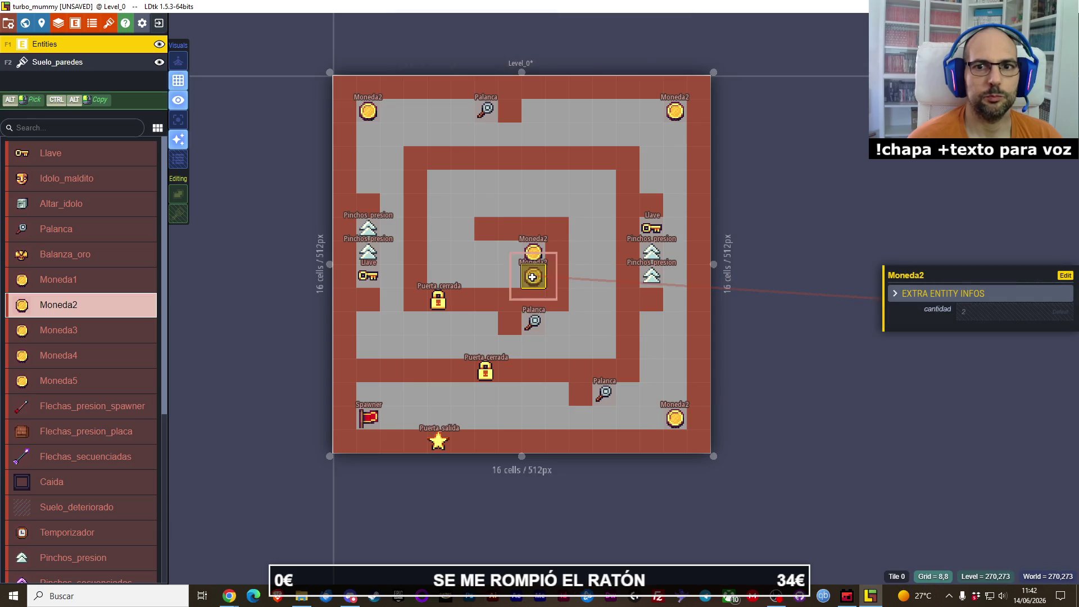
{"action": "left_click", "coordinate": [510, 252]}
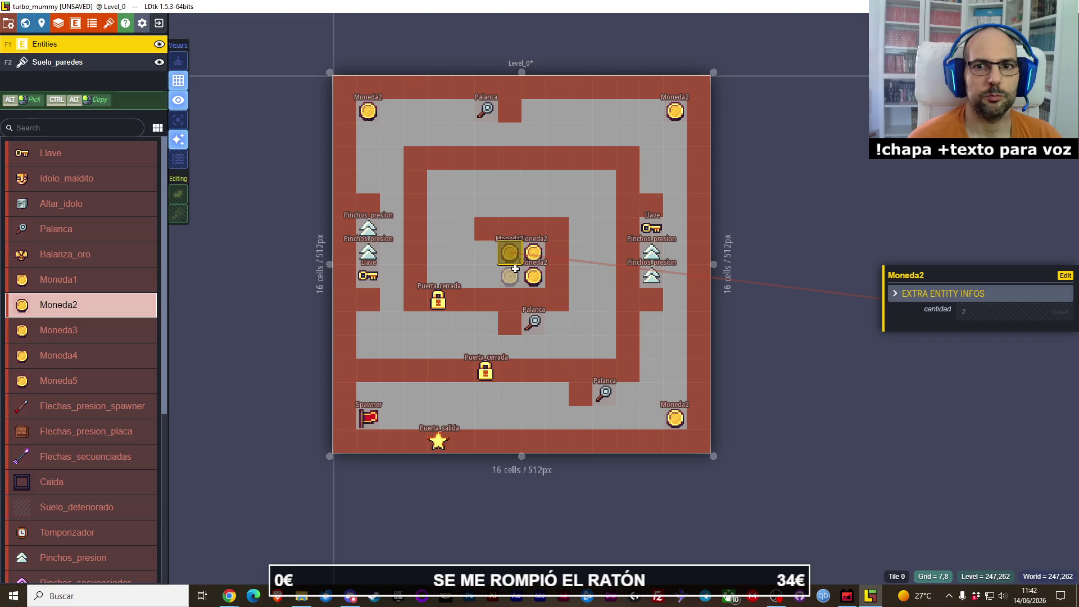
{"action": "left_click", "coordinate": [510, 276]}
Step: Place two Moneda1 coins along the right corridor, upper and lower
{"action": "left_click", "coordinate": [115, 280]}
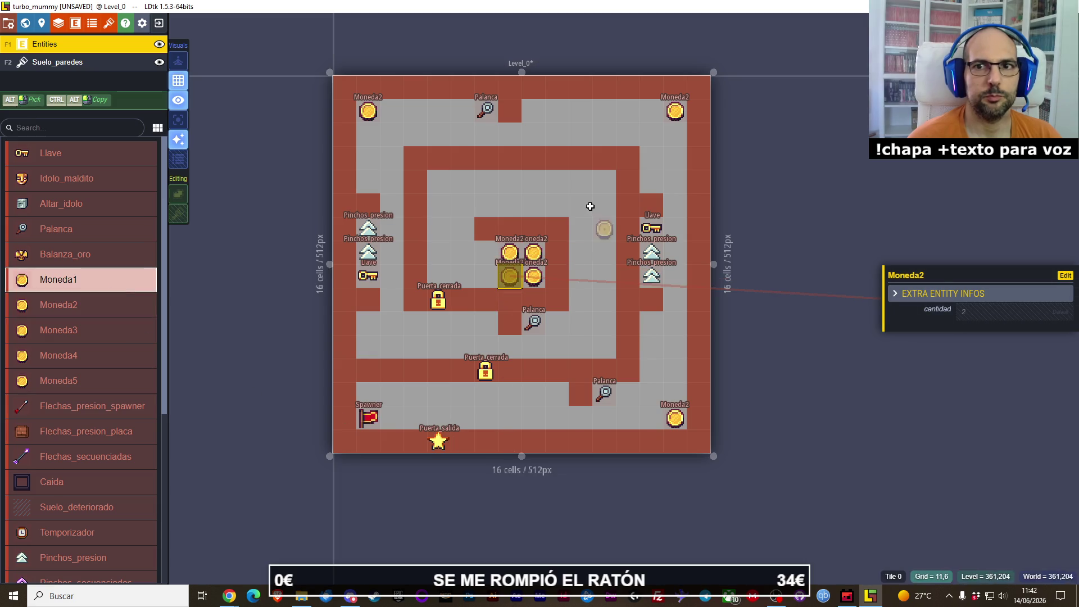
{"action": "left_click", "coordinate": [604, 182]}
{"action": "left_click", "coordinate": [605, 345]}
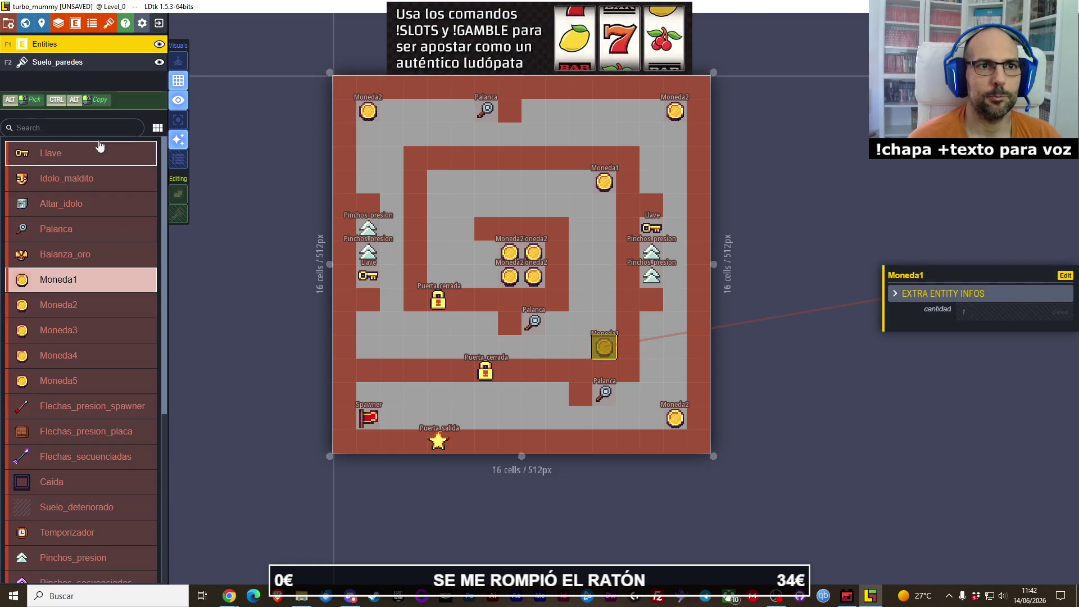
Step: Paint a wall block on Suelo_paredes just right of the spiral centre
{"action": "key", "text": "F2"}
{"action": "left_click", "coordinate": [602, 234]}
{"action": "left_click_drag", "start_coordinate": [604, 248], "coordinate": [610, 265]}
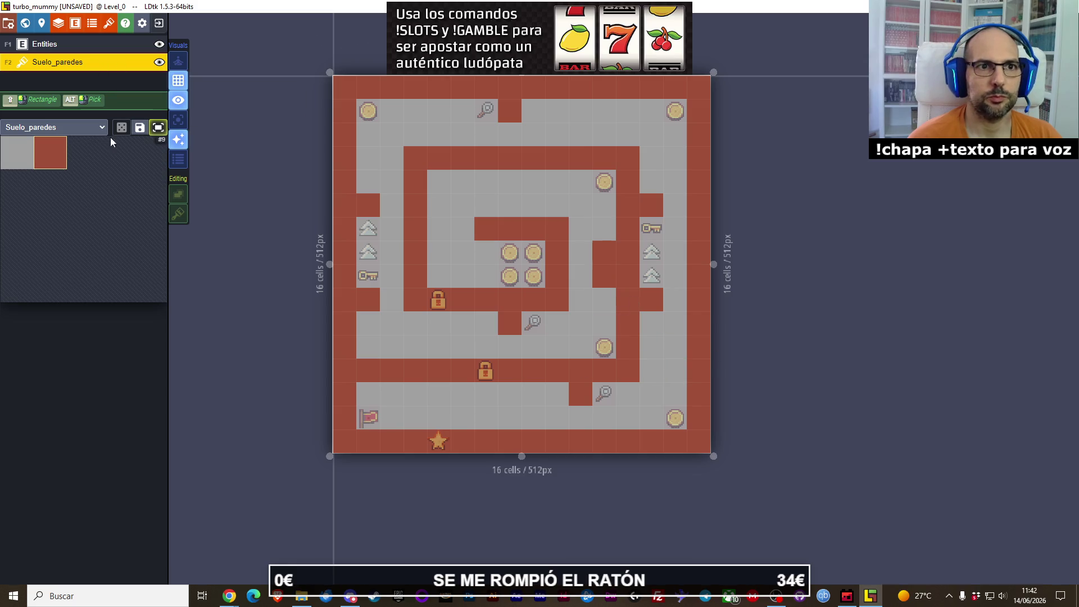
{"action": "key", "text": "F1"}
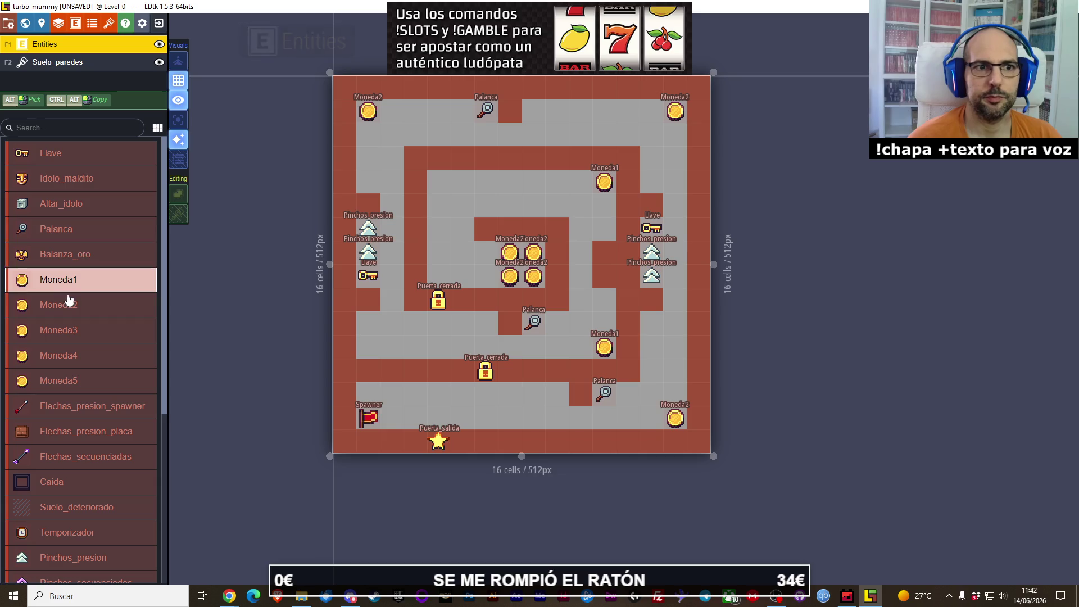
Step: Place two Suelo_deteriorado cracked floors beside the centre coins
{"action": "left_click", "coordinate": [56, 507]}
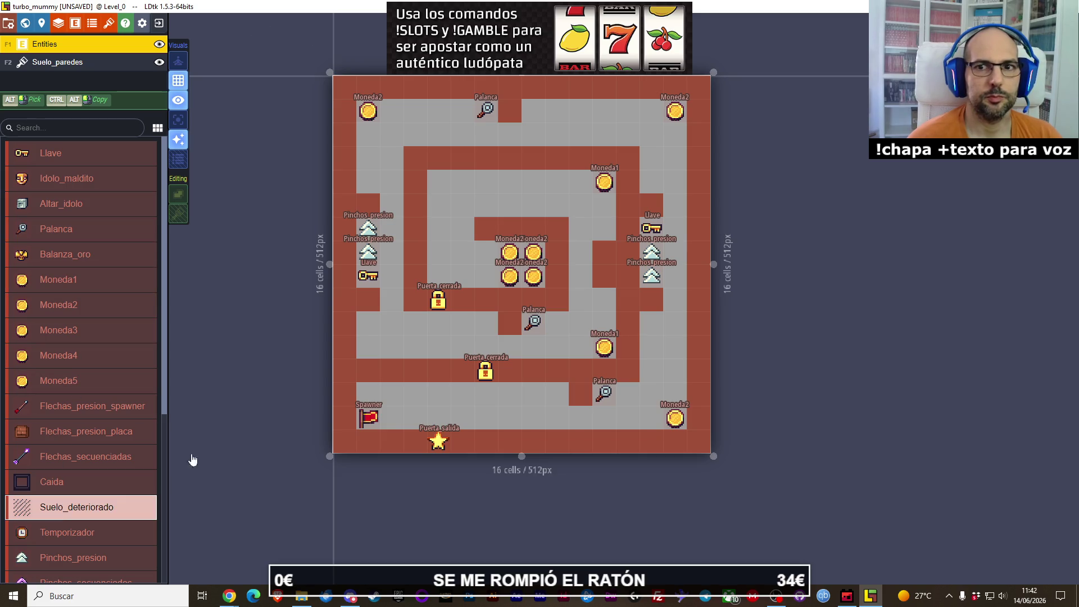
{"action": "left_click", "coordinate": [581, 276]}
{"action": "left_click", "coordinate": [580, 252]}
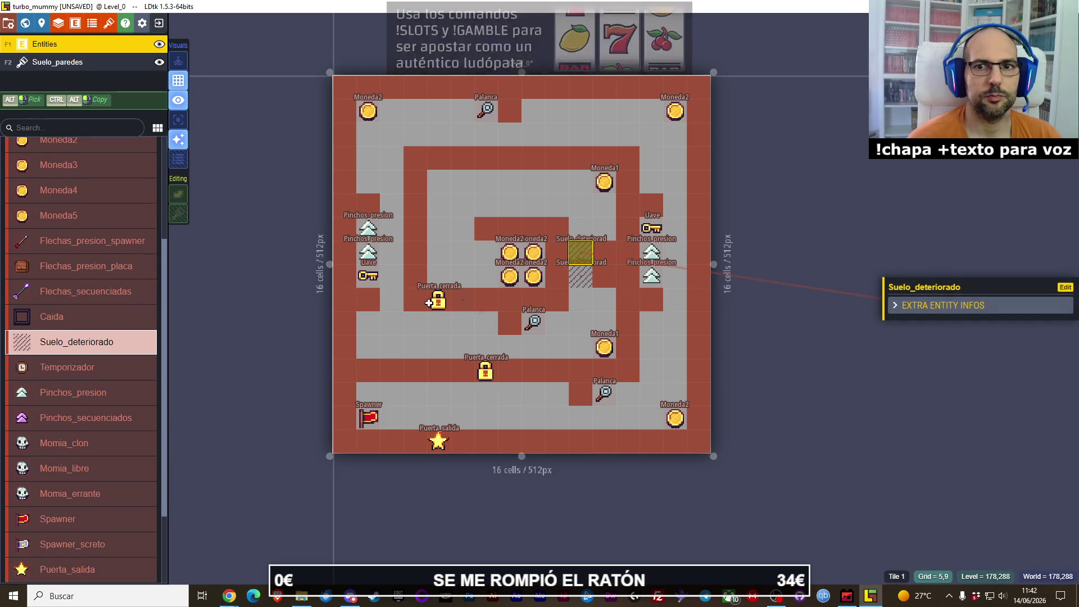
{"action": "scroll", "coordinate": [82, 377], "scroll_direction": "down", "scroll_amount": 3}
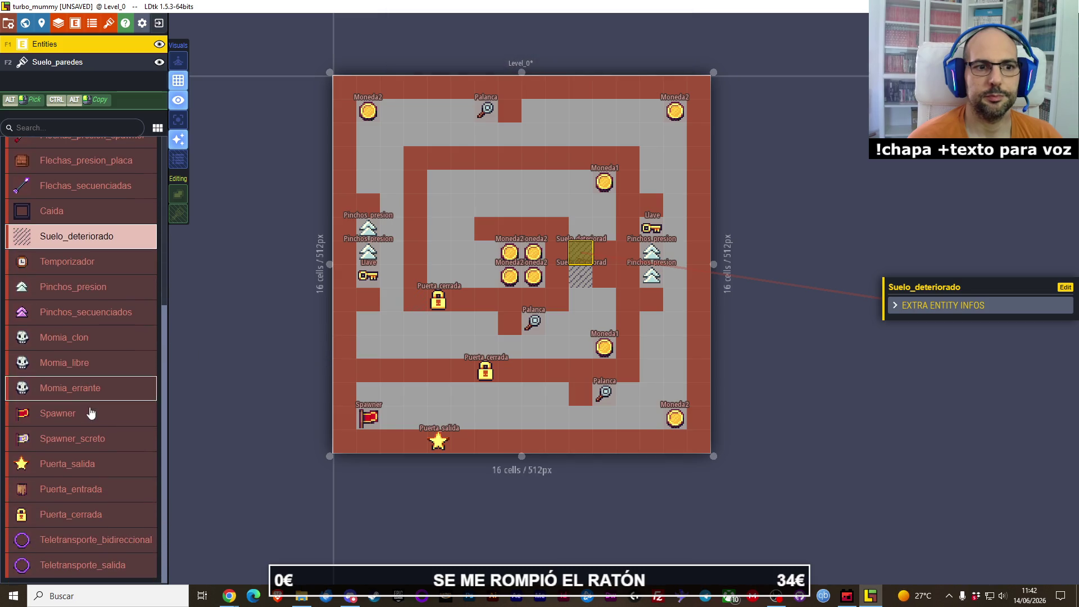
{"action": "scroll", "coordinate": [82, 382], "scroll_direction": "up", "scroll_amount": 5}
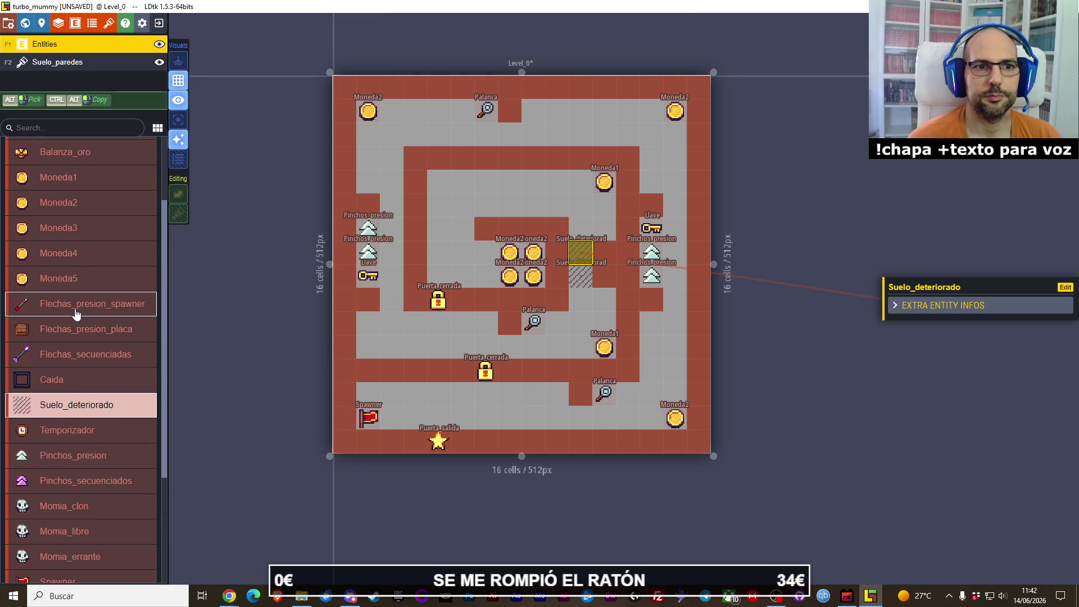
{"action": "key", "text": "XF86AudioLowerVolume"}
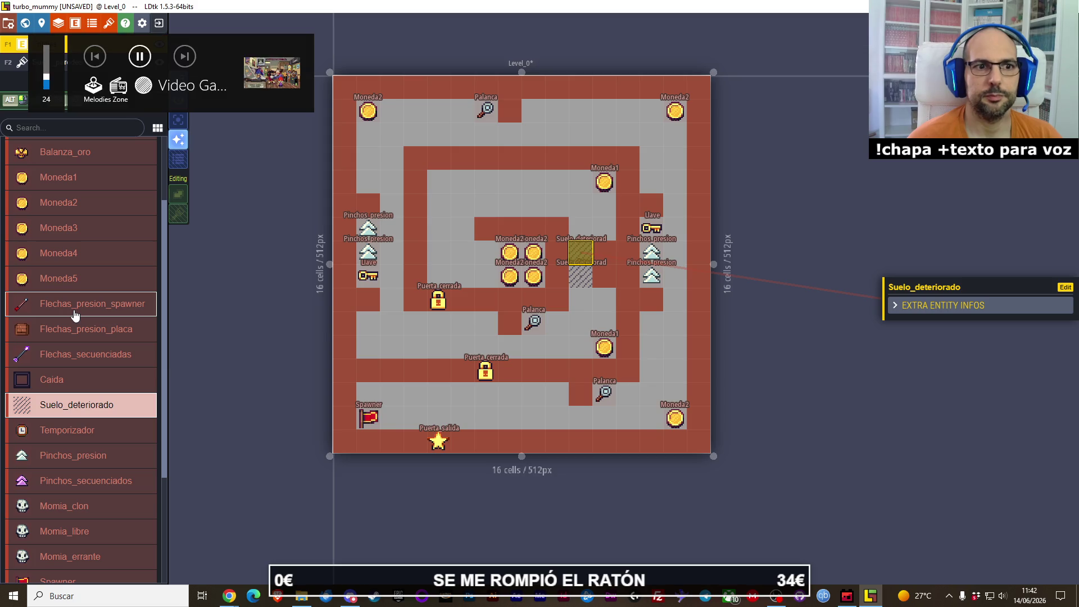
Step: Place two Flechas_presion_placa pressure plates, moving one into the top corridor
{"action": "left_click", "coordinate": [87, 332]}
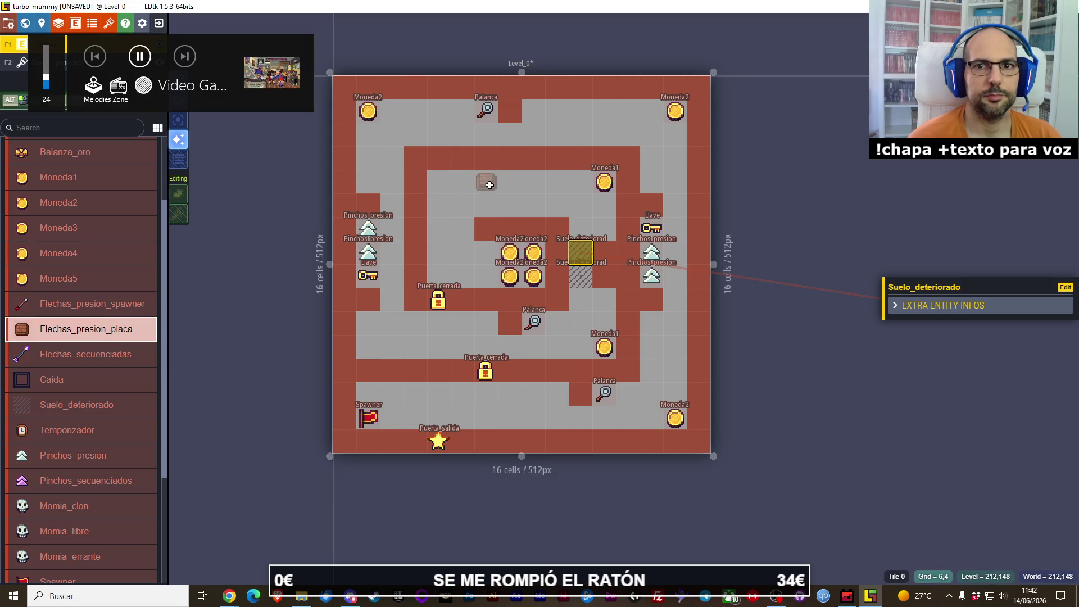
{"action": "left_click", "coordinate": [530, 182]}
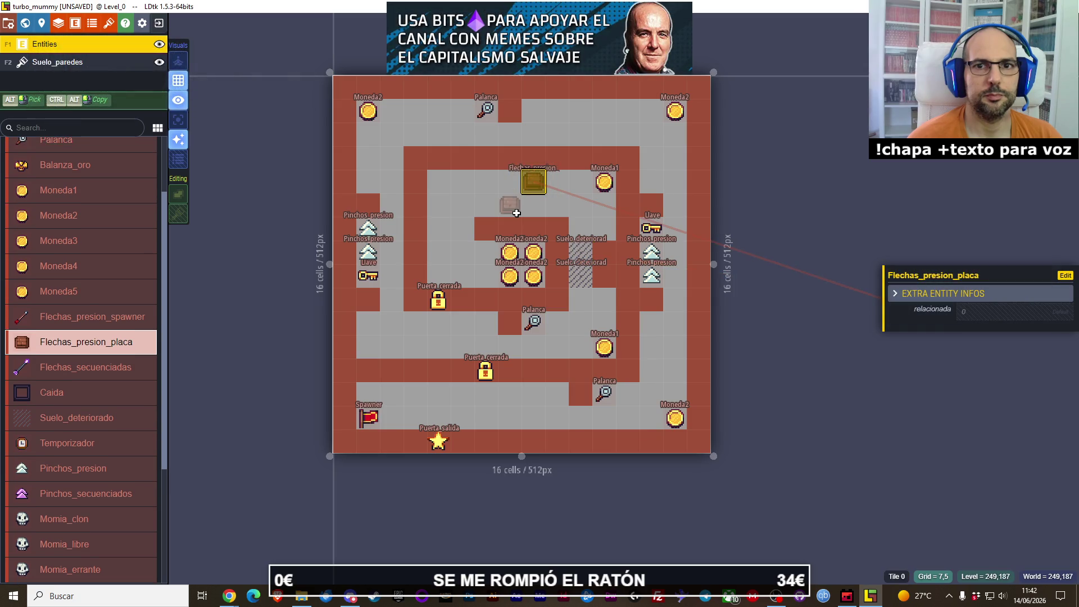
{"action": "left_click", "coordinate": [516, 213]}
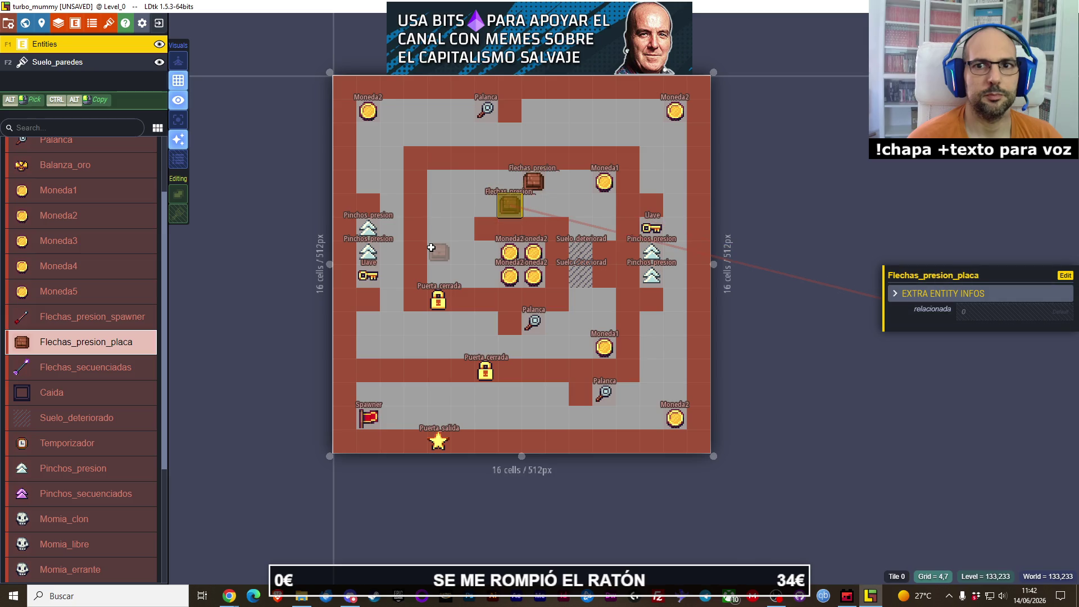
{"action": "mouse_move", "coordinate": [534, 181]}
{"action": "left_mouse_down"}
{"action": "mouse_move", "coordinate": [533, 205]}
{"action": "mouse_move", "coordinate": [510, 181]}
{"action": "left_mouse_up"}
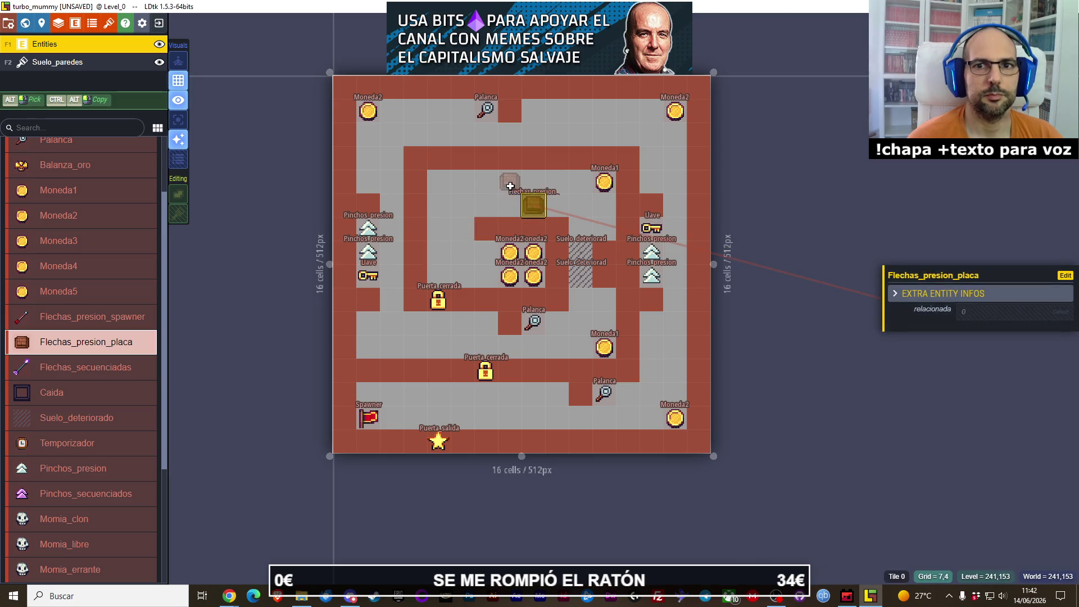
Step: Place two Flechas_presion_spawner arrow launchers stacked in the left corridor
{"action": "left_click", "coordinate": [94, 315]}
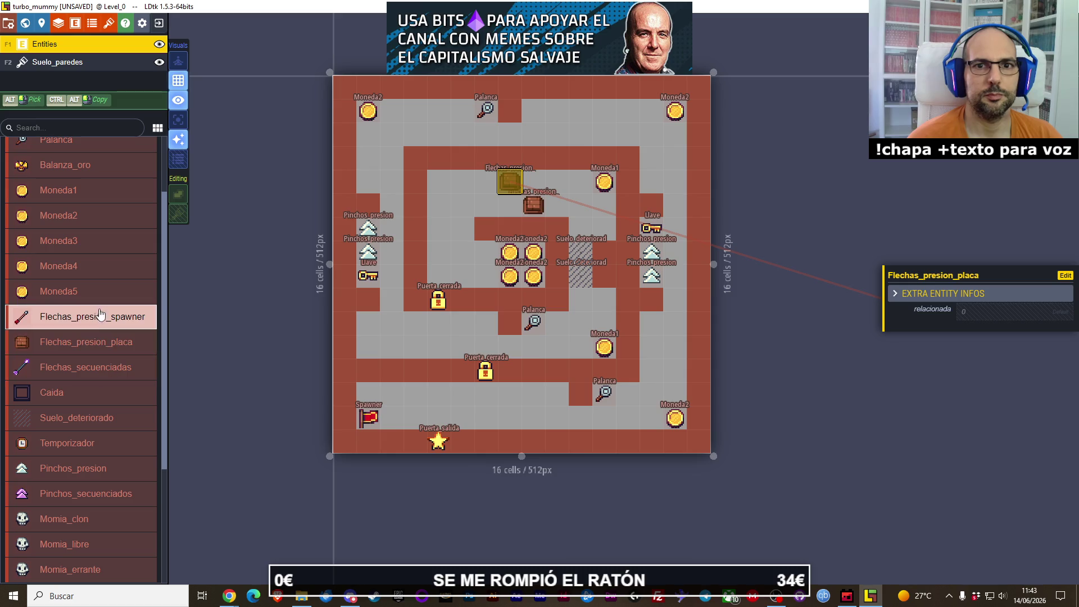
{"action": "left_click", "coordinate": [424, 188]}
{"action": "left_click", "coordinate": [416, 205]}
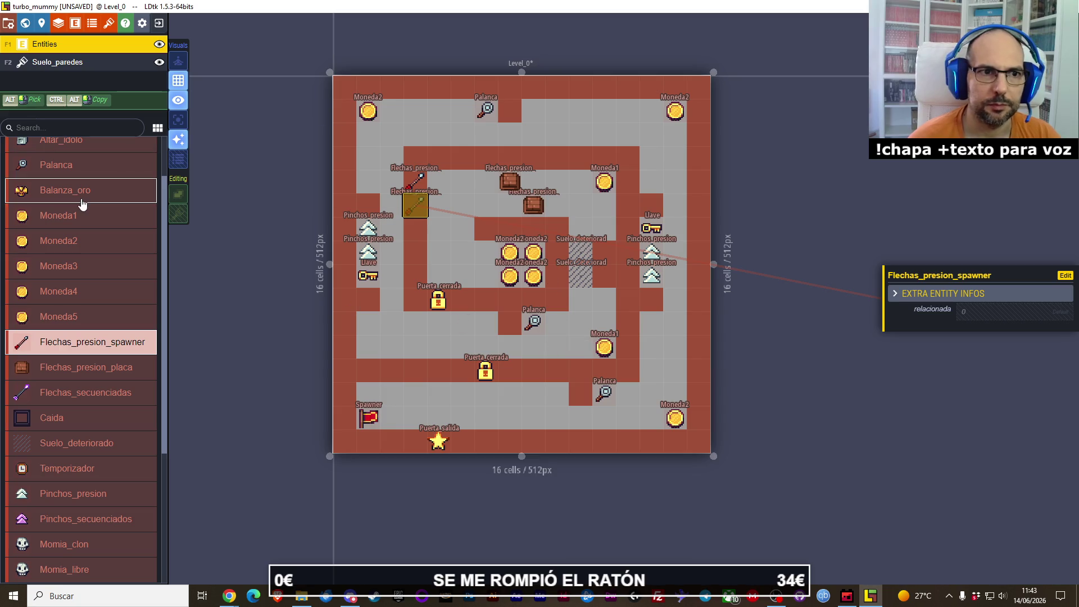
{"action": "left_click", "coordinate": [87, 225]}
Step: Add two Moneda1 coins on the left side and a wall block in the lower corridor
{"action": "left_click", "coordinate": [368, 346]}
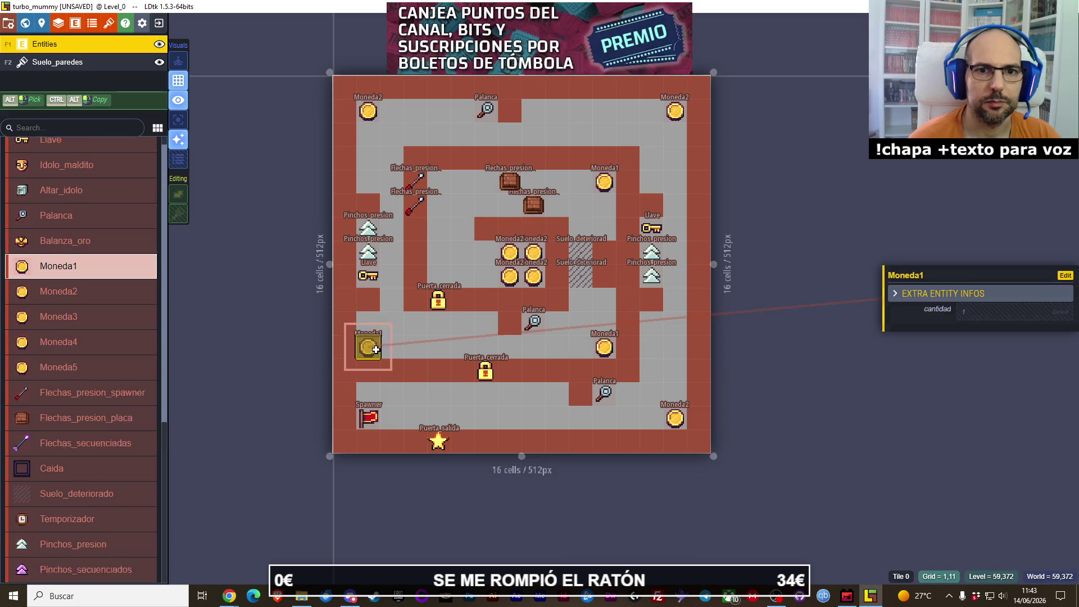
{"action": "left_click", "coordinate": [376, 328]}
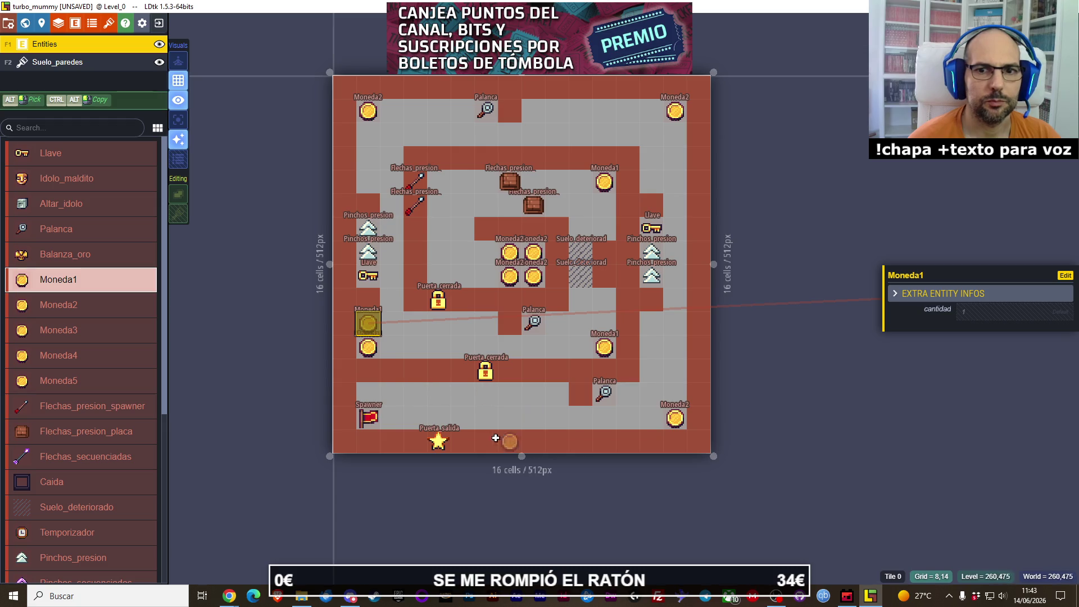
{"action": "left_click", "coordinate": [96, 62]}
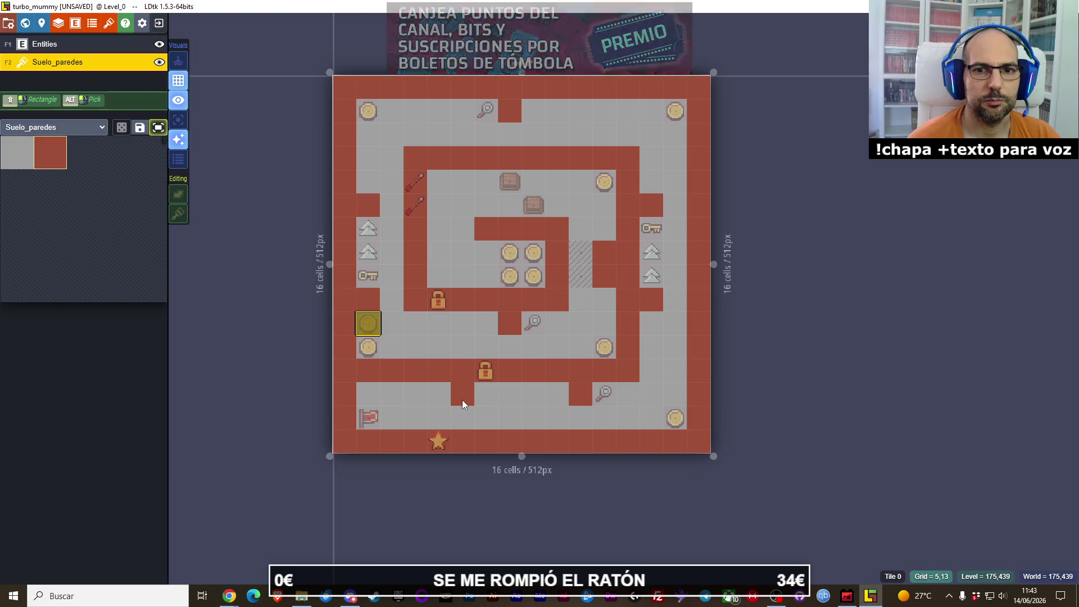
{"action": "left_click", "coordinate": [362, 395]}
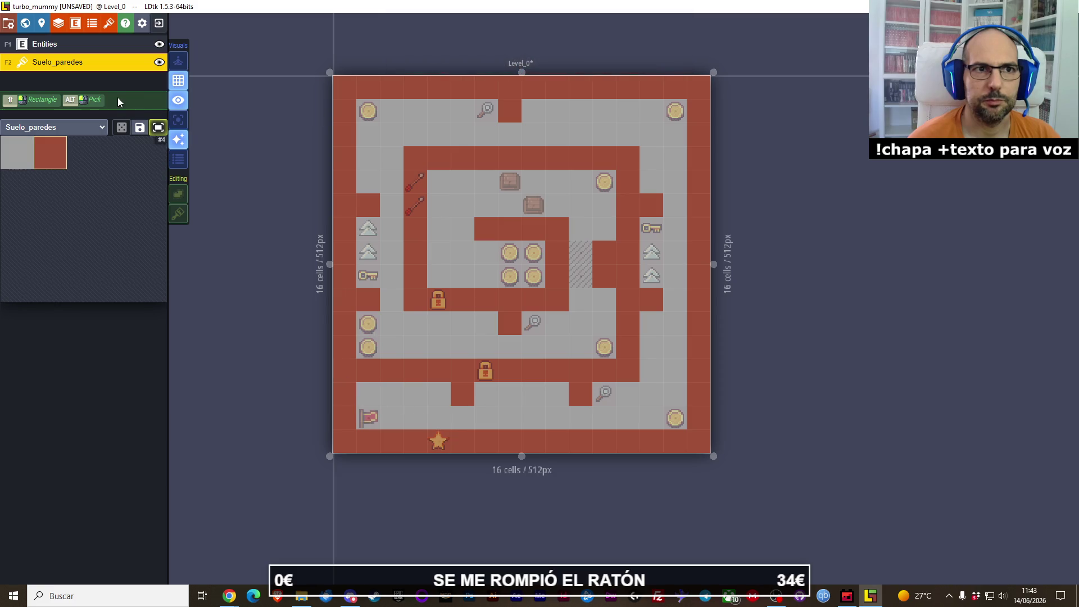
{"action": "left_click", "coordinate": [68, 44]}
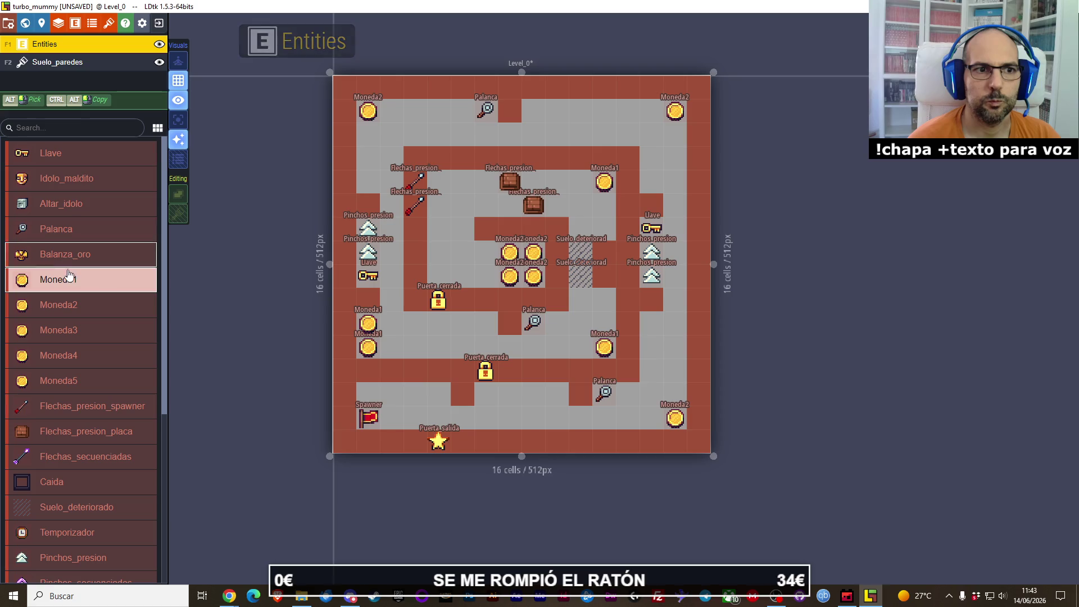
Step: Place a Moneda1 coin and a Momia_clon in the lower corridor, plus two Moneda1 coins on the right
{"action": "left_click", "coordinate": [439, 394]}
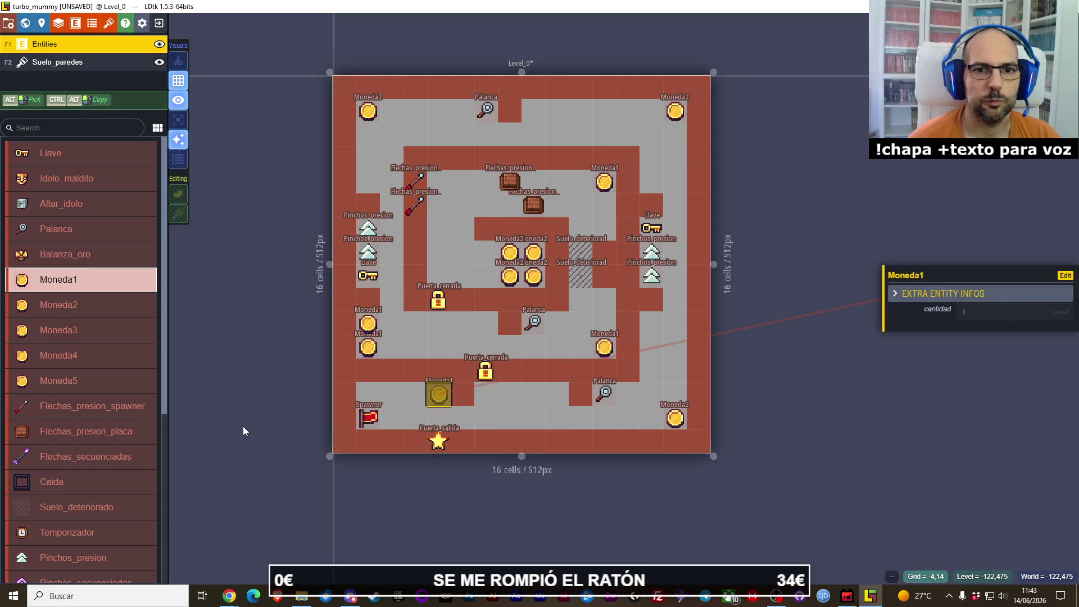
{"action": "scroll", "coordinate": [120, 326], "scroll_direction": "down", "scroll_amount": 5}
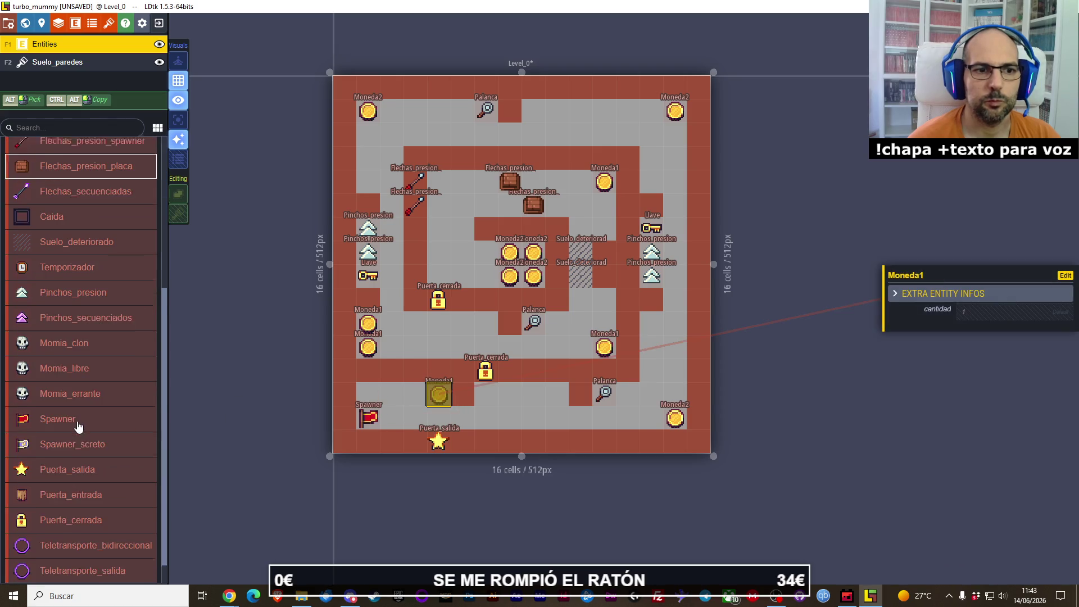
{"action": "left_click", "coordinate": [65, 337]}
{"action": "left_click", "coordinate": [368, 394]}
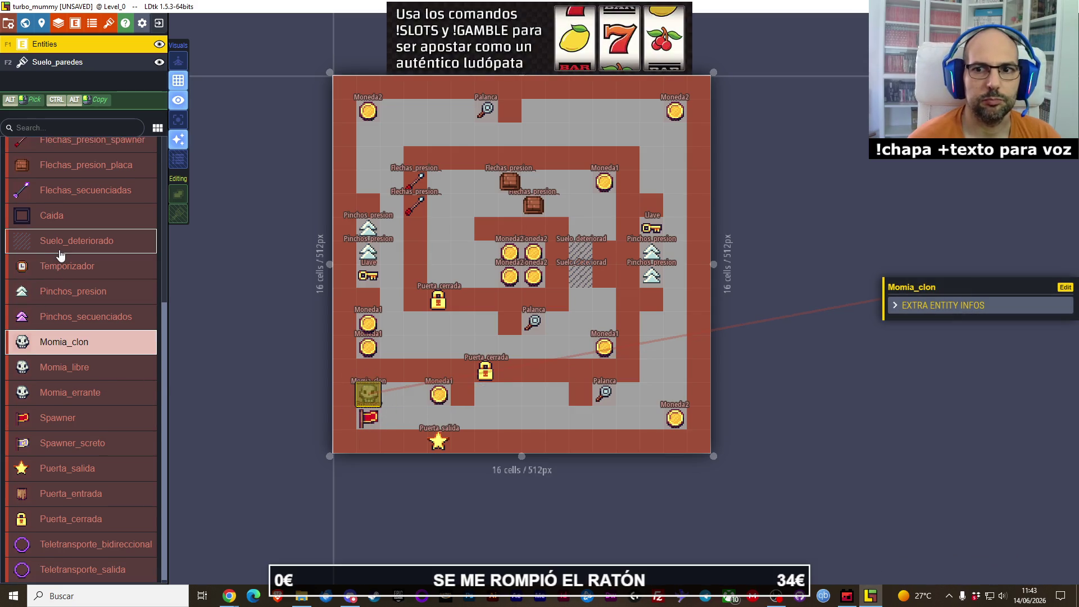
{"action": "scroll", "coordinate": [56, 225], "scroll_direction": "up", "scroll_amount": 5}
{"action": "left_click", "coordinate": [65, 284]}
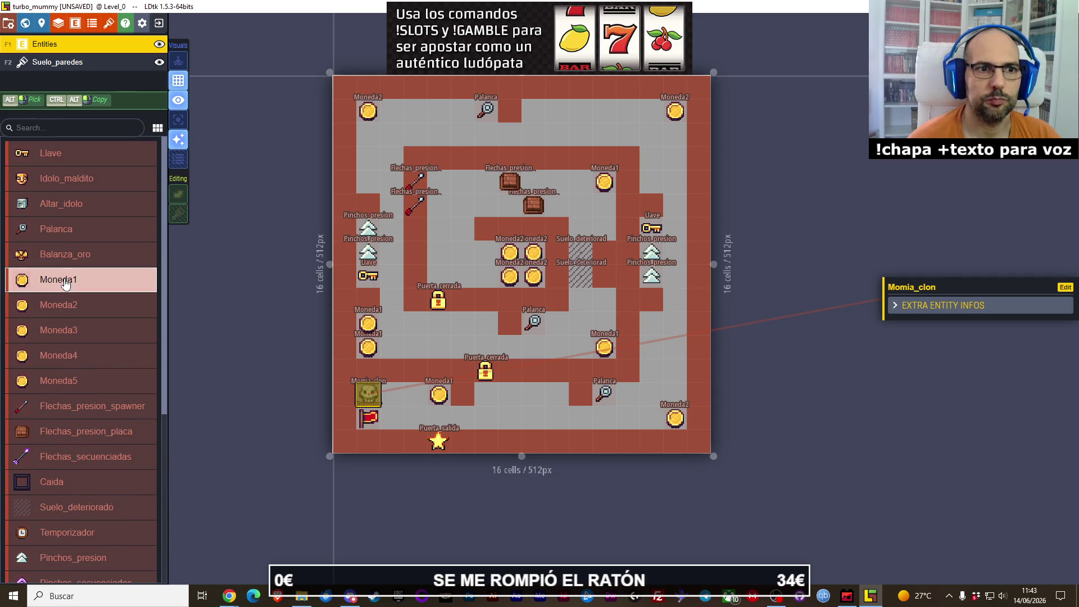
{"action": "left_click", "coordinate": [652, 323]}
{"action": "left_click", "coordinate": [652, 347]}
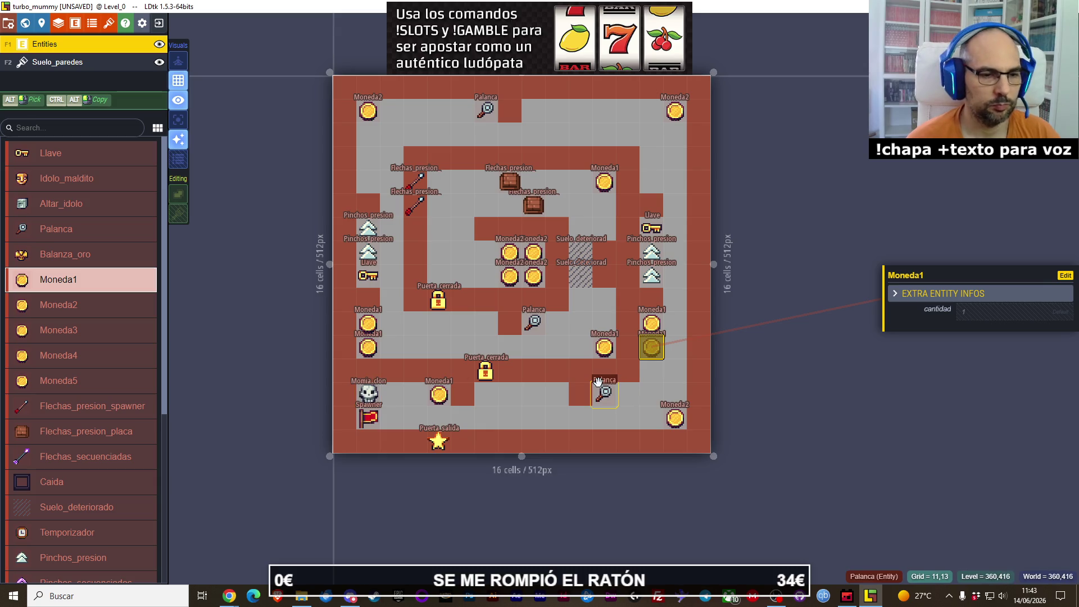
Step: Add Pinchos_presion spikes and two Suelo_deteriorado crumbling floors along the right corridor
{"action": "key", "text": "Escape"}
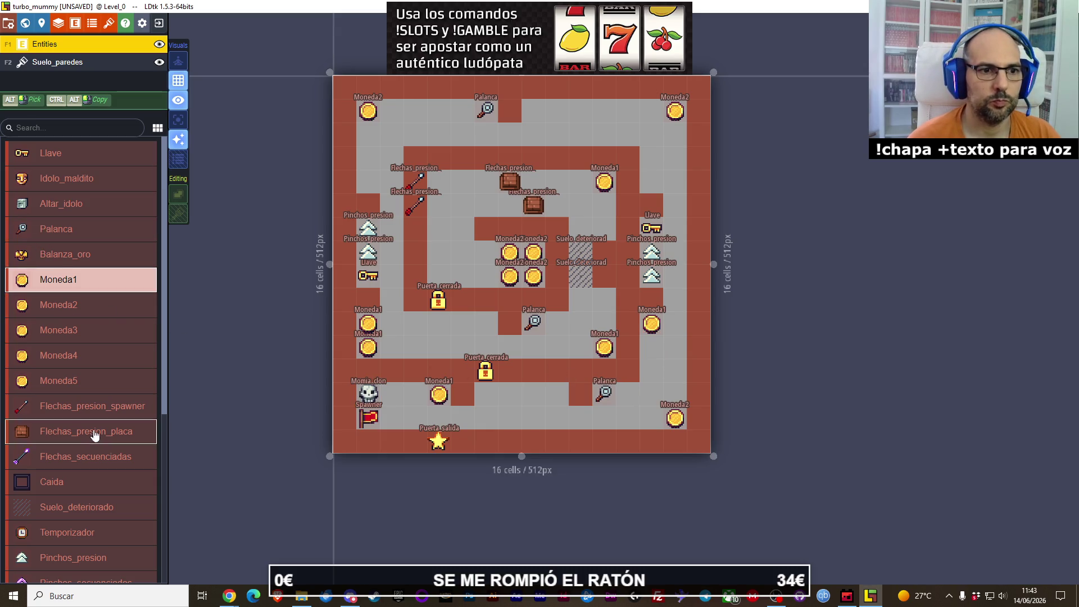
{"action": "left_click", "coordinate": [106, 551]}
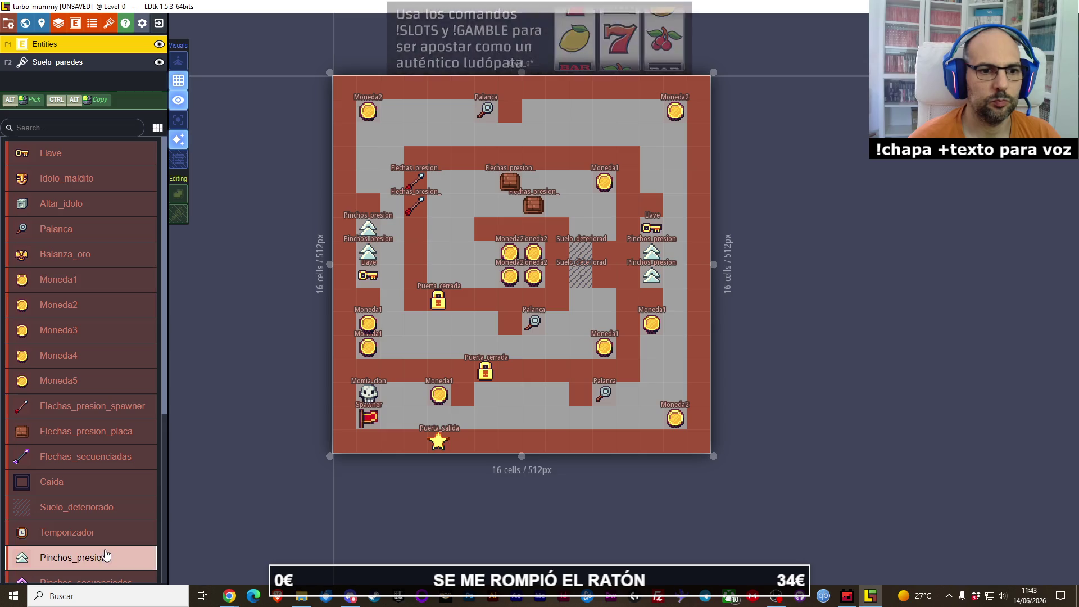
{"action": "left_click", "coordinate": [651, 348]}
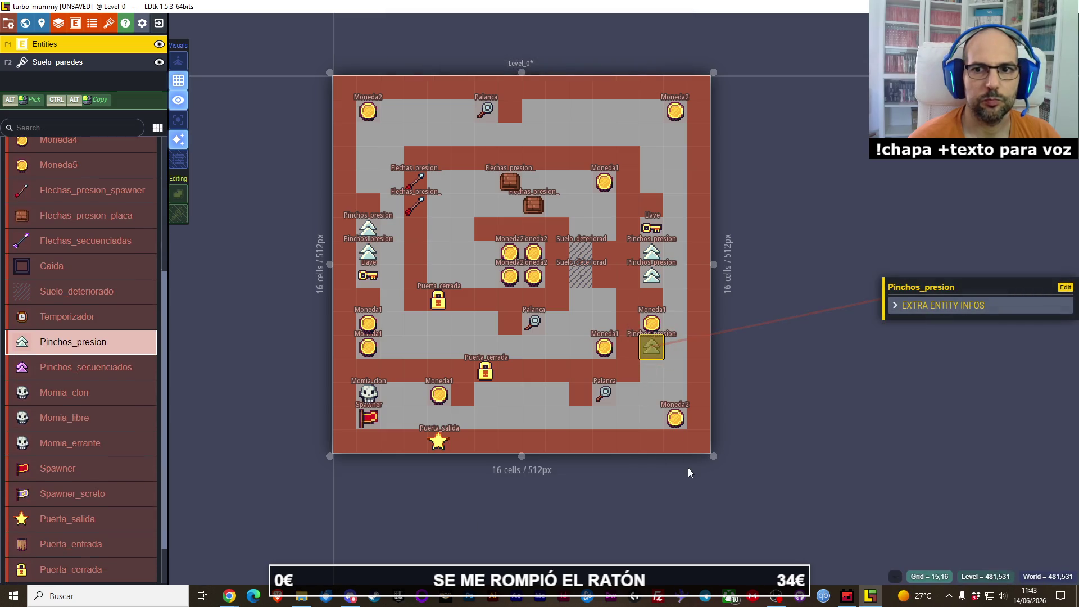
{"action": "left_click", "coordinate": [115, 292]}
{"action": "left_click", "coordinate": [674, 304]}
{"action": "left_click", "coordinate": [675, 206]}
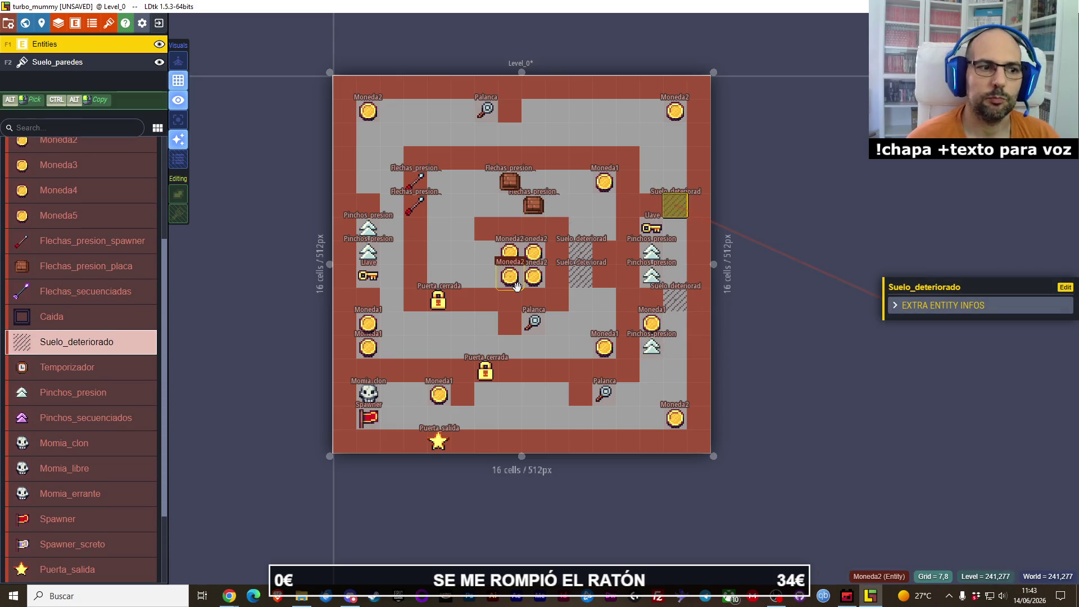
Step: Save the turbo_mummy project
{"action": "key", "text": "alt+Tab"}
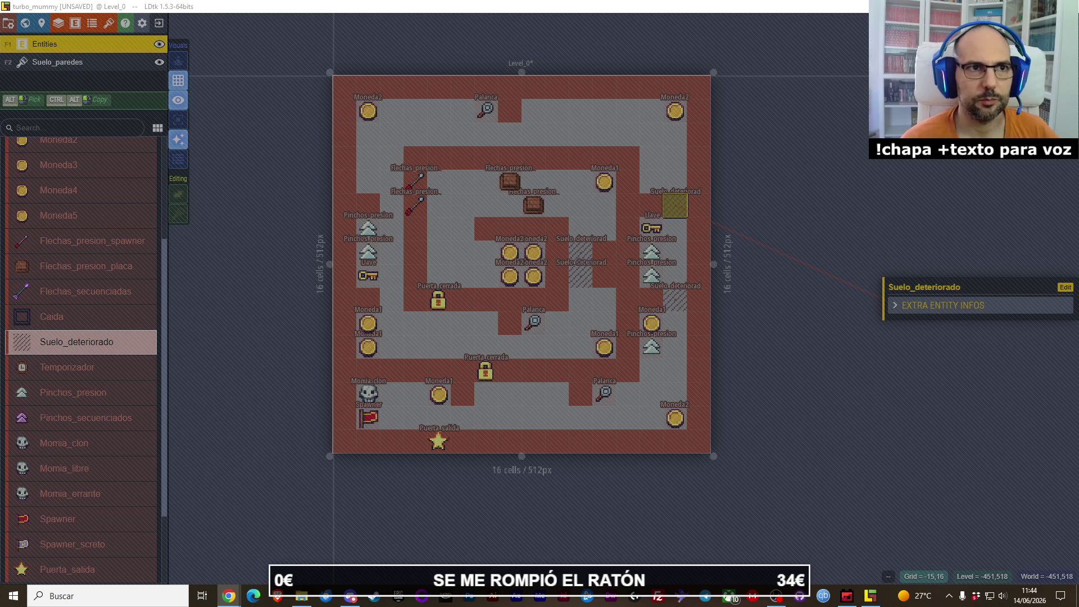
{"action": "left_click", "coordinate": [224, 47]}
{"action": "key", "text": "ctrl+s"}
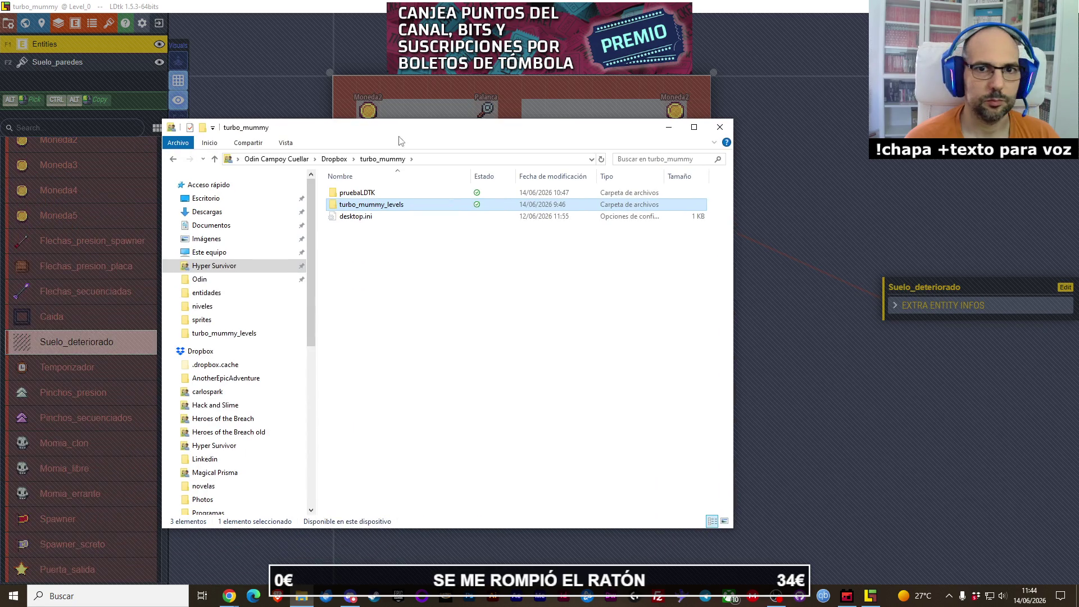
Step: Check in the pruebaLDTK folder that turbo_mummy.ldtk was just saved, then return to LDtk
{"action": "double_click", "coordinate": [386, 193]}
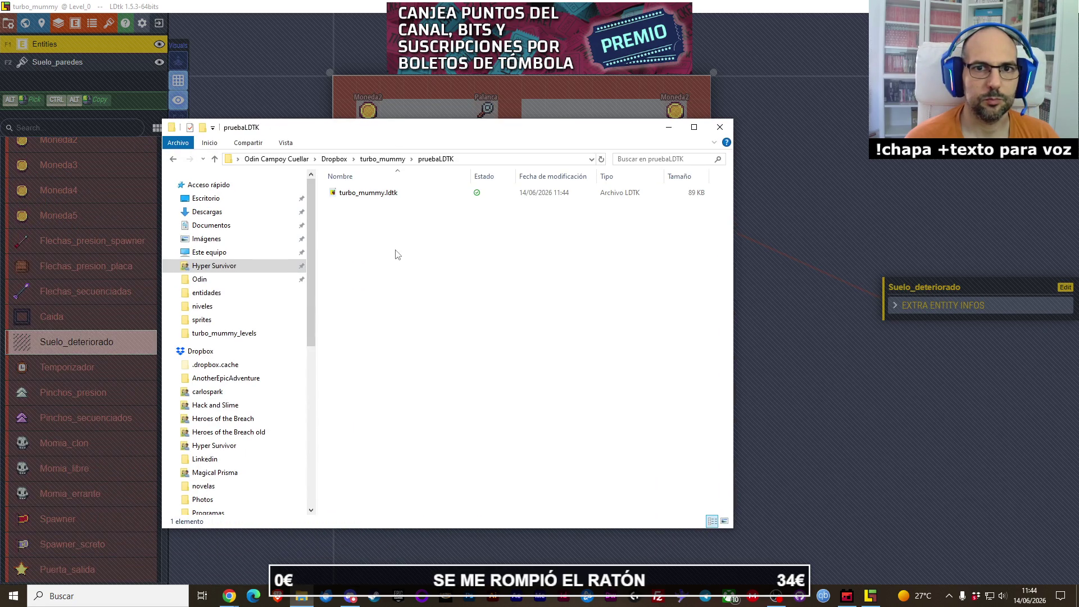
{"action": "left_click", "coordinate": [318, 8]}
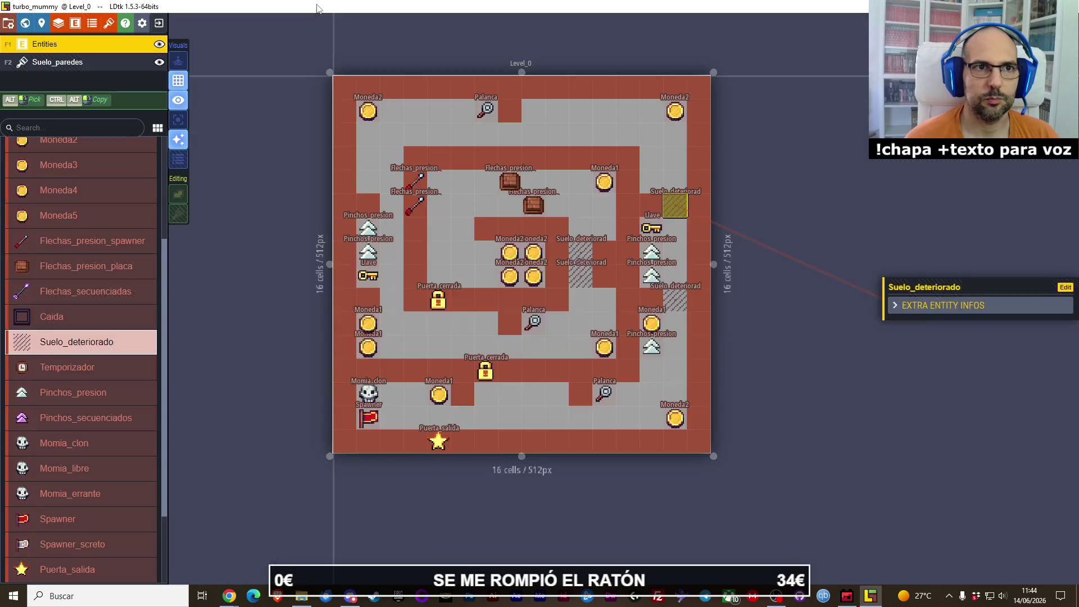
{"action": "scroll", "coordinate": [416, 226], "scroll_direction": "down", "scroll_amount": 3}
{"action": "scroll", "coordinate": [416, 226], "scroll_direction": "up", "scroll_amount": 5}
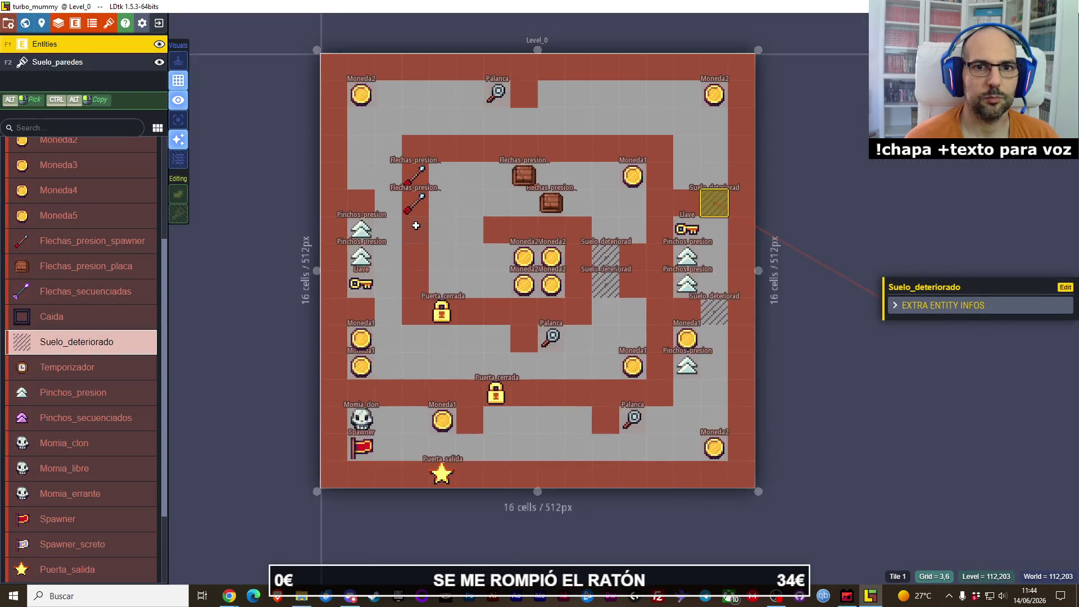
{"action": "scroll", "coordinate": [416, 225], "scroll_direction": "down", "scroll_amount": 3}
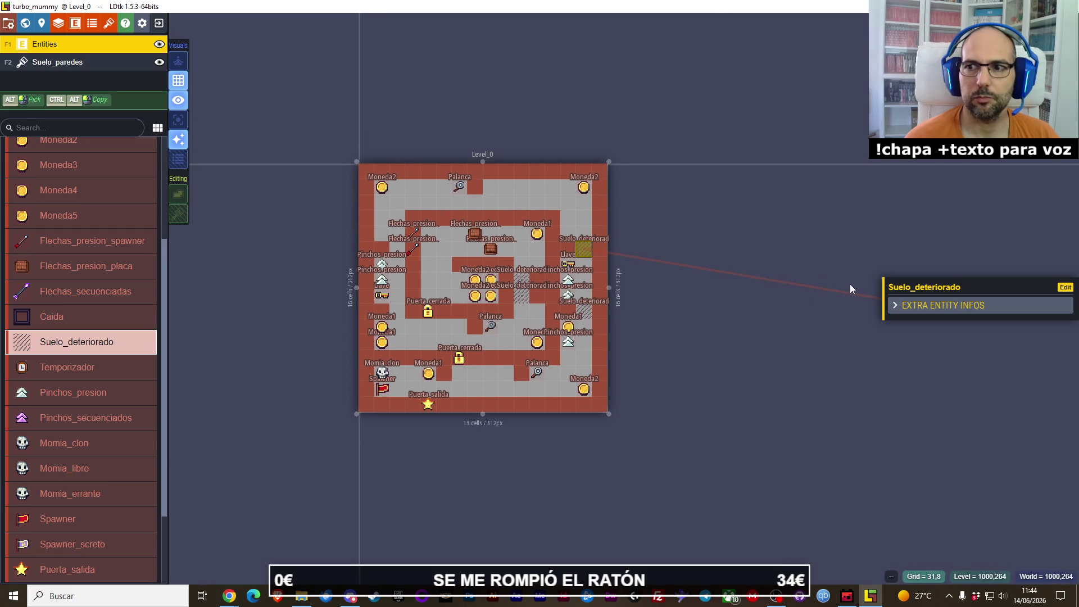
{"action": "left_click", "coordinate": [894, 307]}
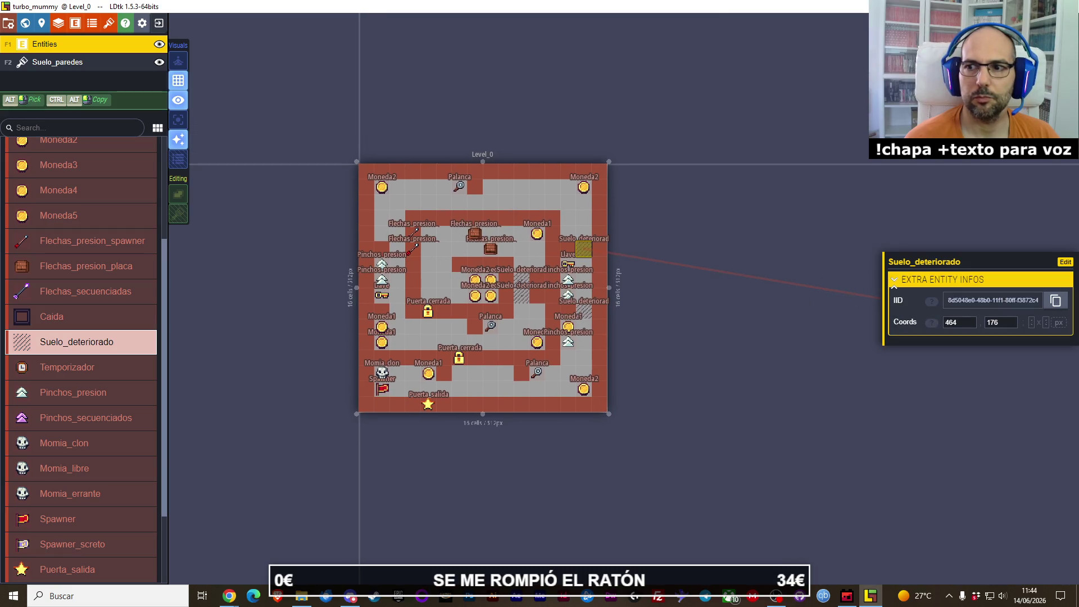
{"action": "left_click", "coordinate": [893, 281]}
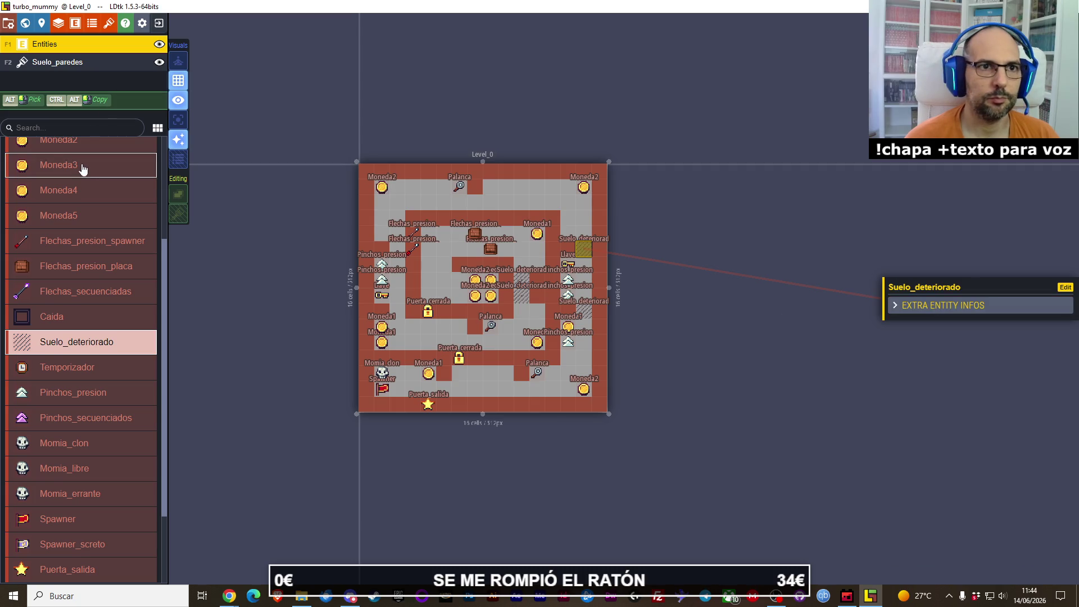
{"action": "scroll", "coordinate": [82, 169], "scroll_direction": "up", "scroll_amount": 3}
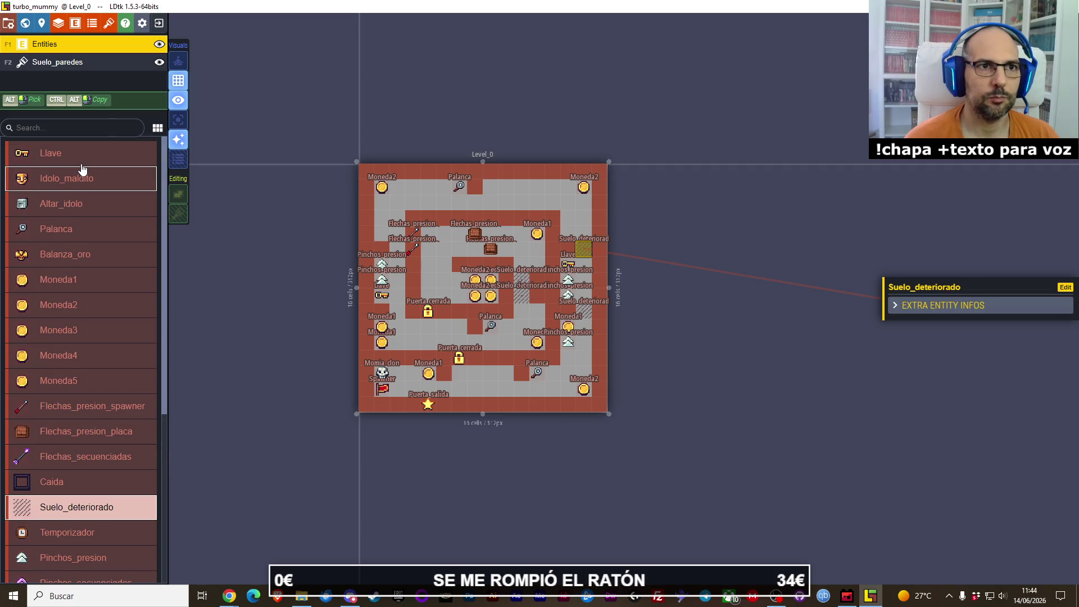
Step: Dismiss the project settings and turn on single layer mode for Level_0
{"action": "left_click", "coordinate": [8, 24]}
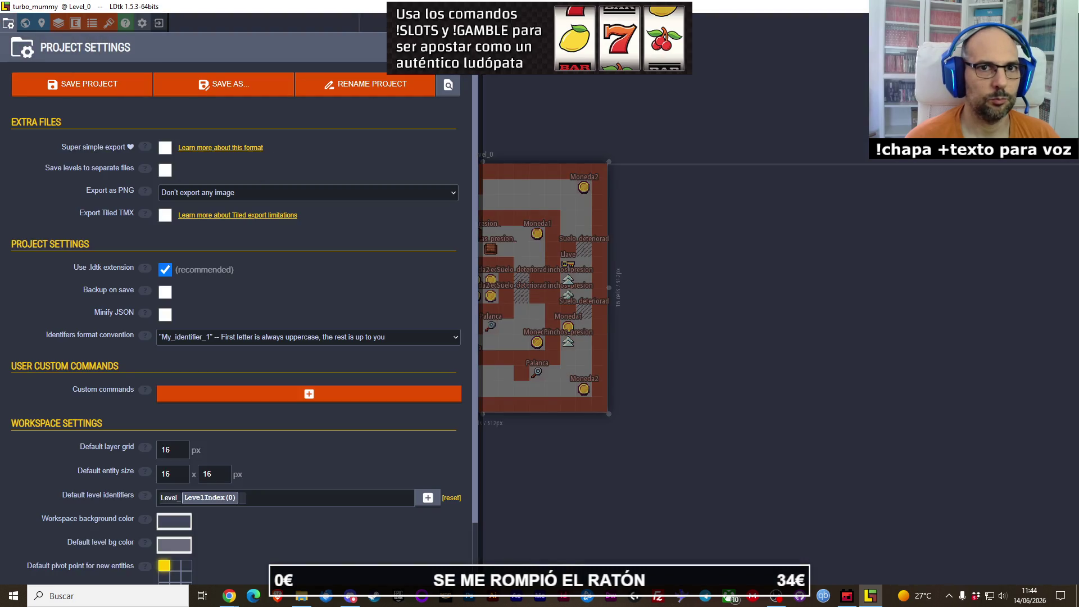
{"action": "key", "text": "Escape"}
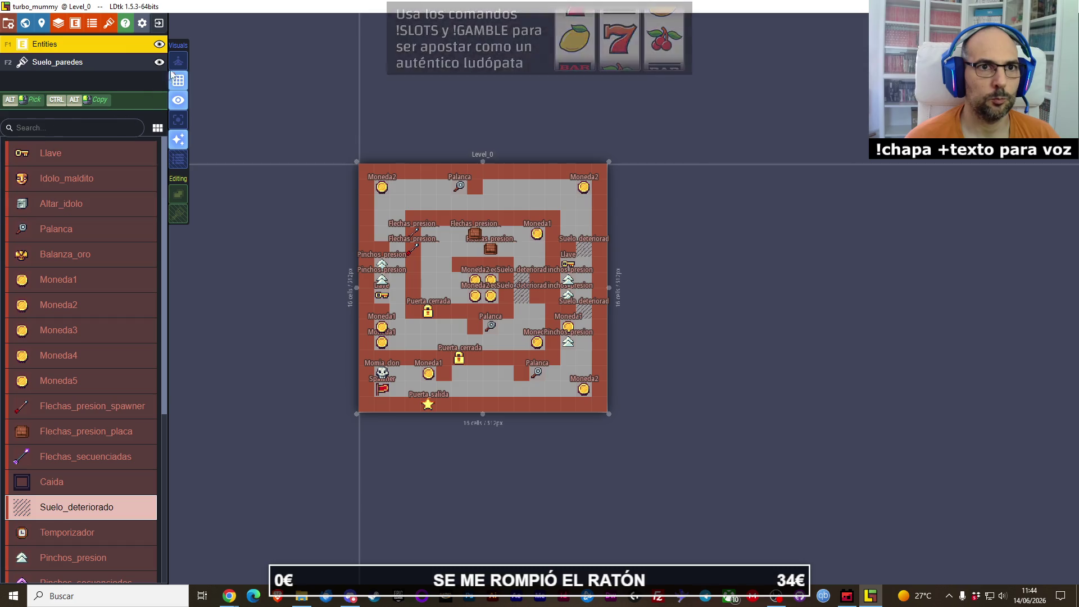
{"action": "left_click", "coordinate": [180, 120]}
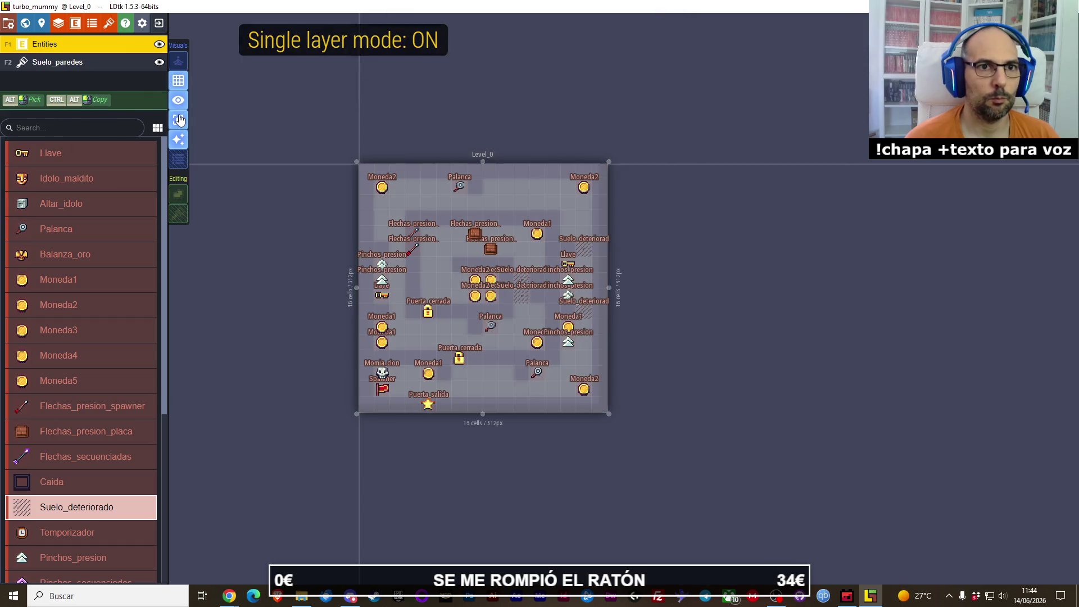
{"action": "left_click", "coordinate": [180, 122]}
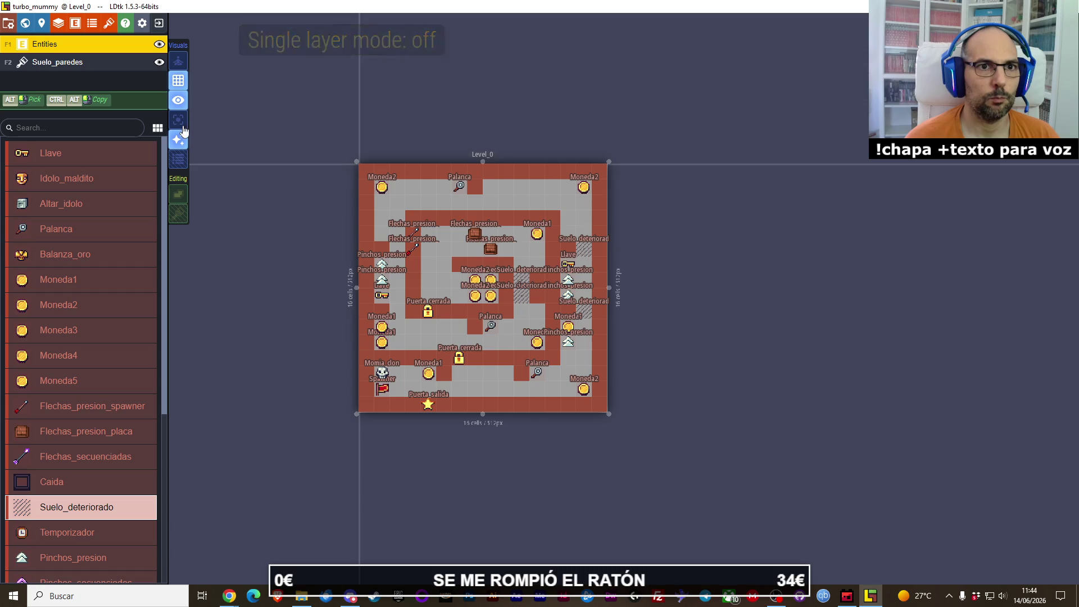
{"action": "left_click", "coordinate": [180, 160]}
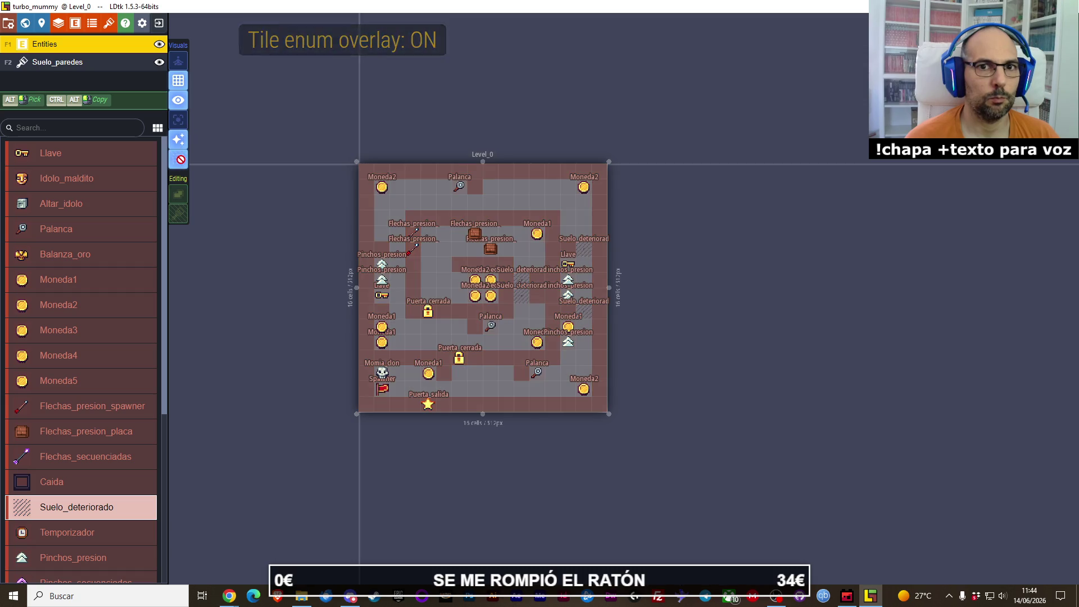
{"action": "left_click", "coordinate": [179, 160]}
{"action": "left_click", "coordinate": [180, 160]}
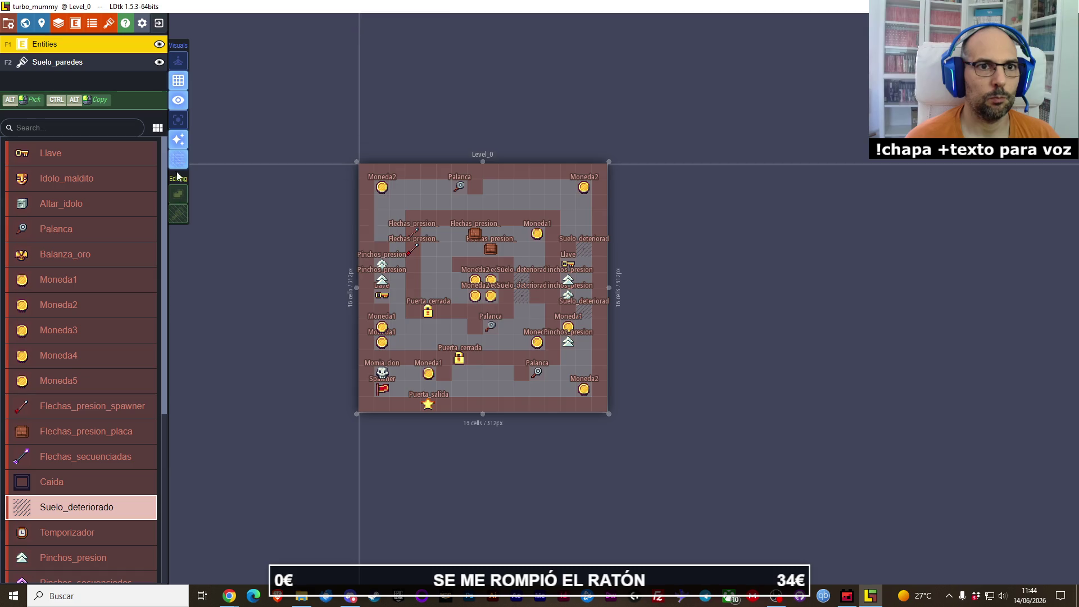
{"action": "left_click", "coordinate": [179, 159]}
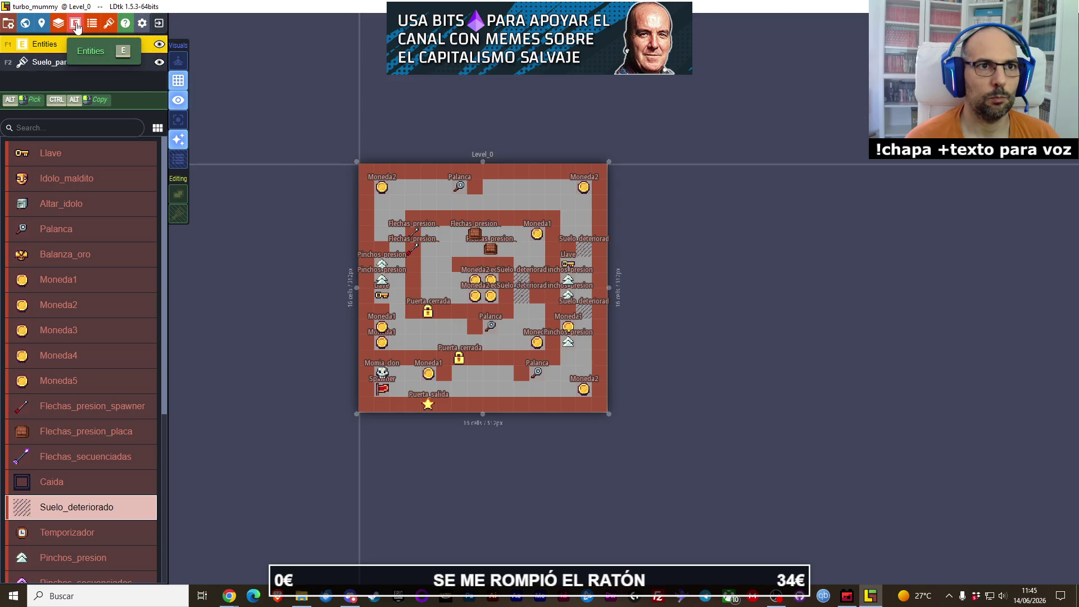
Step: Turn off auto naming, set the level identifier to prueba_level1, and save the project
{"action": "left_click", "coordinate": [42, 25]}
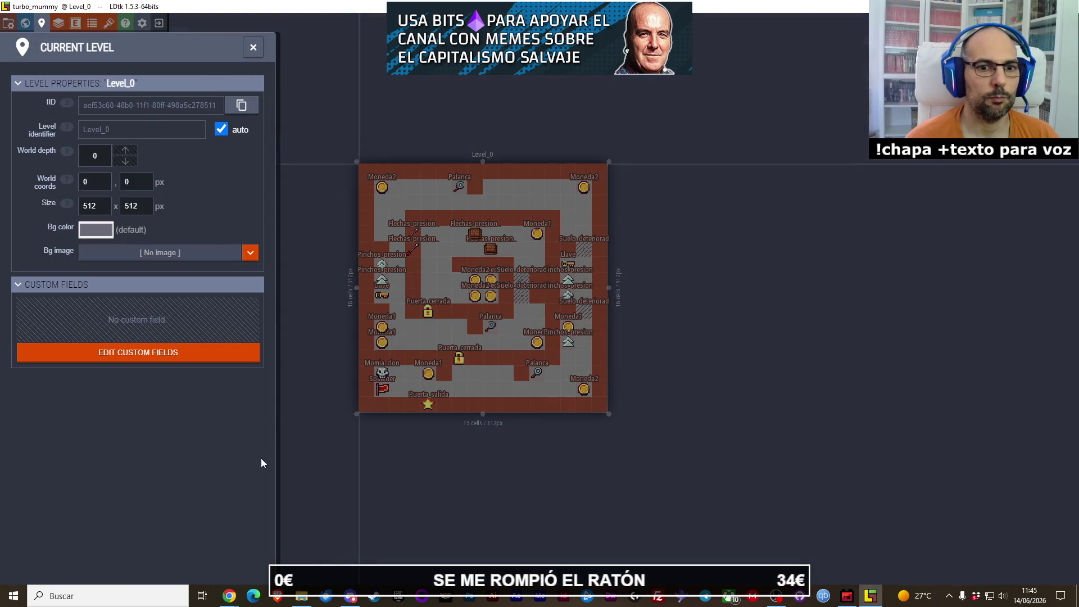
{"action": "left_click", "coordinate": [849, 597]}
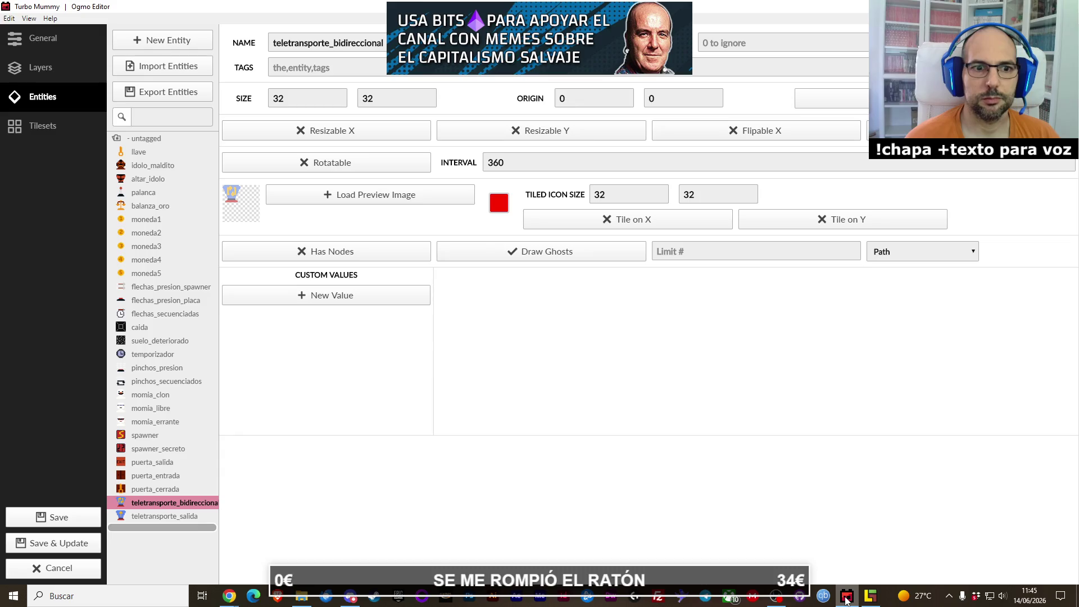
{"action": "left_click", "coordinate": [845, 598]}
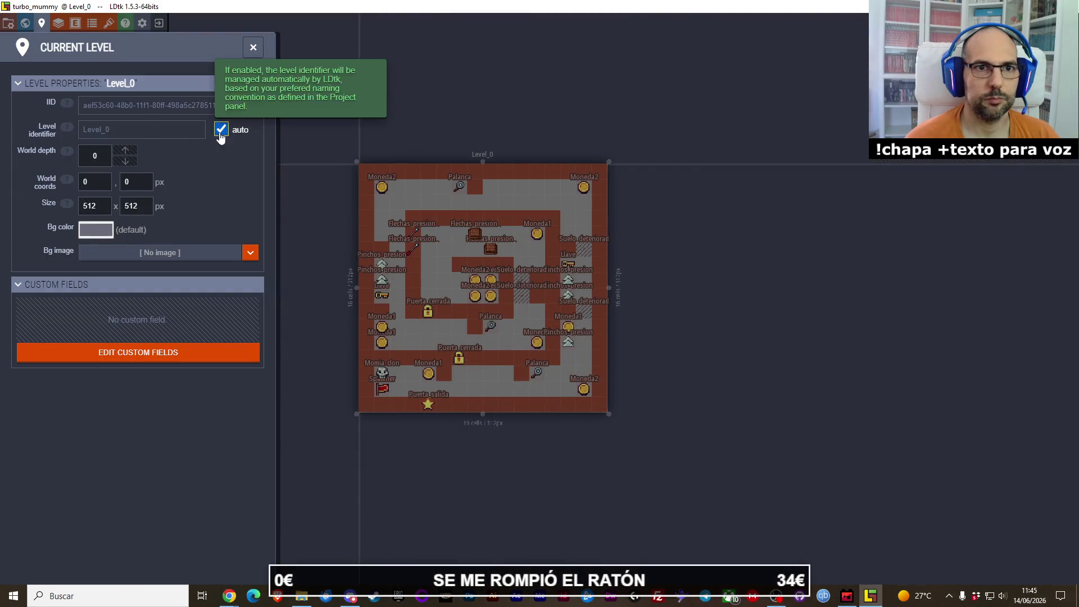
{"action": "left_click", "coordinate": [221, 129]}
{"action": "left_click", "coordinate": [178, 129]}
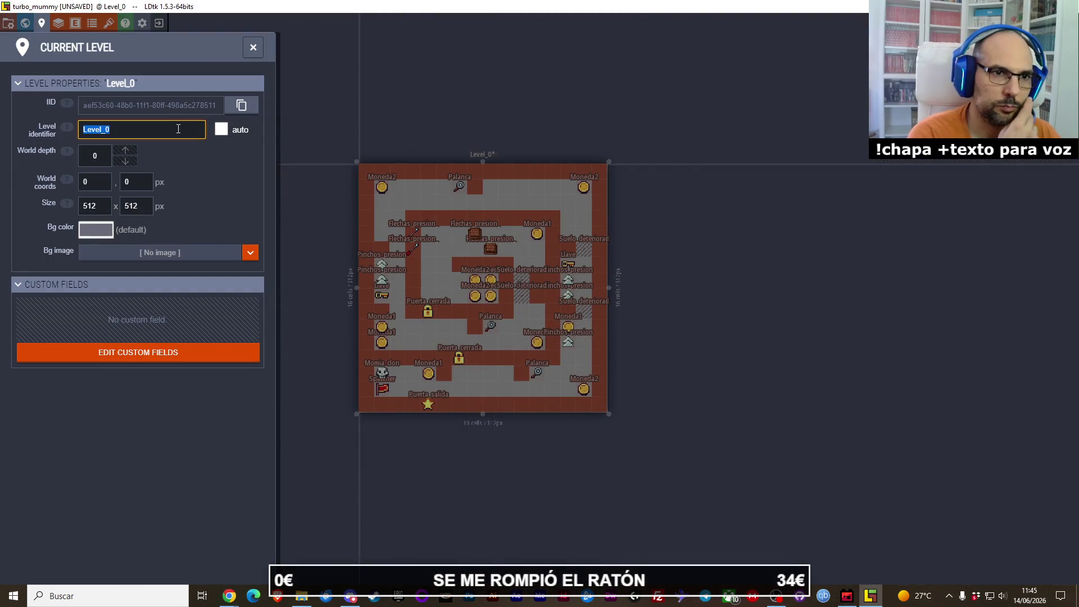
{"action": "type", "text": "prueba_"}
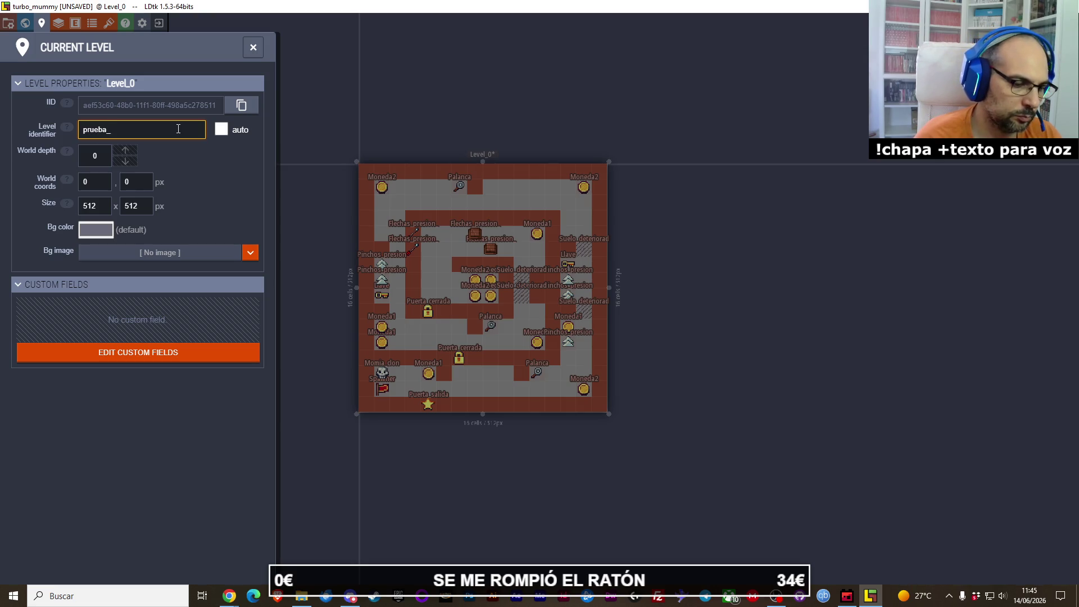
{"action": "type", "text": "level1"}
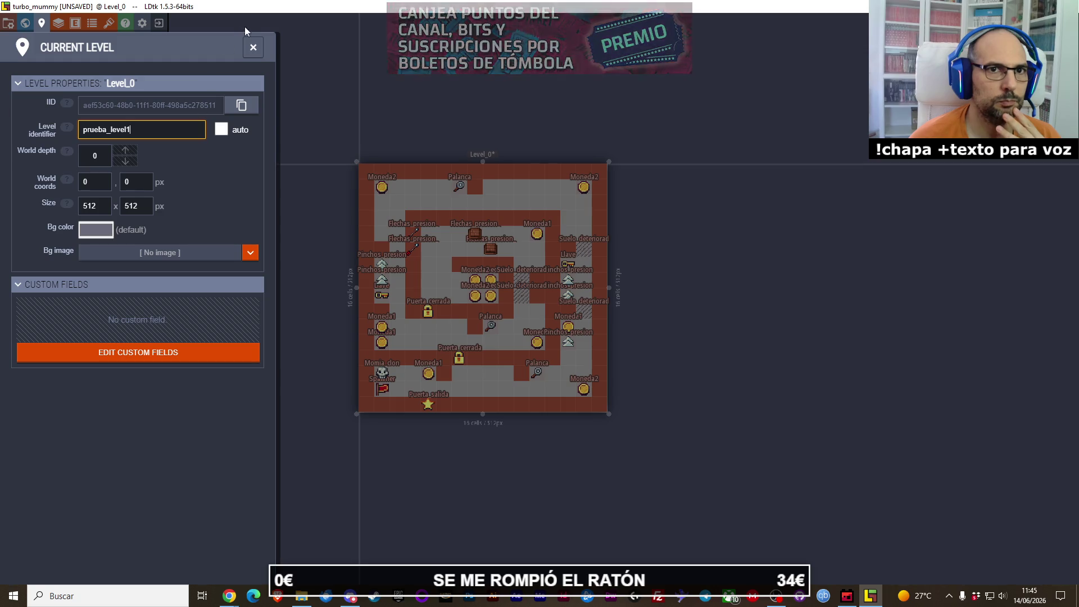
{"action": "left_click", "coordinate": [253, 47]}
{"action": "key", "text": "ctrl+s"}
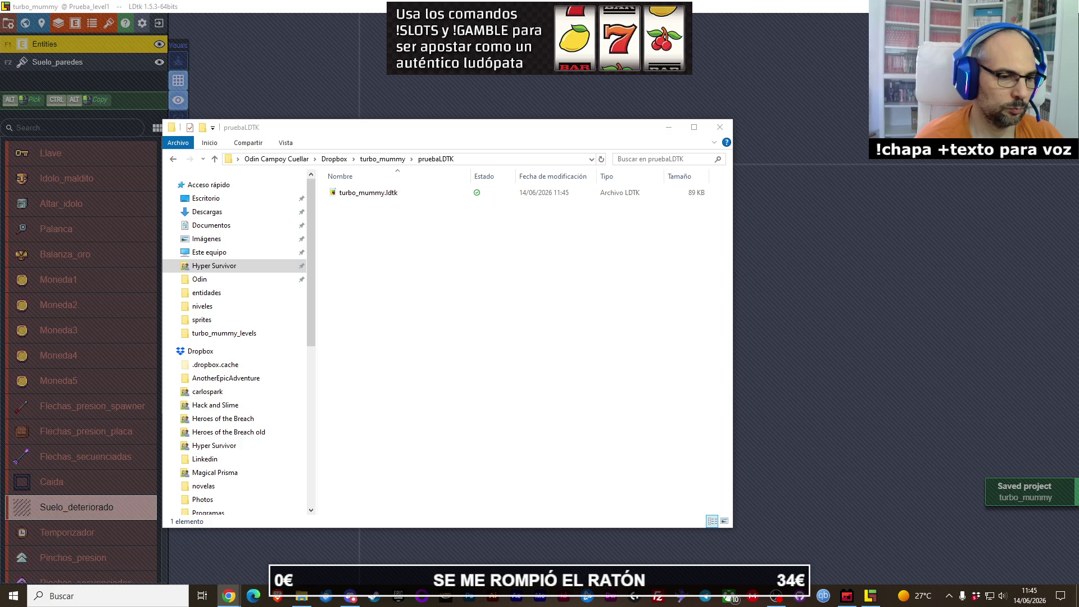
Step: Enable 'Re-open last project' in Application Settings and reopen them to confirm it stuck
{"action": "left_click", "coordinate": [158, 8]}
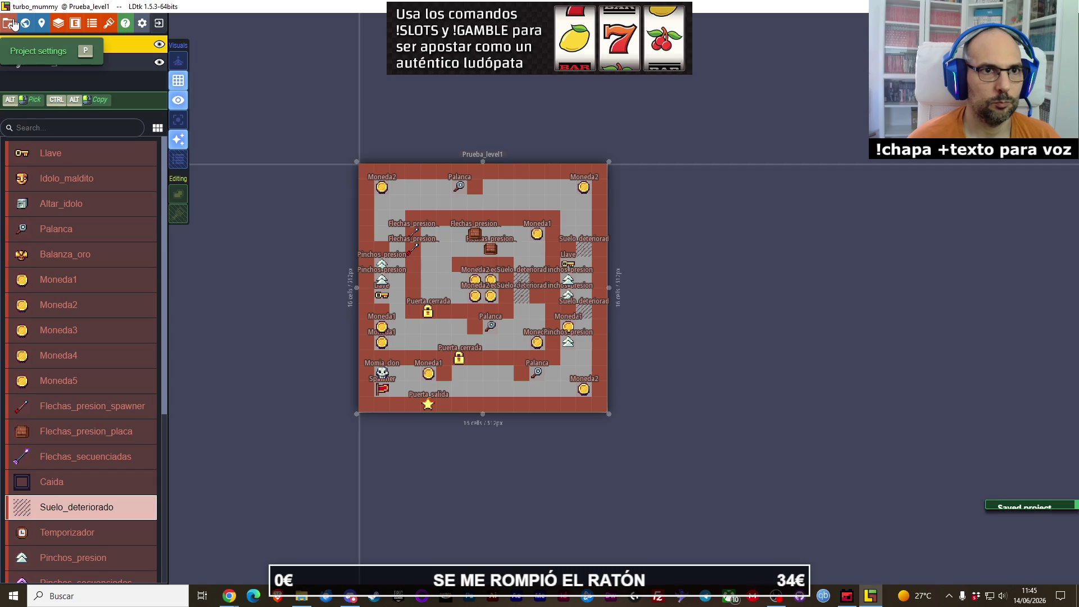
{"action": "left_click", "coordinate": [142, 23]}
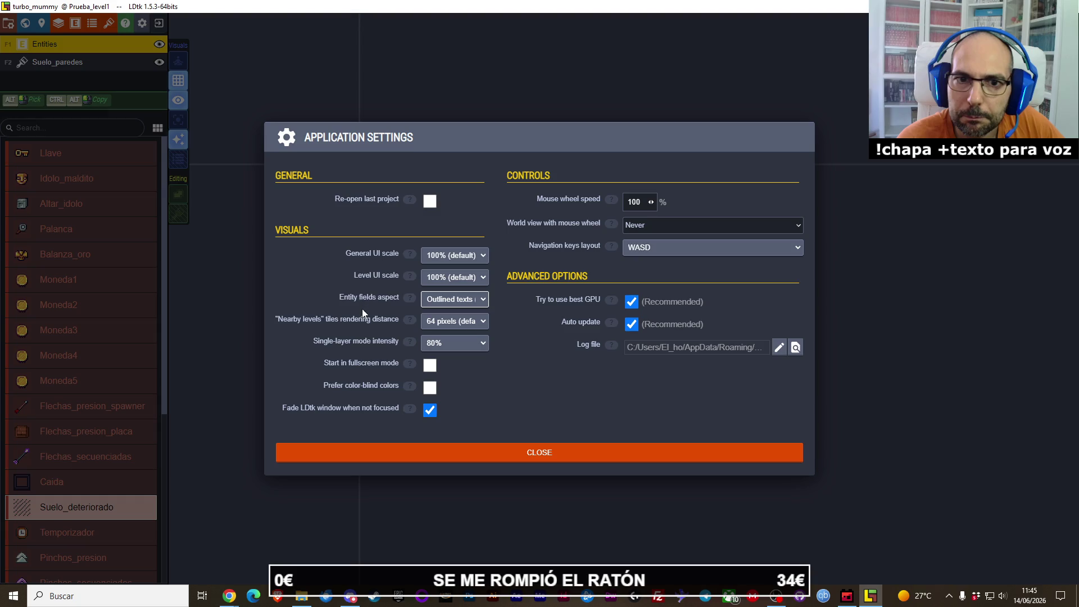
{"action": "left_click", "coordinate": [430, 201]}
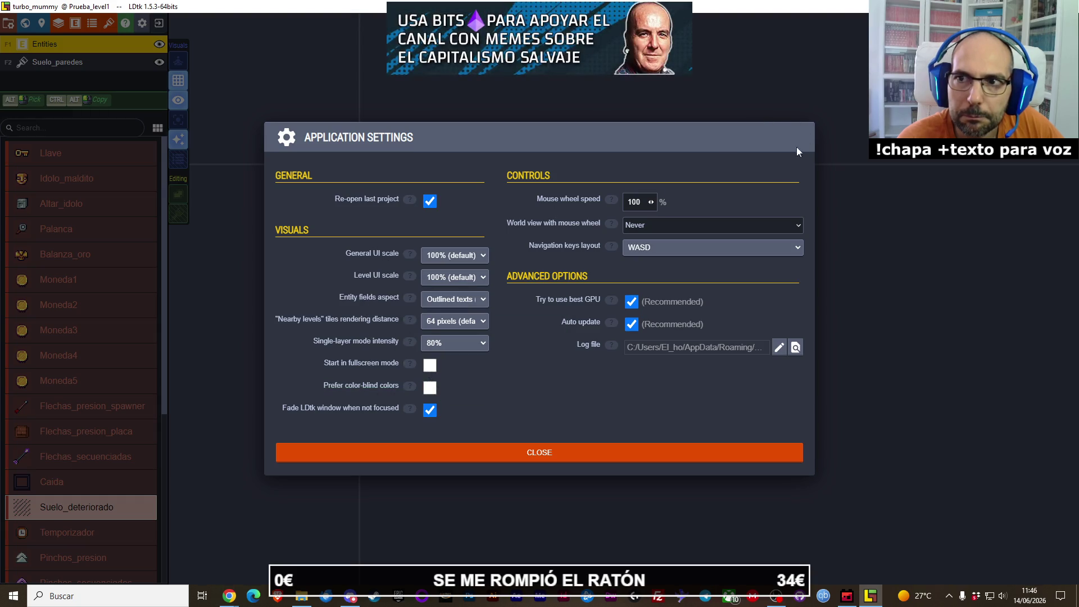
{"action": "left_click", "coordinate": [660, 450]}
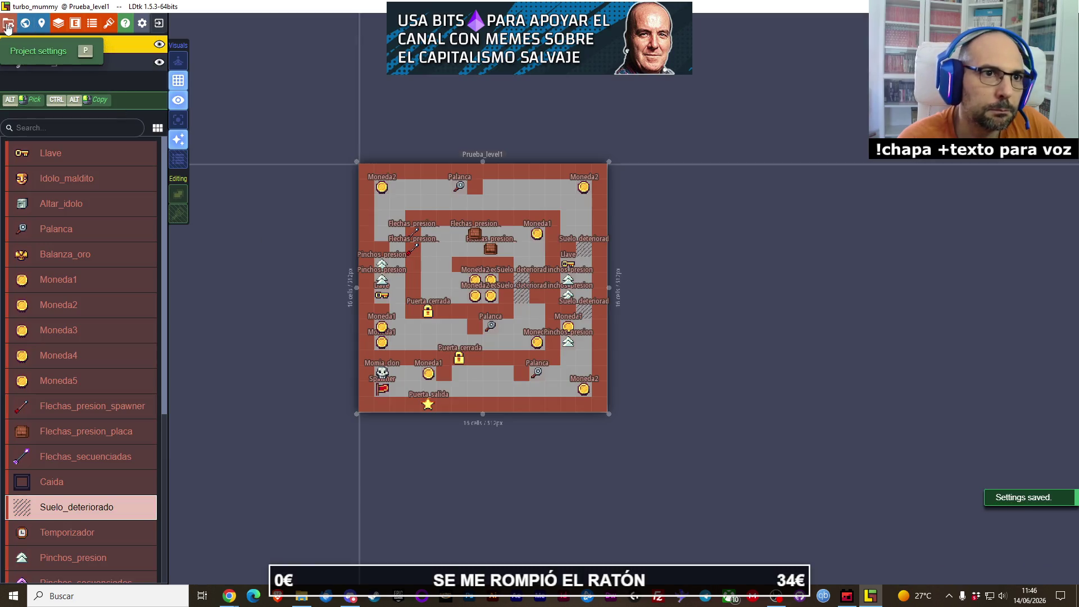
{"action": "left_click", "coordinate": [141, 25]}
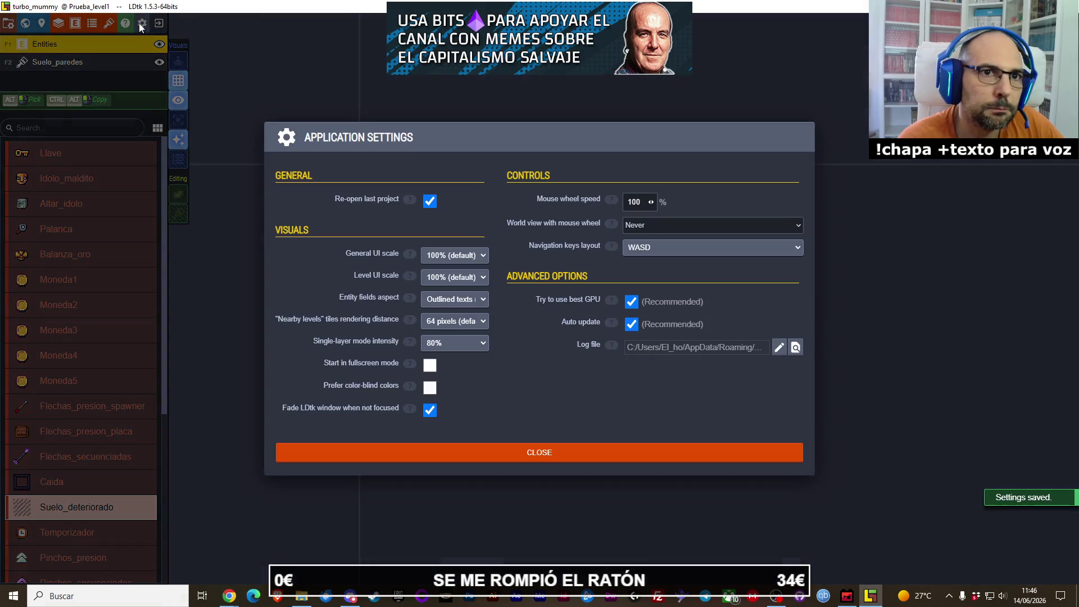
{"action": "left_click", "coordinate": [455, 453]}
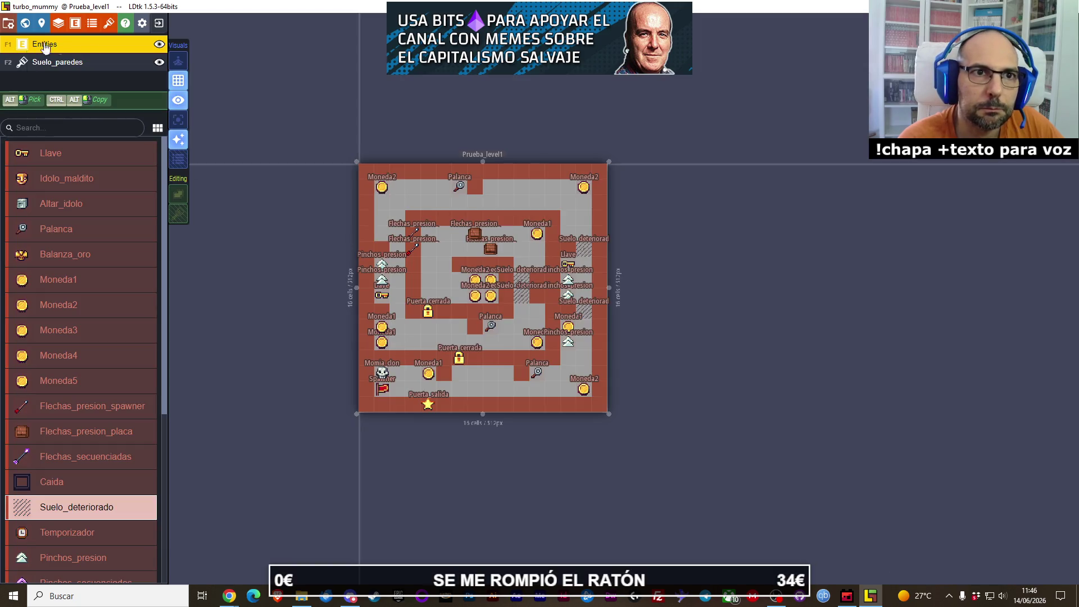
Step: Look over Prueba_level1 in the world view, then return to the level and open its settings
{"action": "left_click", "coordinate": [25, 23]}
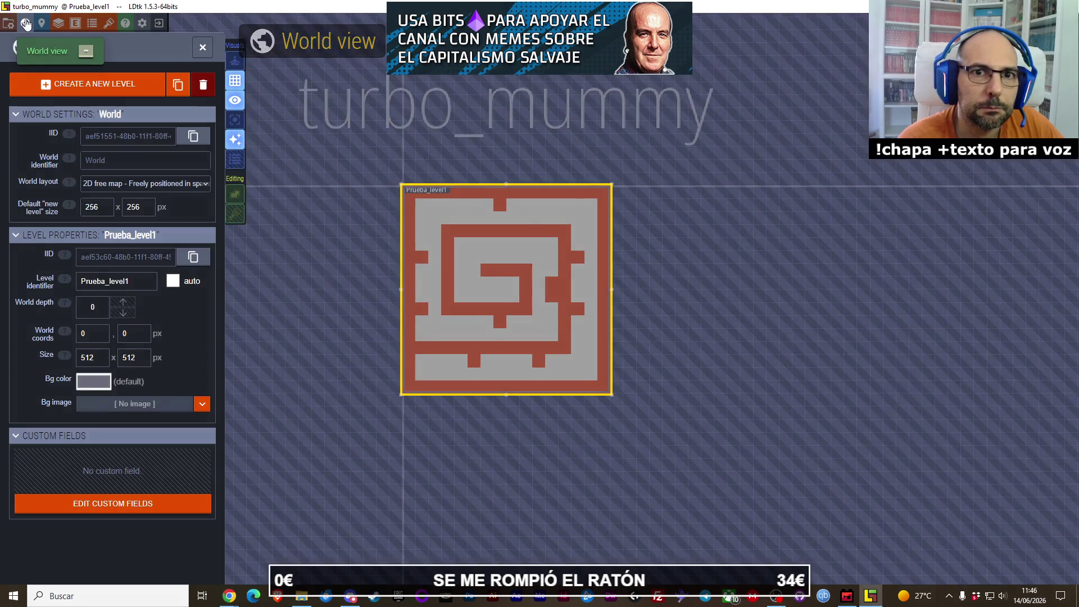
{"action": "scroll", "coordinate": [447, 271], "scroll_direction": "up", "scroll_amount": 5}
{"action": "scroll", "coordinate": [464, 269], "scroll_direction": "down", "scroll_amount": 3}
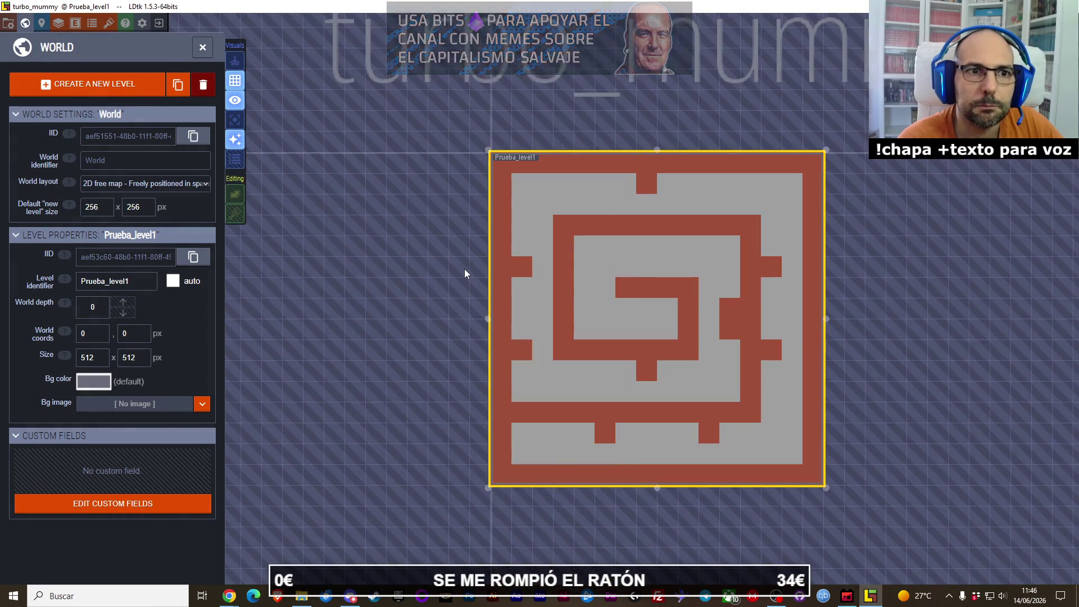
{"action": "scroll", "coordinate": [464, 269], "scroll_direction": "up", "scroll_amount": 2}
{"action": "mouse_move", "coordinate": [540, 277]}
{"action": "left_mouse_down"}
{"action": "mouse_move", "coordinate": [422, 258]}
{"action": "mouse_move", "coordinate": [387, 239]}
{"action": "left_mouse_up"}
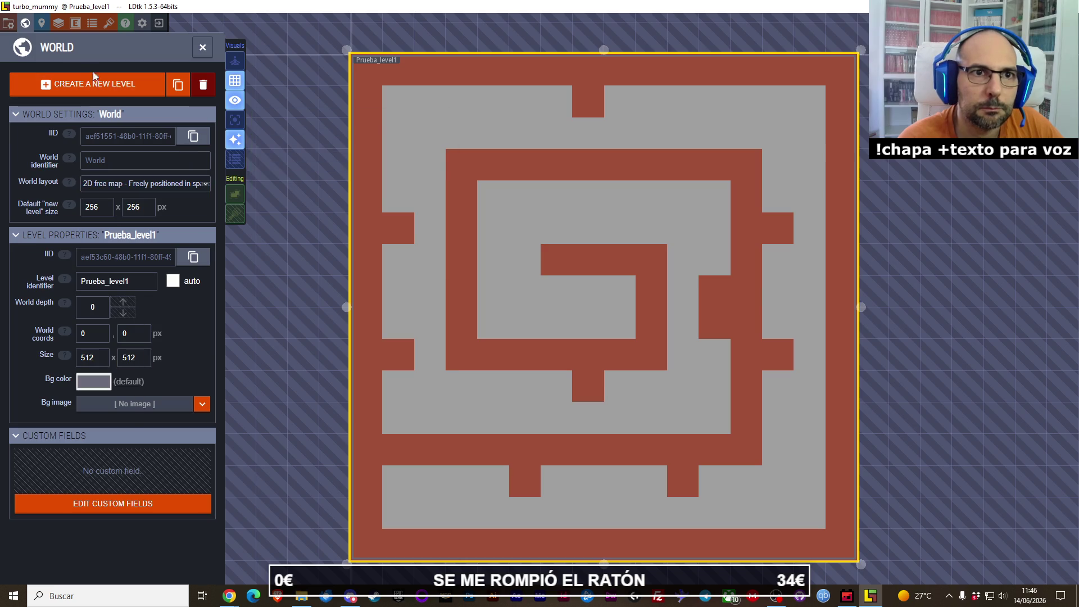
{"action": "left_click", "coordinate": [25, 23]}
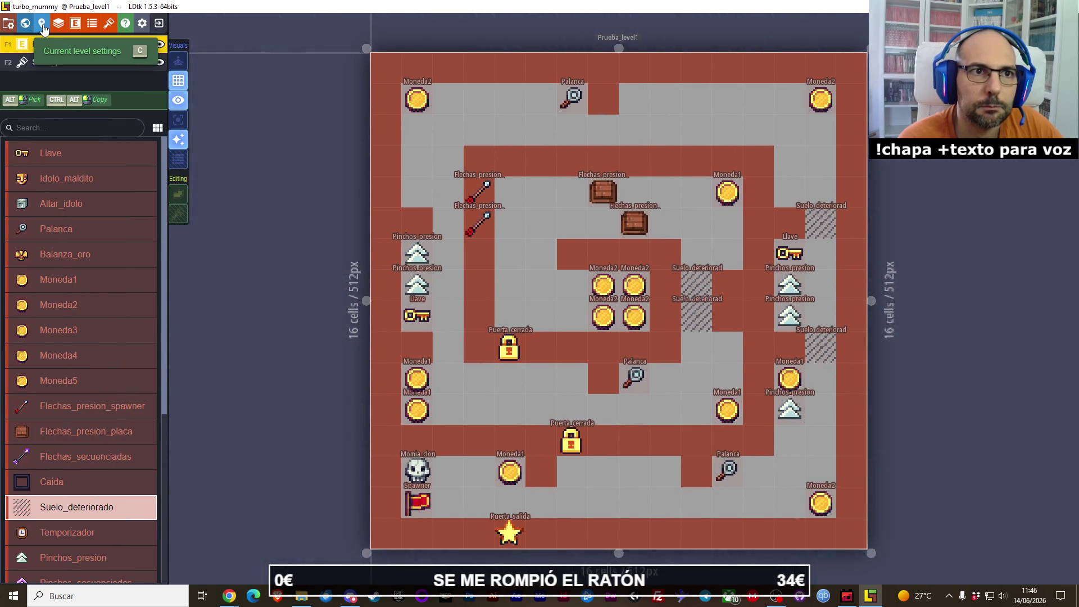
{"action": "left_click", "coordinate": [41, 23]}
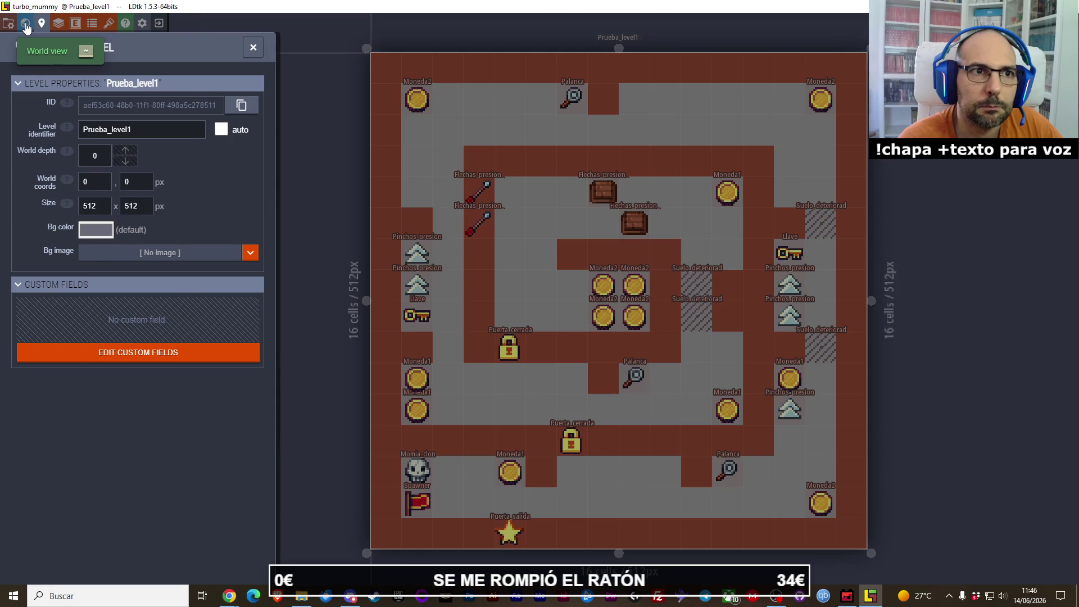
{"action": "left_click", "coordinate": [26, 23]}
{"action": "left_click", "coordinate": [26, 24]}
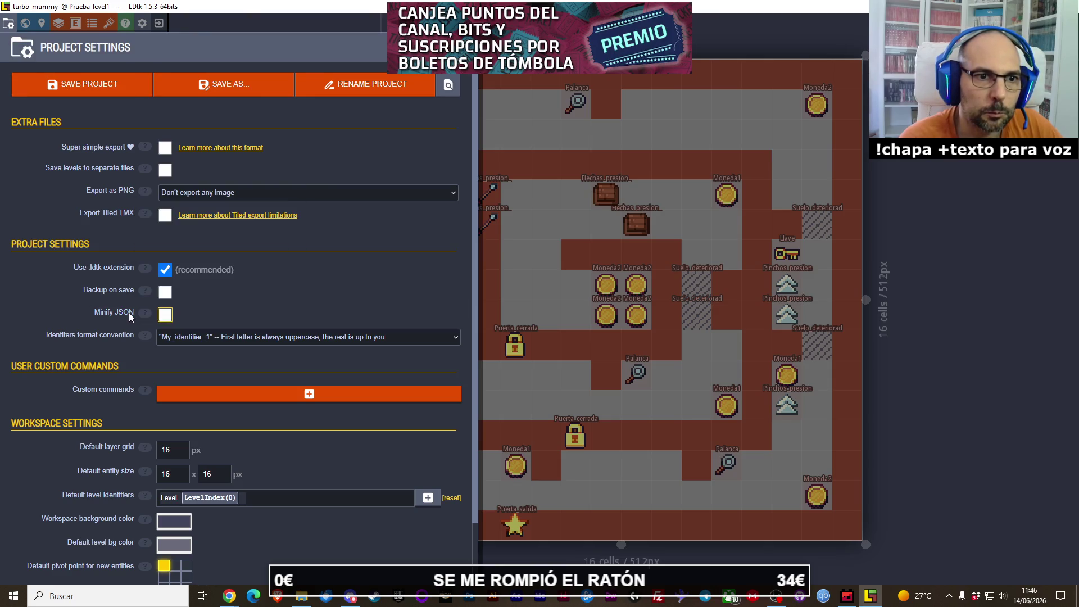
Step: Enable backups on save and save each level to its own separate file
{"action": "mouse_move", "coordinate": [142, 316]}
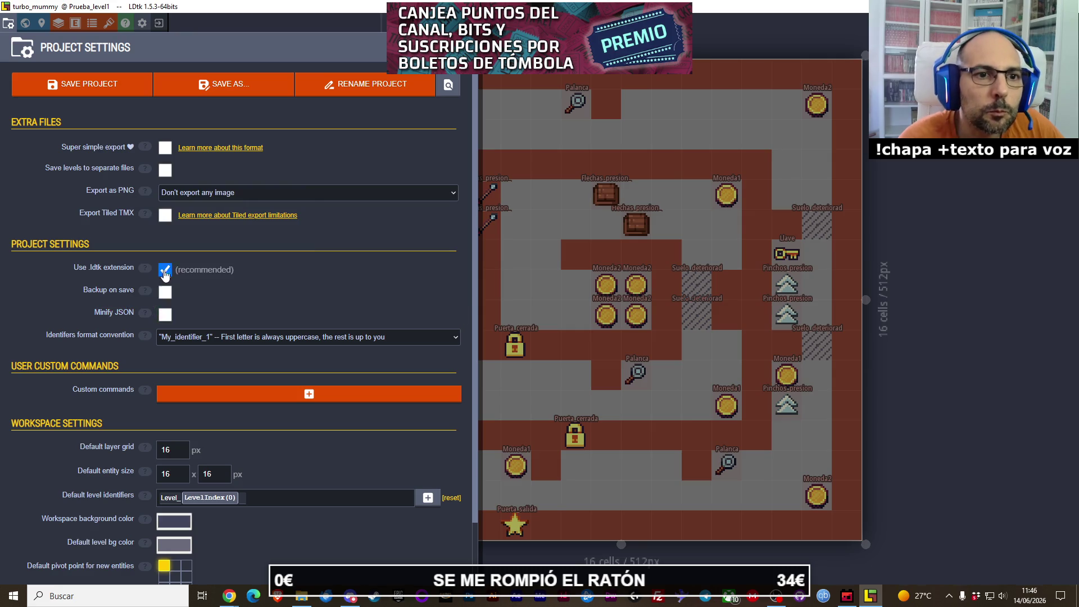
{"action": "left_click", "coordinate": [167, 293]}
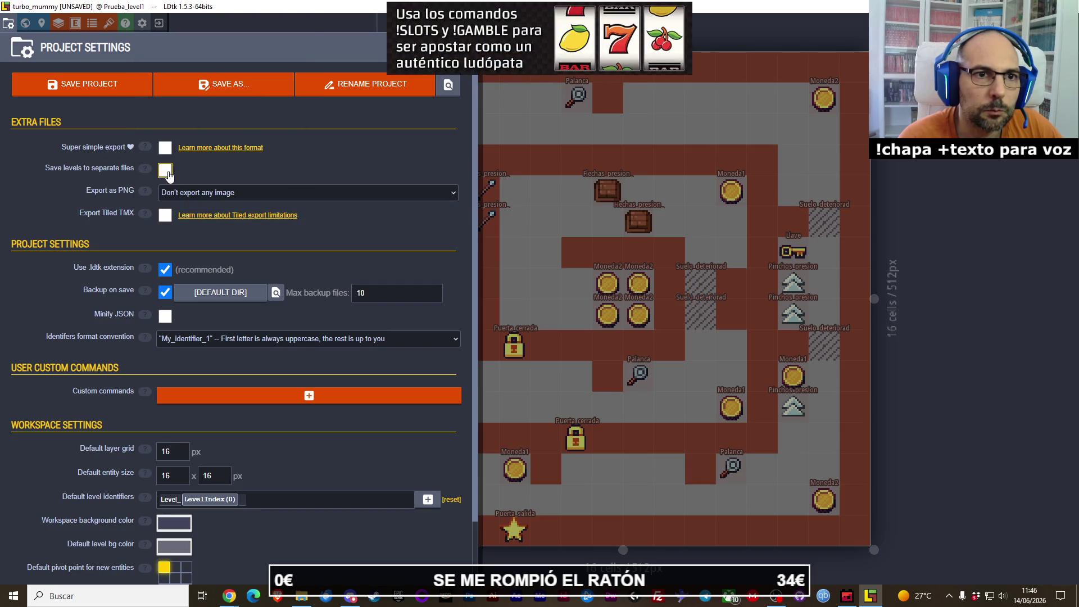
{"action": "left_click", "coordinate": [164, 170]}
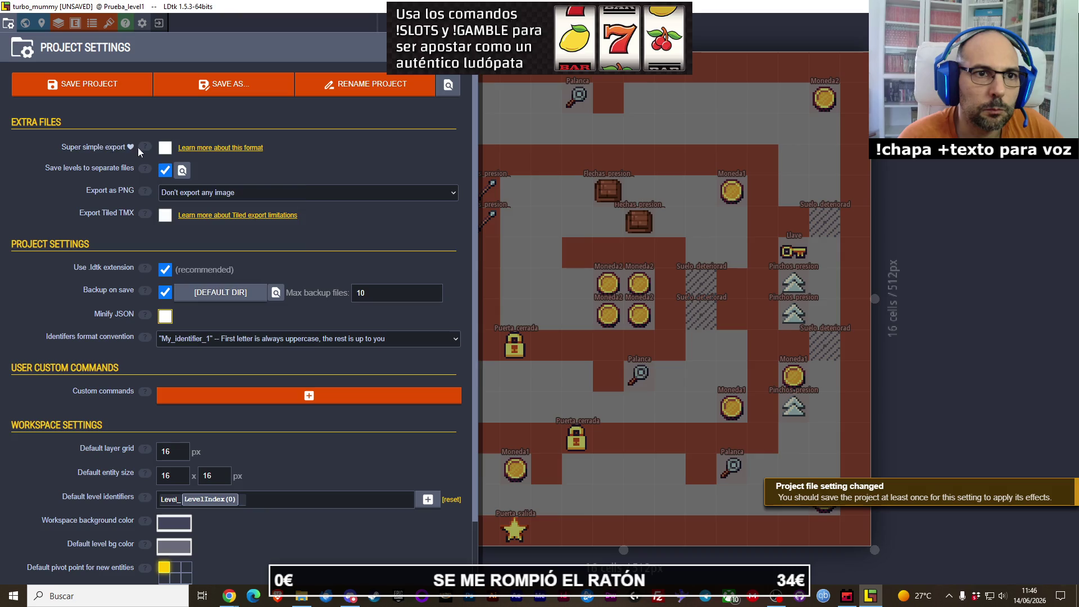
{"action": "mouse_move", "coordinate": [141, 150]}
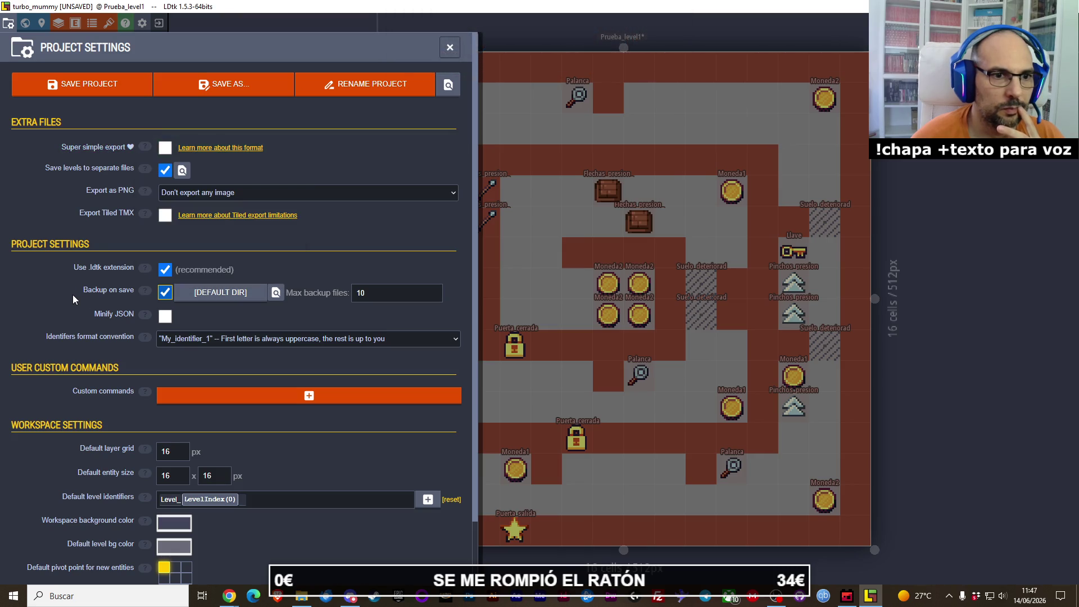
{"action": "scroll", "coordinate": [72, 294], "scroll_direction": "down", "scroll_amount": 1}
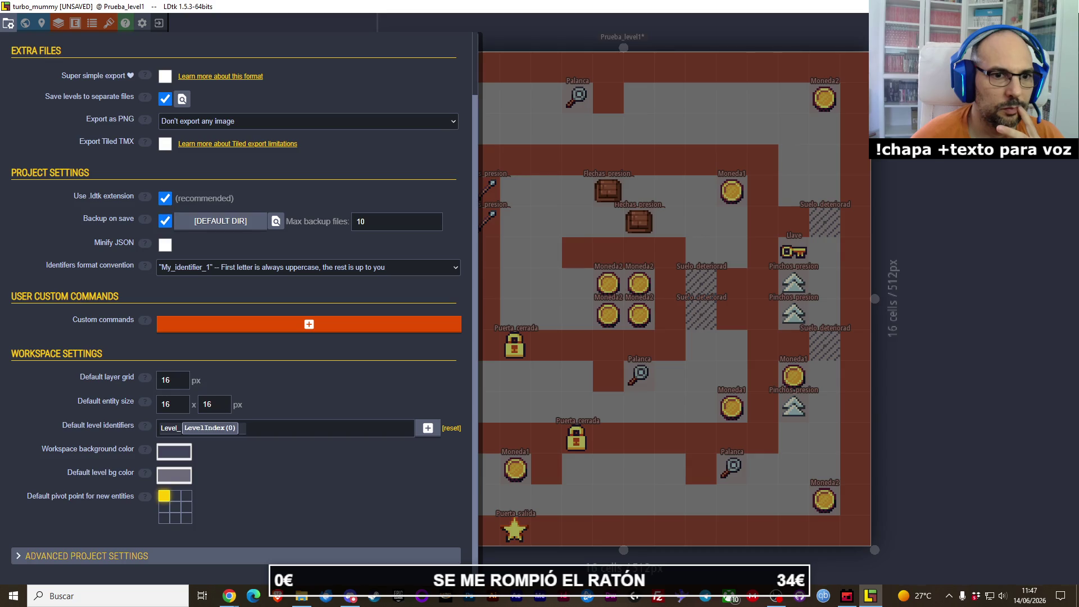
Step: Set the default layer grid to 32 px and the default entity size to 32×32
{"action": "double_click", "coordinate": [170, 382]}
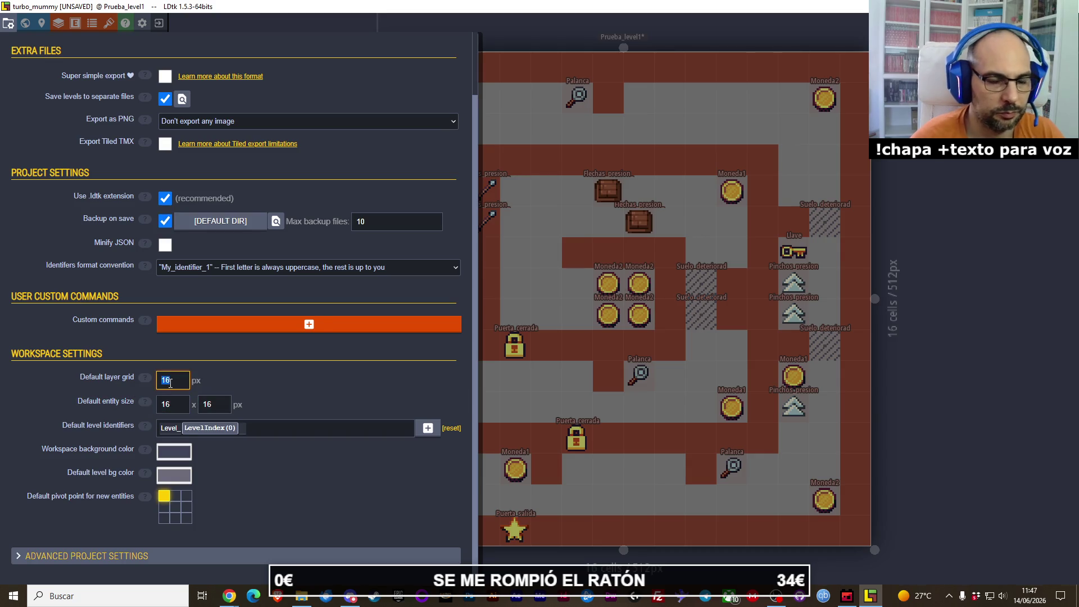
{"action": "type", "text": "32"}
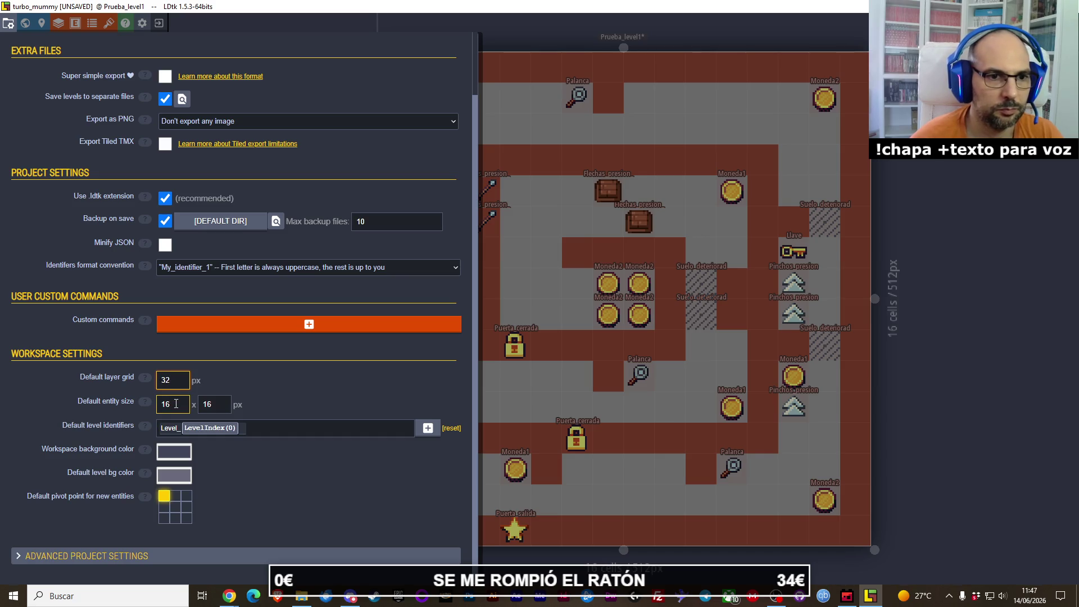
{"action": "double_click", "coordinate": [176, 405]}
{"action": "type", "text": "32"}
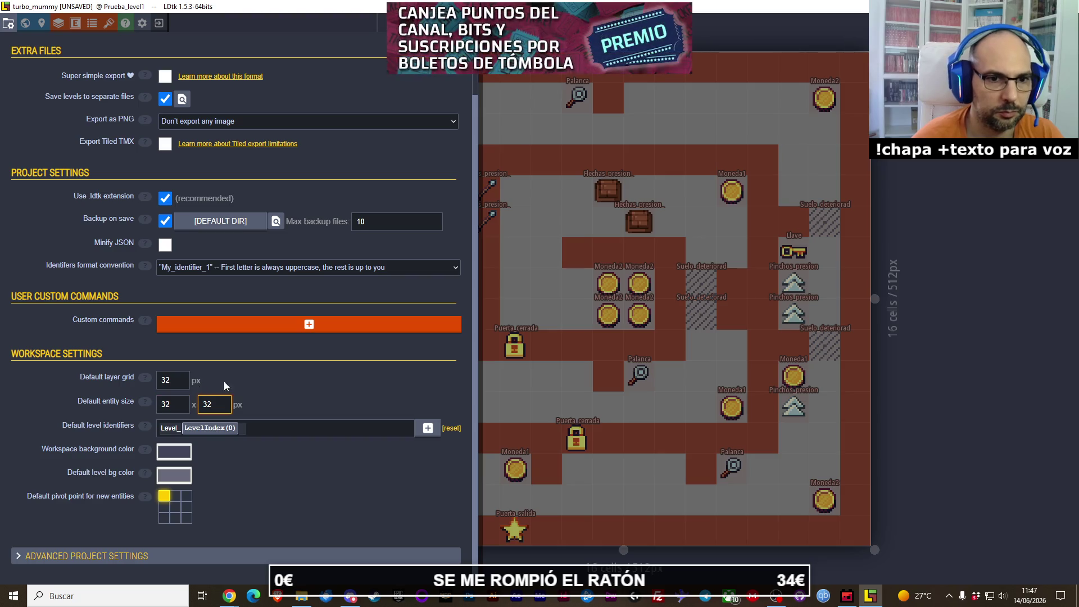
{"action": "key", "text": "Tab"}
{"action": "type", "text": "32"}
Step: Turn on Super simple export, centre the default entity pivot, and save the project
{"action": "scroll", "coordinate": [190, 215], "scroll_direction": "up", "scroll_amount": 2}
{"action": "left_click", "coordinate": [165, 147]}
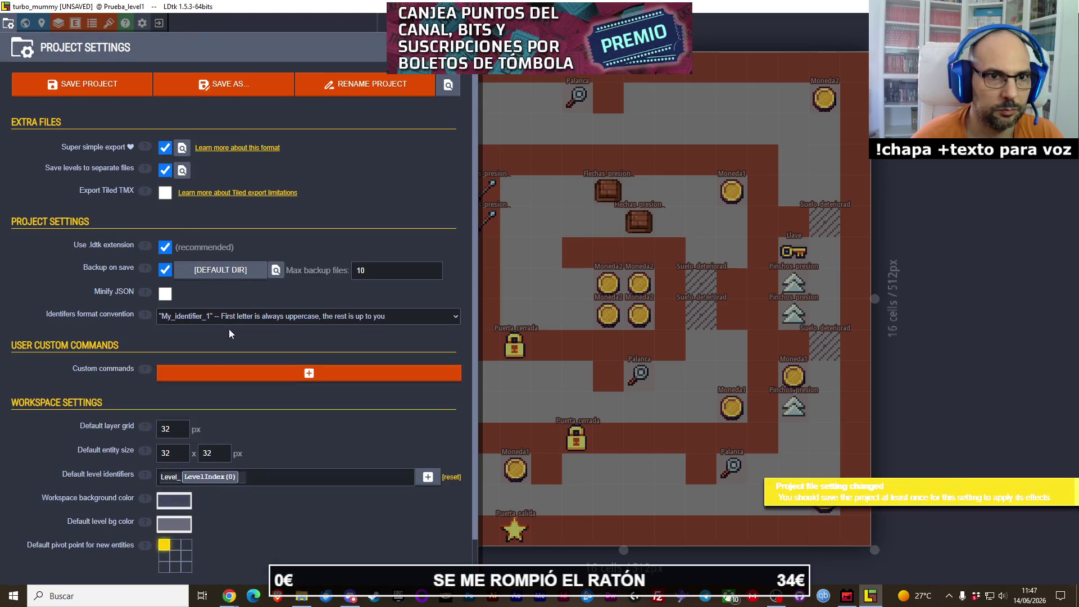
{"action": "scroll", "coordinate": [229, 329], "scroll_direction": "down", "scroll_amount": 1}
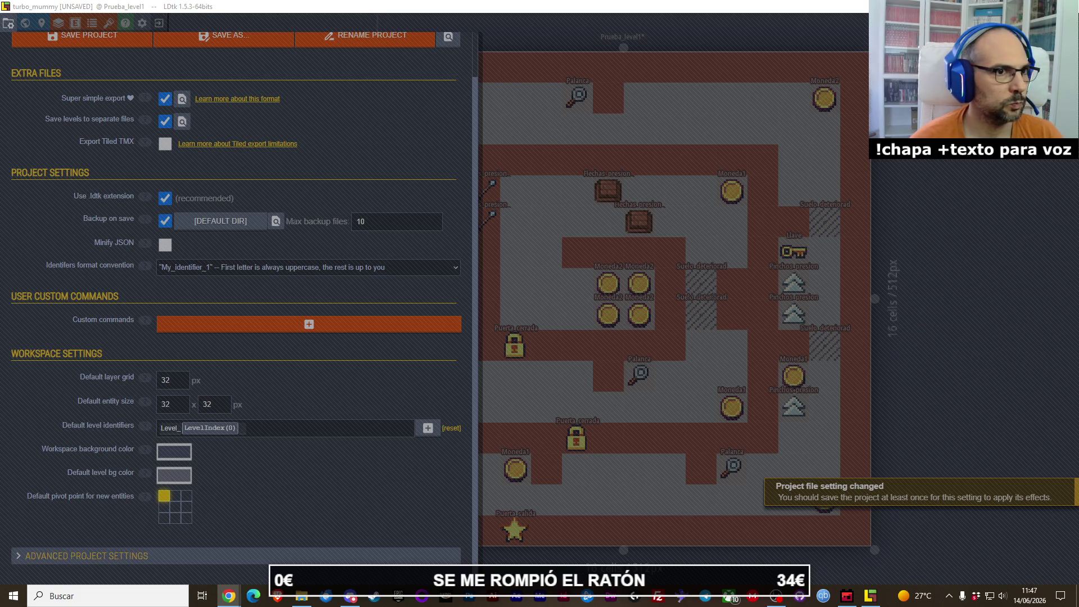
{"action": "left_click", "coordinate": [248, 437]}
{"action": "left_click", "coordinate": [175, 507]}
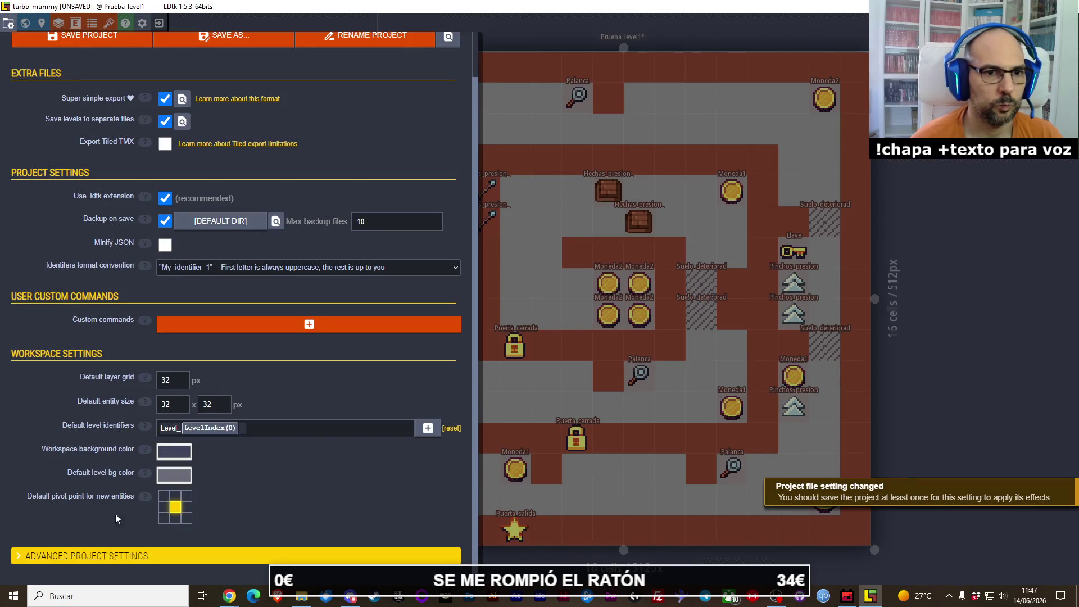
{"action": "left_click", "coordinate": [20, 555]}
{"action": "scroll", "coordinate": [126, 429], "scroll_direction": "down", "scroll_amount": 5}
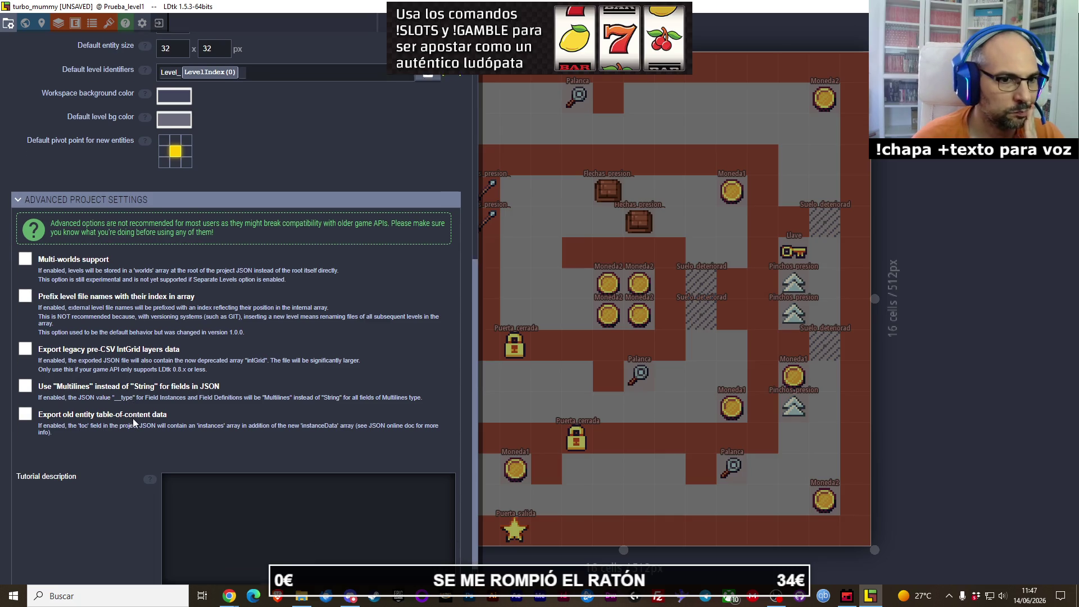
{"action": "scroll", "coordinate": [133, 420], "scroll_direction": "up", "scroll_amount": 7}
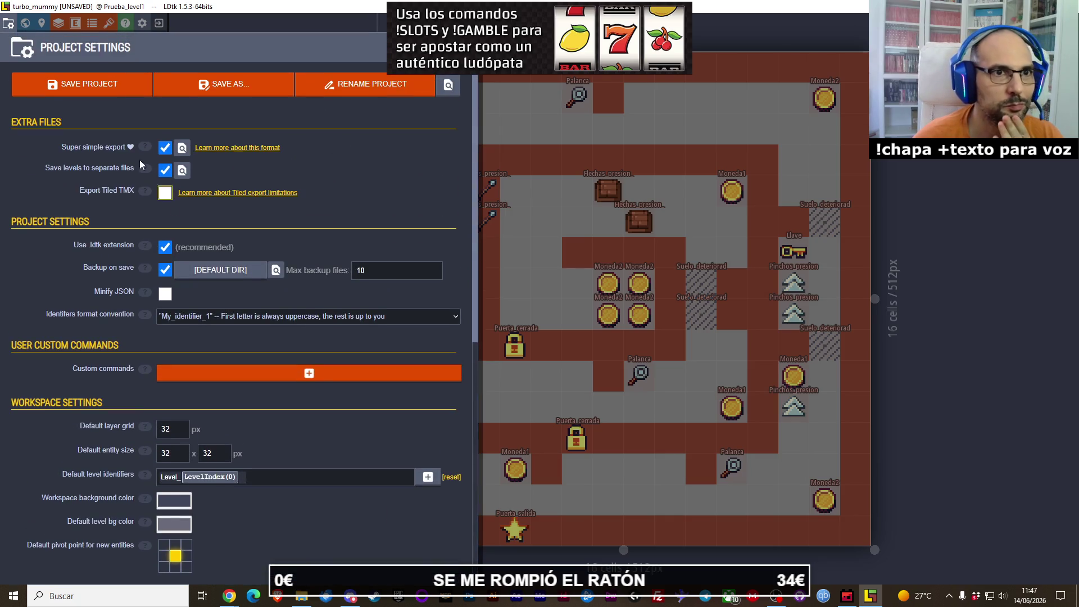
{"action": "left_click", "coordinate": [83, 95]}
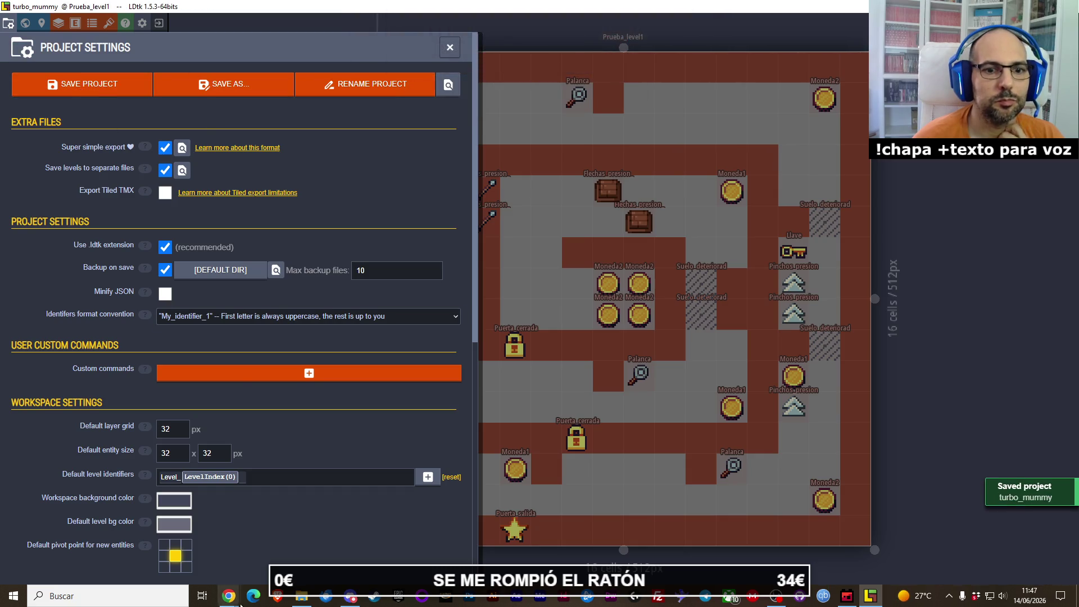
Step: Open the simplified export's Prueba_level1 folder in File Explorer
{"action": "left_click", "coordinate": [183, 148]}
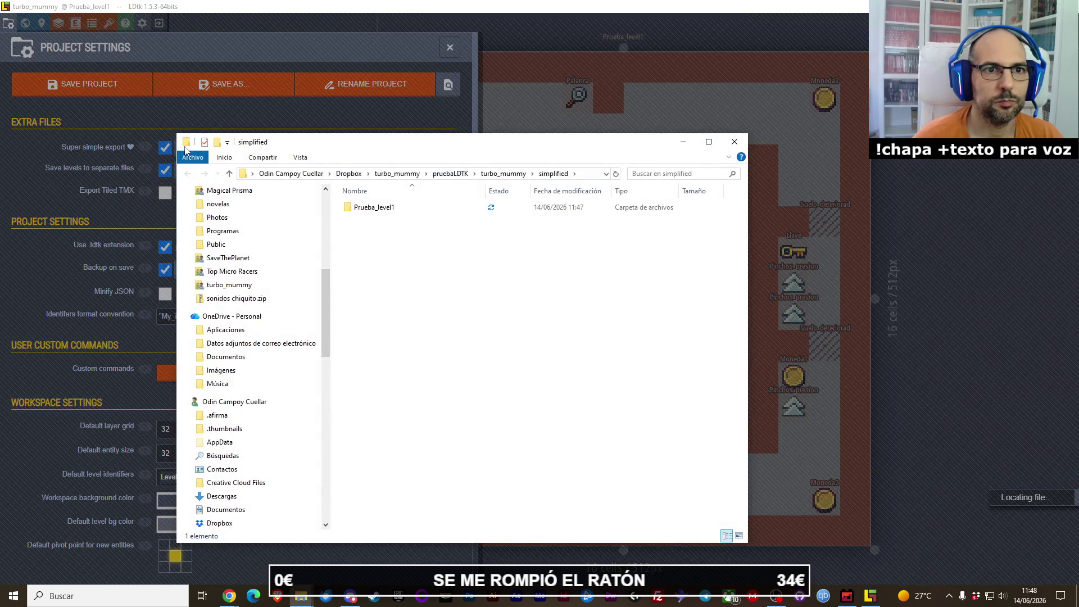
{"action": "double_click", "coordinate": [373, 207]}
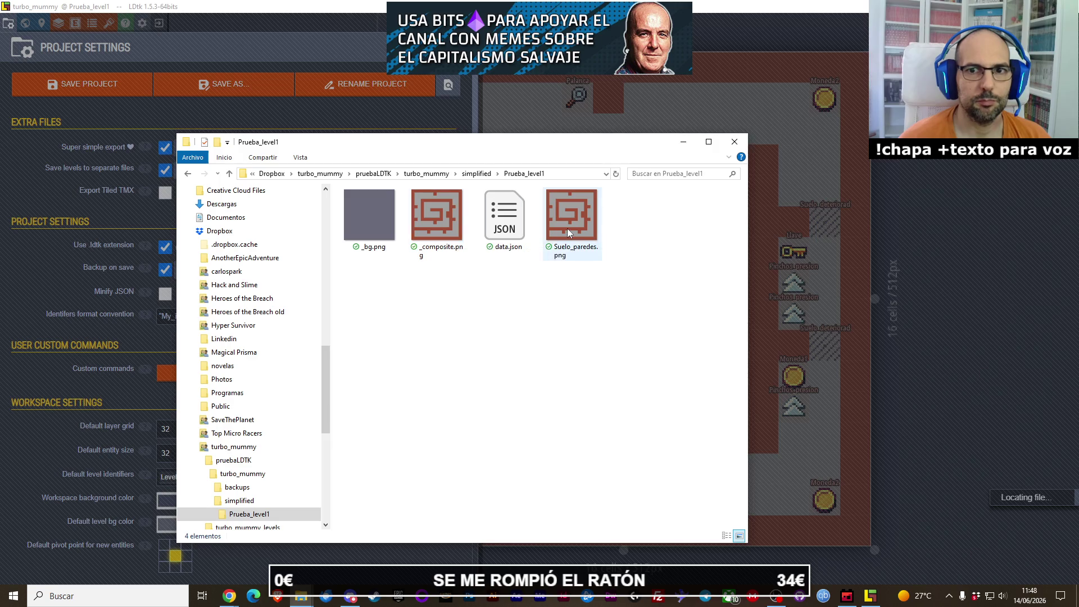
{"action": "mouse_move", "coordinate": [568, 228]}
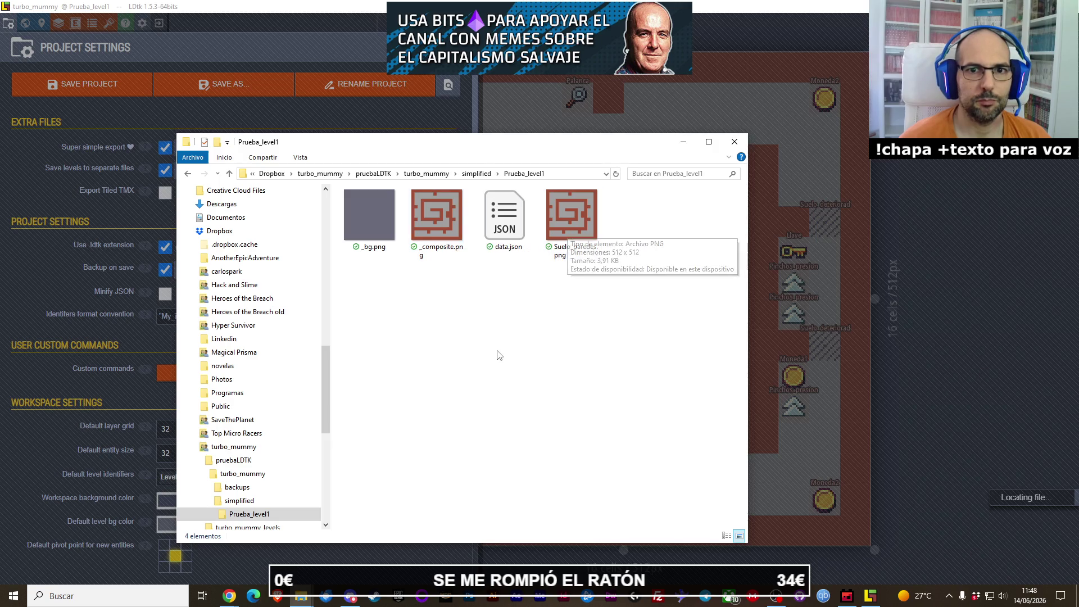
{"action": "key", "text": "alt+Tab"}
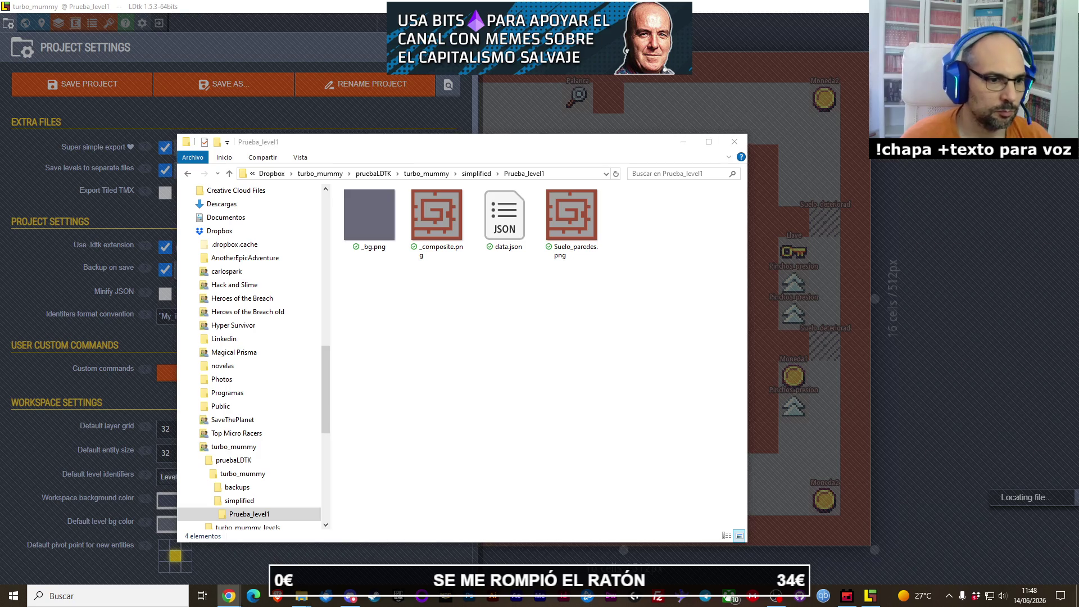
{"action": "key", "text": "XF86AudioPlay"}
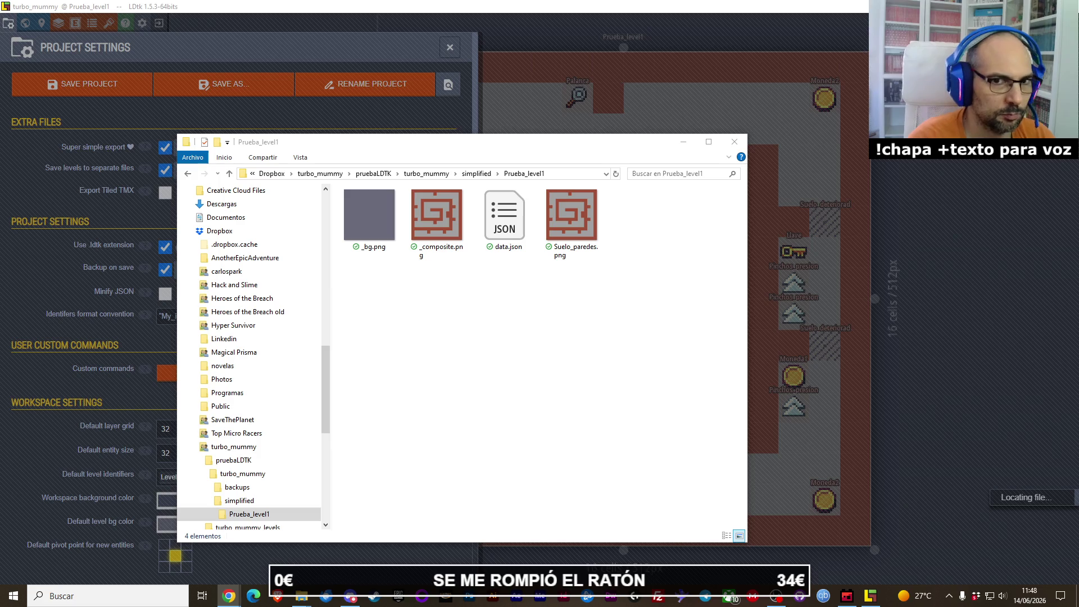
Step: Preview _bg.png, then delete all four exported files for everyone and close Explorer
{"action": "left_click", "coordinate": [477, 174]}
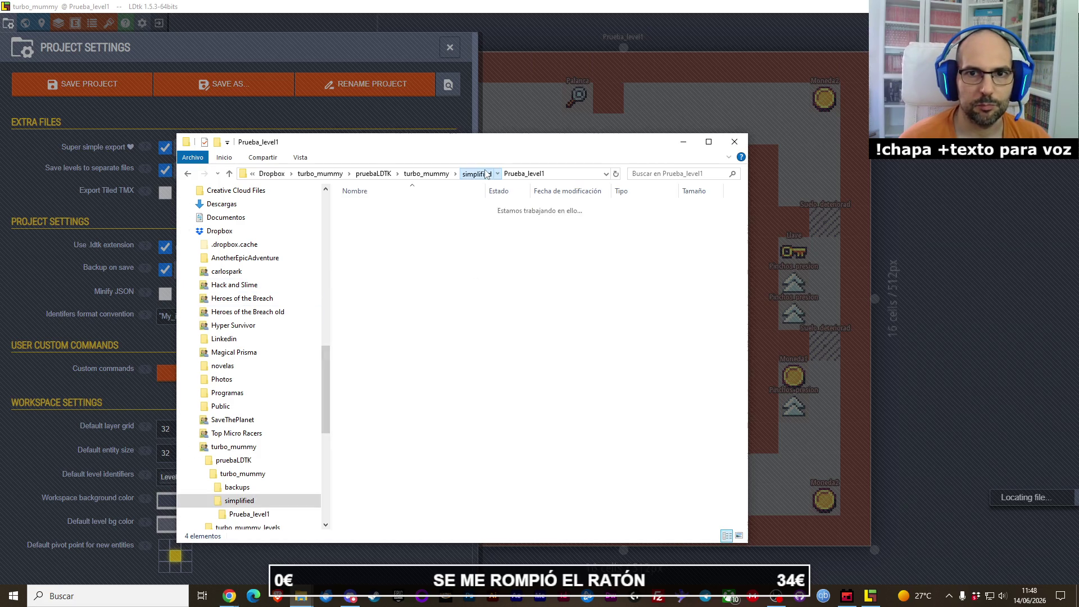
{"action": "double_click", "coordinate": [456, 211]}
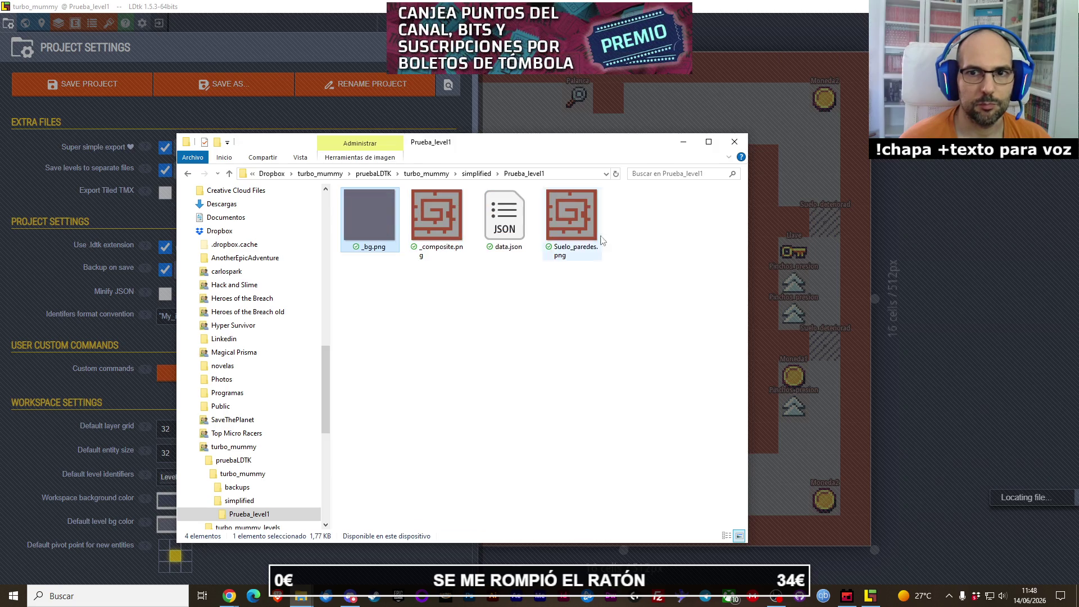
{"action": "double_click", "coordinate": [437, 219]}
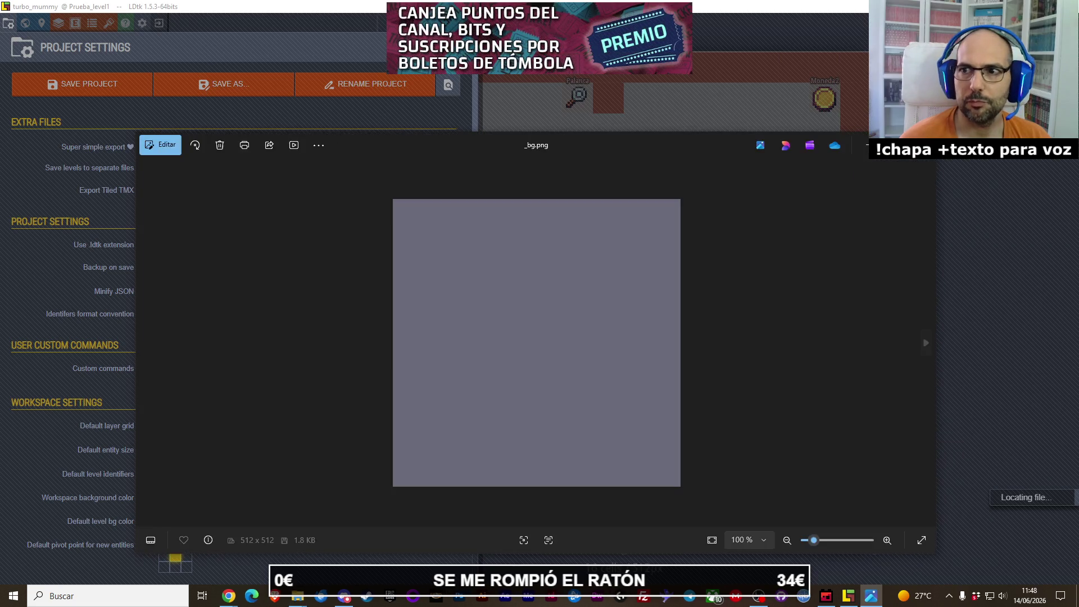
{"action": "key", "text": "Escape"}
{"action": "key", "text": "Delete"}
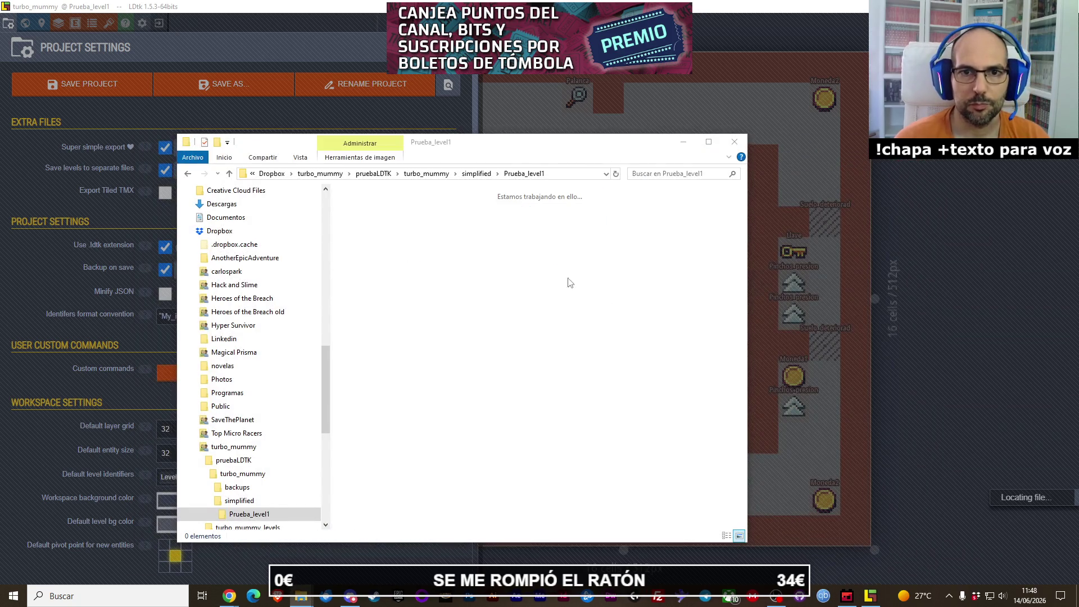
{"action": "left_click", "coordinate": [619, 313]}
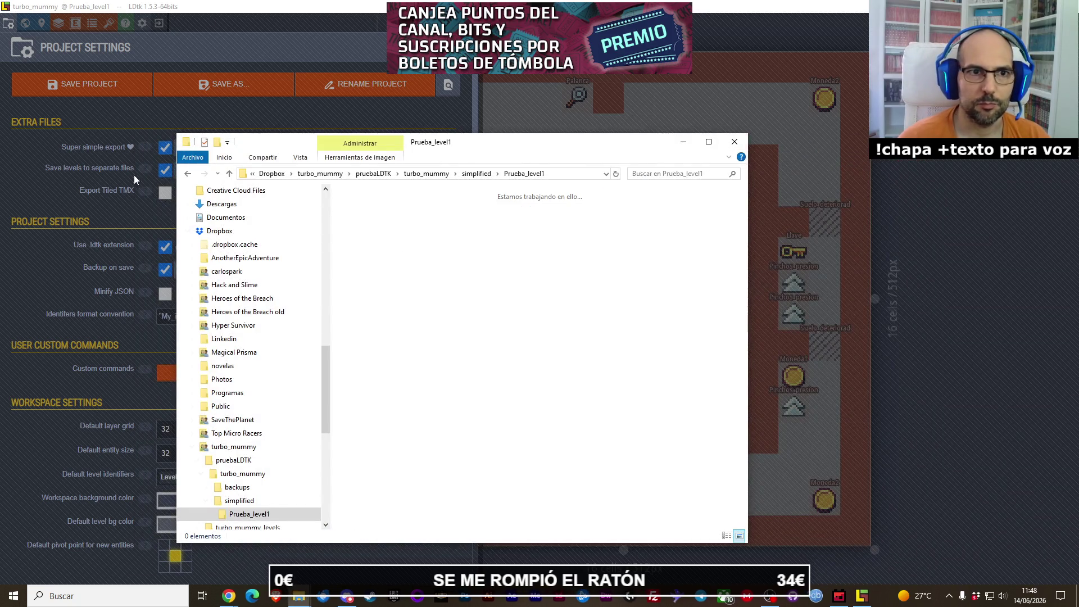
{"action": "left_click", "coordinate": [135, 117]}
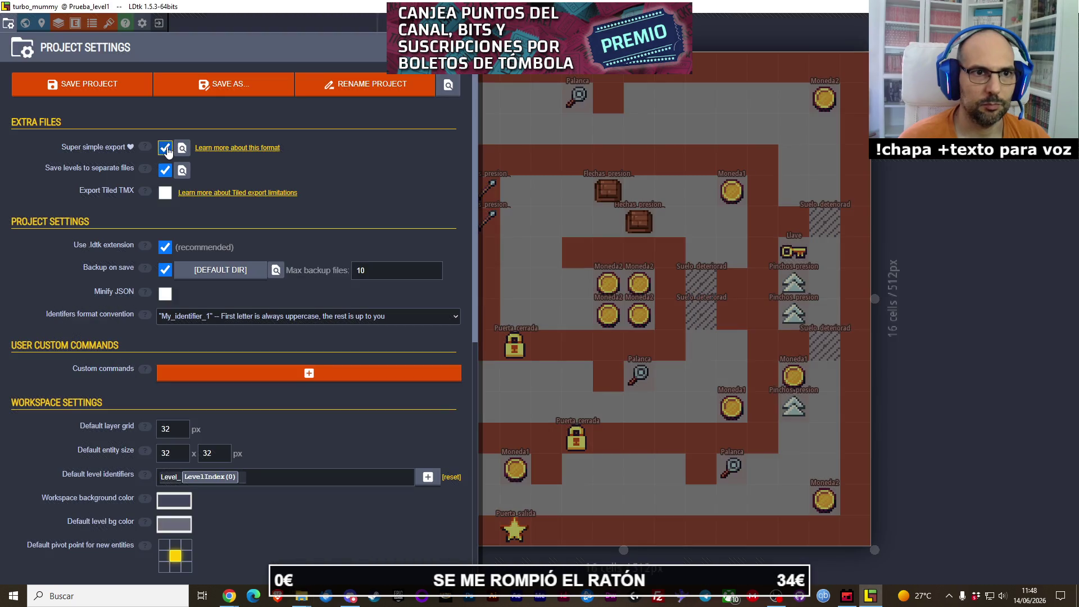
Step: Turn Super simple export off, save the project, and look inside the backups folder
{"action": "left_click", "coordinate": [165, 148]}
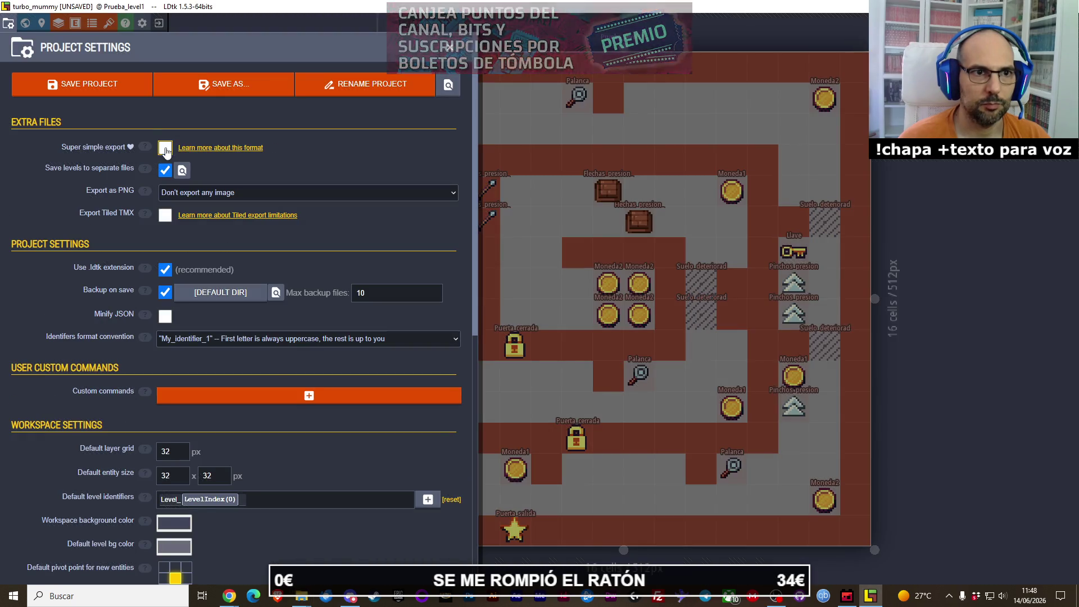
{"action": "left_click", "coordinate": [86, 90]}
{"action": "mouse_move", "coordinate": [301, 596]}
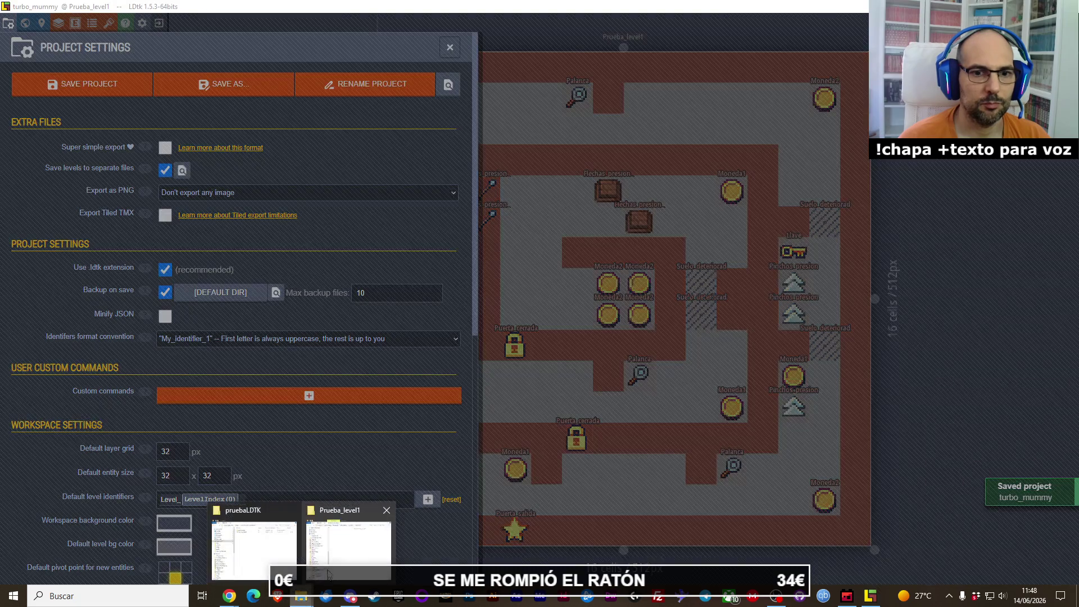
{"action": "left_click", "coordinate": [276, 539]}
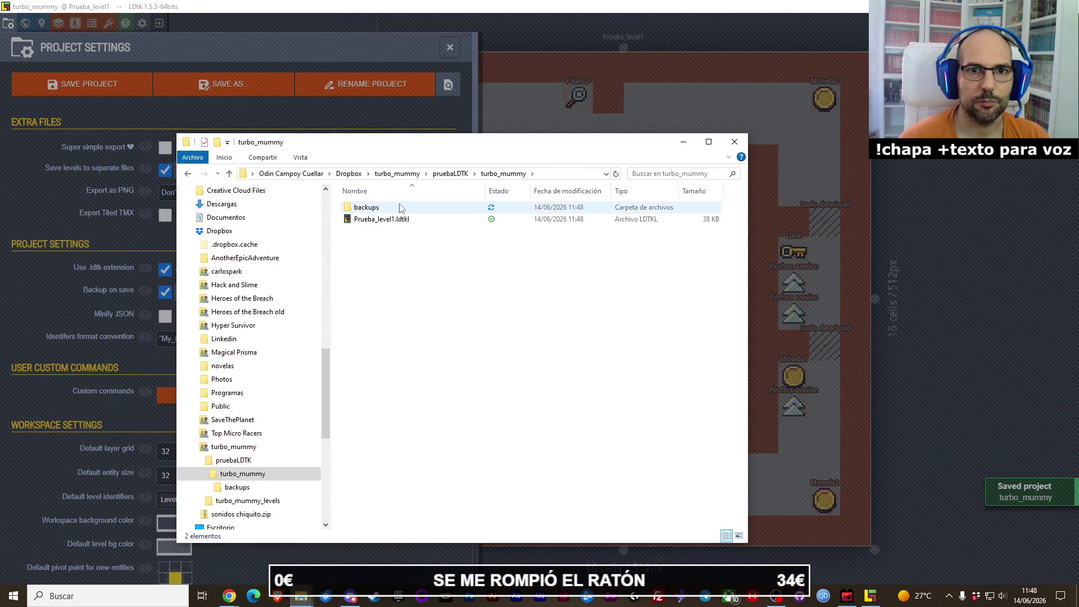
{"action": "double_click", "coordinate": [394, 207]}
{"action": "left_click", "coordinate": [506, 173]}
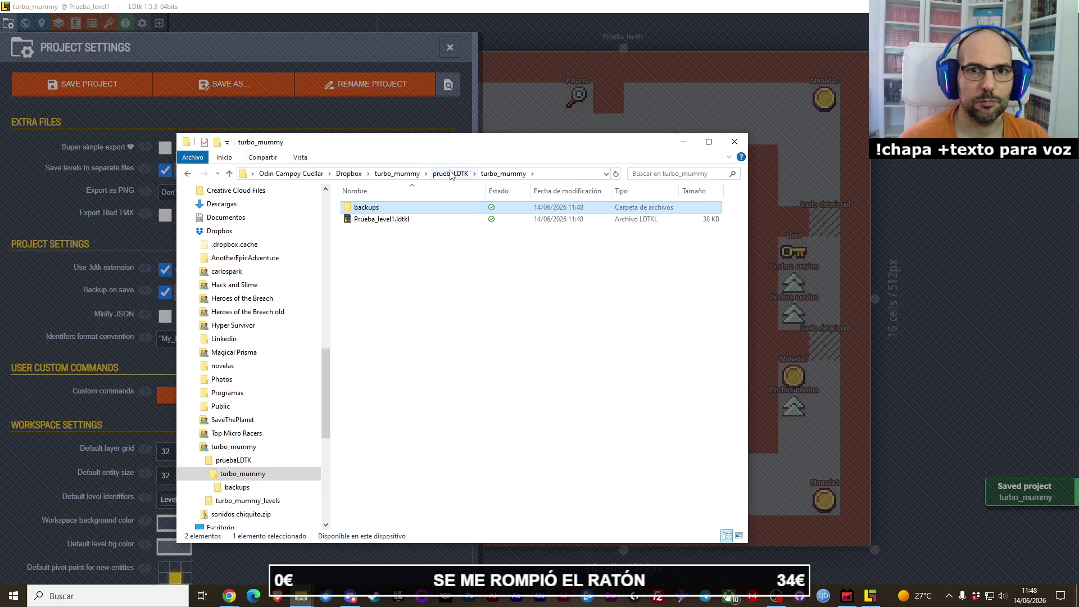
Step: Refresh the turbo_mummy folder listing, recheck the backups, and return to LDtk's settings
{"action": "right_click", "coordinate": [470, 296]}
{"action": "left_click", "coordinate": [495, 340]}
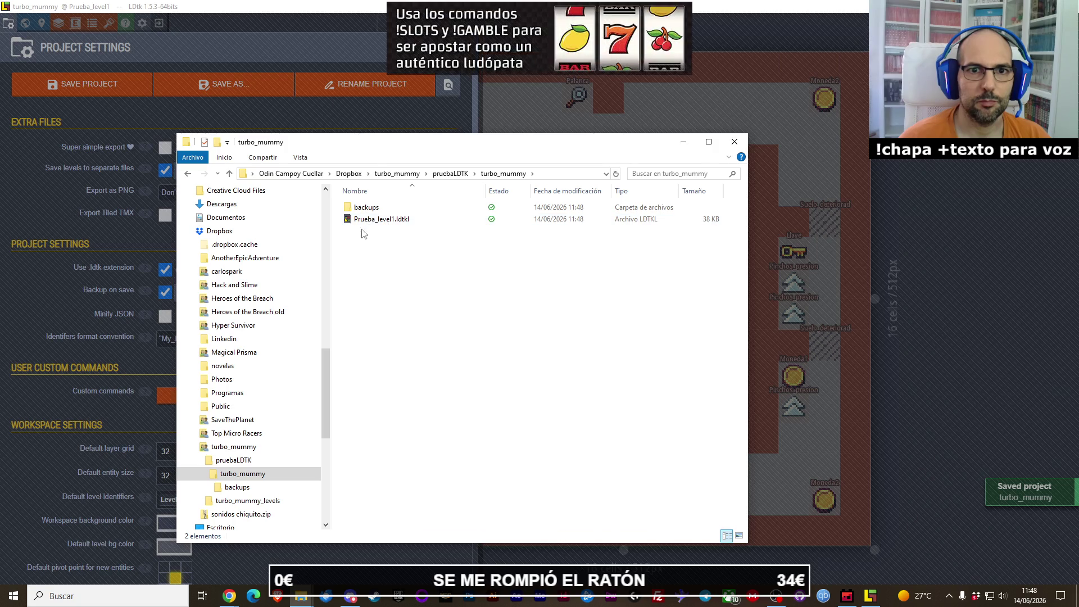
{"action": "double_click", "coordinate": [365, 208]}
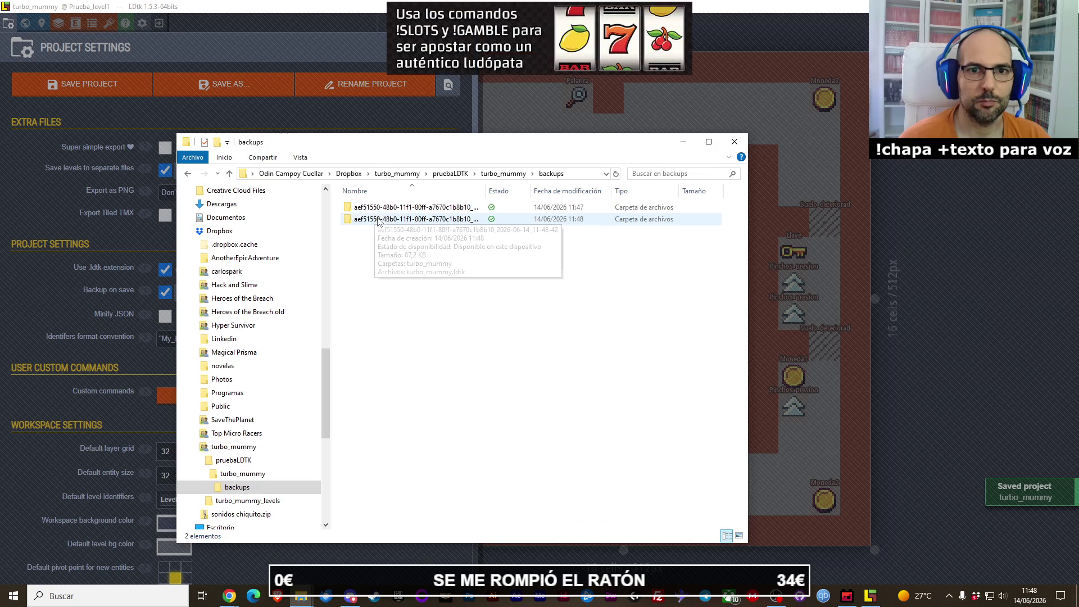
{"action": "left_click", "coordinate": [503, 173]}
{"action": "left_click", "coordinate": [60, 284]}
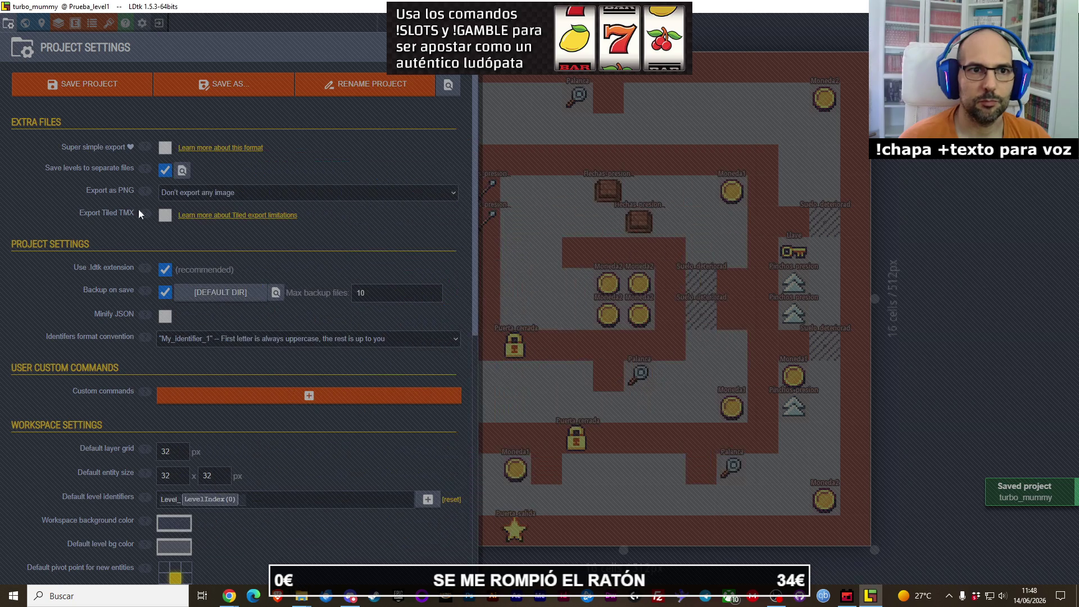
{"action": "left_click", "coordinate": [186, 175]}
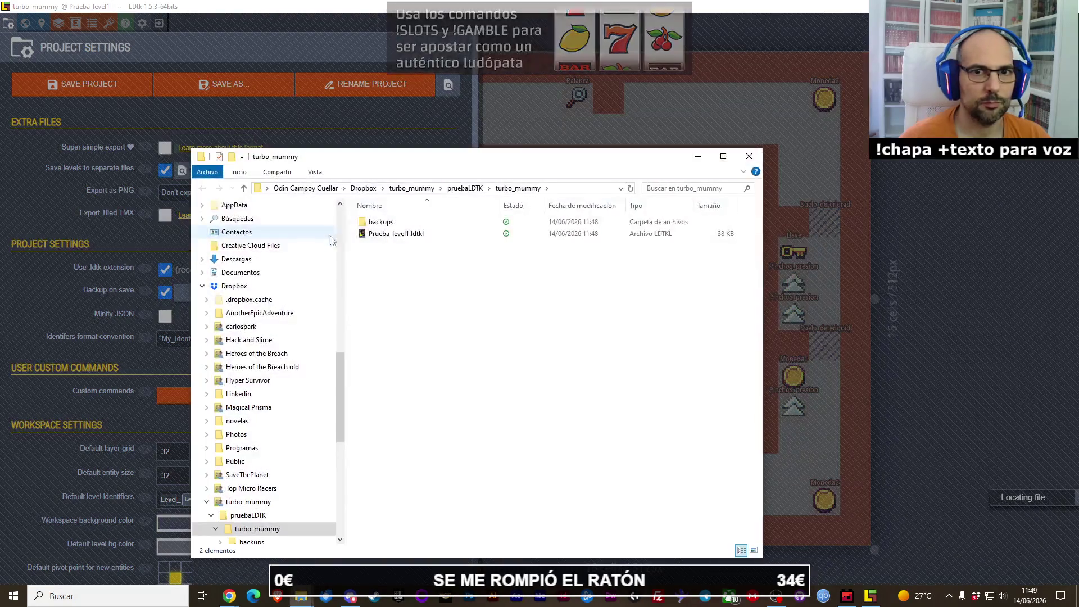
Step: Create a new folder named niveles in turbo_mummy, open it, and close Explorer
{"action": "right_click", "coordinate": [396, 287]}
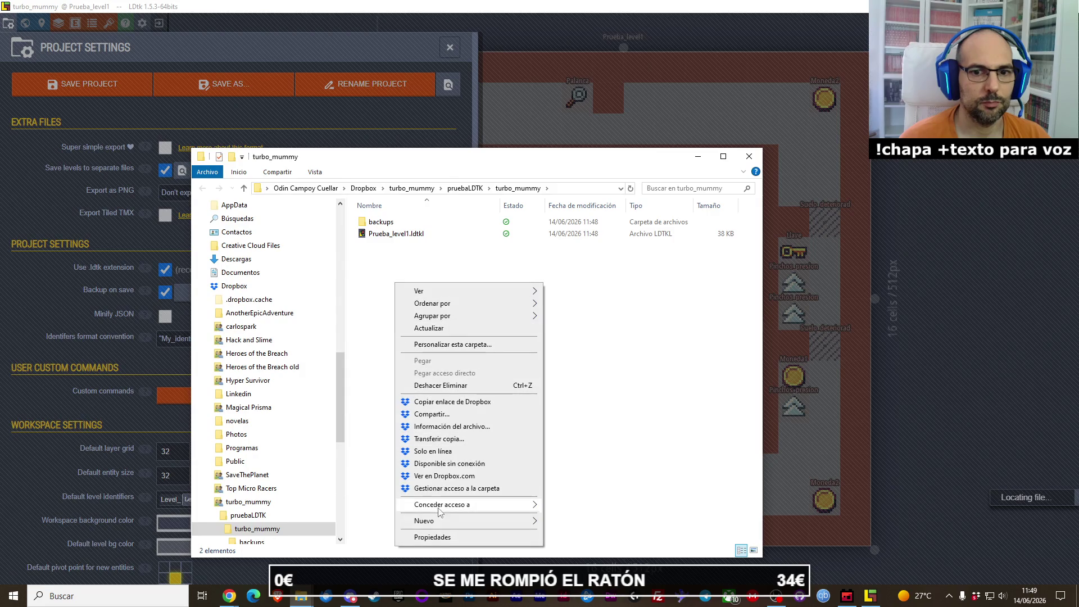
{"action": "mouse_move", "coordinate": [449, 520]}
{"action": "left_click", "coordinate": [573, 416]}
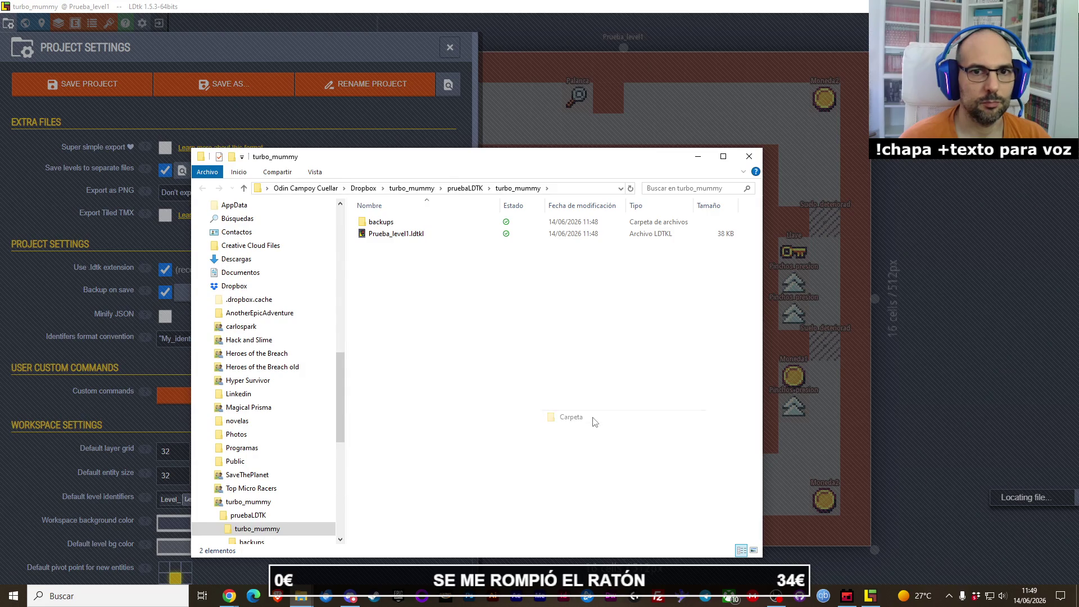
{"action": "type", "text": "niveles"}
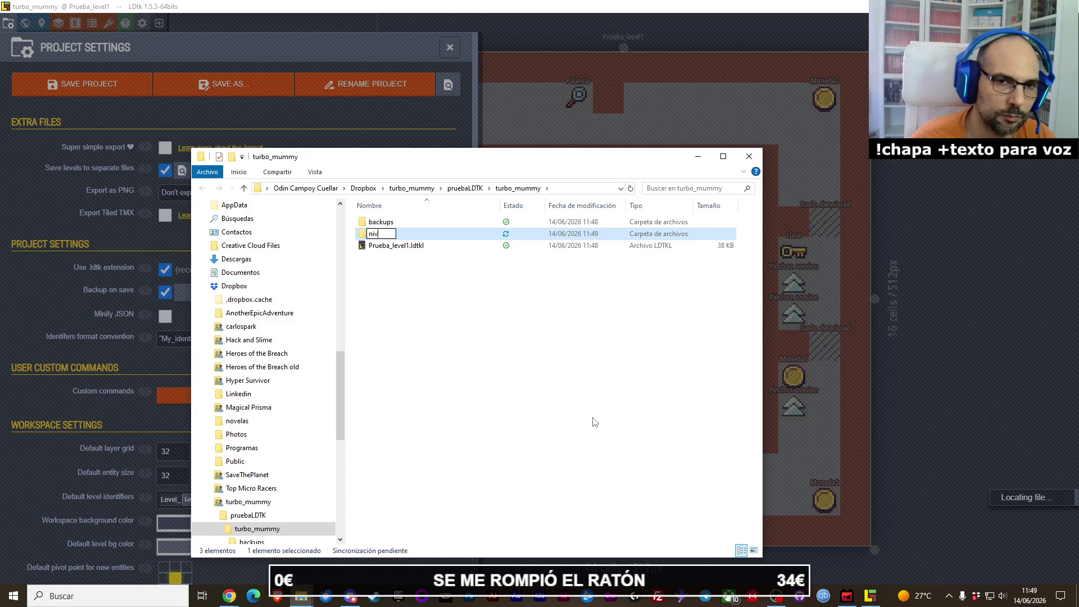
{"action": "key", "text": "Return"}
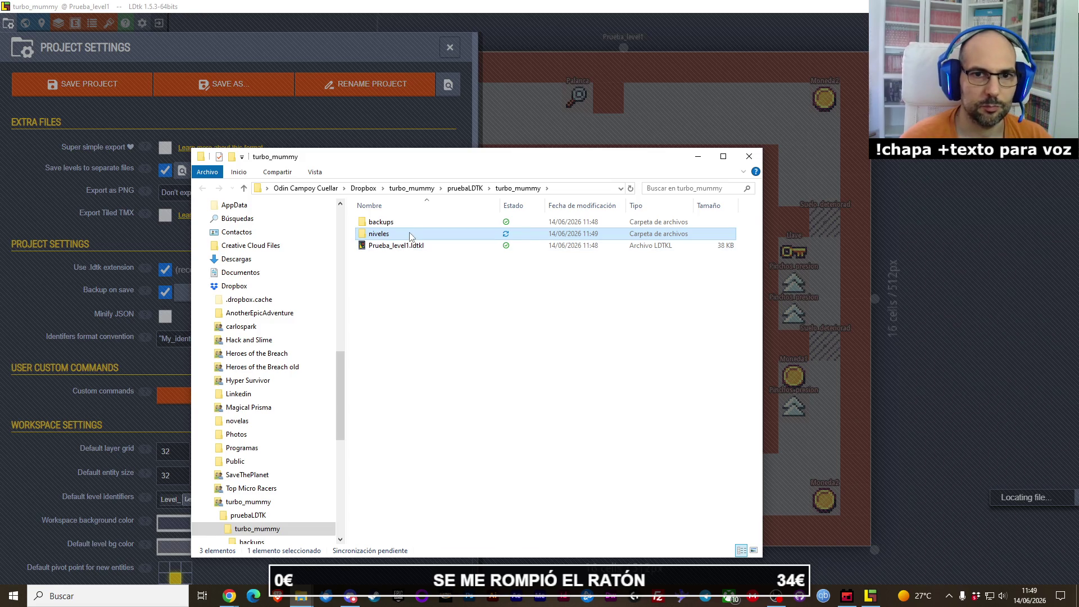
{"action": "double_click", "coordinate": [393, 233]}
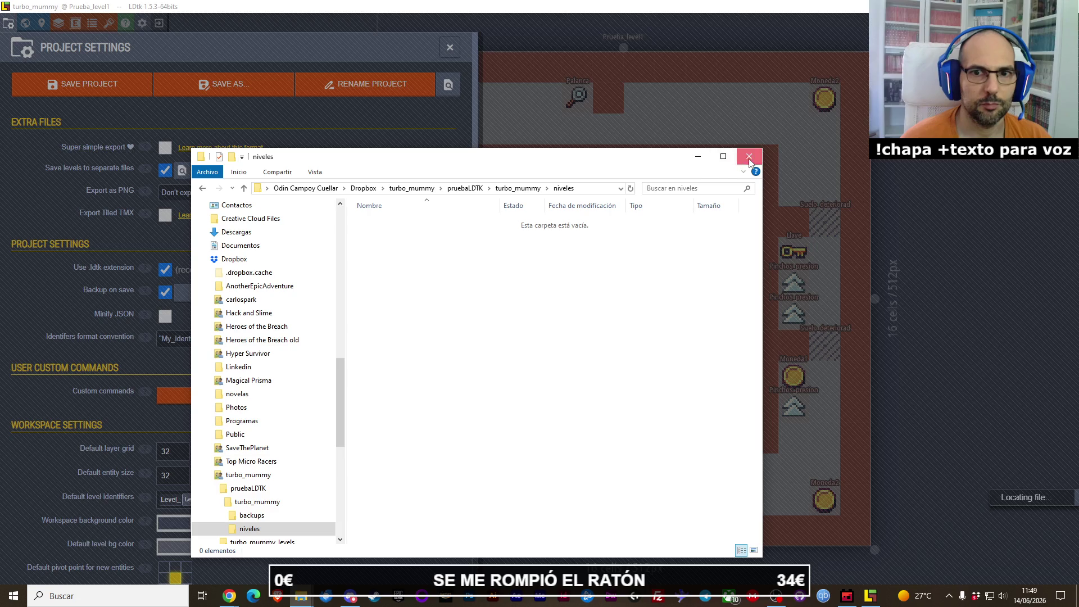
{"action": "left_click", "coordinate": [749, 156]}
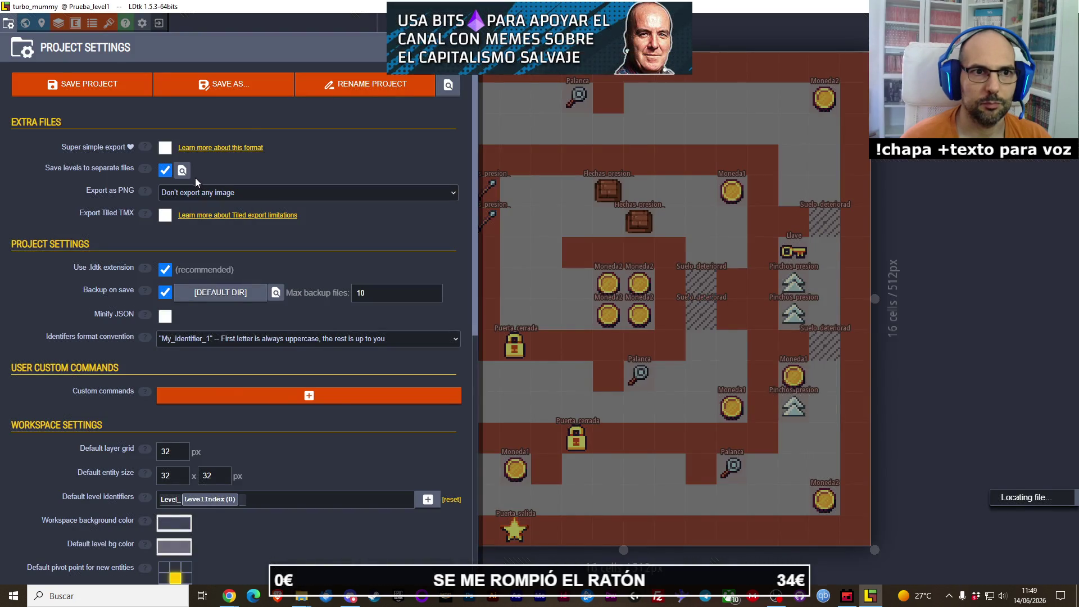
{"action": "left_click", "coordinate": [182, 170]}
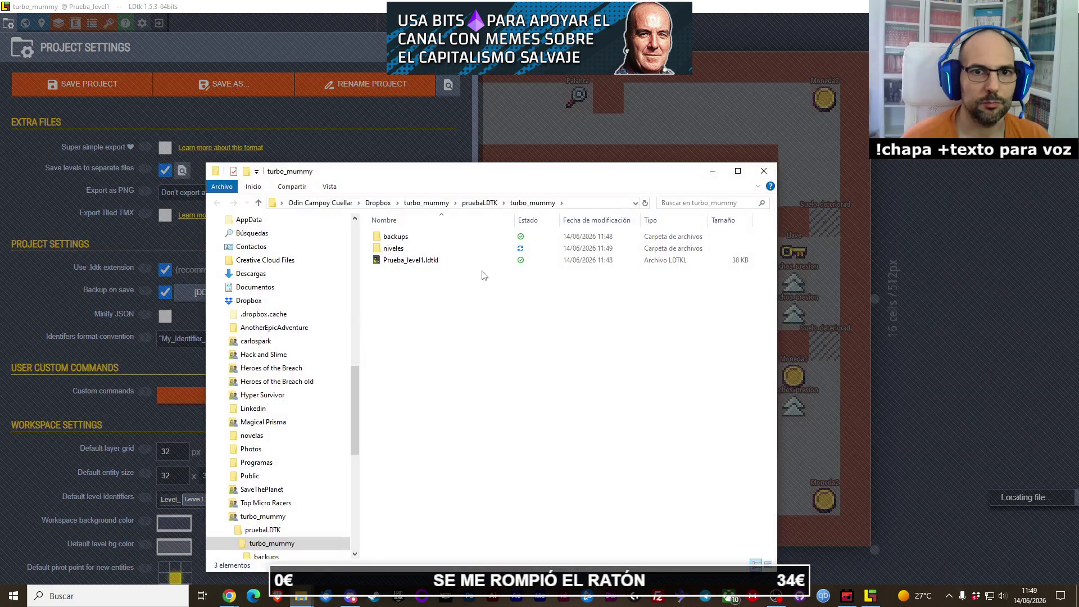
{"action": "left_click", "coordinate": [763, 171]}
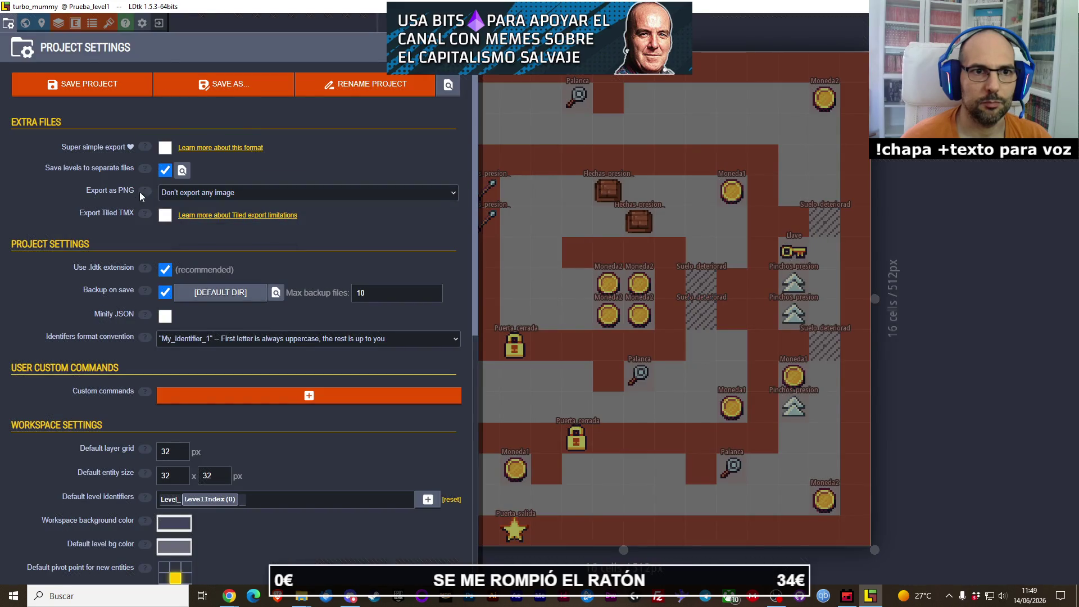
{"action": "left_click", "coordinate": [175, 194]}
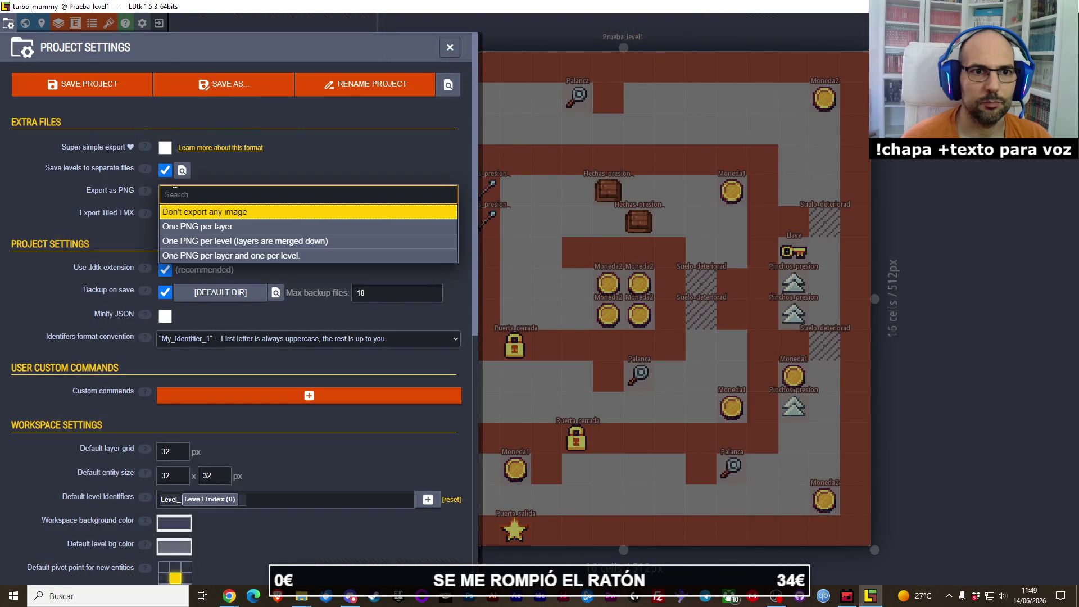
{"action": "left_click", "coordinate": [45, 197]}
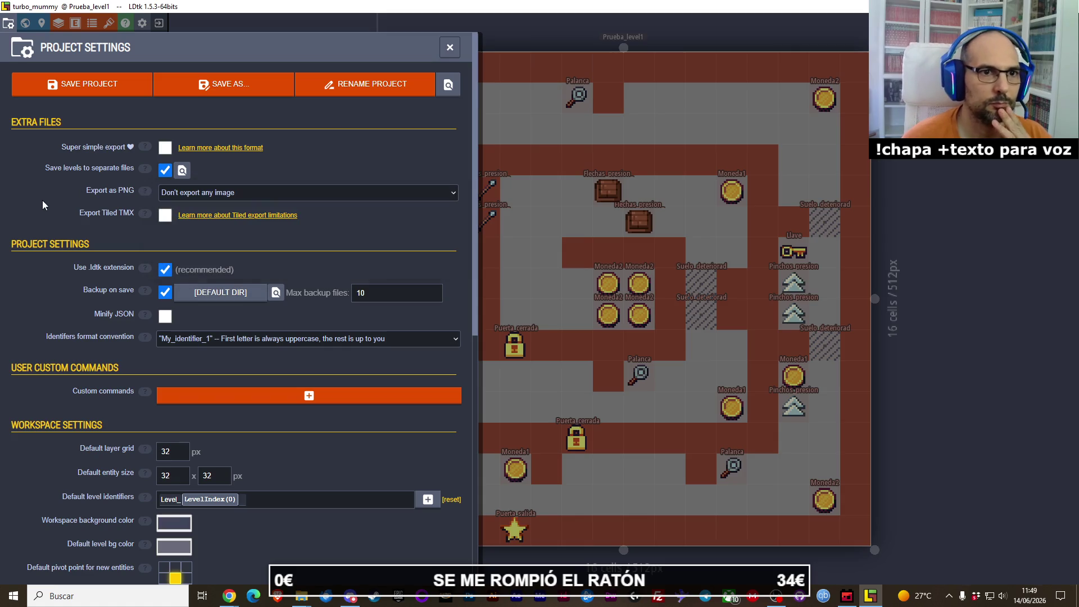
{"action": "key", "text": "Tab"}
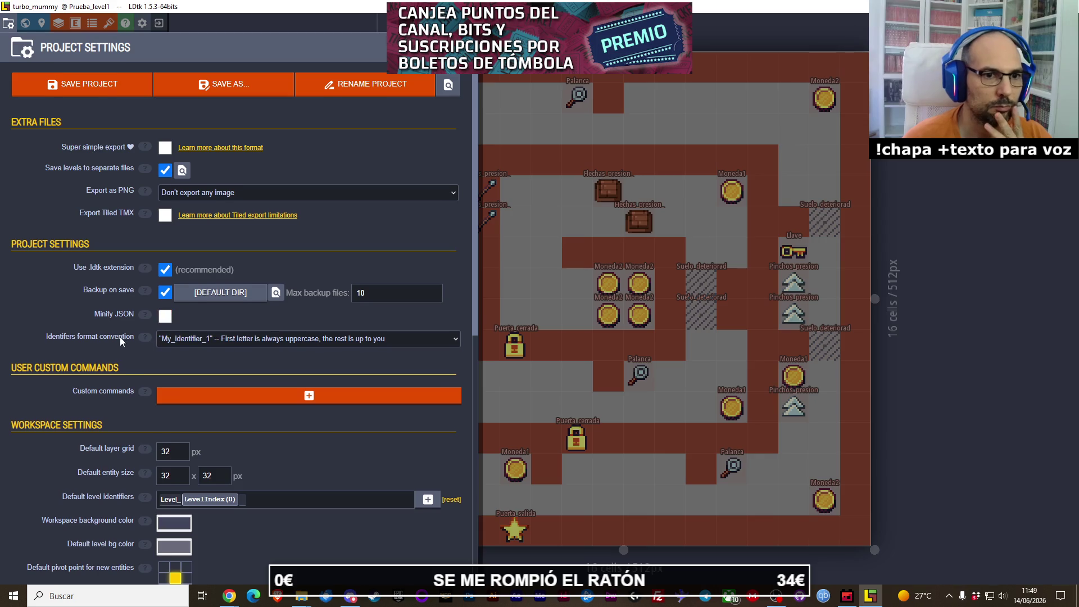
{"action": "scroll", "coordinate": [119, 337], "scroll_direction": "down", "scroll_amount": 3}
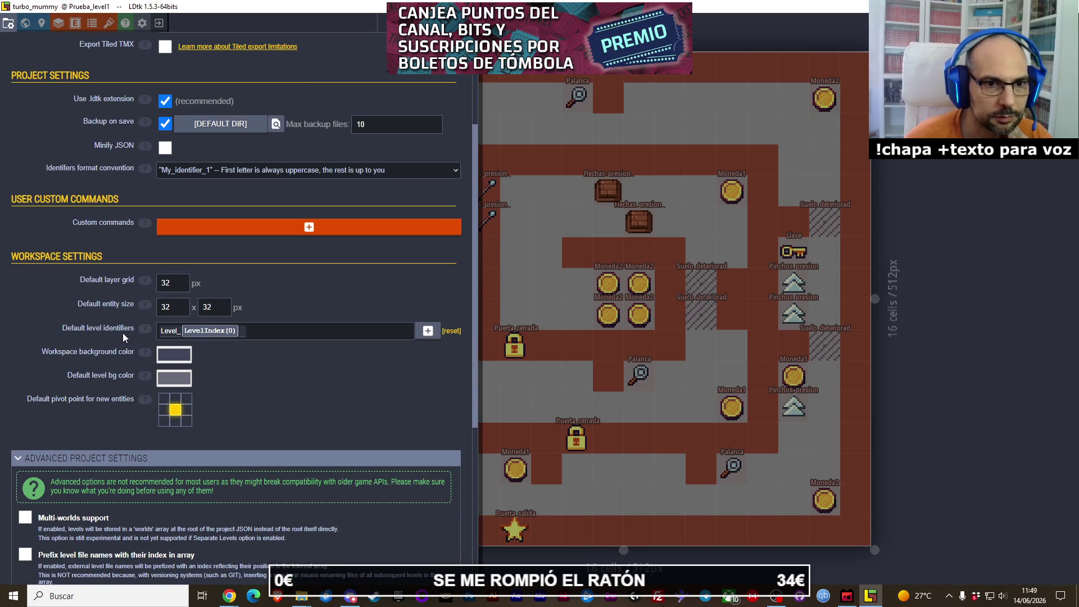
{"action": "scroll", "coordinate": [123, 336], "scroll_direction": "down", "scroll_amount": 4}
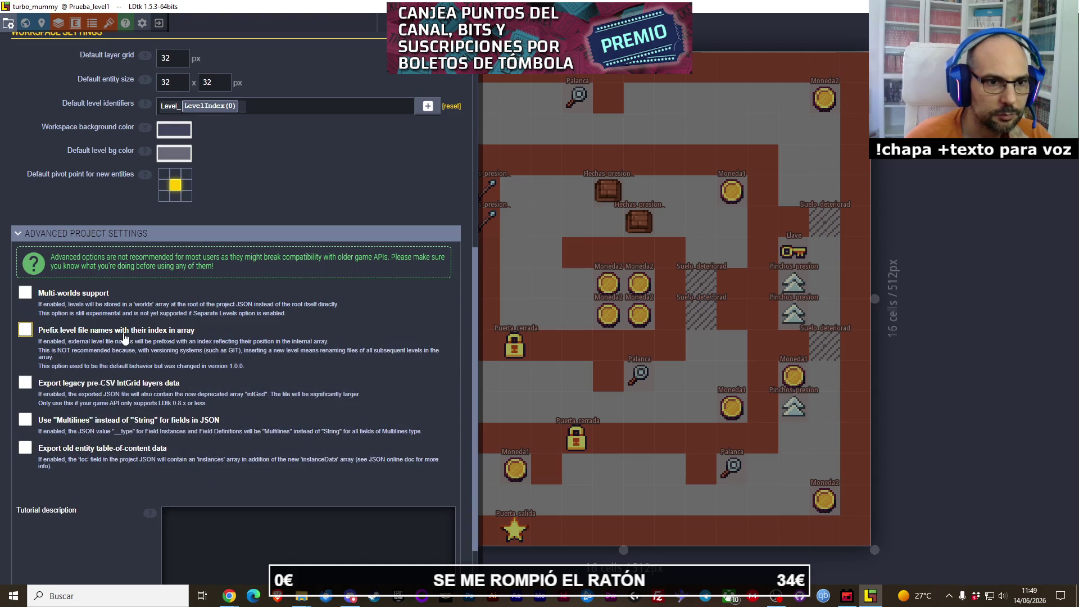
{"action": "scroll", "coordinate": [124, 337], "scroll_direction": "up", "scroll_amount": 7}
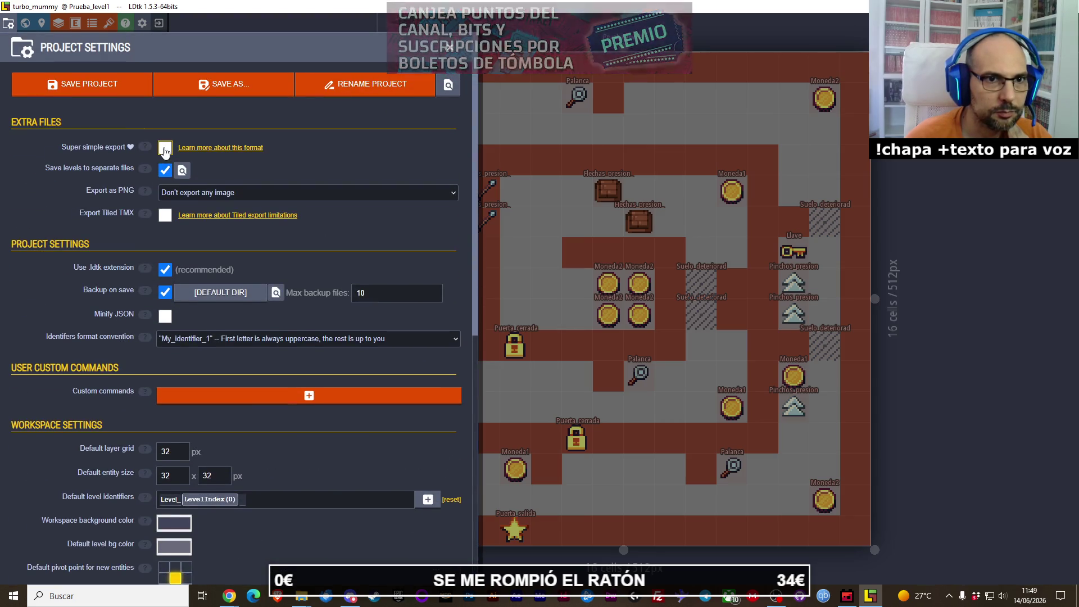
{"action": "mouse_move", "coordinate": [301, 596]}
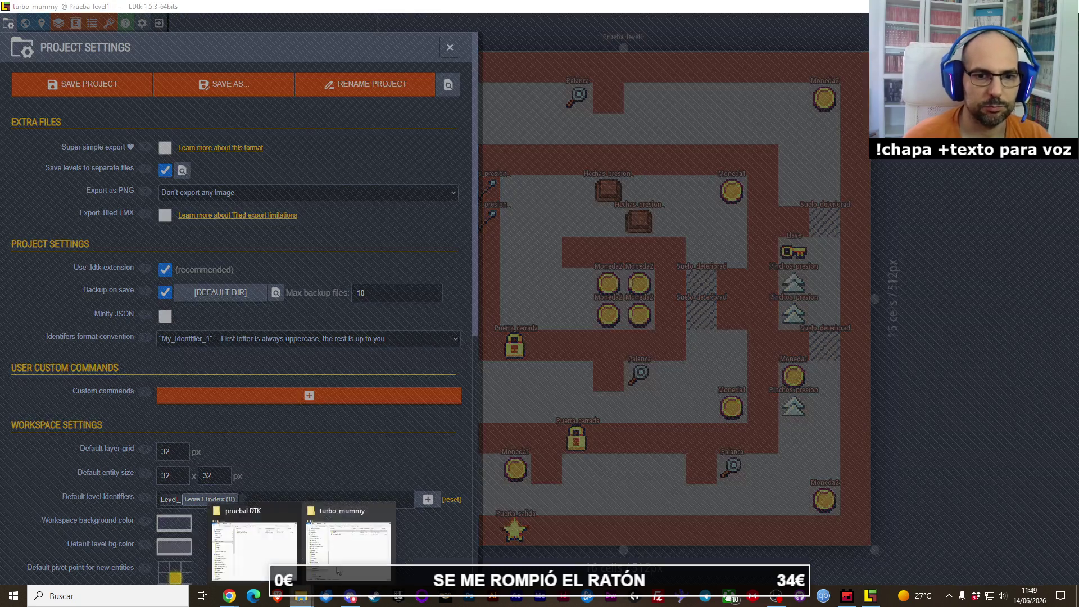
{"action": "left_click", "coordinate": [339, 572]}
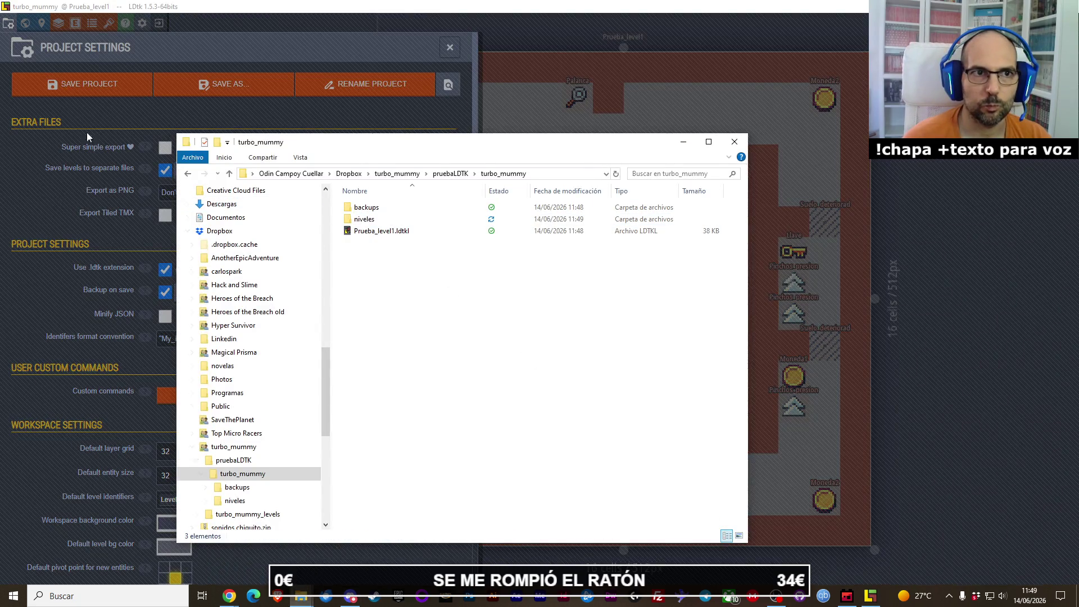
{"action": "left_click", "coordinate": [90, 98]}
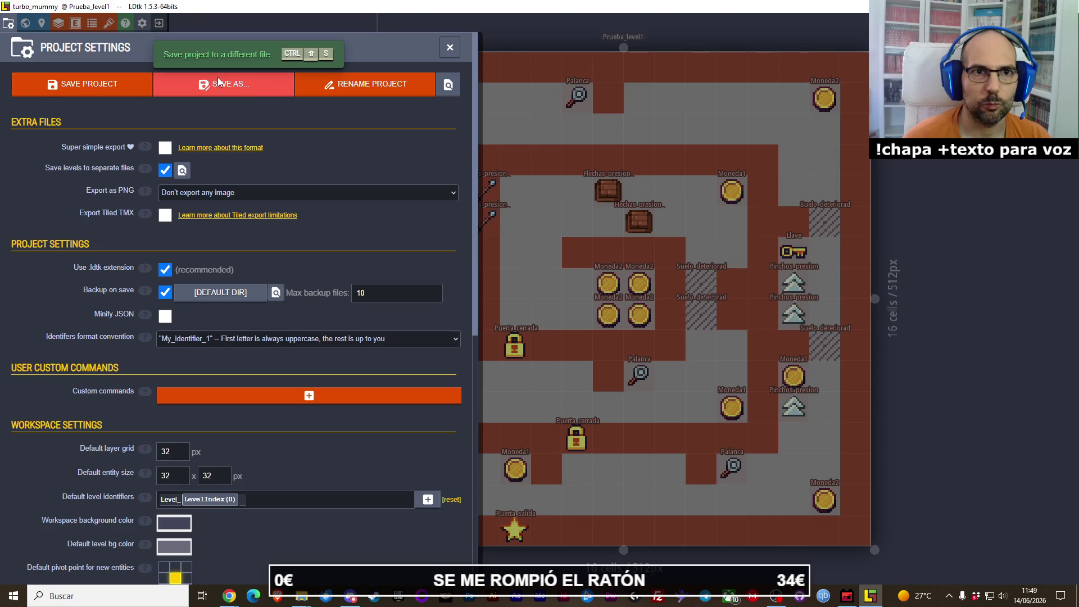
{"action": "left_click", "coordinate": [217, 79]}
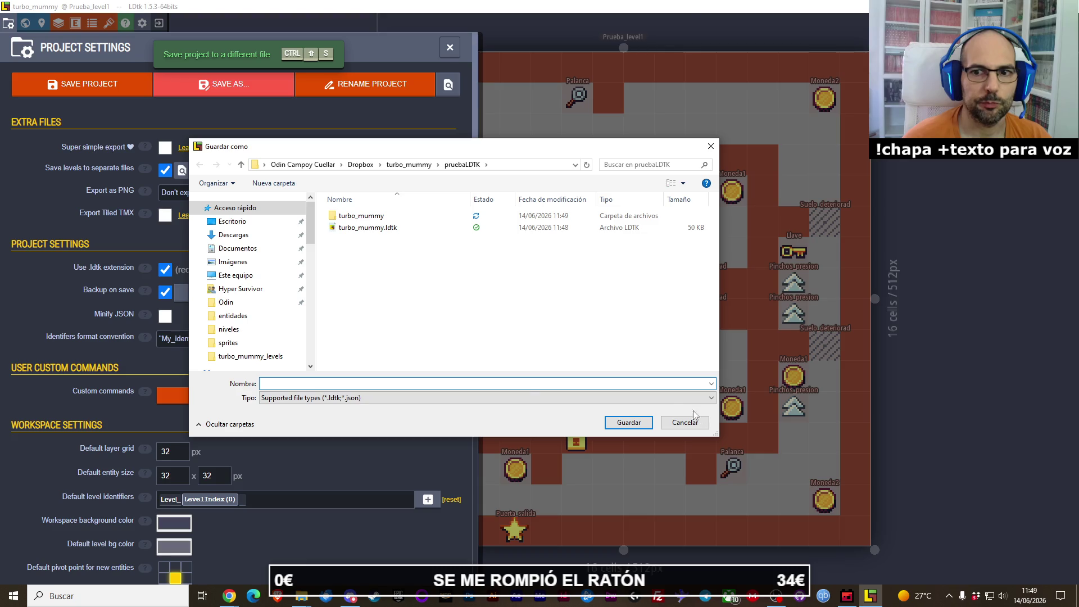
{"action": "left_click", "coordinate": [527, 397]}
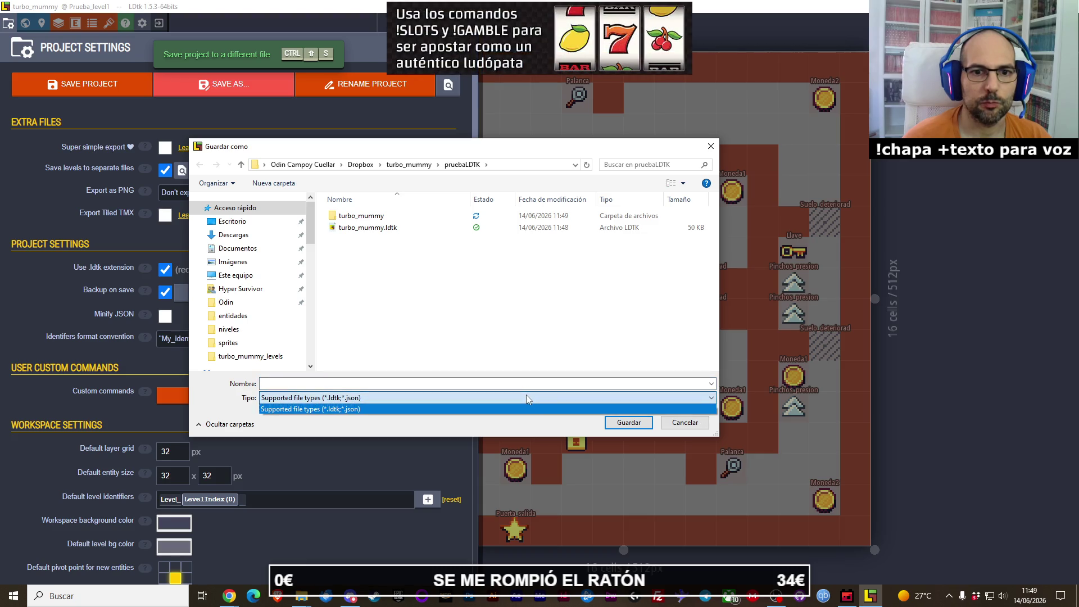
{"action": "left_click", "coordinate": [529, 399]}
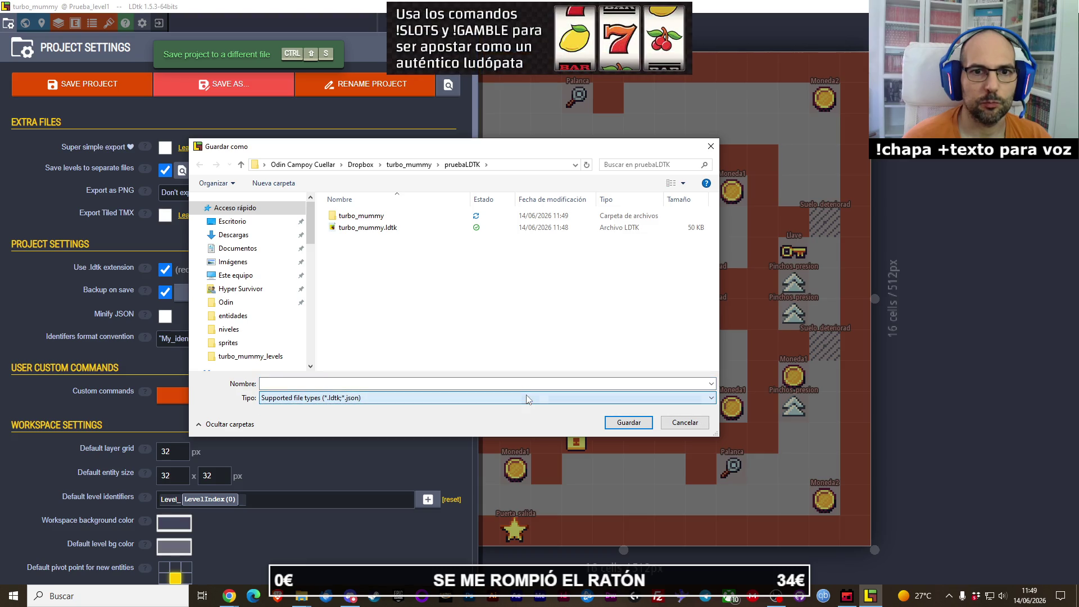
{"action": "double_click", "coordinate": [396, 218]}
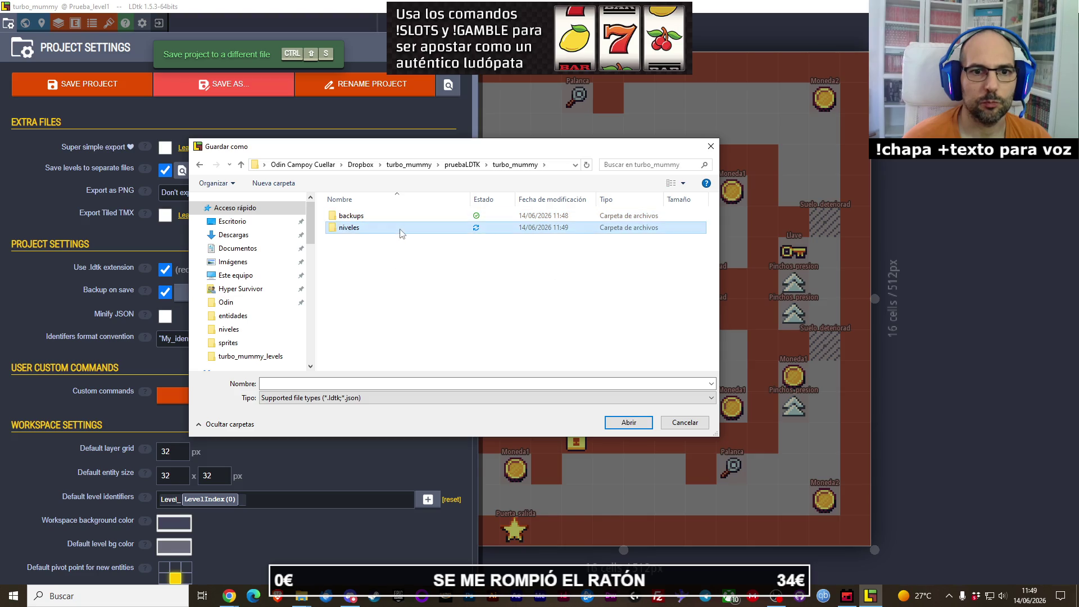
{"action": "double_click", "coordinate": [396, 227]}
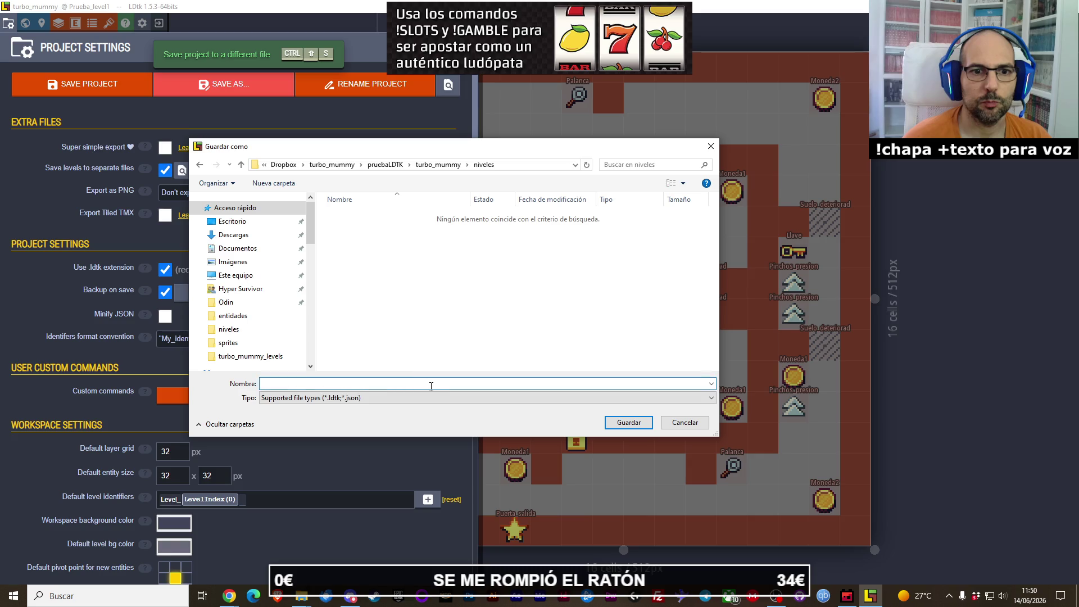
{"action": "left_click", "coordinate": [685, 424]}
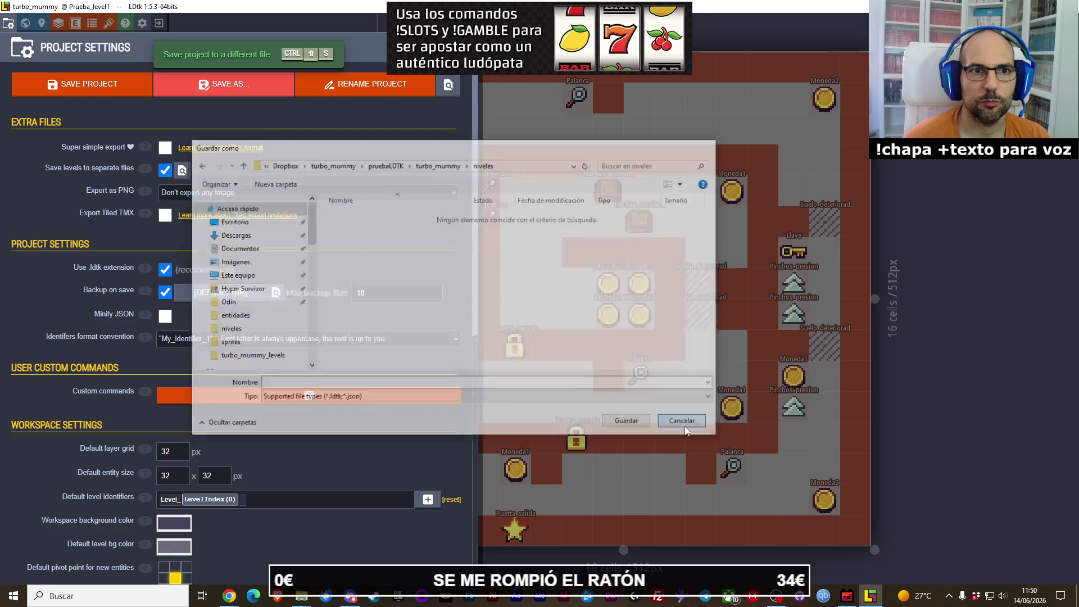
{"action": "left_click", "coordinate": [109, 100]}
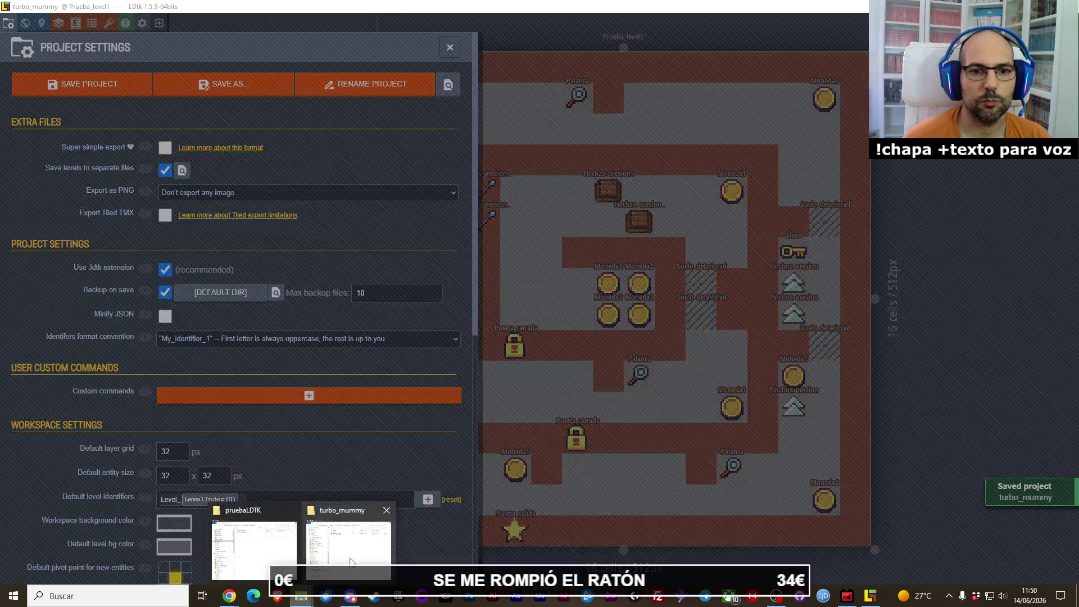
Step: Check the turbo_mummy folder, then re-enable Super simple export and press Ctrl+S
{"action": "left_click", "coordinate": [264, 554]}
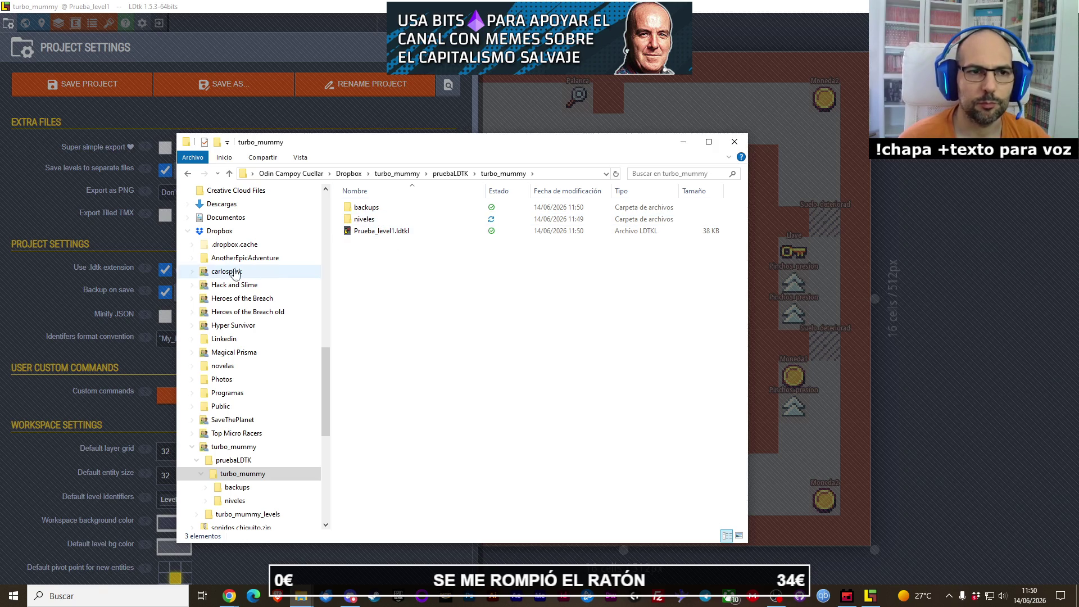
{"action": "left_click", "coordinate": [53, 226]}
{"action": "left_click", "coordinate": [165, 147]}
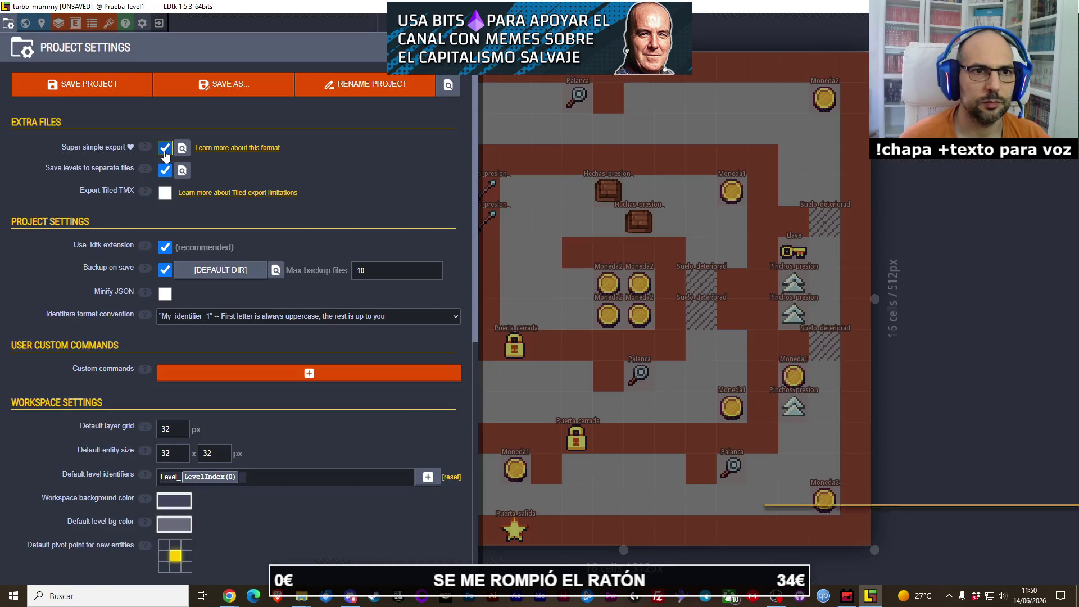
{"action": "scroll", "coordinate": [208, 420], "scroll_direction": "down", "scroll_amount": 6}
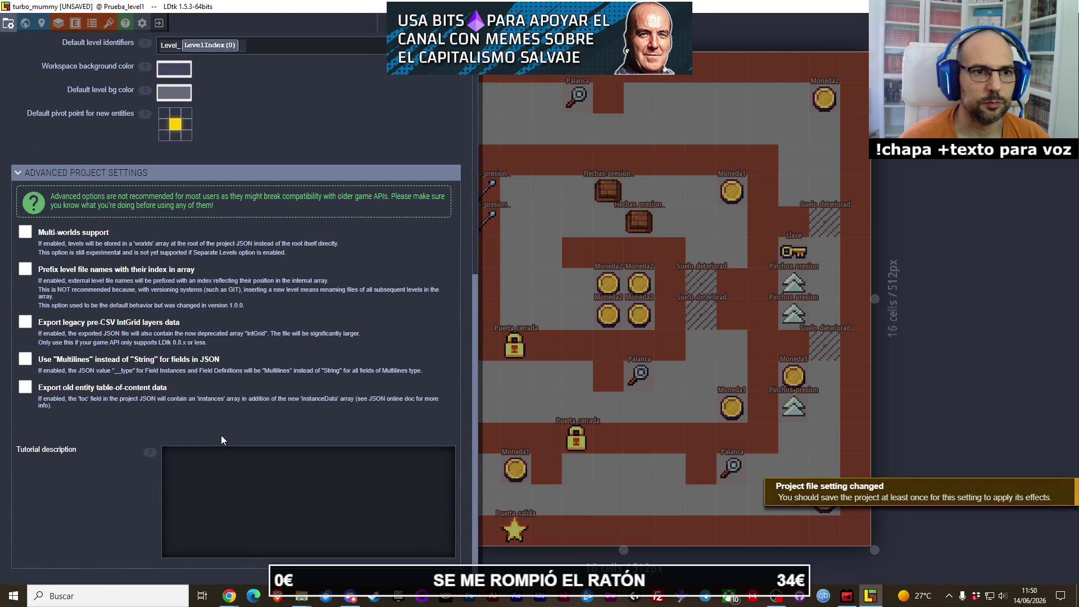
{"action": "key", "text": "ctrl+s"}
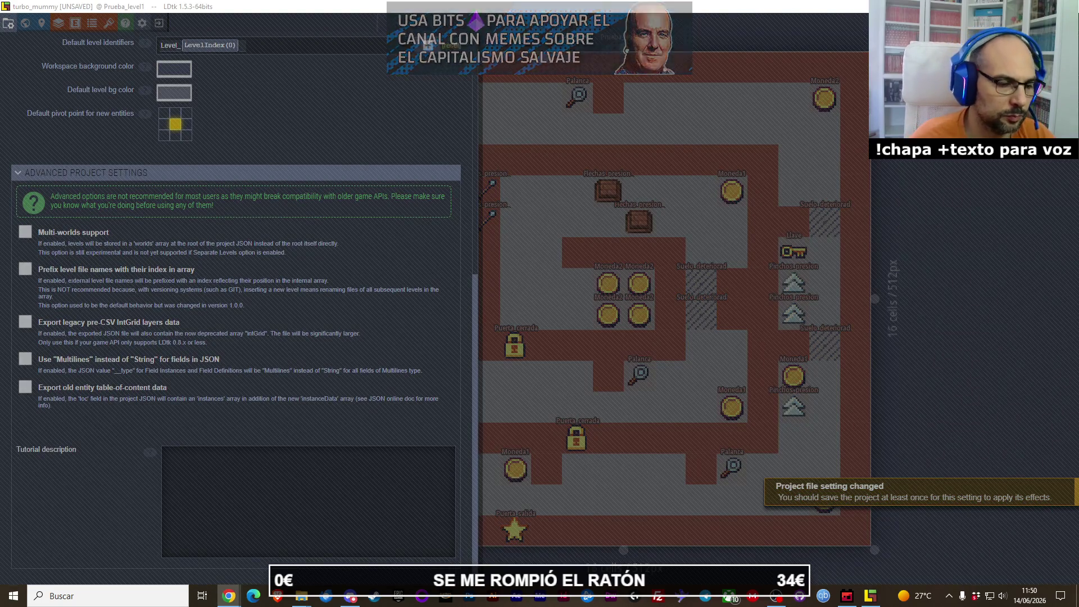
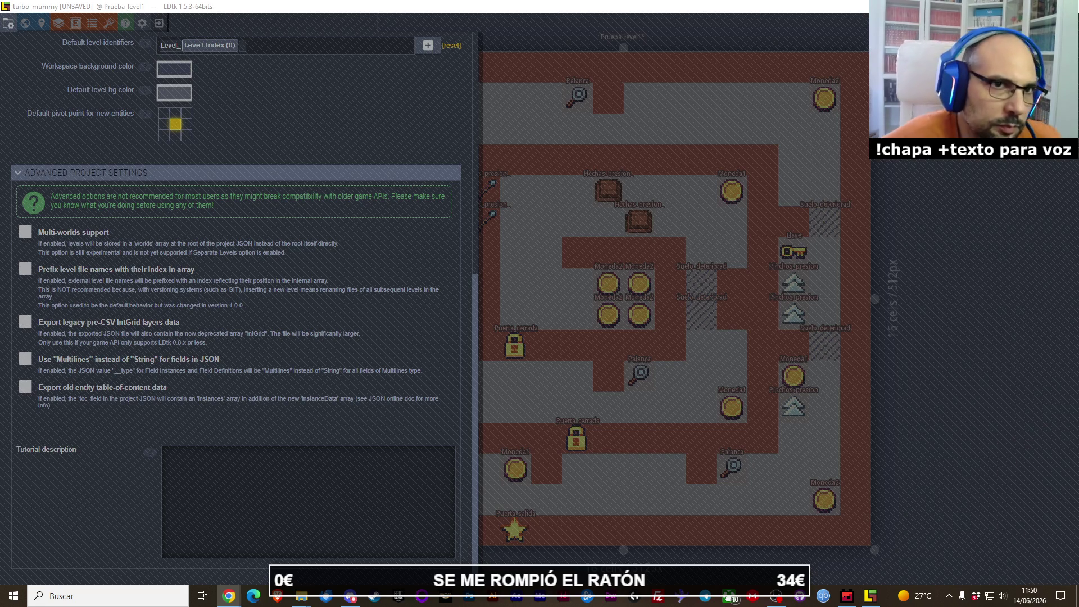
Step: Scroll to the top of Project Settings and save the turbo_mummy project
{"action": "key", "text": "XF86AudioLowerVolume"}
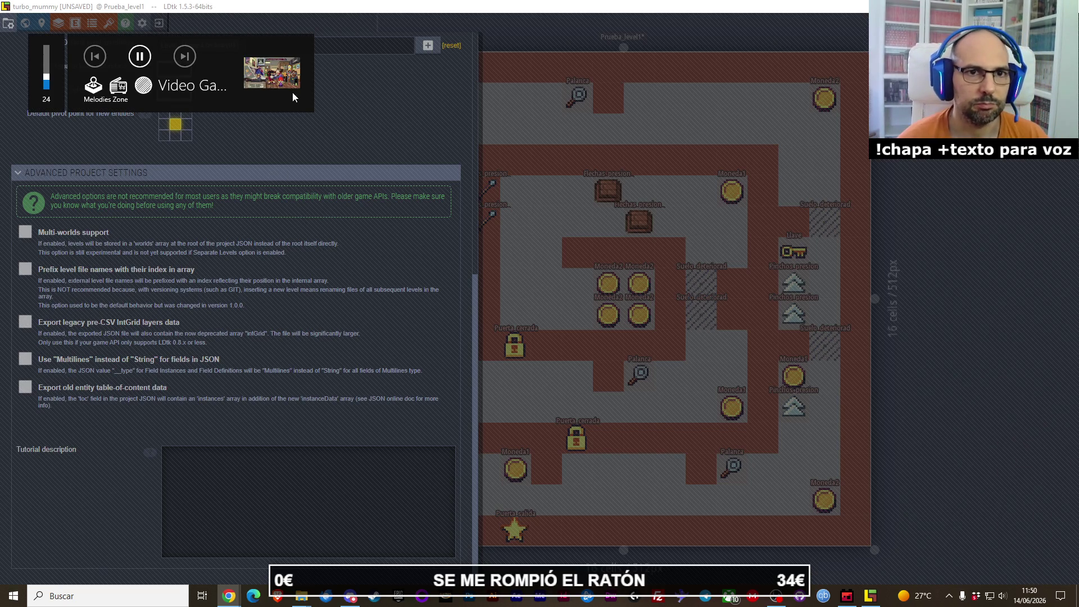
{"action": "scroll", "coordinate": [360, 145], "scroll_direction": "up", "scroll_amount": 5}
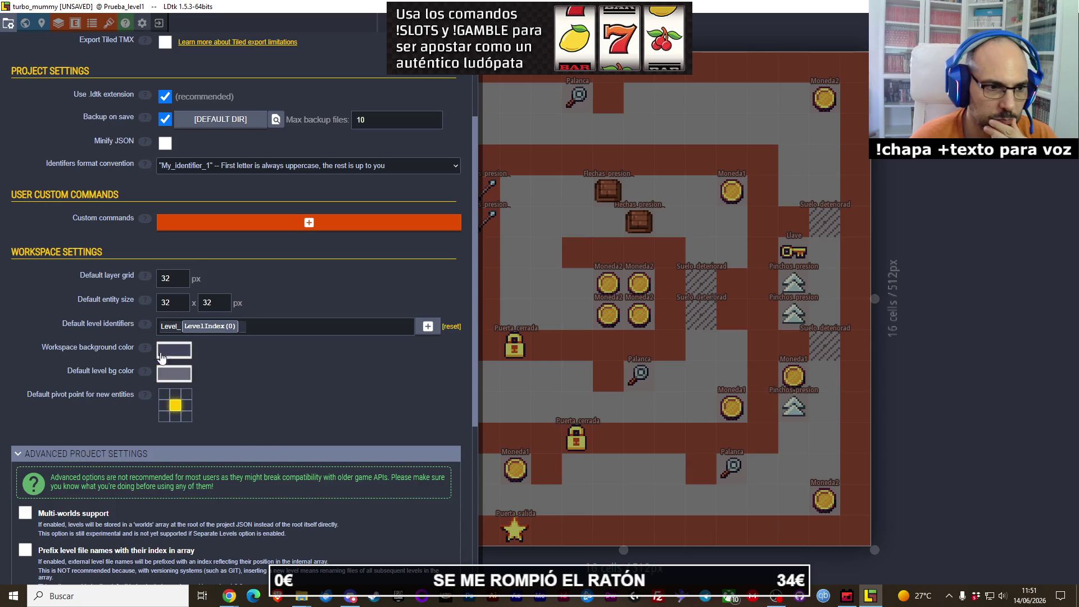
{"action": "scroll", "coordinate": [222, 372], "scroll_direction": "up", "scroll_amount": 3}
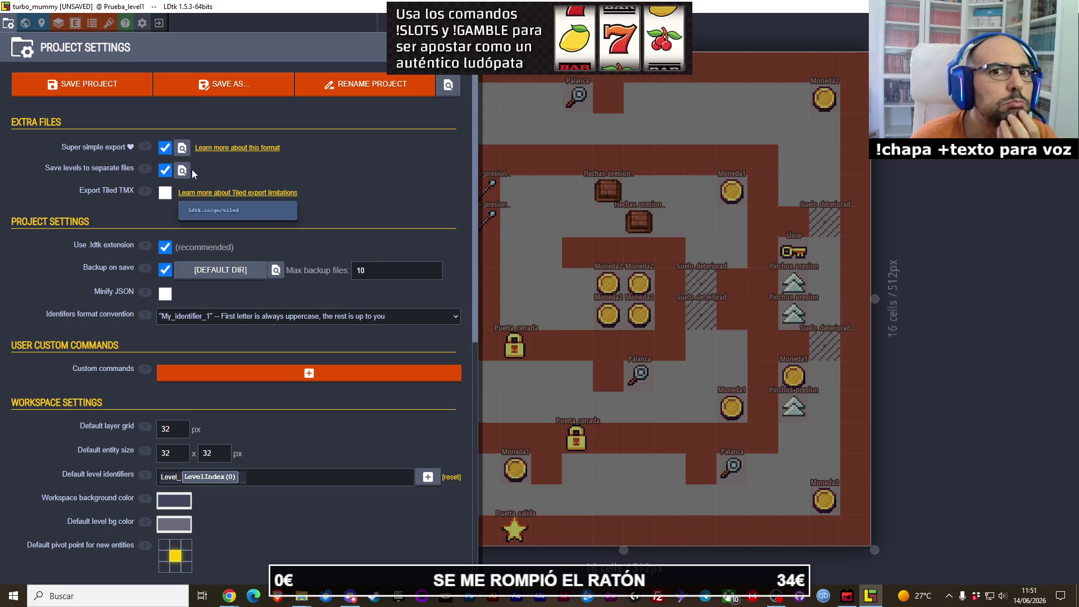
{"action": "left_click", "coordinate": [84, 84]}
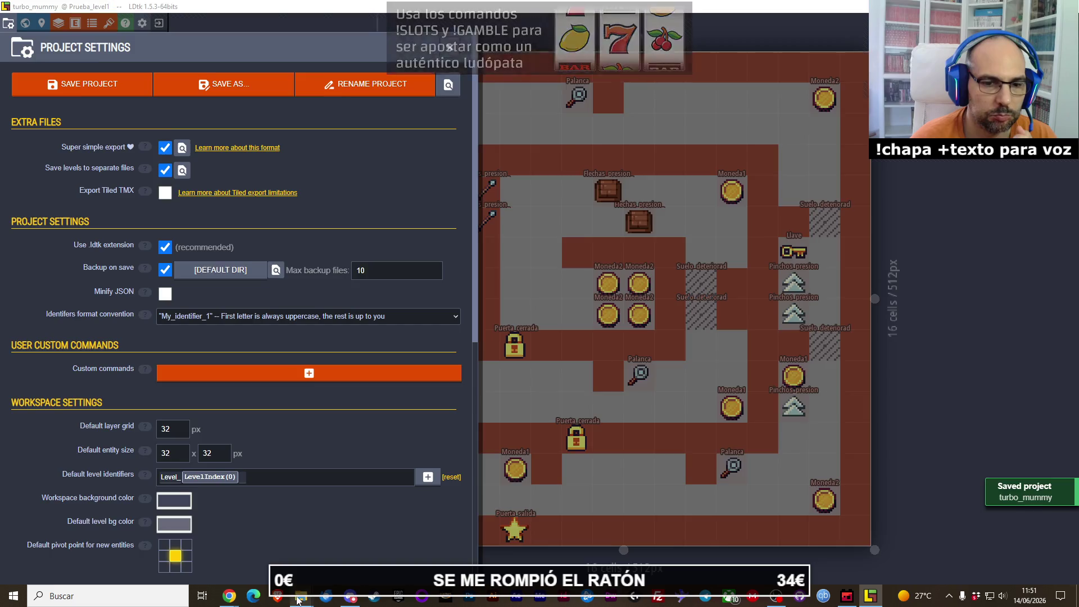
{"action": "left_click", "coordinate": [346, 540]}
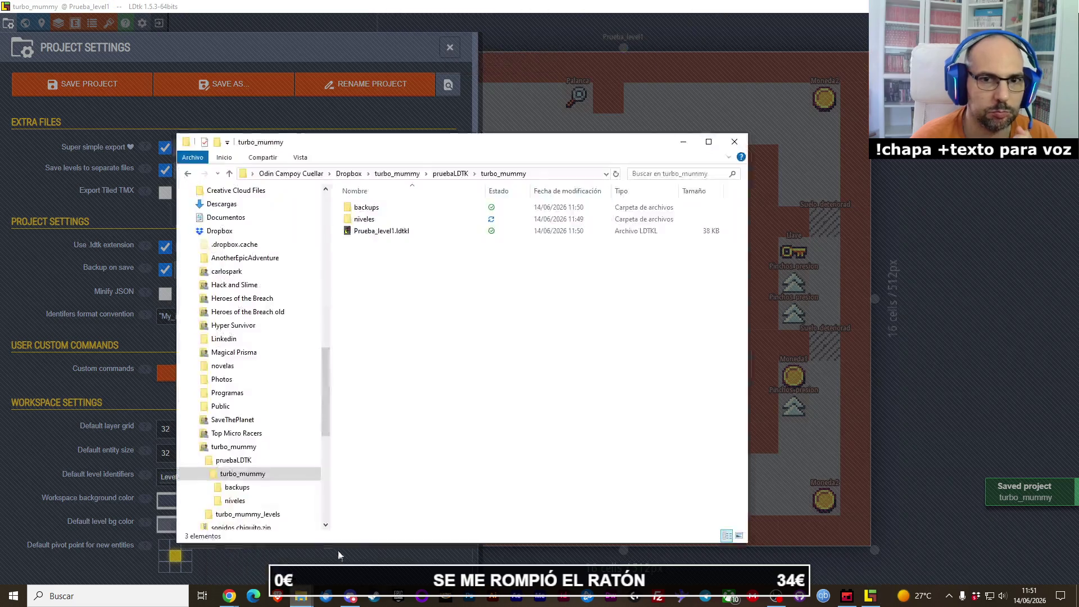
Step: Look inside the niveles and simplified folders, returning to turbo_mummy after each
{"action": "double_click", "coordinate": [373, 220]}
{"action": "left_click", "coordinate": [503, 173]}
{"action": "double_click", "coordinate": [371, 231]}
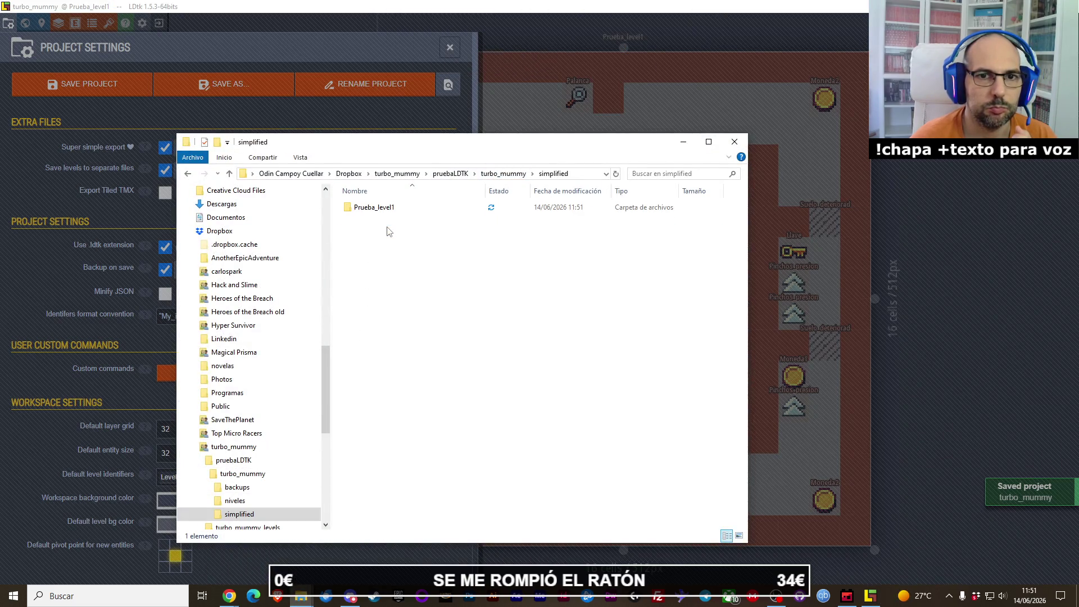
{"action": "left_click", "coordinate": [504, 173]}
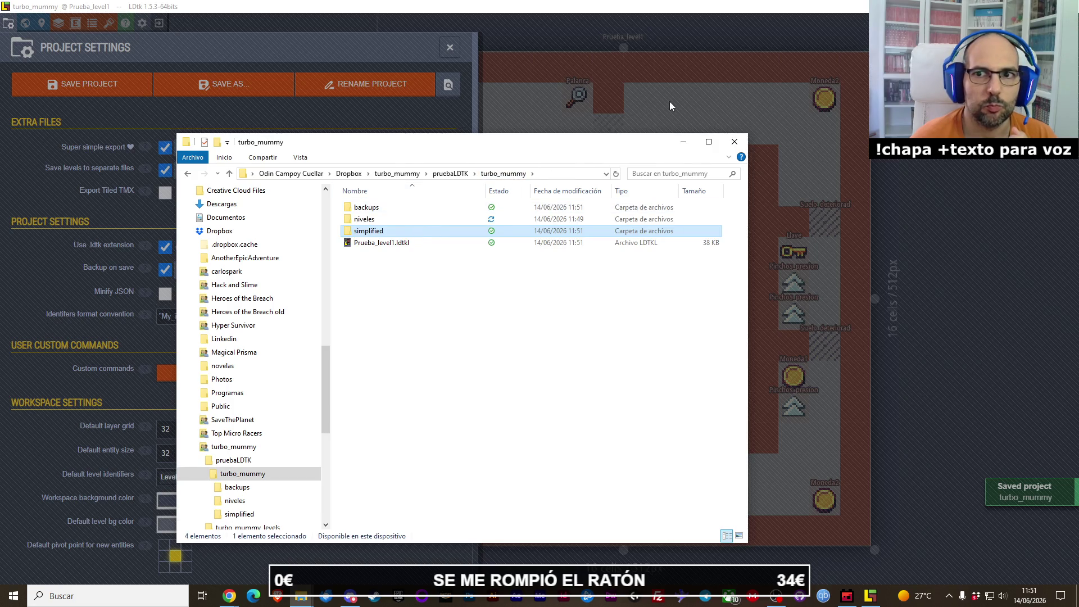
Step: Delete the niveles folder, confirming both the Windows and Dropbox delete prompts
{"action": "left_click", "coordinate": [402, 219]}
{"action": "key", "text": "Delete"}
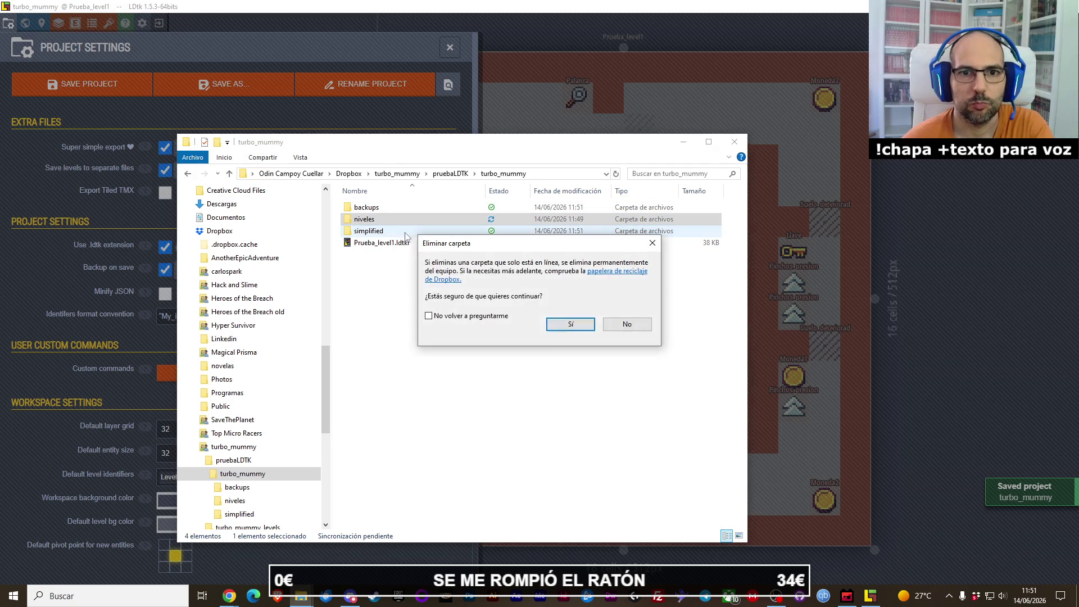
{"action": "left_click", "coordinate": [562, 325]}
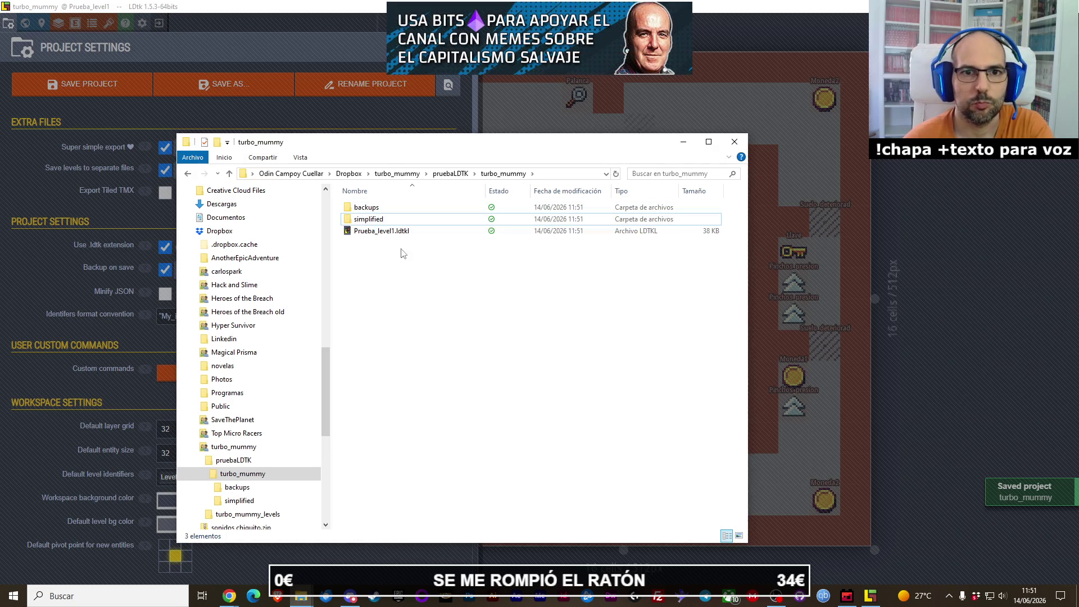
{"action": "left_click", "coordinate": [44, 189]}
{"action": "left_click", "coordinate": [626, 318]}
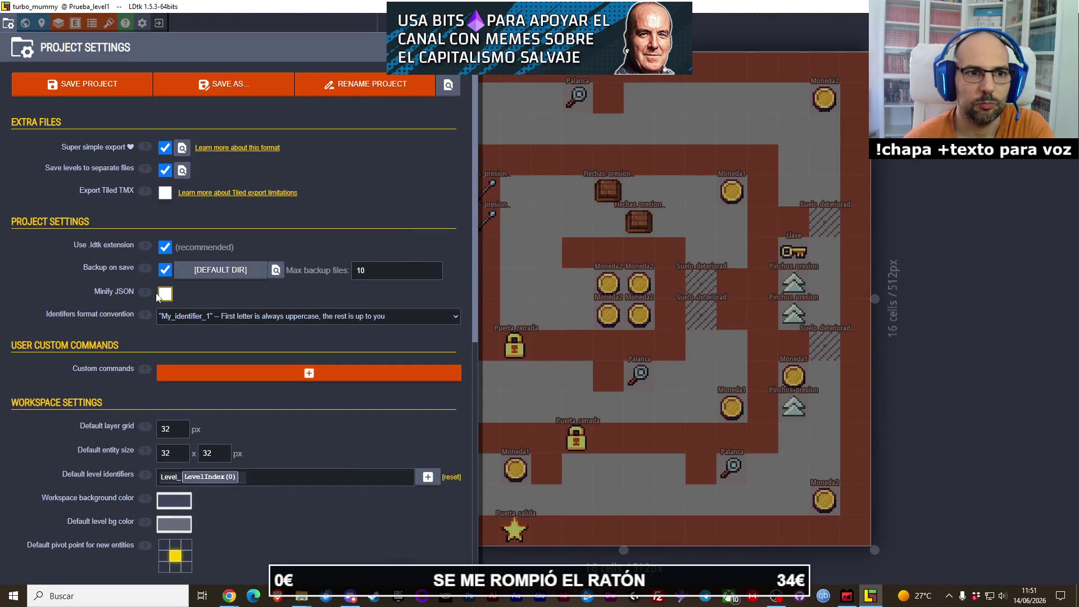
Step: Read about the super simple export format, then save again, triggering the EBUSY error on simplified
{"action": "left_click", "coordinate": [210, 152]}
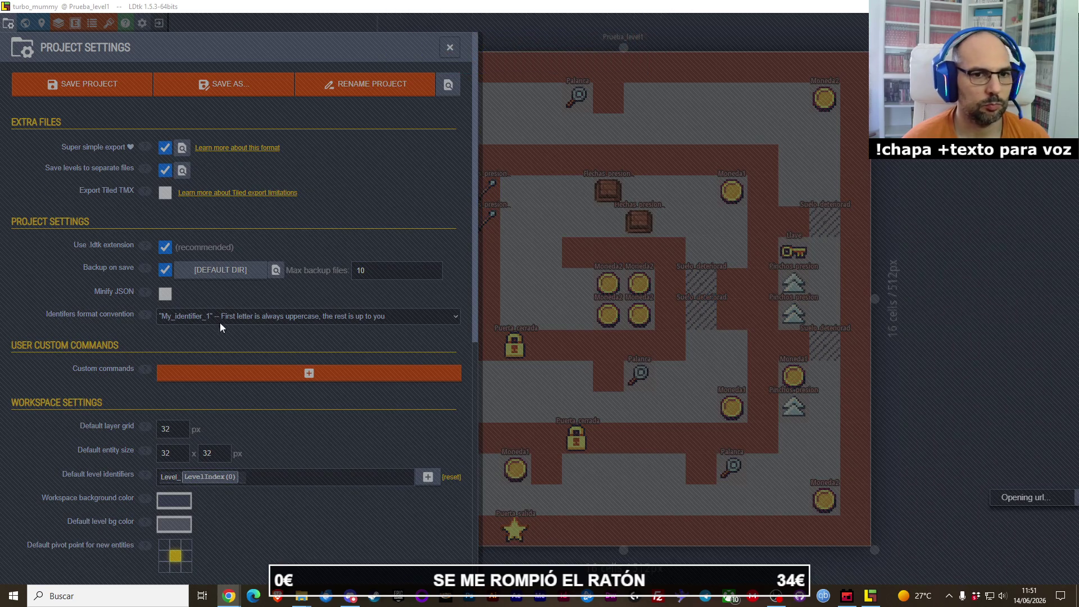
{"action": "scroll", "coordinate": [329, 420], "scroll_direction": "down", "scroll_amount": 5}
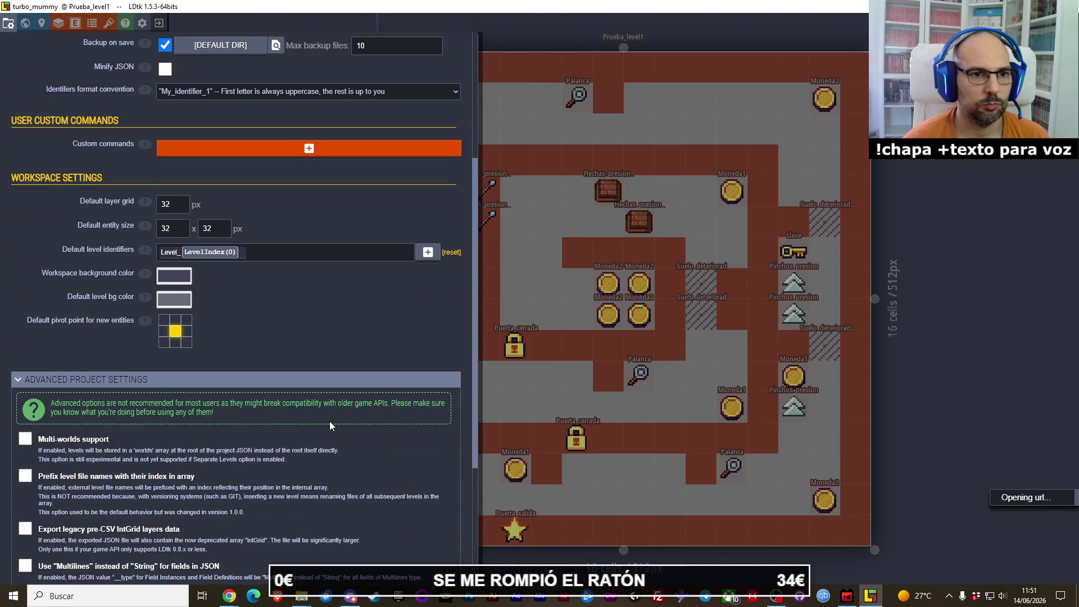
{"action": "scroll", "coordinate": [315, 404], "scroll_direction": "up", "scroll_amount": 5}
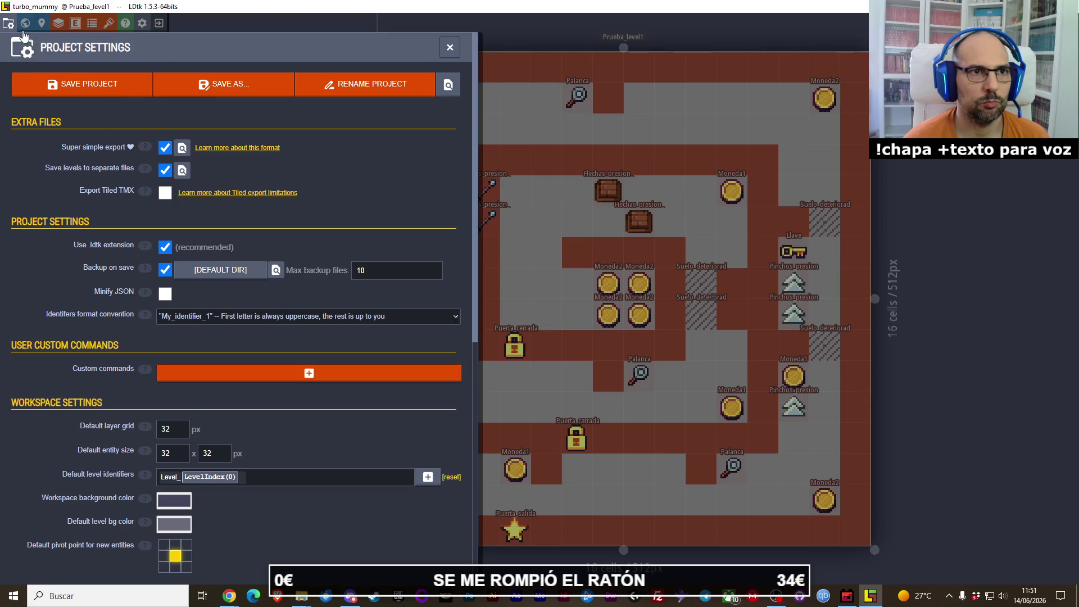
{"action": "scroll", "coordinate": [257, 317], "scroll_direction": "down", "scroll_amount": 8}
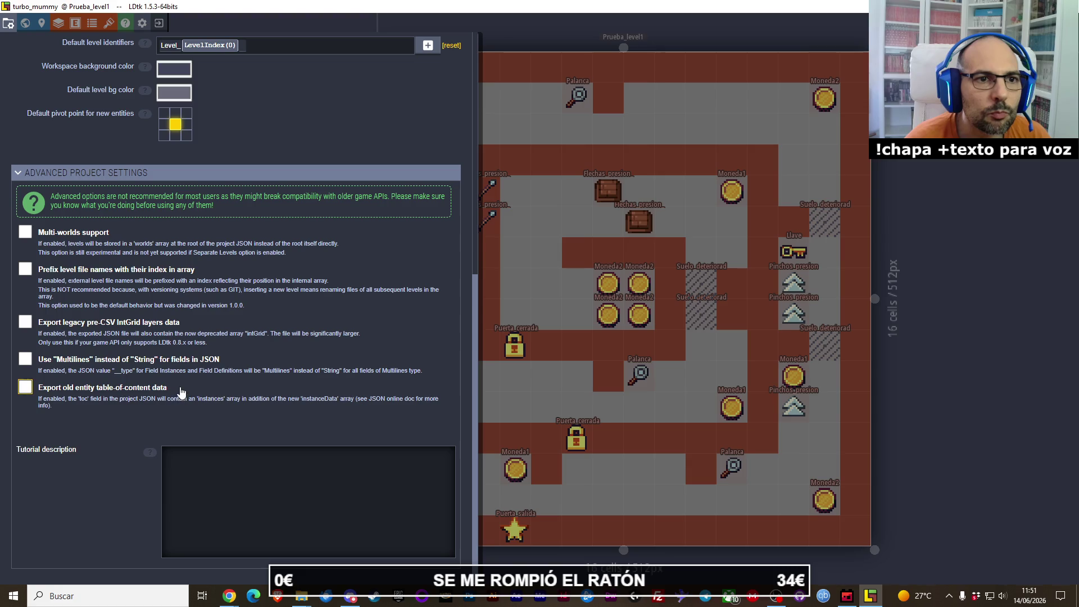
{"action": "scroll", "coordinate": [181, 392], "scroll_direction": "up", "scroll_amount": 7}
{"action": "scroll", "coordinate": [182, 388], "scroll_direction": "down", "scroll_amount": 4}
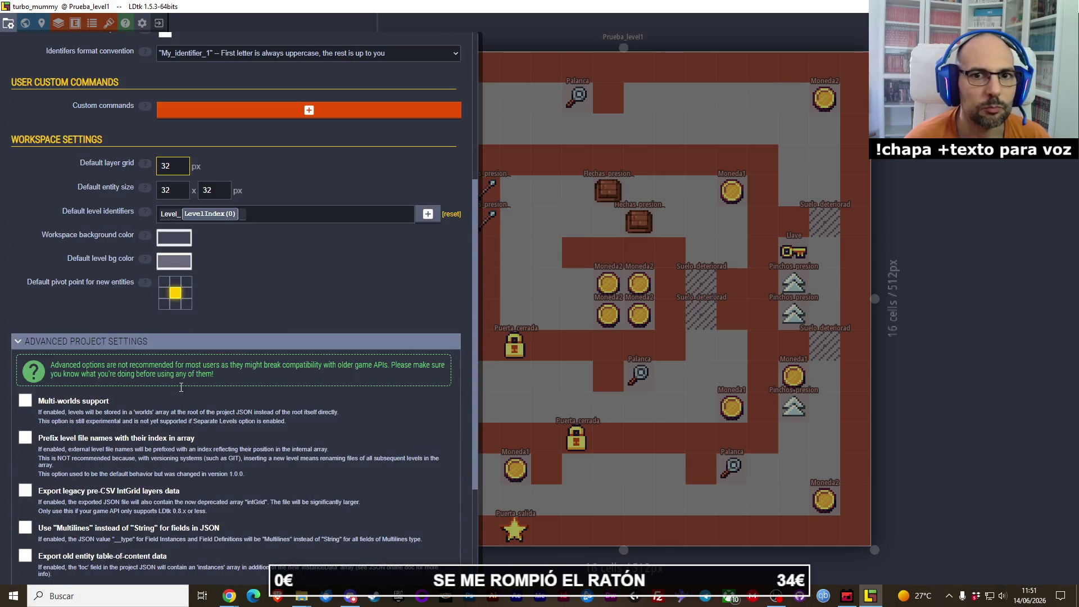
{"action": "scroll", "coordinate": [180, 387], "scroll_direction": "up", "scroll_amount": 5}
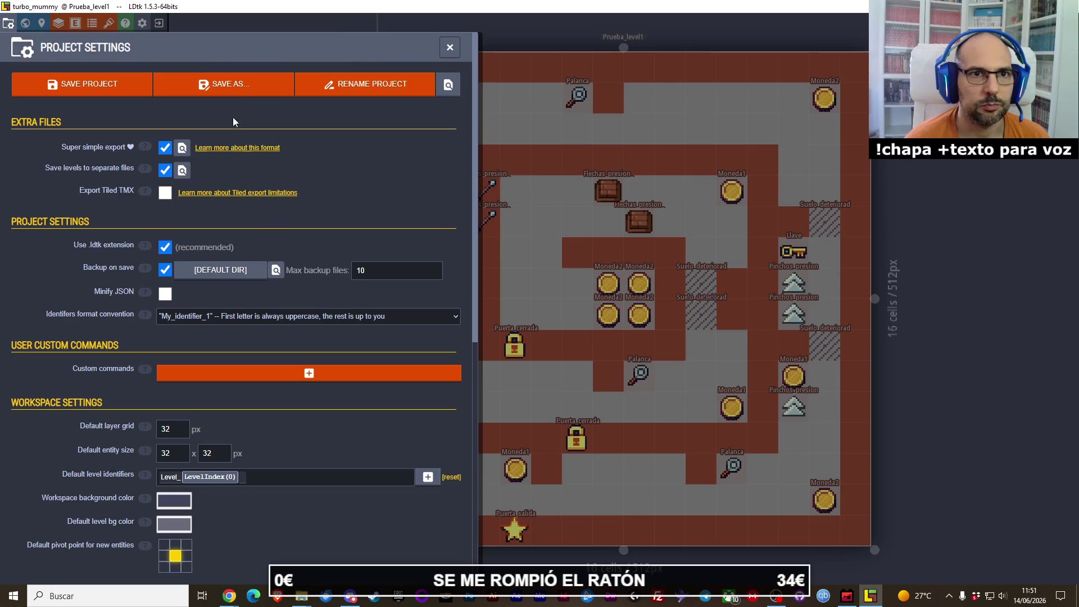
{"action": "left_click", "coordinate": [87, 96]}
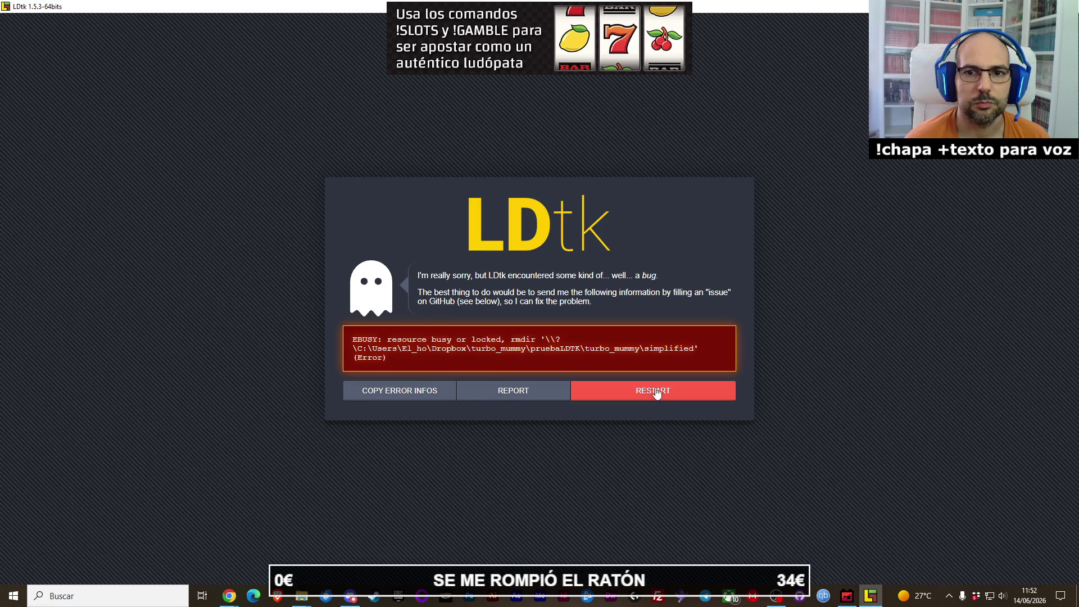
Step: Restart LDtk after the crash and reload turbo_mummy.ldtk with Prueba_level1 showing
{"action": "left_click", "coordinate": [619, 394]}
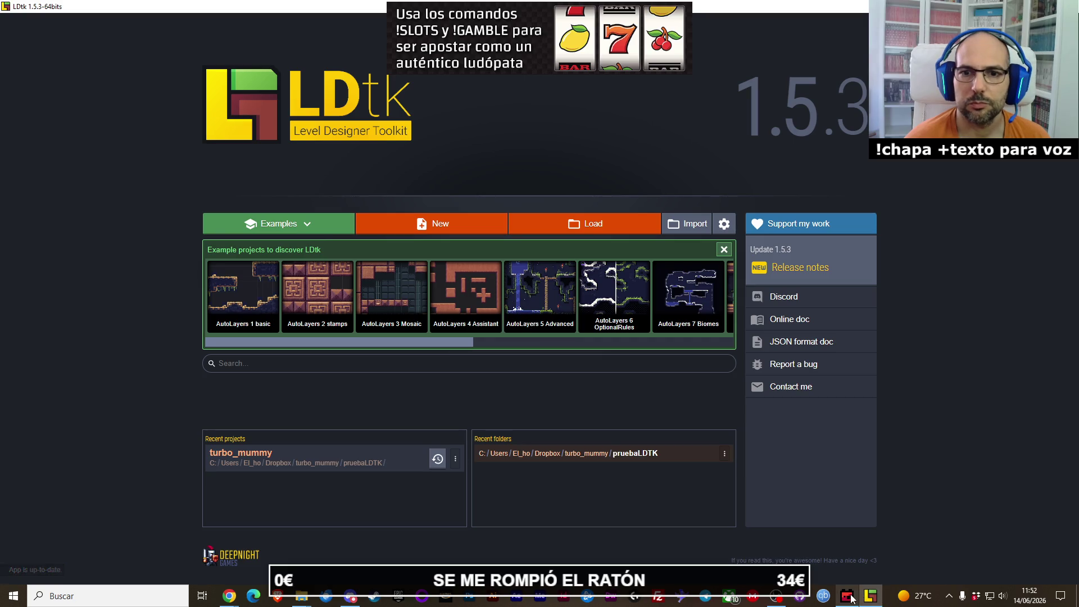
{"action": "left_click", "coordinate": [550, 227]}
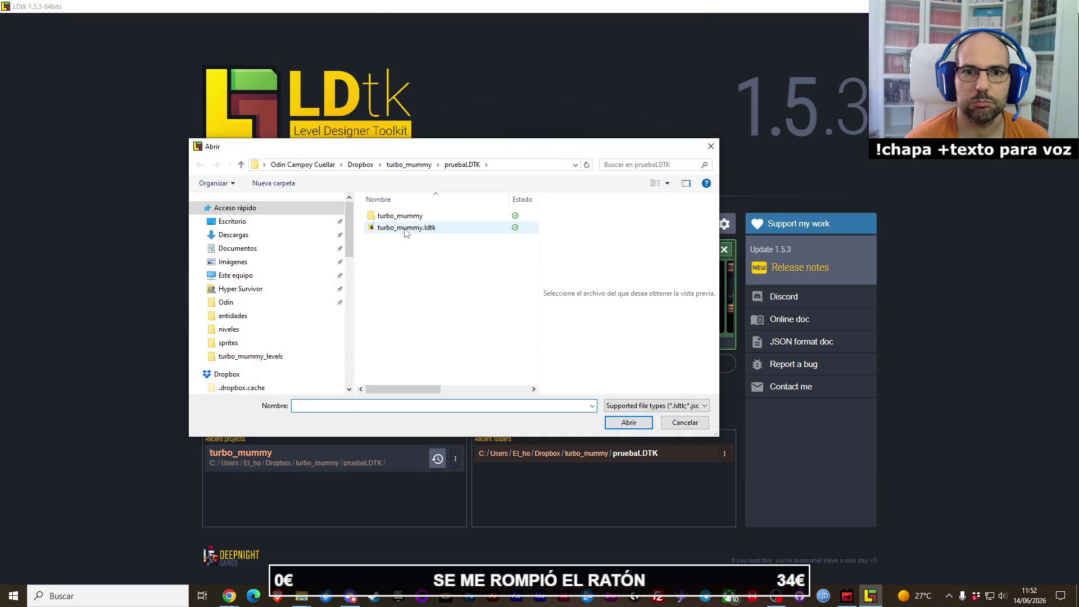
{"action": "double_click", "coordinate": [400, 223]}
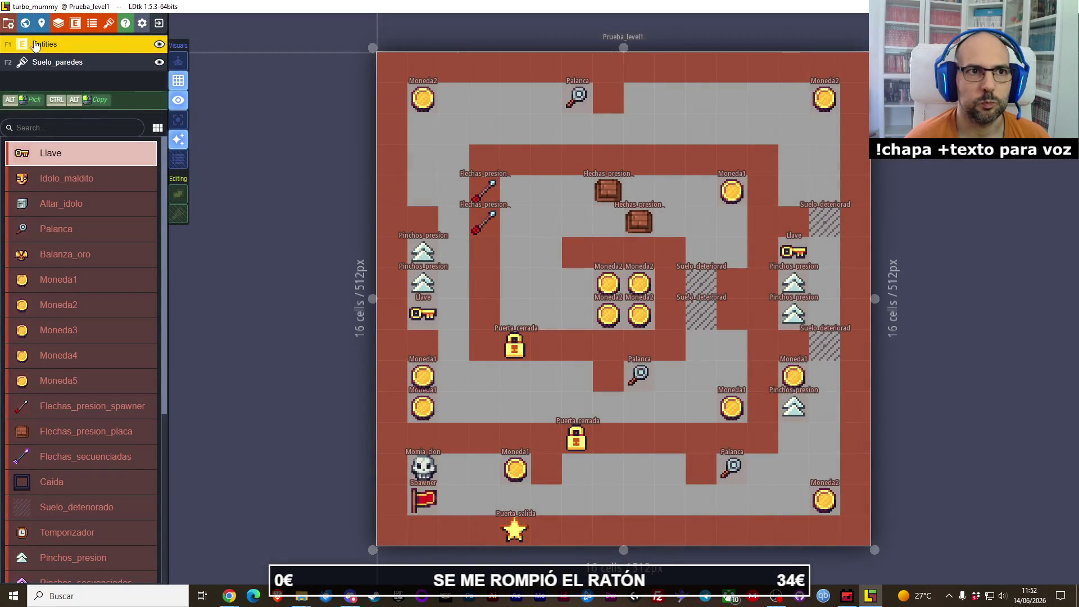
Step: Confirm the simplified folder holds a Prueba_level1 subfolder, then switch to Ogmo Editor
{"action": "mouse_move", "coordinate": [302, 597]}
{"action": "left_click", "coordinate": [331, 549]}
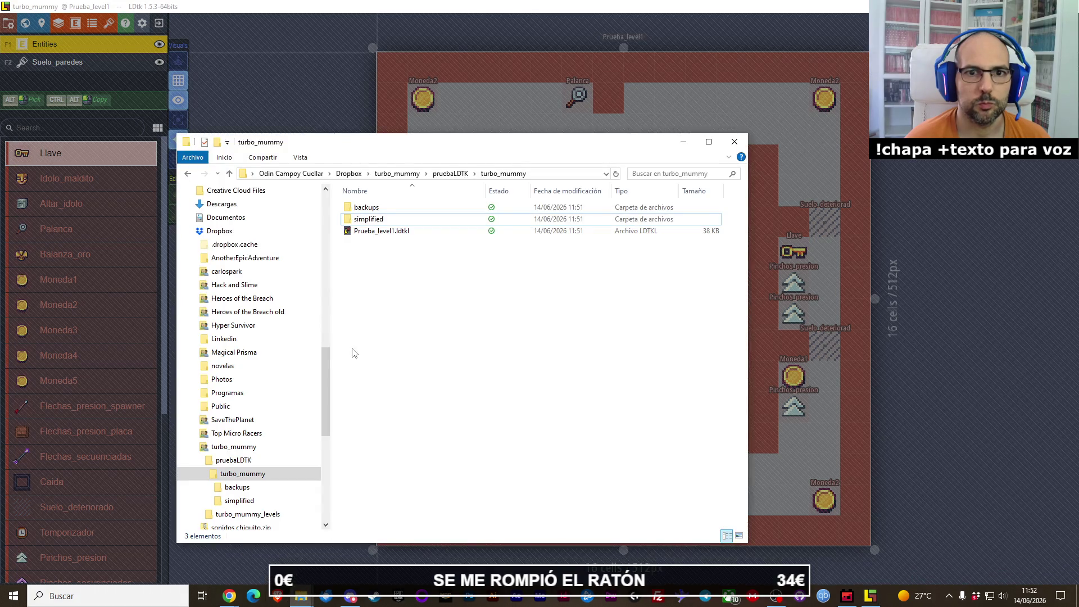
{"action": "double_click", "coordinate": [369, 219]}
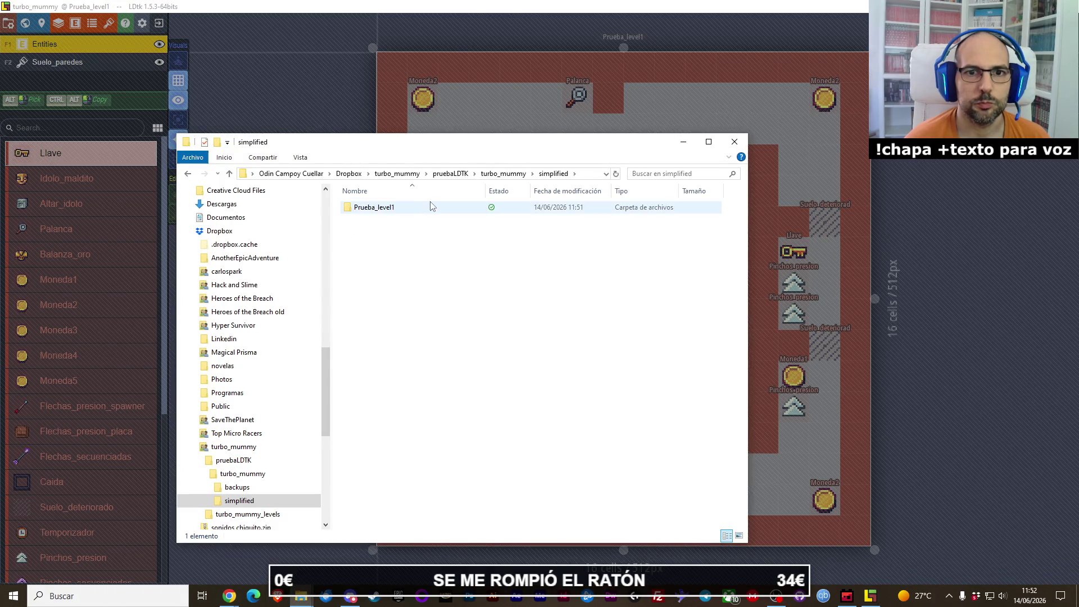
{"action": "left_click", "coordinate": [497, 174]}
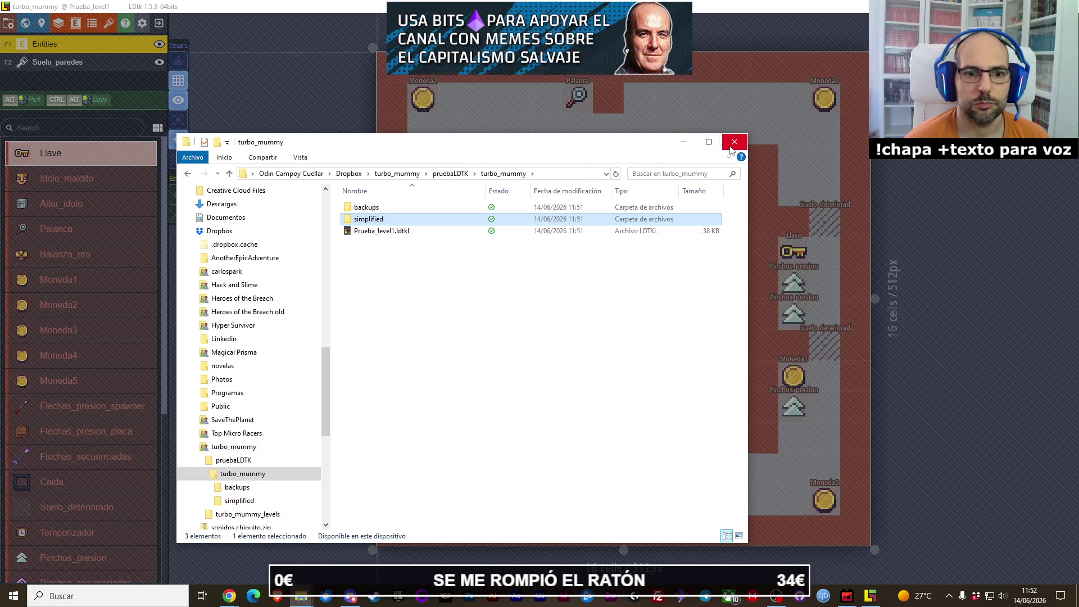
{"action": "left_click", "coordinate": [850, 599]}
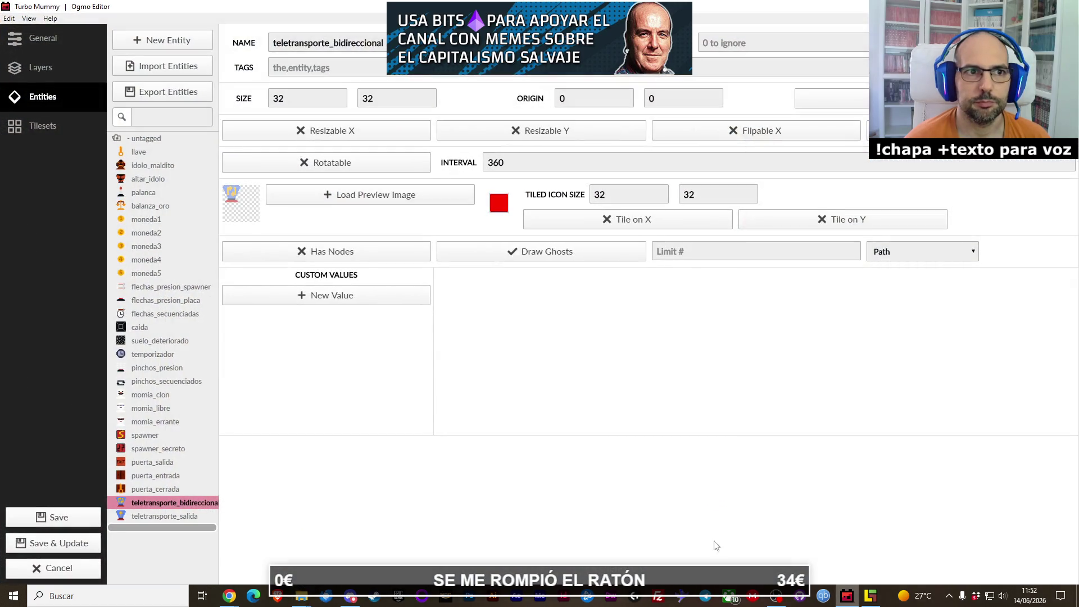
Step: Save and close Ogmo's project settings and open the fase1_a2.json level, then return to LDtk
{"action": "left_click", "coordinate": [45, 517]}
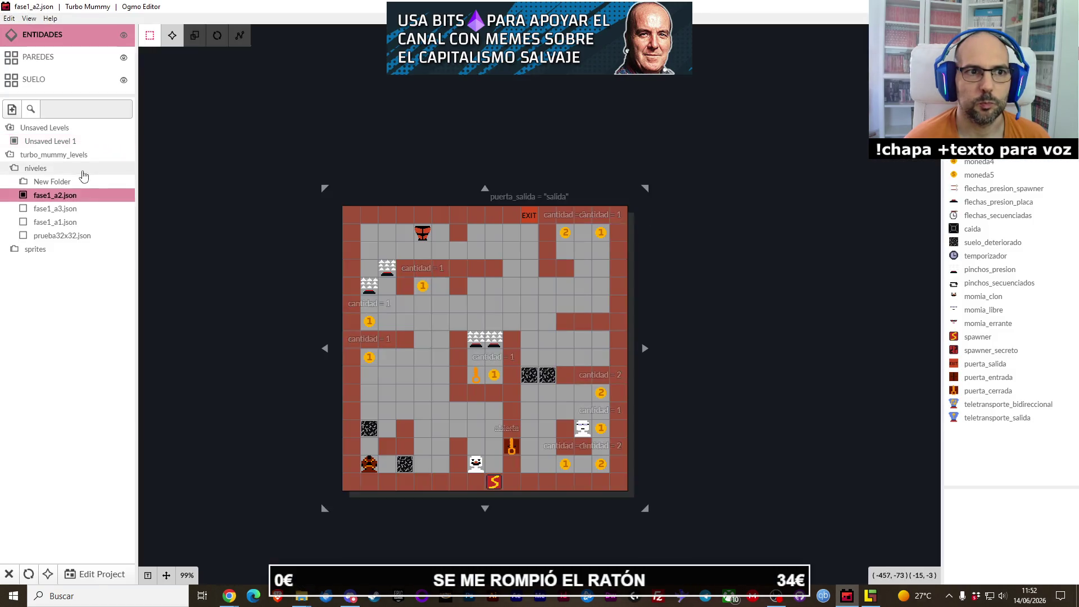
{"action": "left_click", "coordinate": [71, 196]}
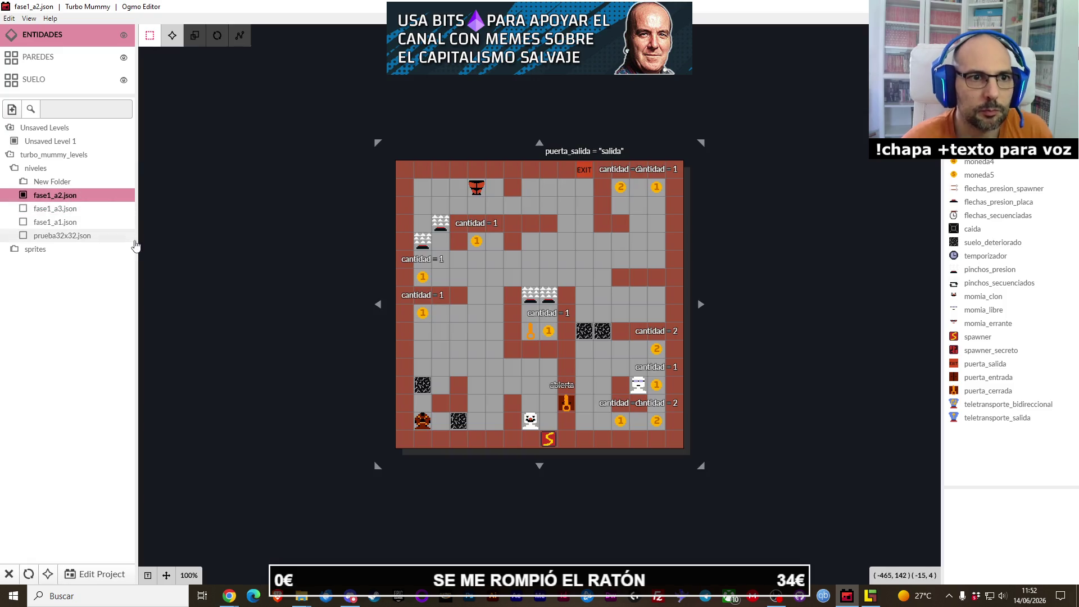
{"action": "left_click", "coordinate": [84, 195]}
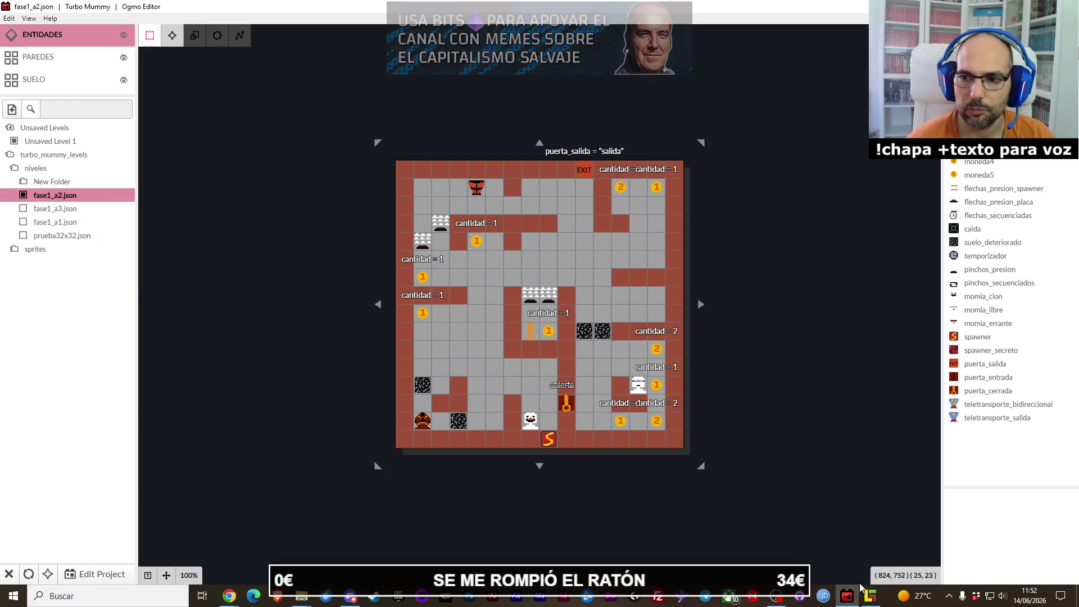
{"action": "key", "text": "alt+Tab"}
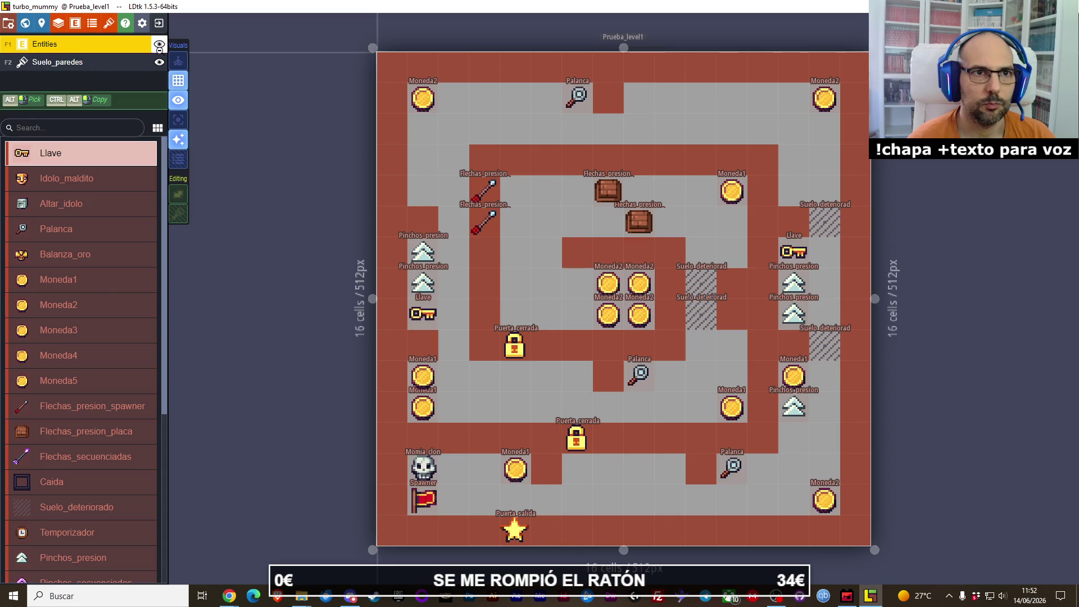
Step: Change the level identifier to Fase1_a3 and save the project with Ctrl+S
{"action": "left_click", "coordinate": [41, 22]}
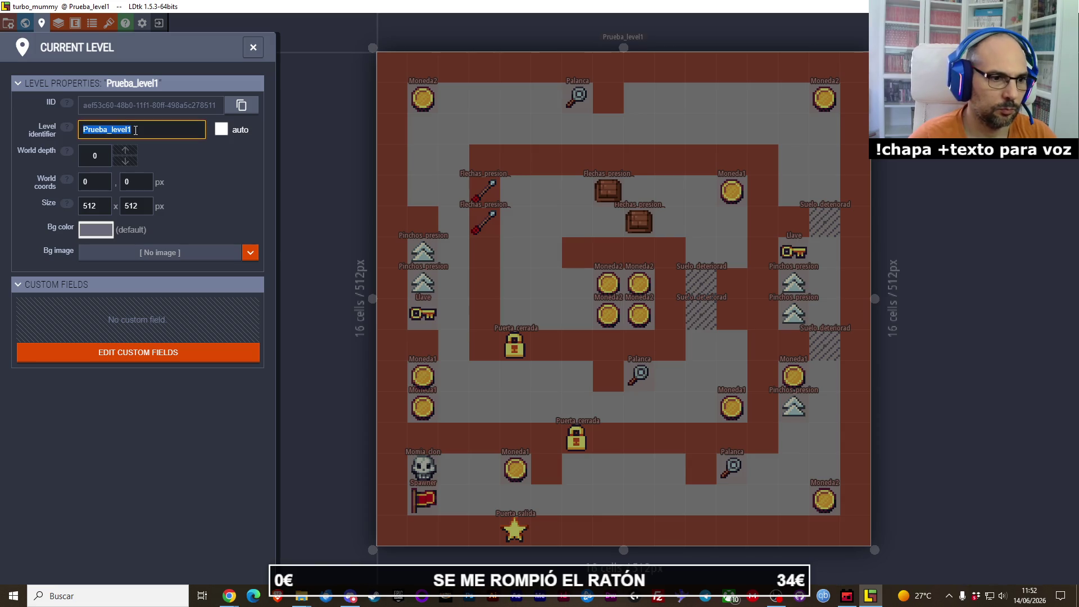
{"action": "type", "text": "nive"}
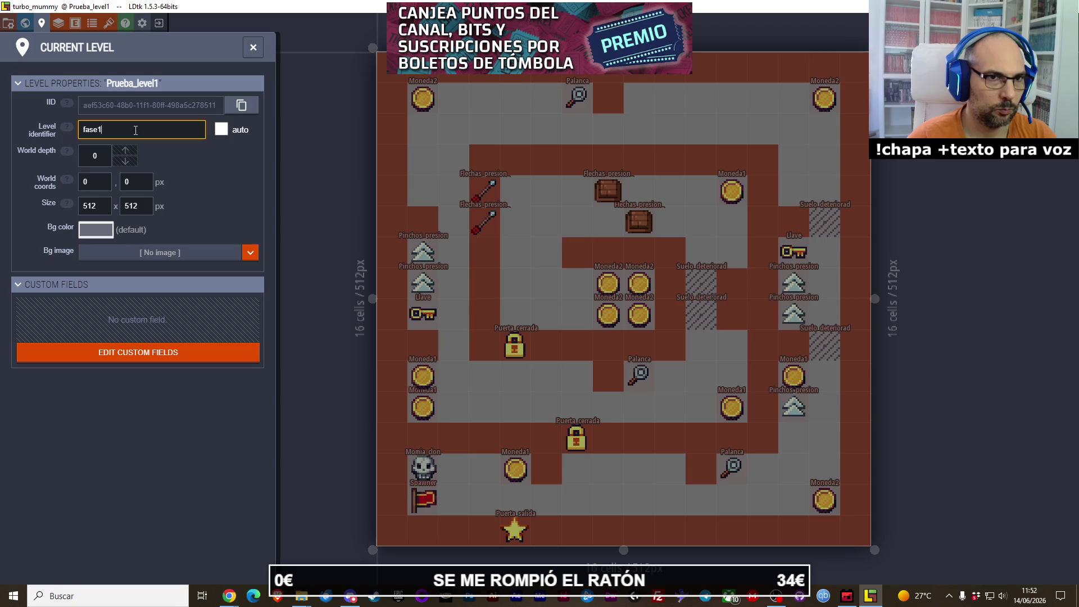
{"action": "type", "text": "_a3"}
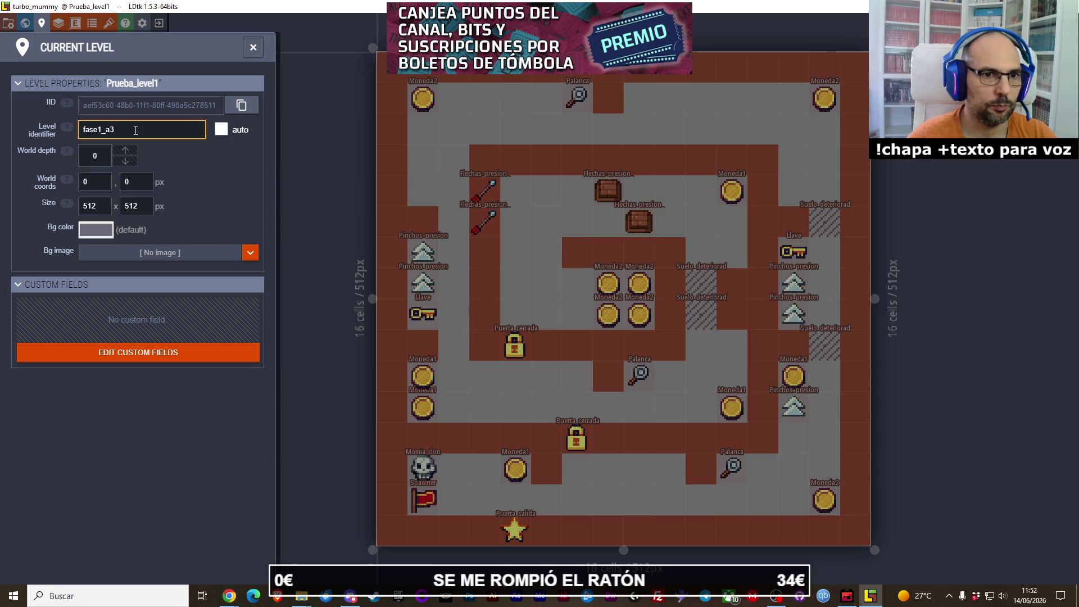
{"action": "key", "text": "Return"}
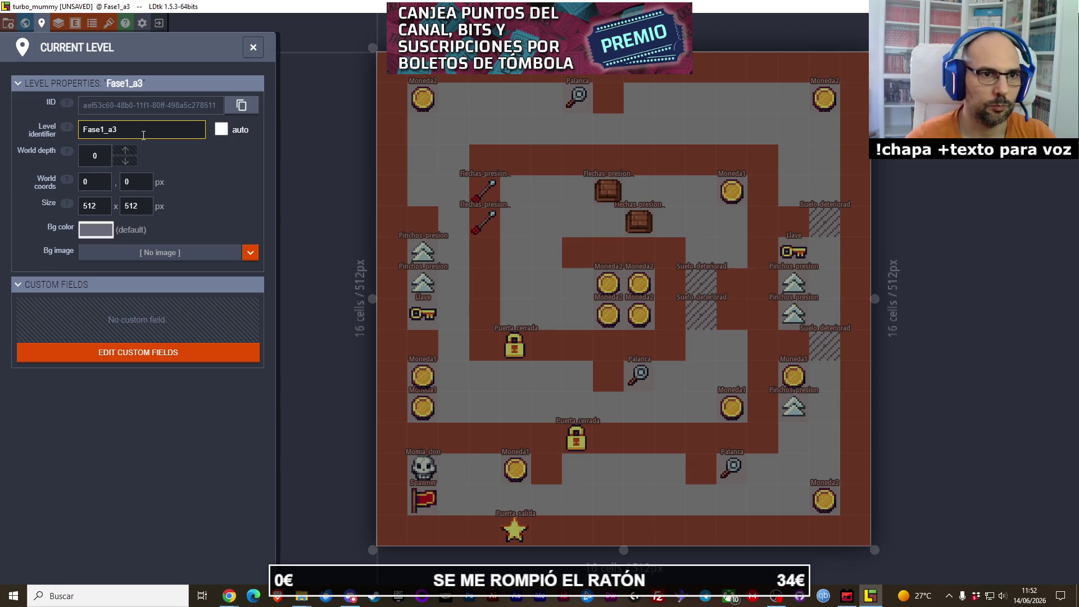
{"action": "left_click", "coordinate": [253, 54]}
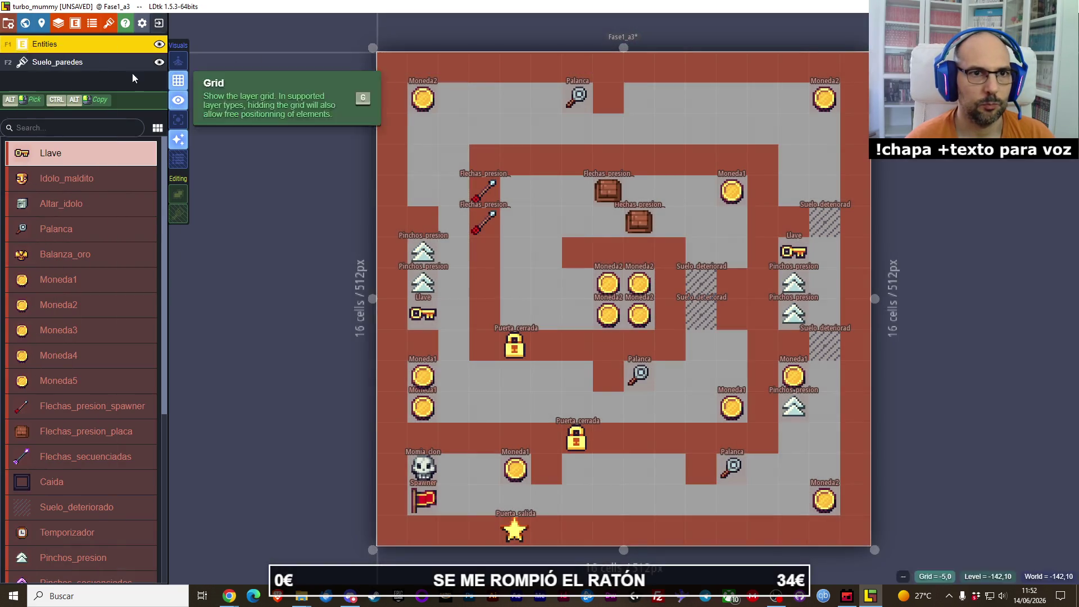
{"action": "key", "text": "ctrl+s"}
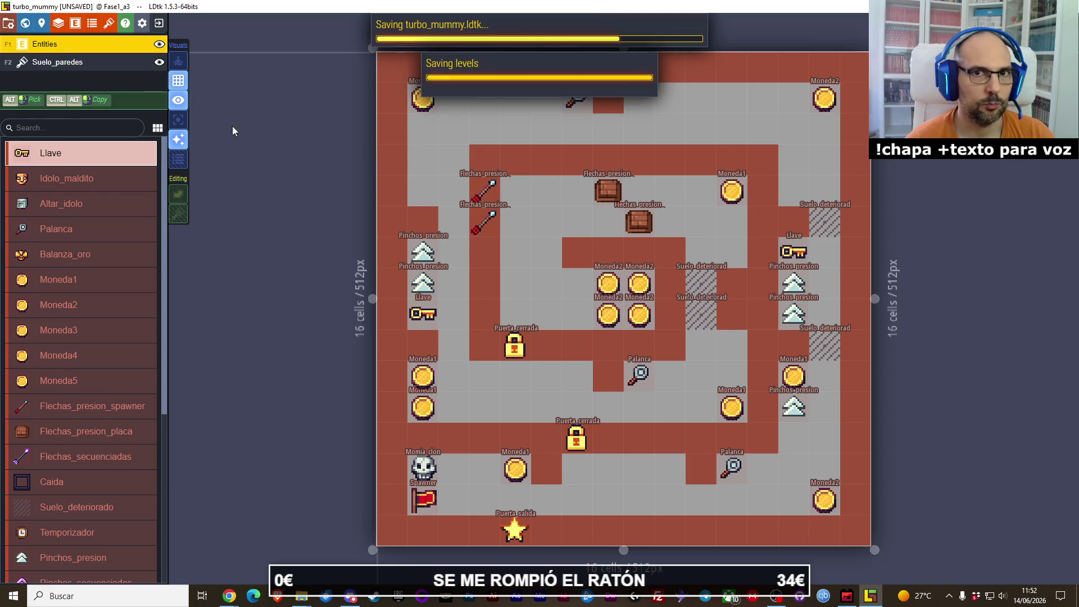
{"action": "left_click", "coordinate": [301, 595]}
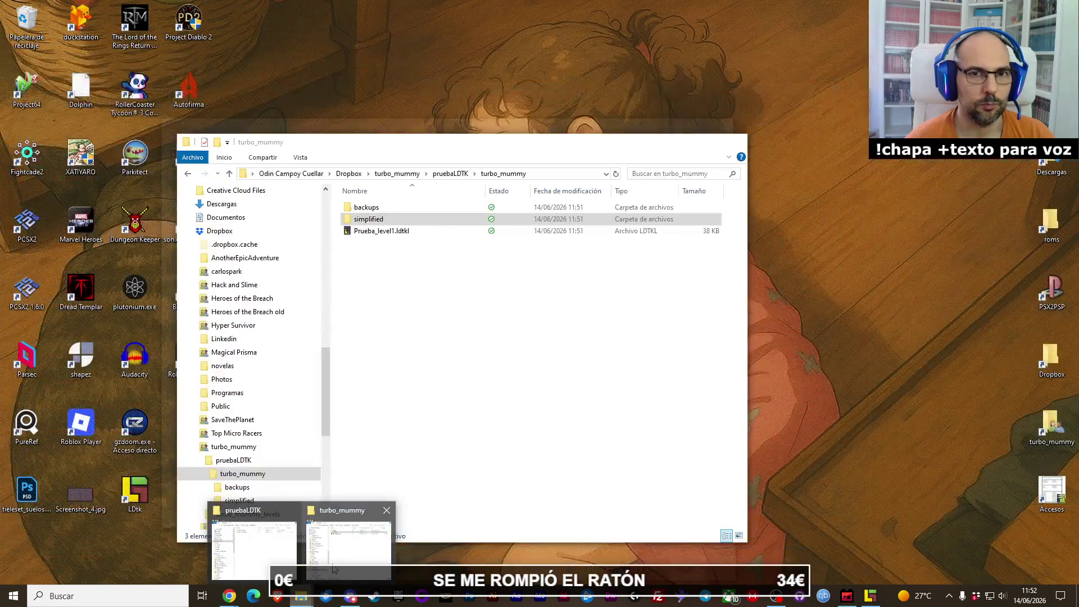
Step: Open the simplified folder, close the duplicate pruebaLDTK window, and climb to the top turbo_mummy folder
{"action": "left_click", "coordinate": [334, 569]}
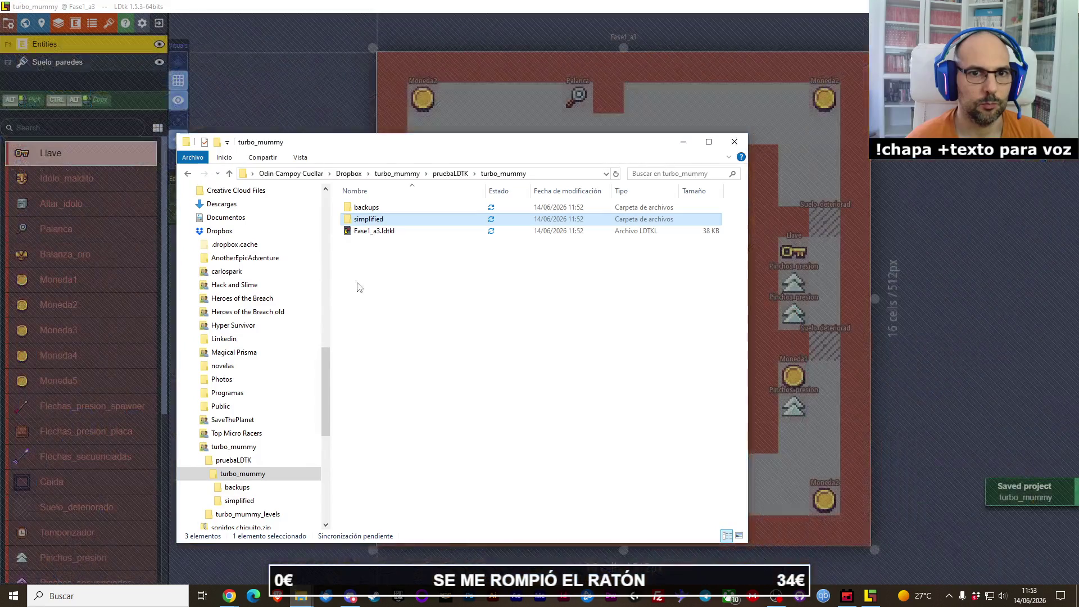
{"action": "double_click", "coordinate": [363, 221]}
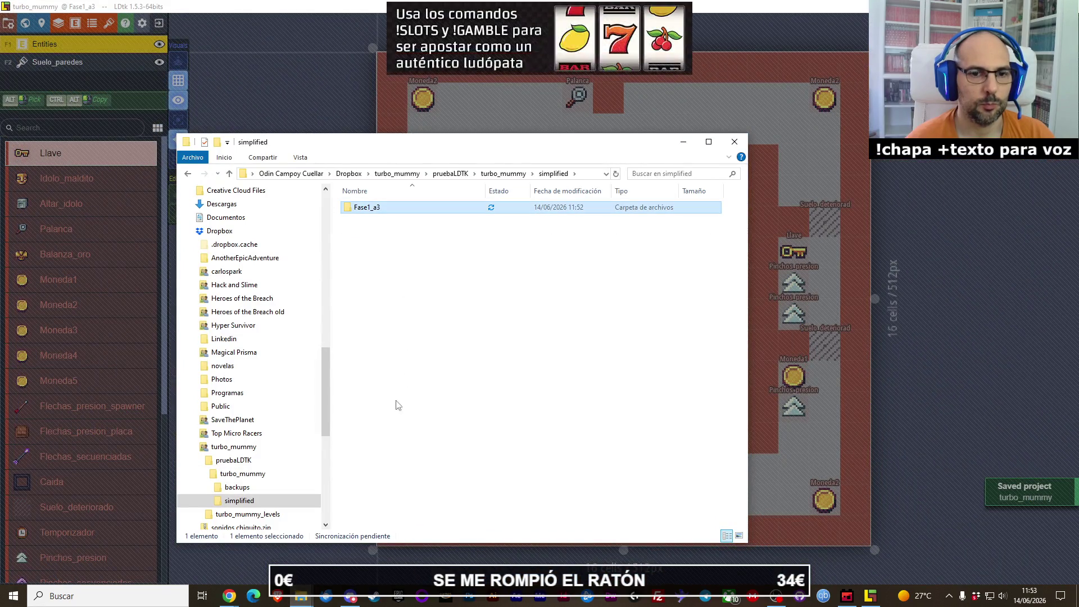
{"action": "left_click", "coordinate": [301, 596]}
{"action": "left_click", "coordinate": [256, 573]}
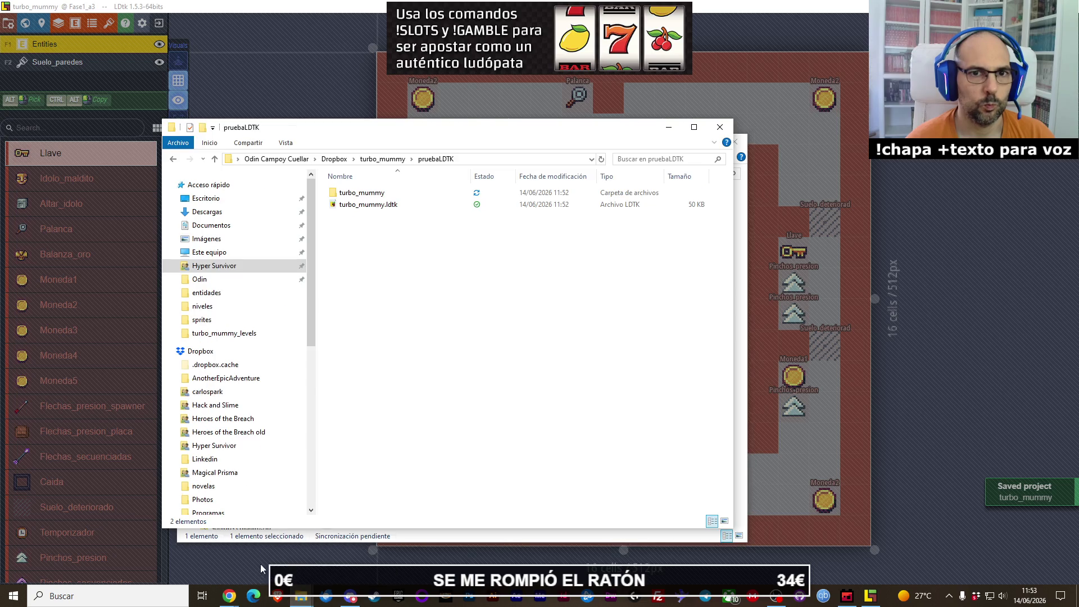
{"action": "left_click", "coordinate": [720, 128]}
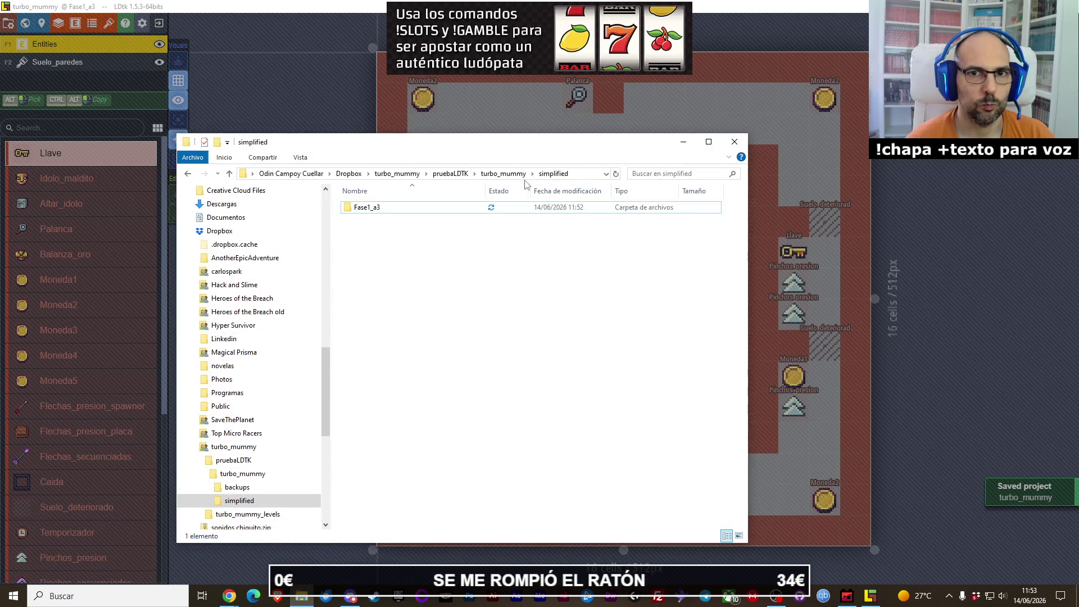
{"action": "left_click", "coordinate": [503, 173]}
{"action": "left_click", "coordinate": [450, 173]}
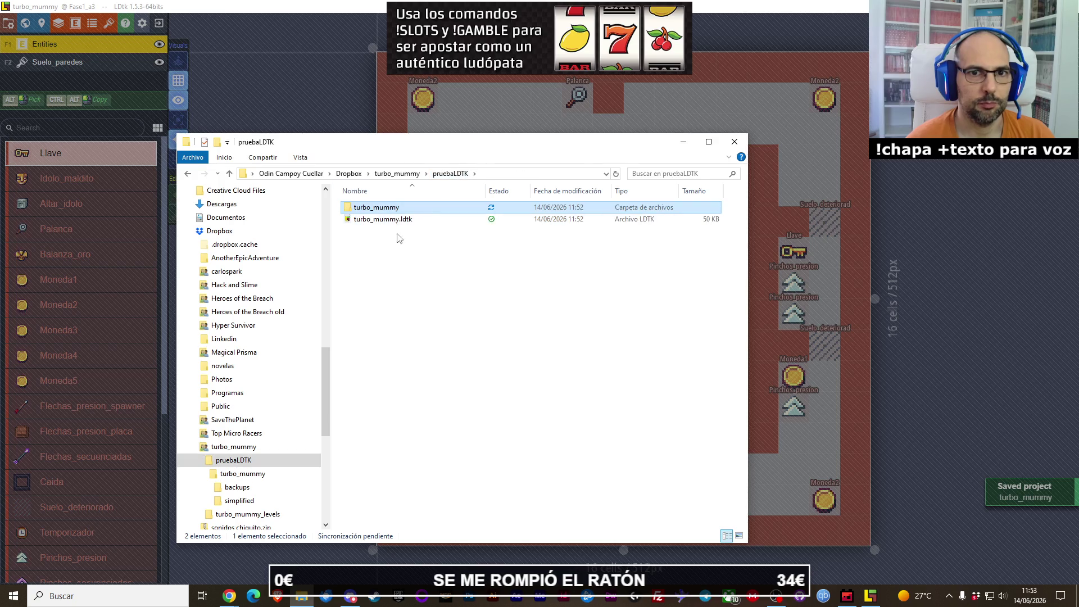
{"action": "left_click", "coordinate": [405, 174]}
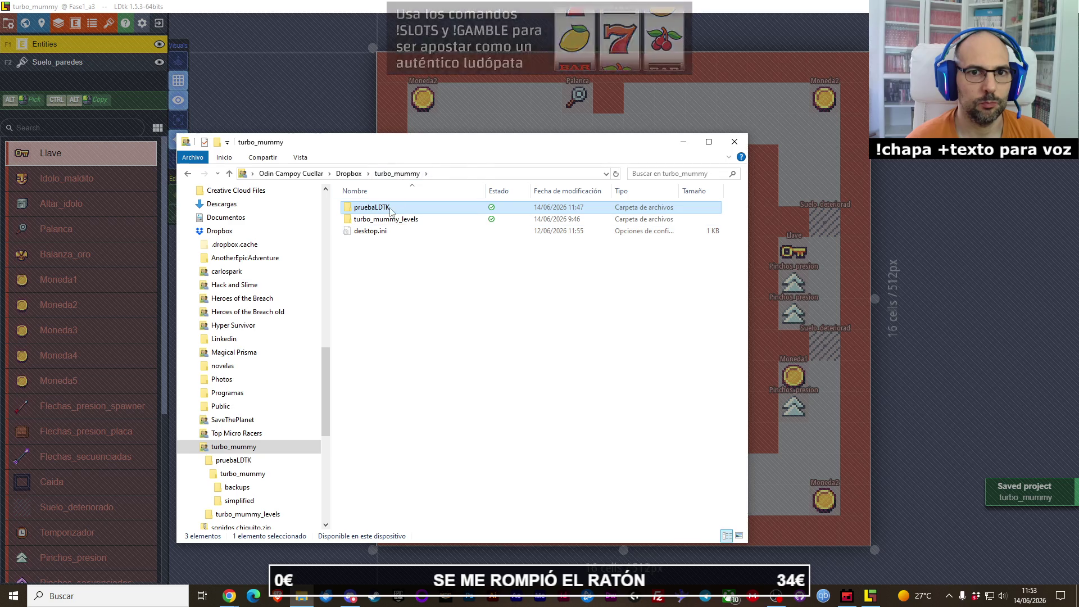
Step: Browse turbo_mummy_levels and pruebaLDTK's level subfolder to confirm Fase1_a3.ldtkl, ending in turbo_mummy
{"action": "double_click", "coordinate": [389, 219]}
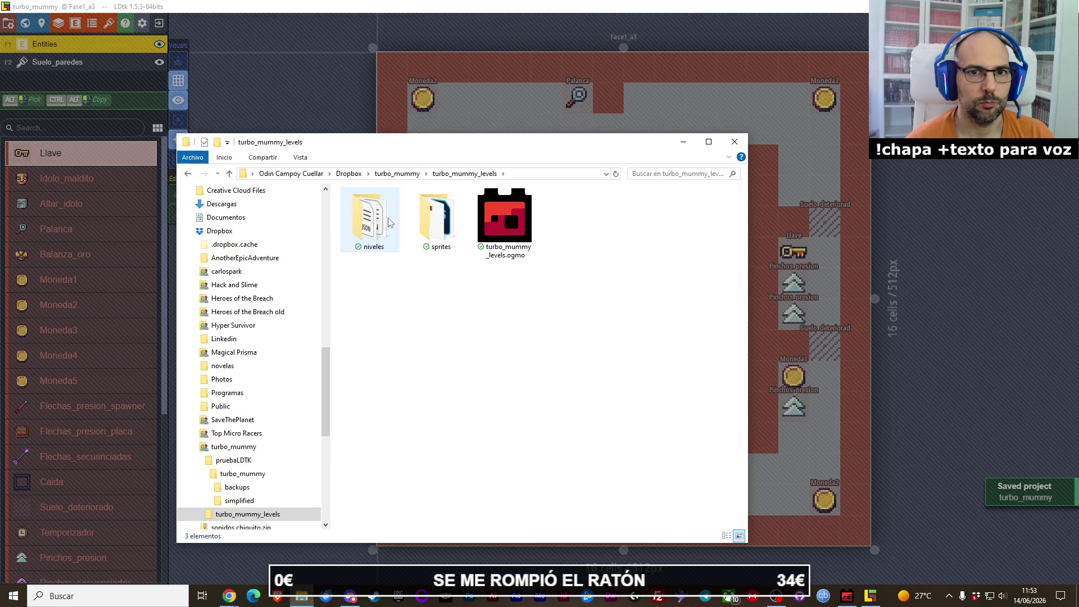
{"action": "left_click", "coordinate": [397, 173]}
{"action": "double_click", "coordinate": [388, 209]}
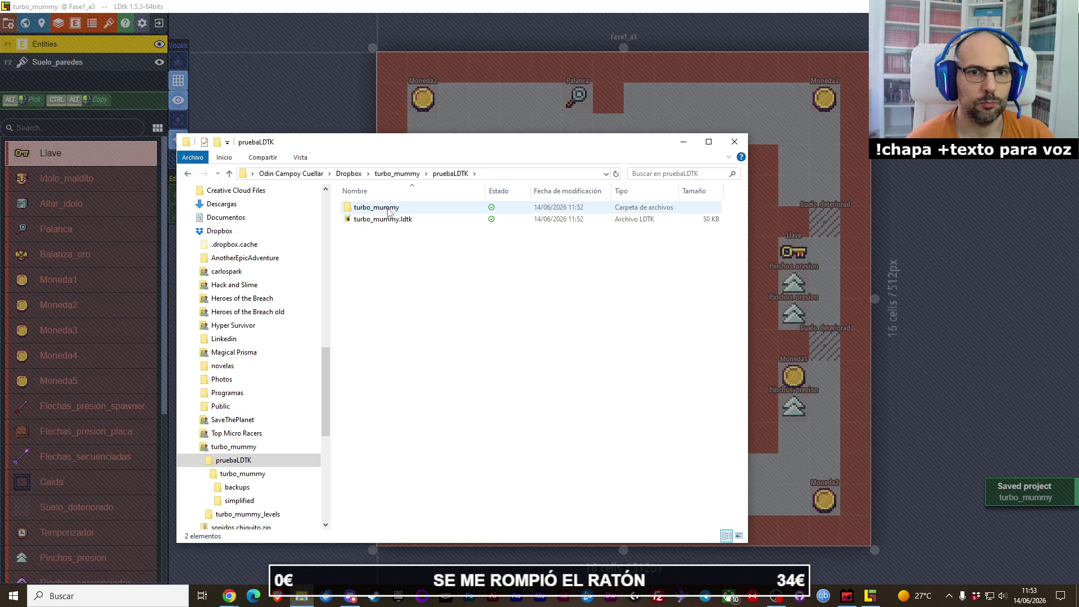
{"action": "left_click", "coordinate": [400, 174]}
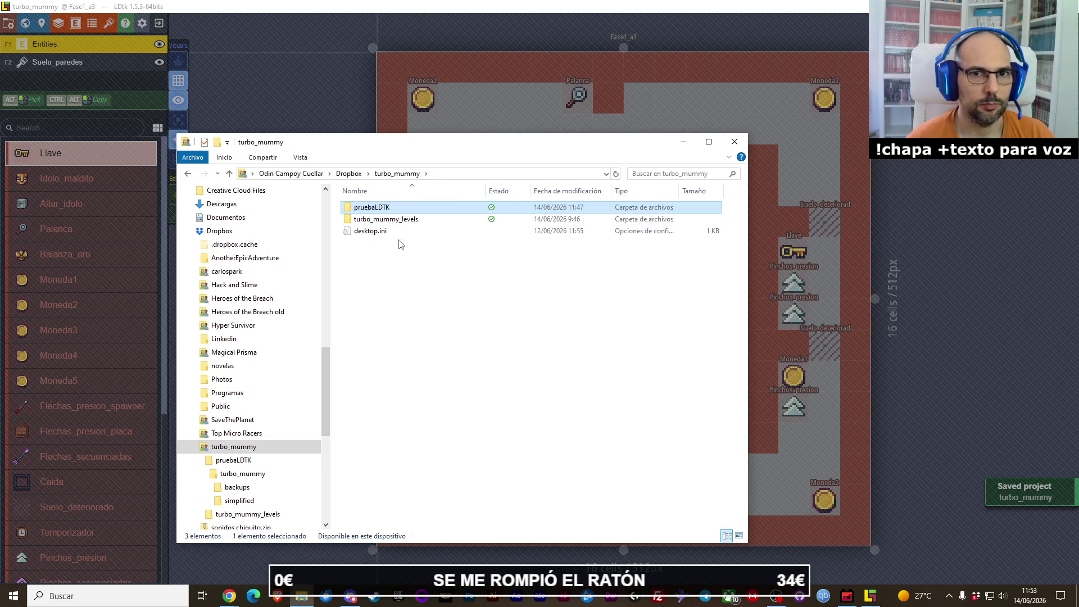
{"action": "double_click", "coordinate": [397, 209]}
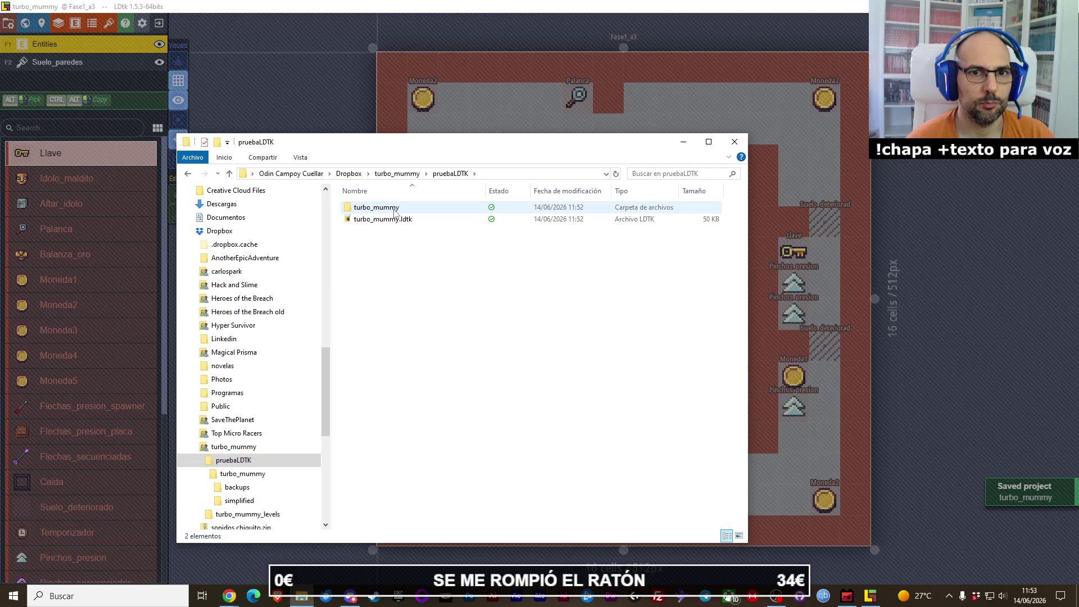
{"action": "double_click", "coordinate": [388, 208]}
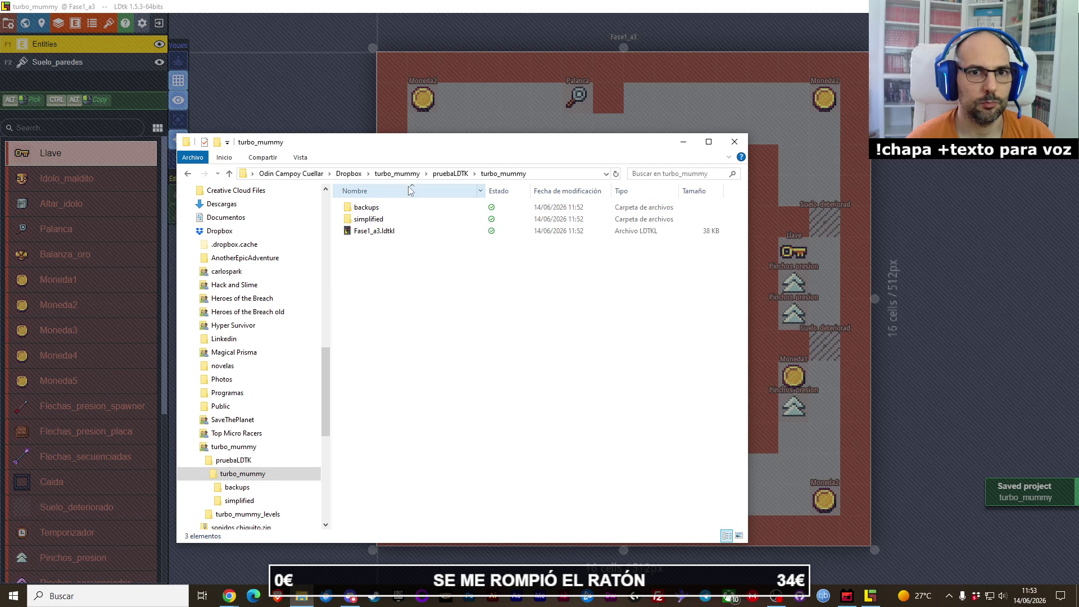
{"action": "left_click", "coordinate": [450, 174]}
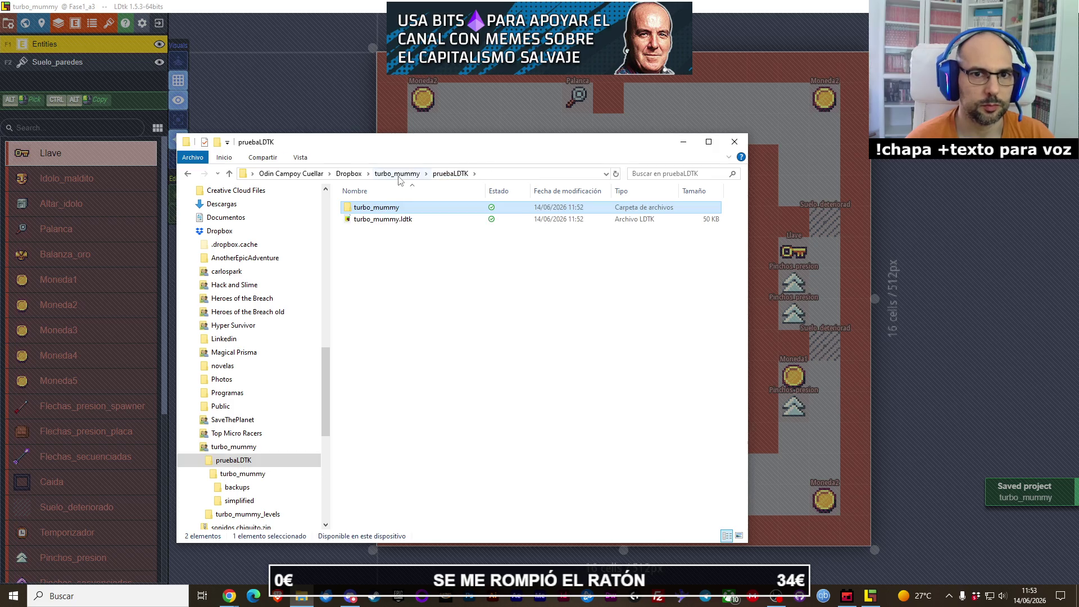
{"action": "left_click", "coordinate": [398, 174]}
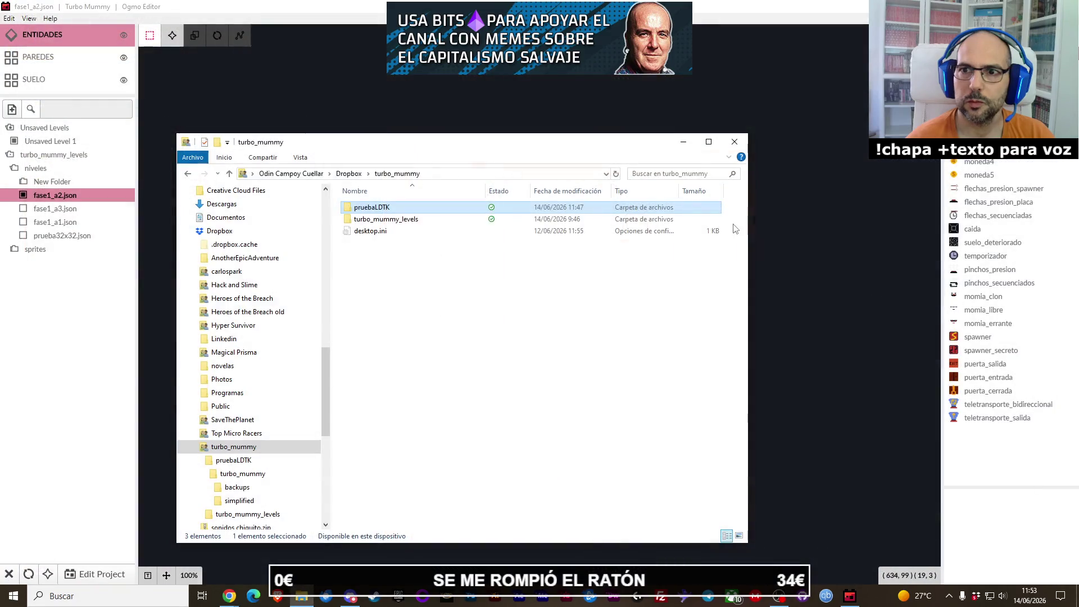
Step: Go up to Dropbox, reopen turbo_mummy and look inside pruebaLDTK again
{"action": "left_click", "coordinate": [366, 218]}
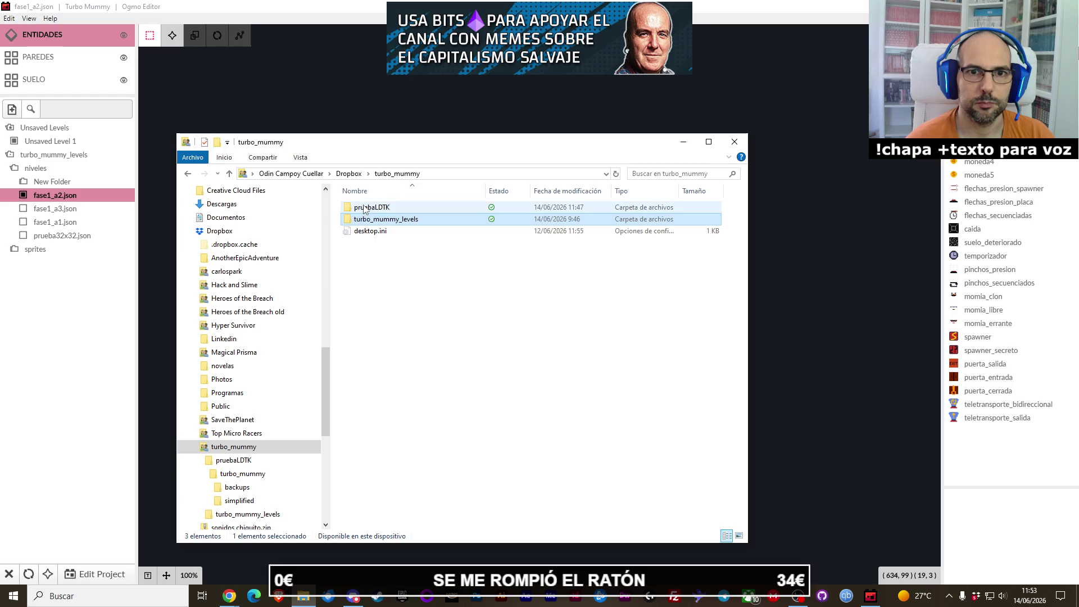
{"action": "left_click", "coordinate": [367, 209]}
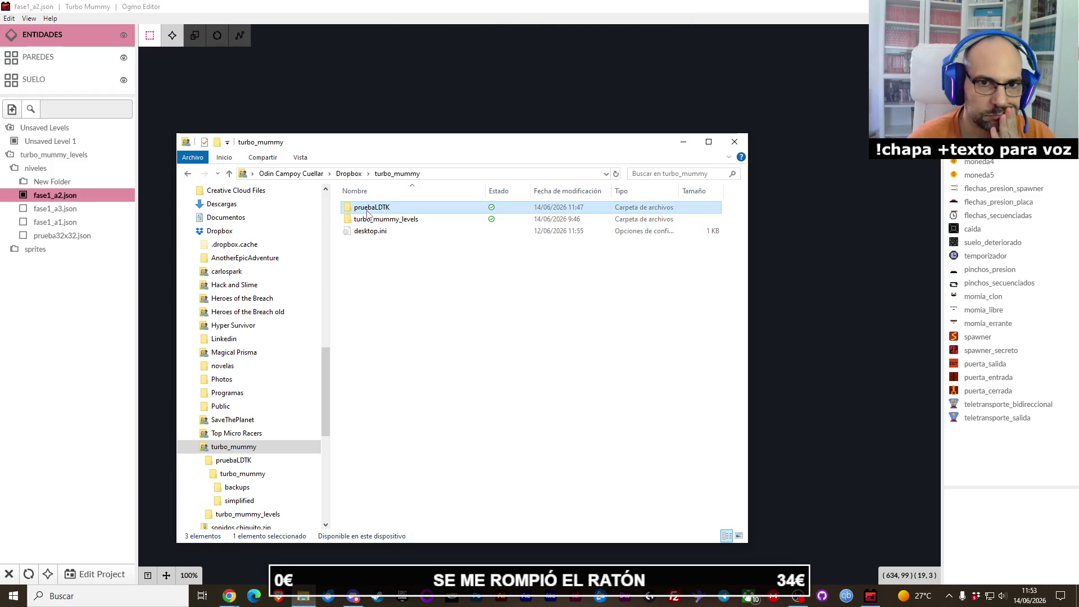
{"action": "left_click", "coordinate": [349, 173]}
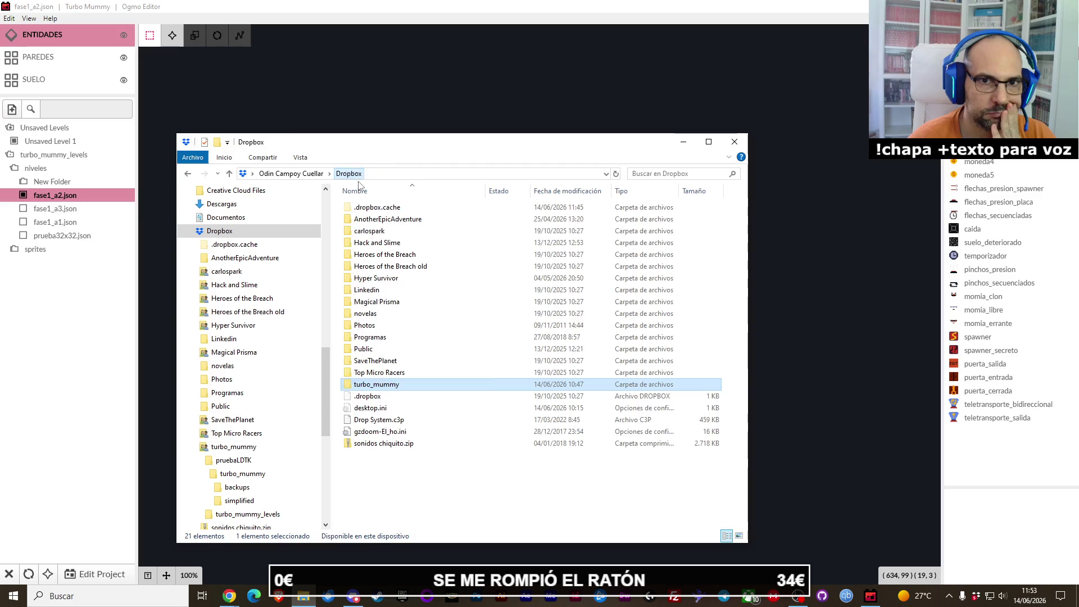
{"action": "double_click", "coordinate": [392, 387]}
{"action": "double_click", "coordinate": [376, 208]}
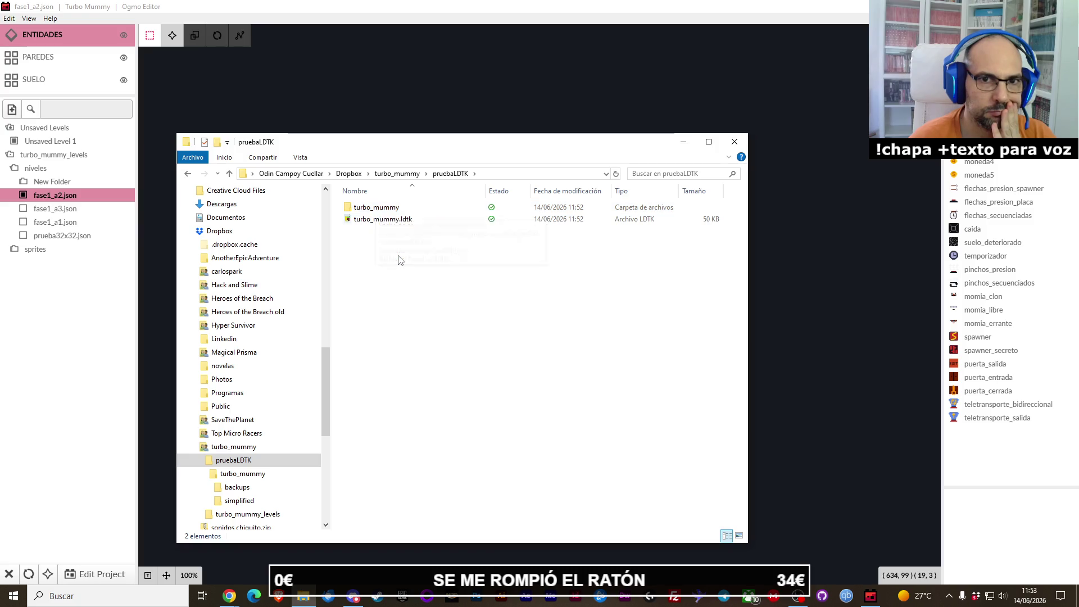
{"action": "left_click", "coordinate": [396, 177]}
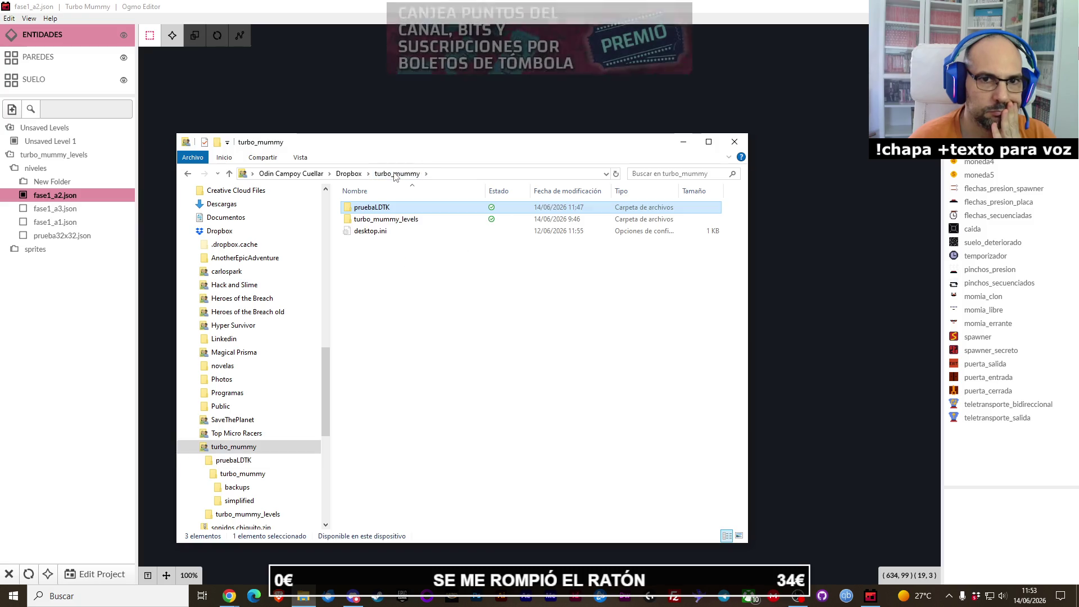
Step: Check pruebaLDTK's level subfolder, return to Dropbox > turbo_mummy and start renaming pruebaLDTK
{"action": "double_click", "coordinate": [381, 209]}
{"action": "double_click", "coordinate": [380, 209]}
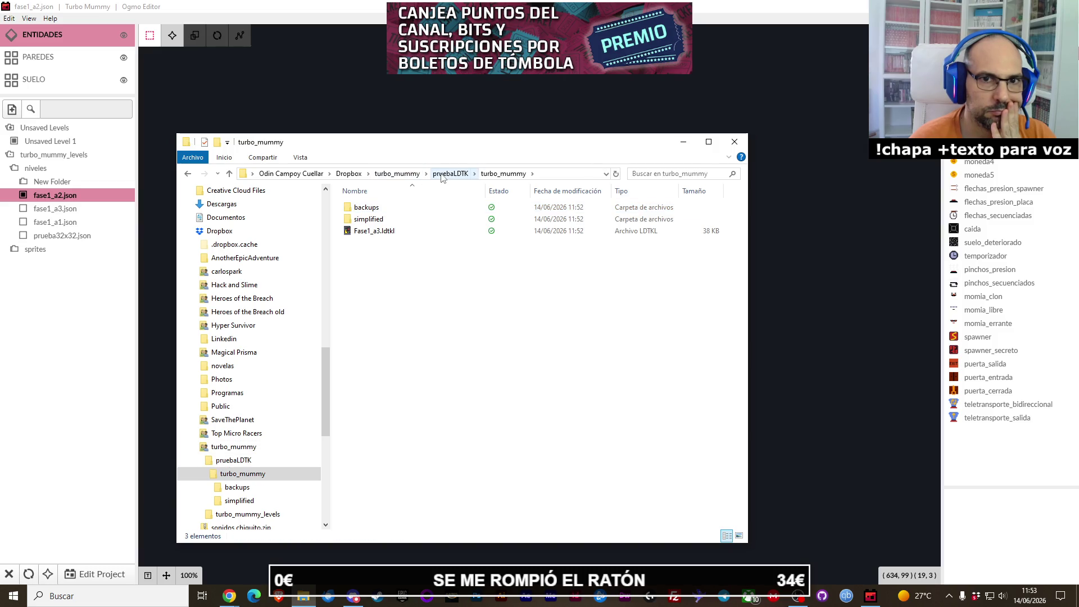
{"action": "left_click", "coordinate": [401, 175]}
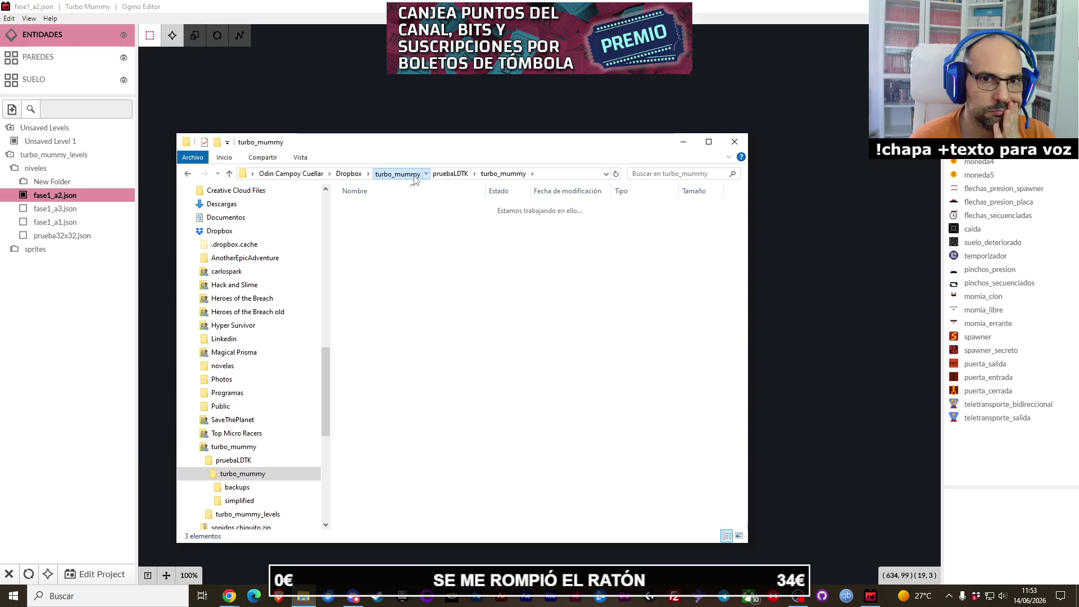
{"action": "left_click", "coordinate": [349, 174]}
{"action": "double_click", "coordinate": [376, 385]}
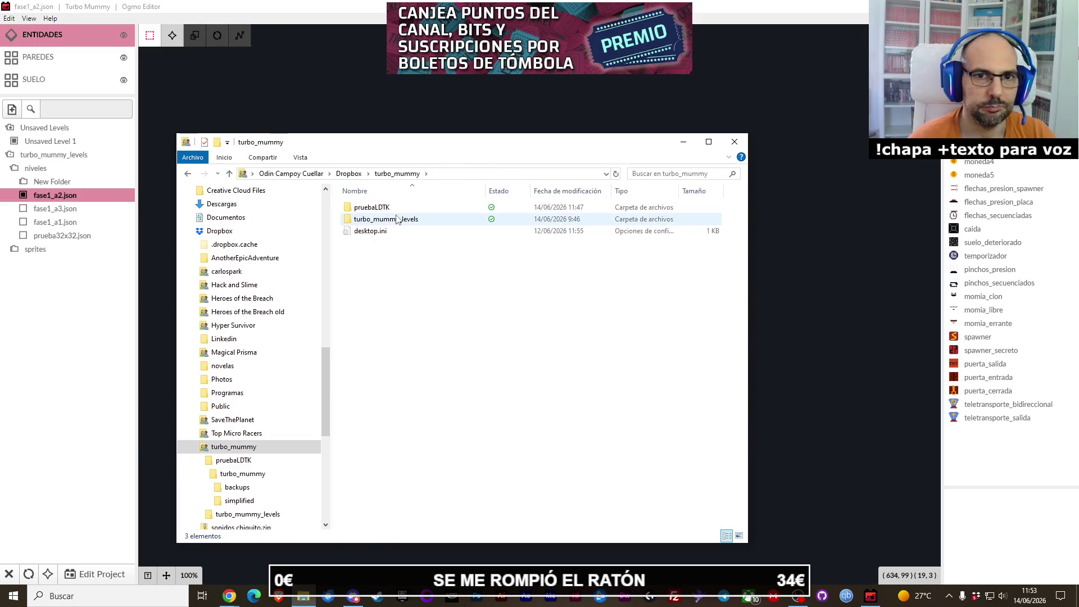
{"action": "left_click", "coordinate": [385, 208]}
{"action": "left_click", "coordinate": [385, 208]}
Step: Try renaming pruebaLDTK to niveles_LDTK and dismiss the folder-in-use error
{"action": "type", "text": "niveles"}
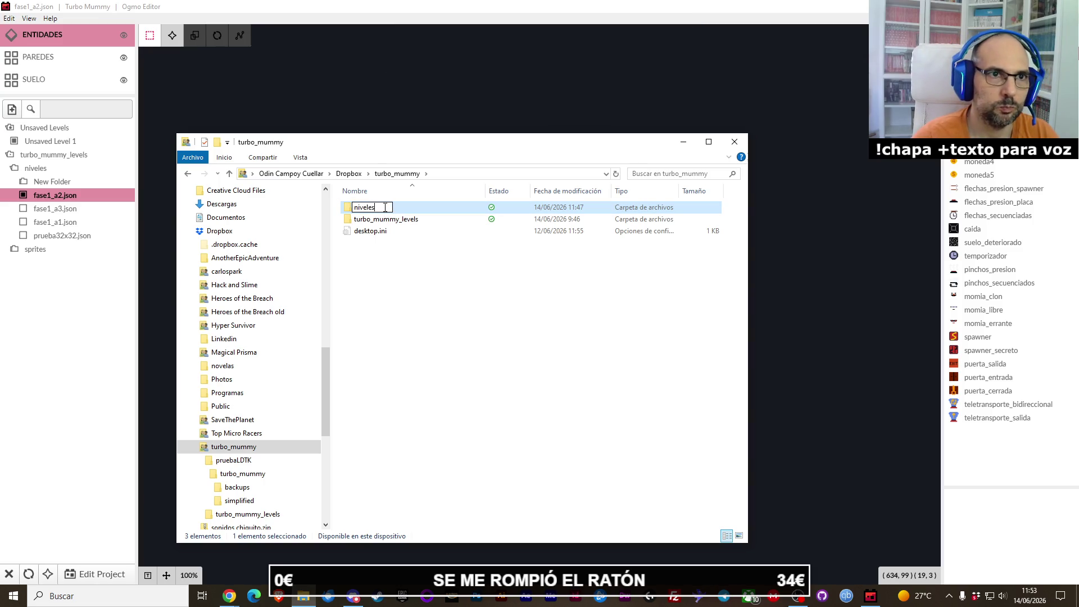
{"action": "key", "text": "Escape"}
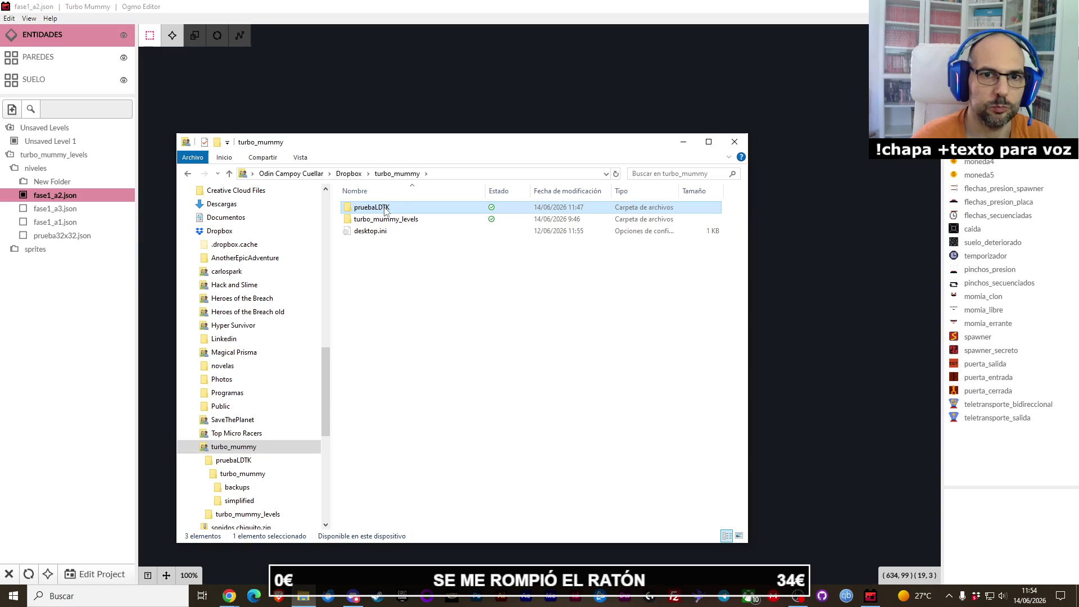
{"action": "left_click", "coordinate": [385, 208]}
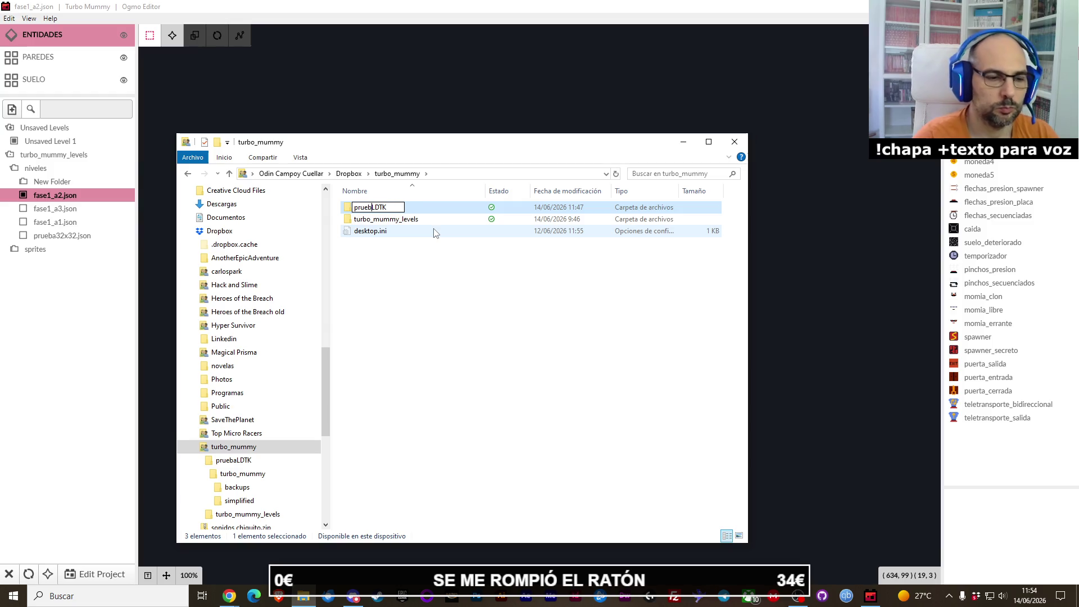
{"action": "key", "text": "BackSpace"}
{"action": "key", "text": "BackSpace"}
{"action": "key", "text": "BackSpace"}
{"action": "type", "text": "niveles_"}
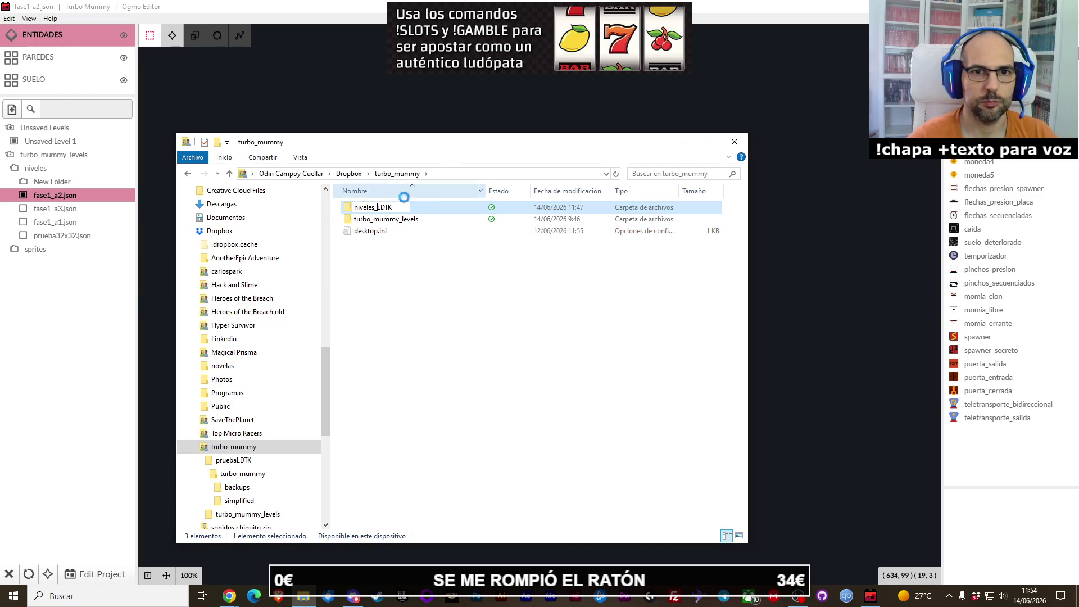
{"action": "key", "text": "Return"}
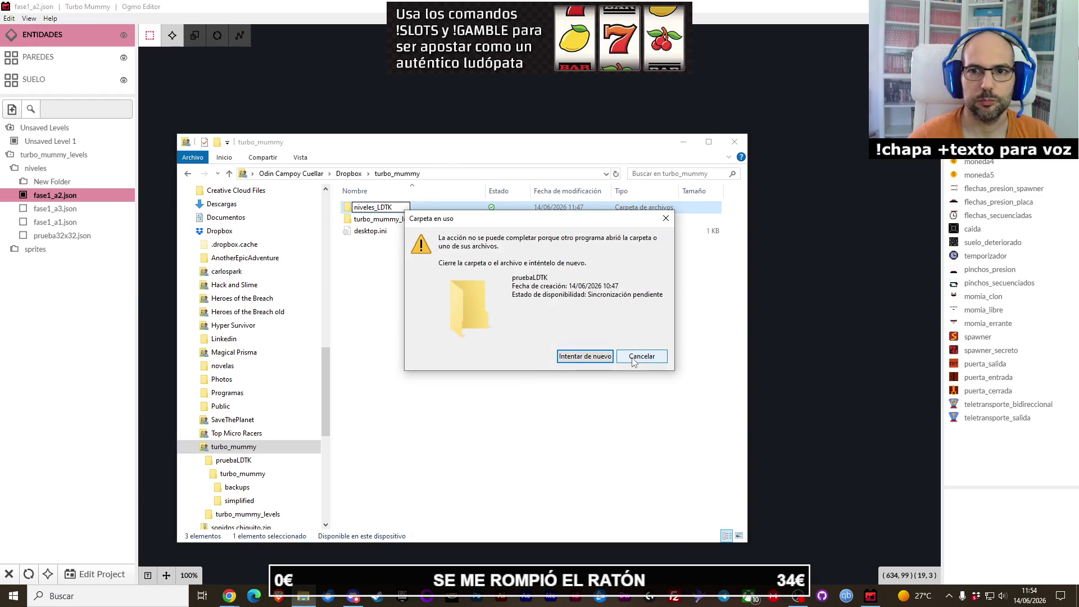
{"action": "left_click", "coordinate": [642, 357]}
Step: Retry renaming the folder to niveles and dismiss the same folder-in-use error
{"action": "left_click", "coordinate": [871, 596]}
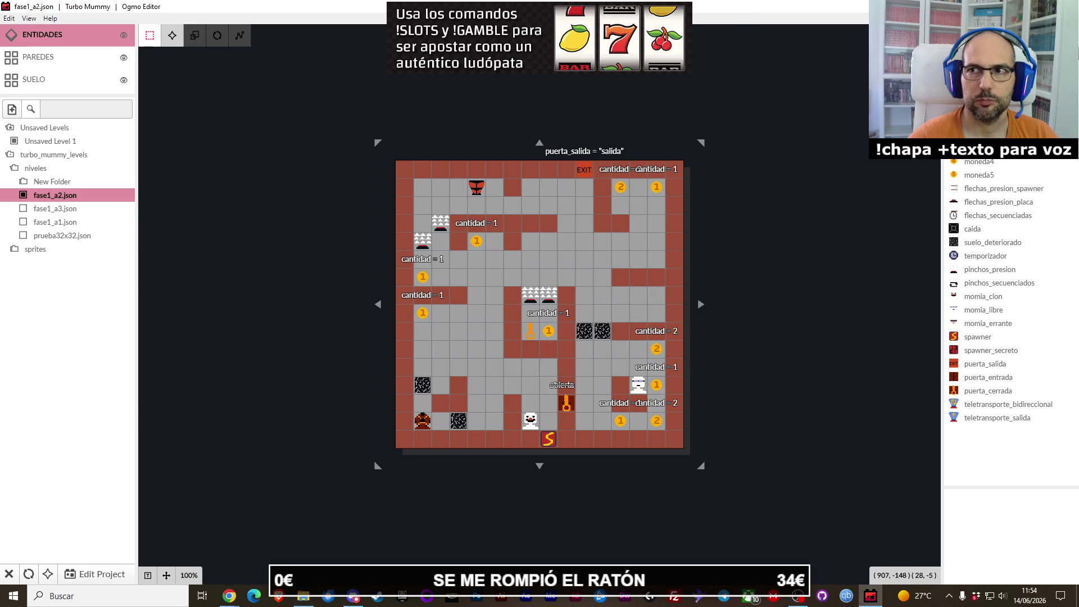
{"action": "key", "text": "alt+Tab"}
{"action": "left_click", "coordinate": [394, 207]}
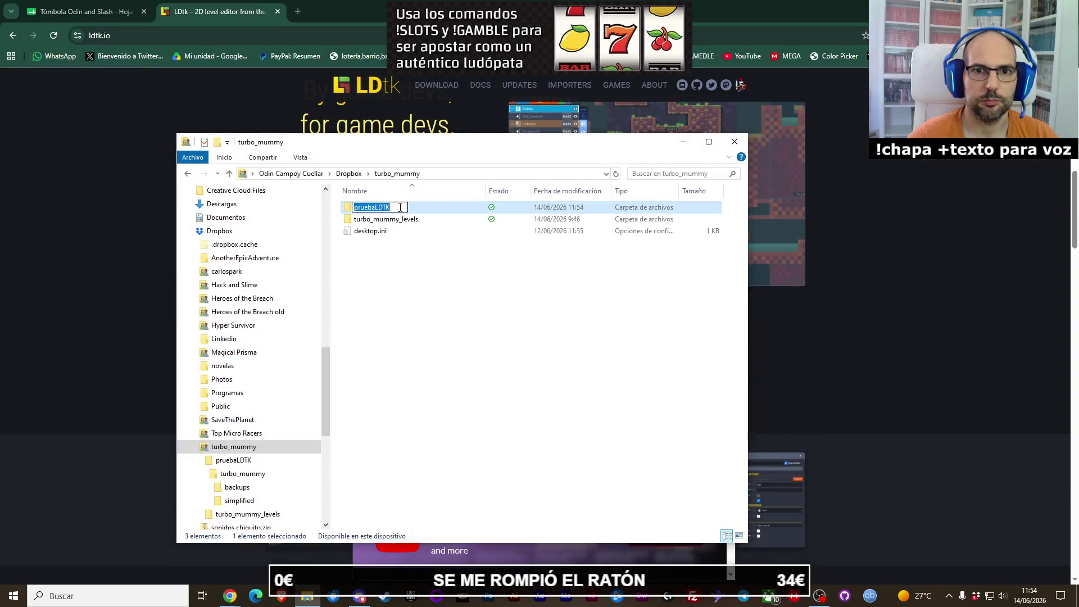
{"action": "type", "text": "niveles"}
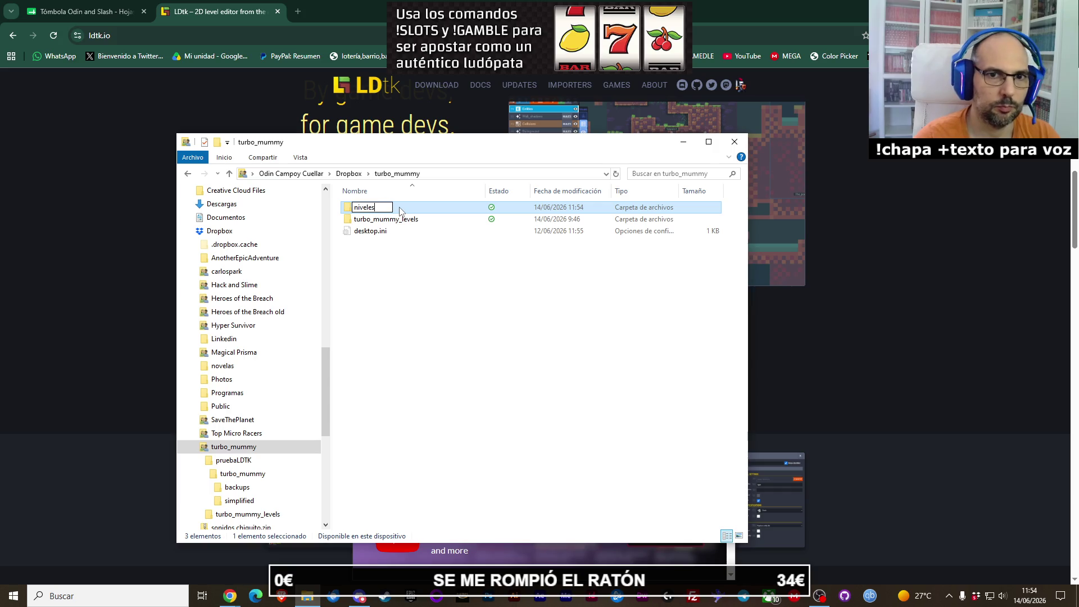
{"action": "key", "text": "Return"}
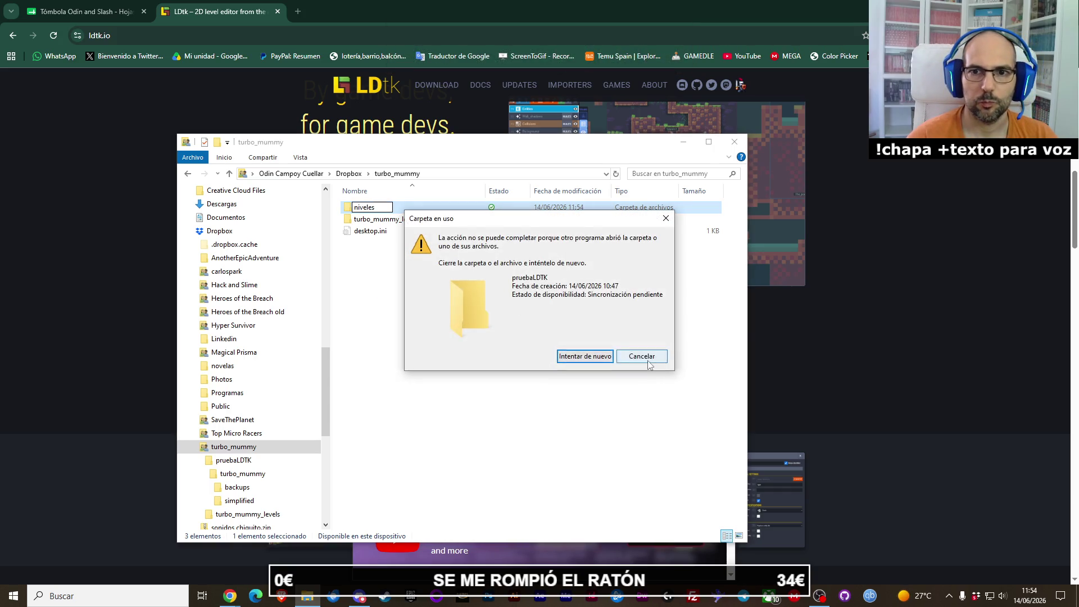
{"action": "left_click", "coordinate": [641, 355]}
{"action": "left_click", "coordinate": [650, 509]}
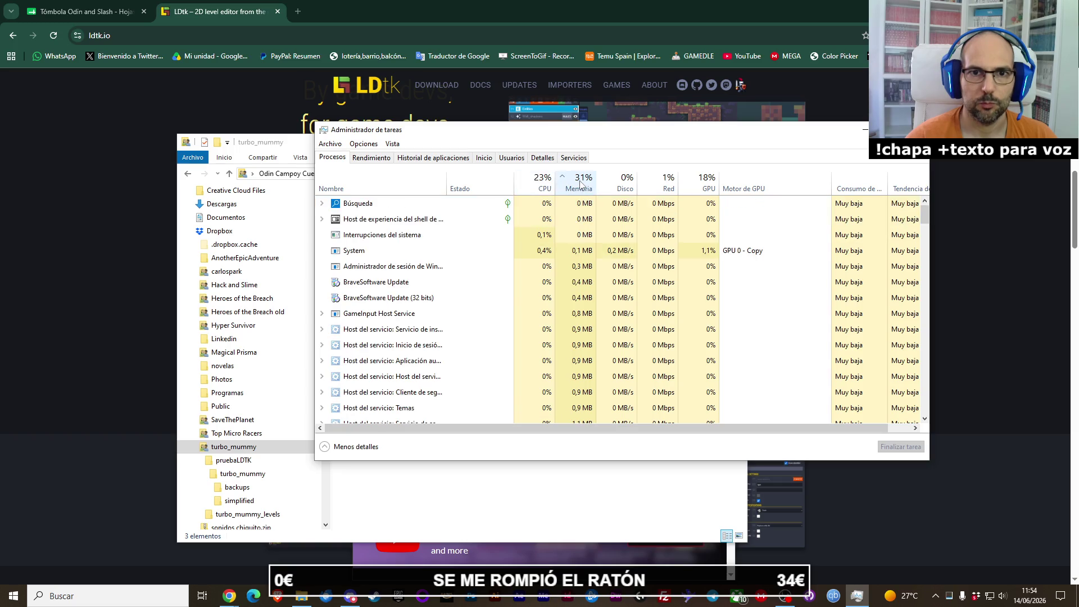
Step: Find the Dropbox process in Task Manager and end it with Finalizar tarea
{"action": "scroll", "coordinate": [424, 366], "scroll_direction": "down", "scroll_amount": 6}
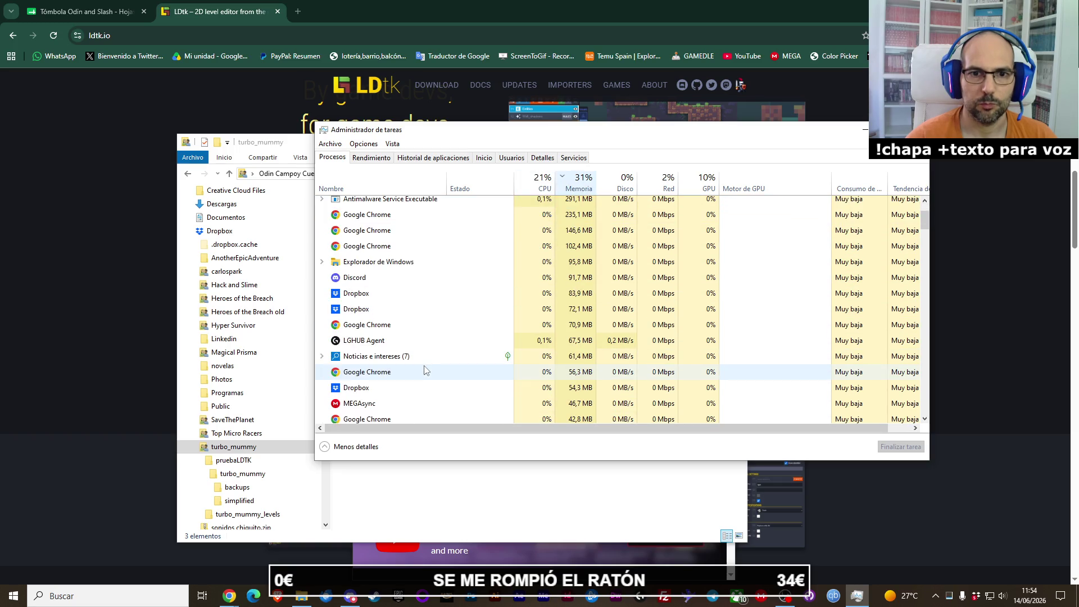
{"action": "scroll", "coordinate": [425, 371], "scroll_direction": "down", "scroll_amount": 10}
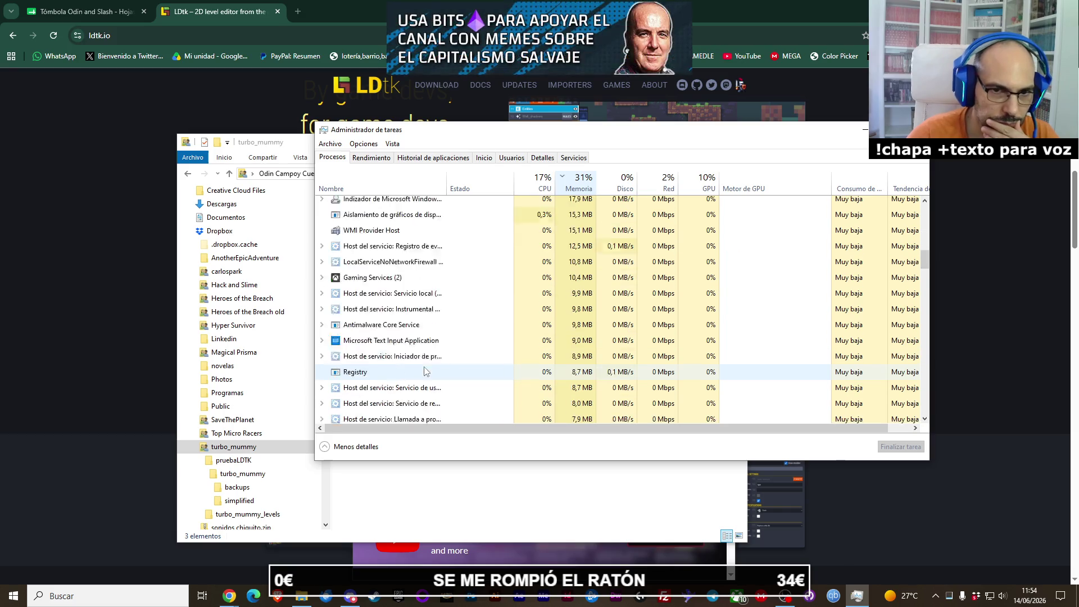
{"action": "scroll", "coordinate": [424, 366], "scroll_direction": "down", "scroll_amount": 5}
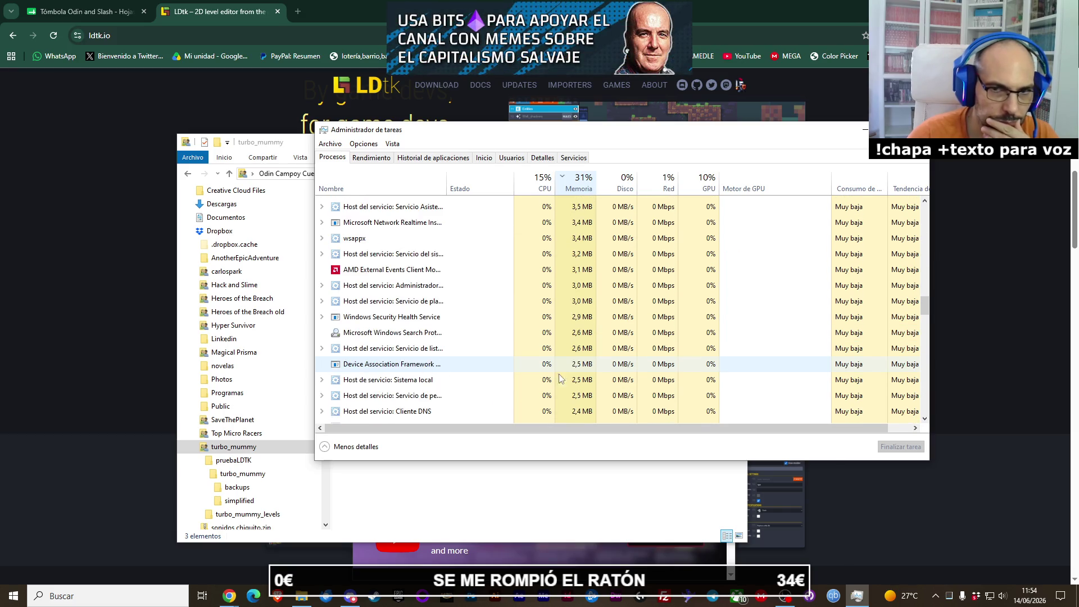
{"action": "mouse_move", "coordinate": [925, 309]}
{"action": "left_mouse_down"}
{"action": "mouse_move", "coordinate": [937, 274]}
{"action": "mouse_move", "coordinate": [931, 171]}
{"action": "left_mouse_up"}
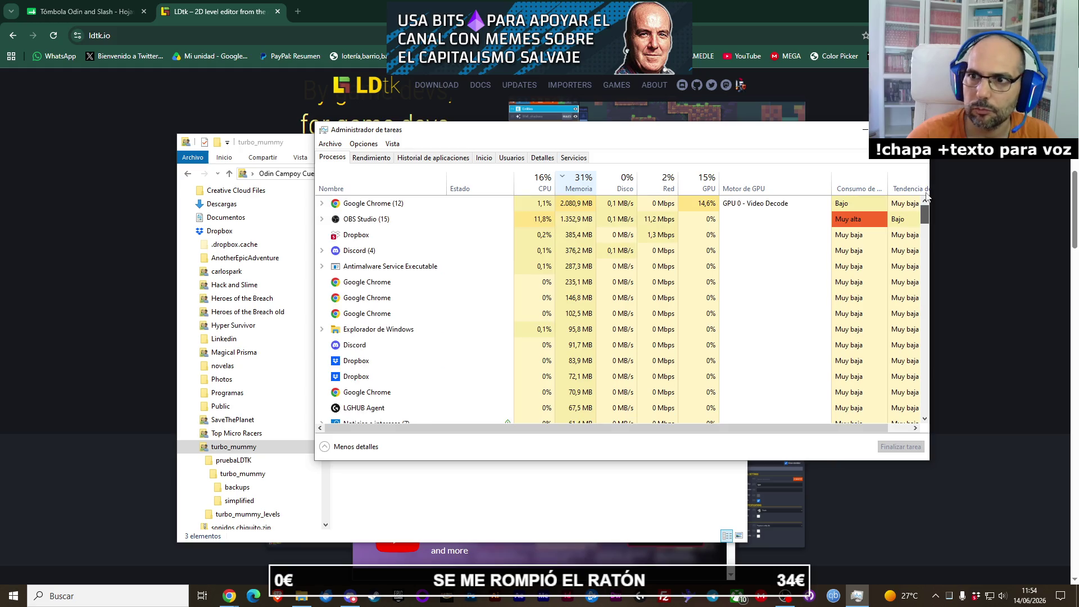
{"action": "right_click", "coordinate": [390, 241]}
{"action": "left_click", "coordinate": [413, 248]}
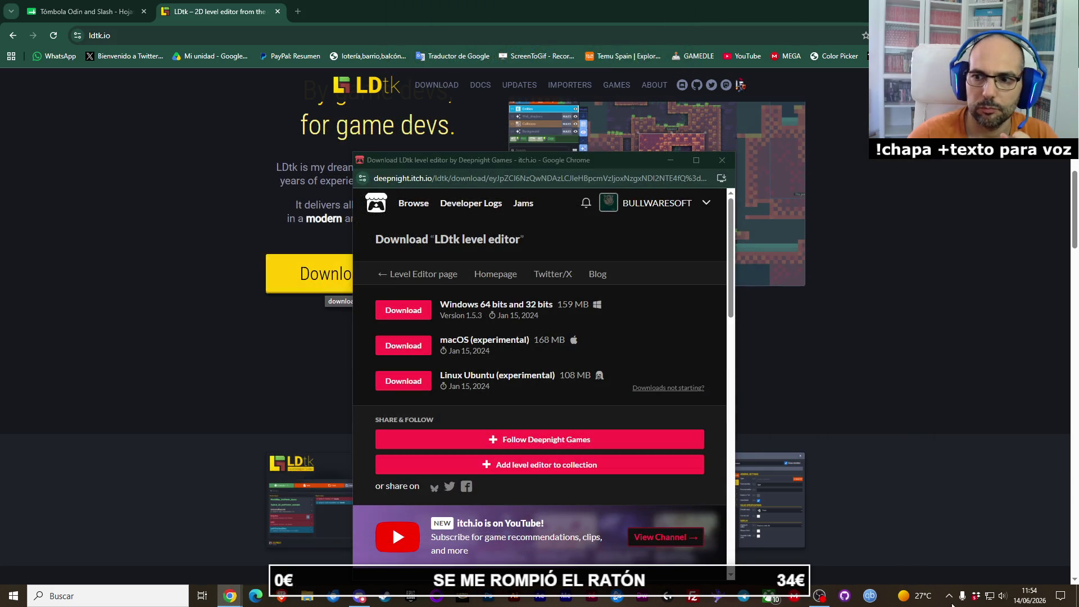
Step: Relaunch the Dropbox app by searching 'dropbox' in Windows search
{"action": "left_click", "coordinate": [950, 600]}
{"action": "left_click", "coordinate": [128, 600]}
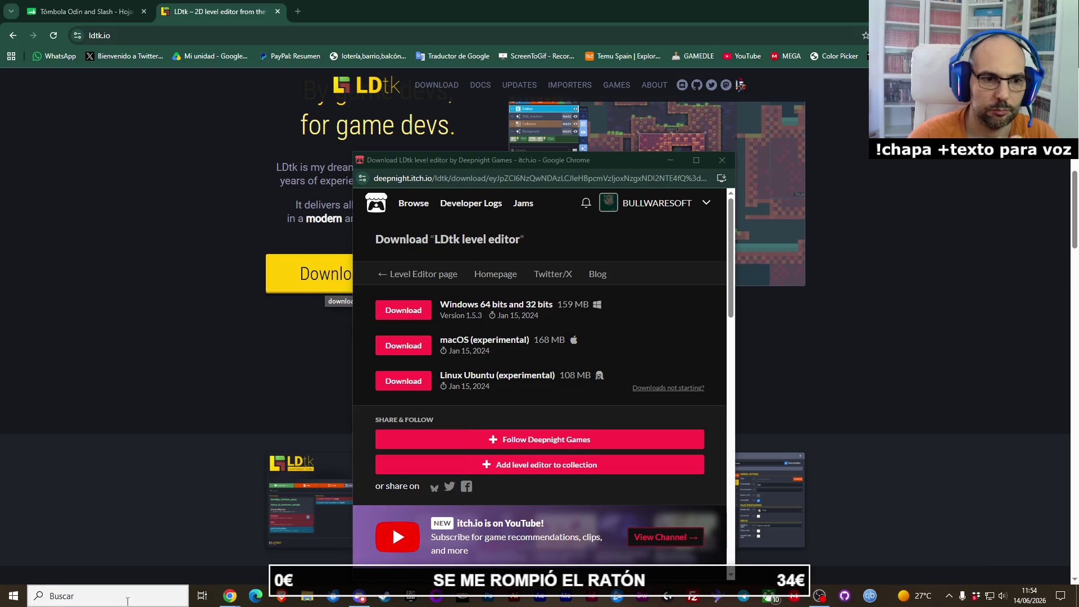
{"action": "type", "text": "dropbox"}
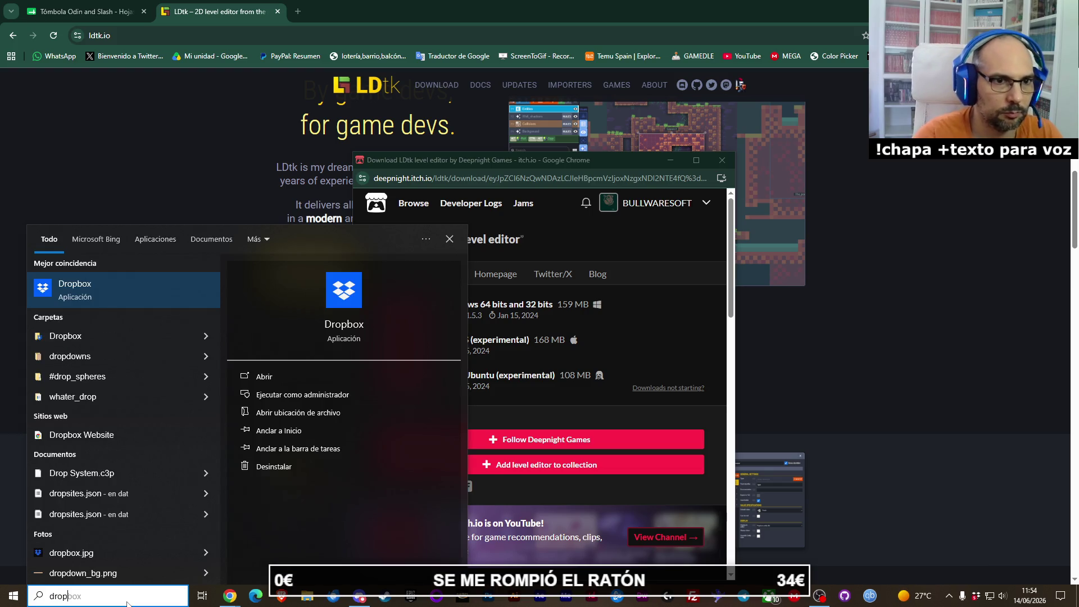
{"action": "left_click", "coordinate": [102, 300]}
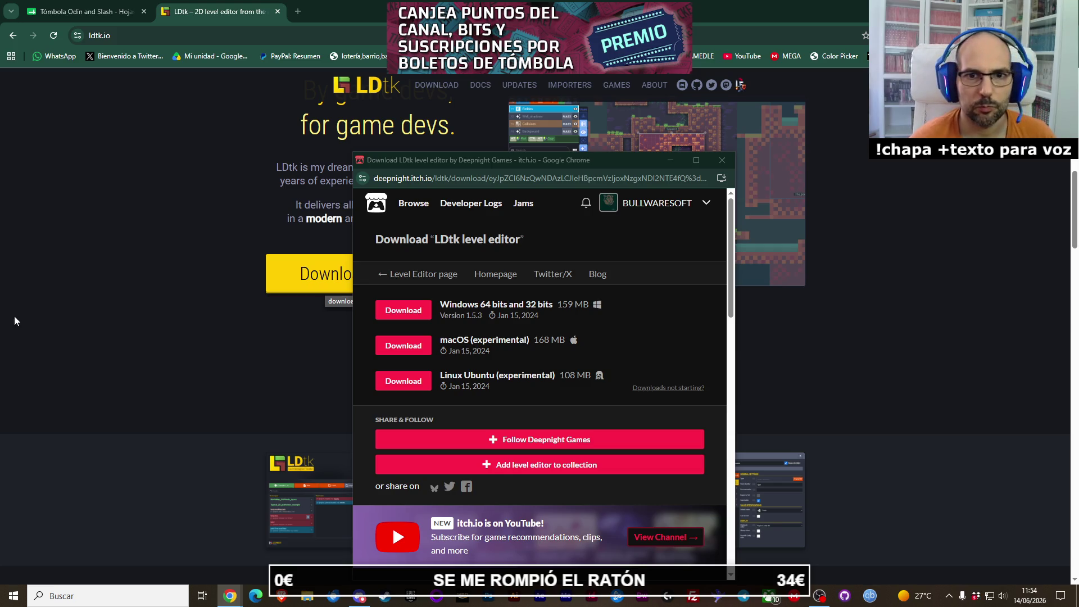
Step: Close the itch.io download window in Chrome and return to the desktop
{"action": "left_click", "coordinate": [723, 161]}
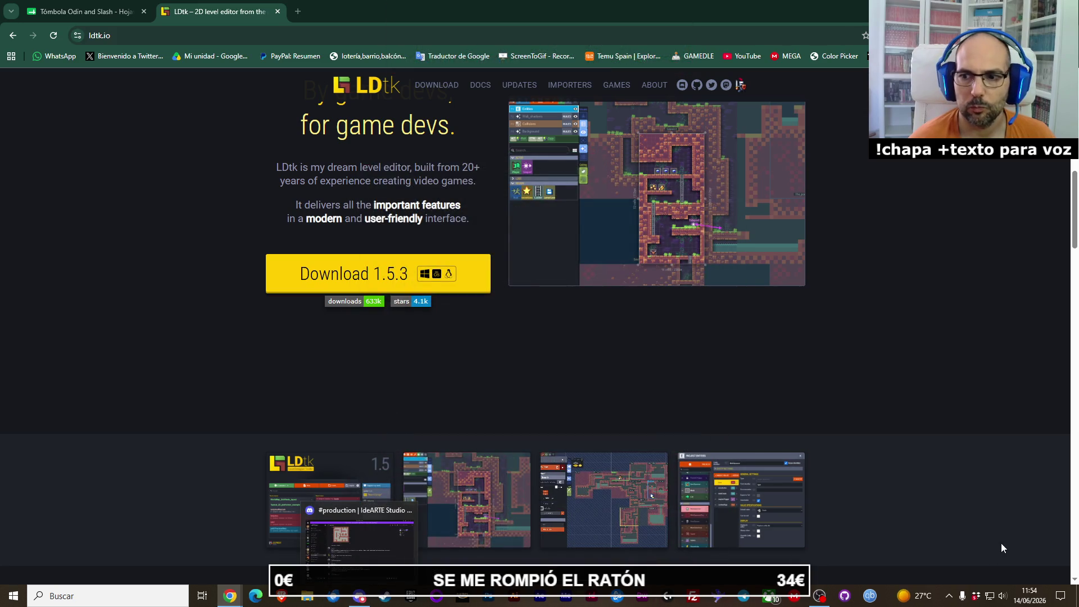
{"action": "left_click", "coordinate": [949, 596]}
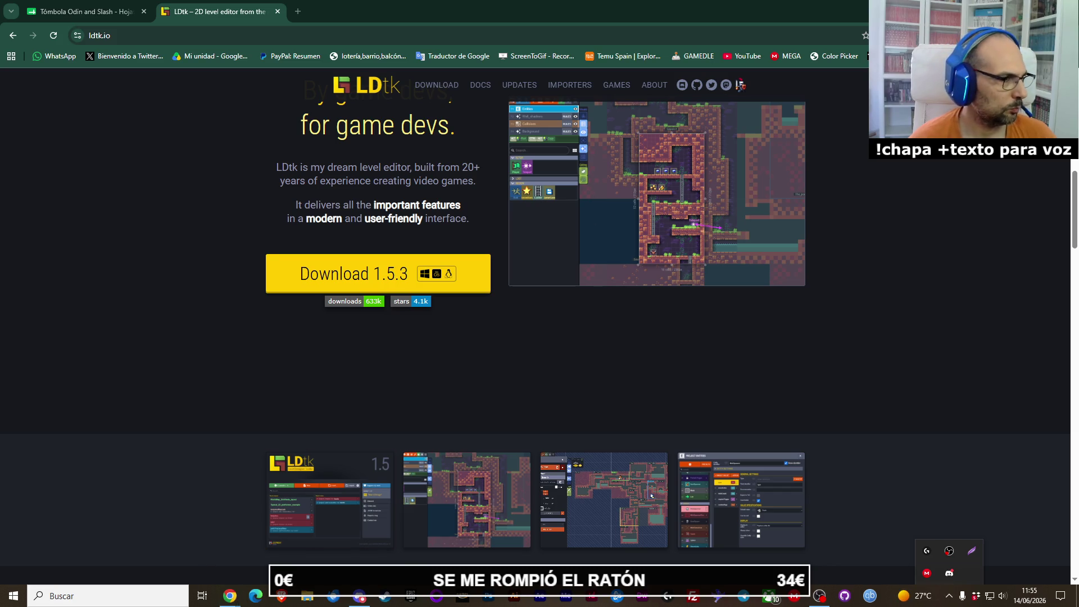
{"action": "left_click", "coordinate": [229, 596]}
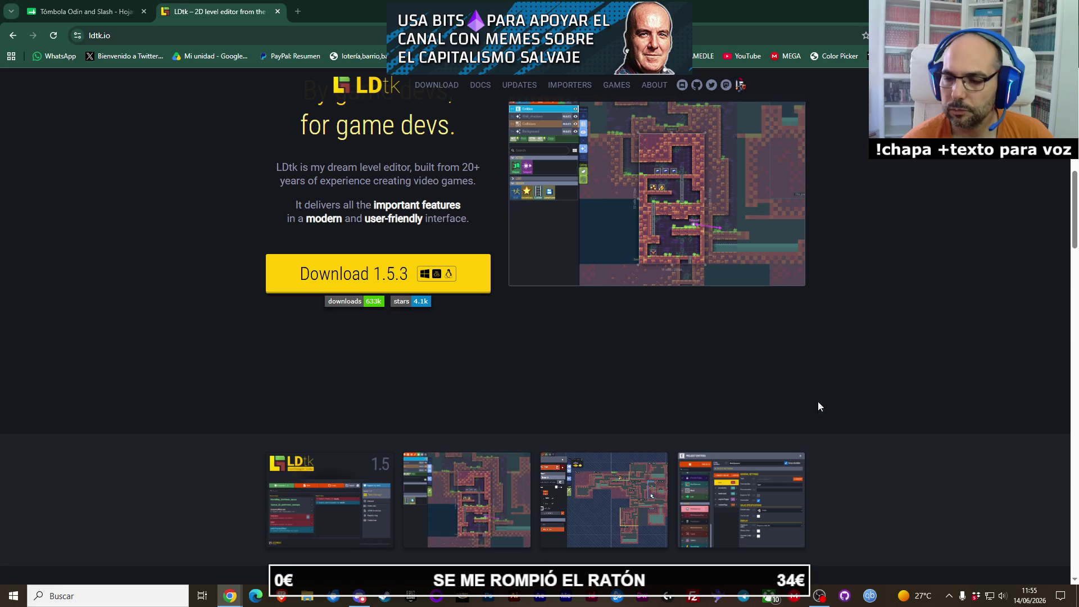
{"action": "key", "text": "super+d"}
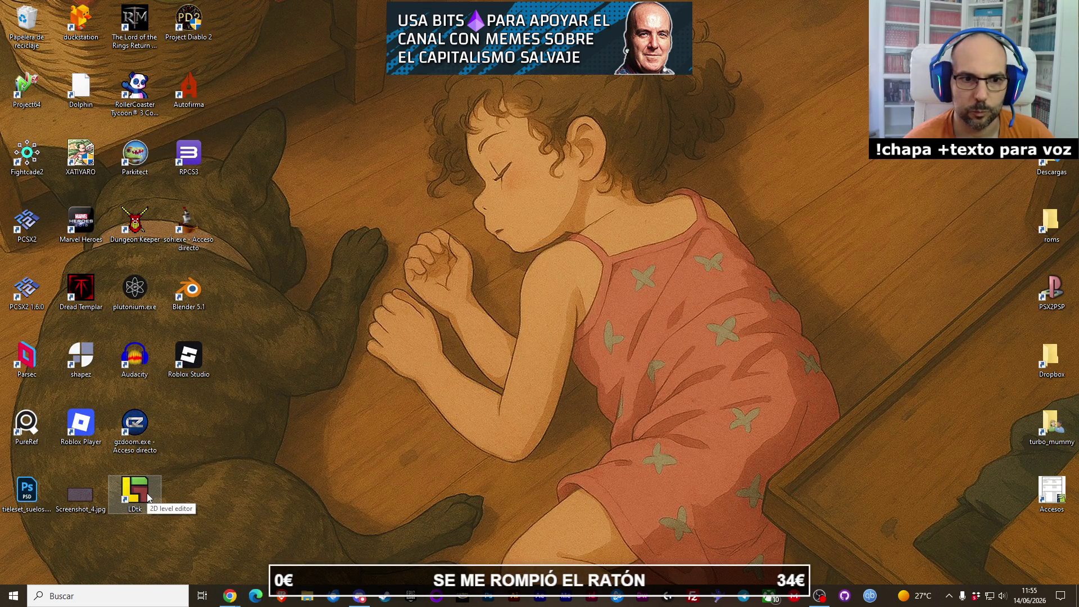
Step: Start Dropbox again from the Windows search results for 'drop'
{"action": "left_click", "coordinate": [106, 596]}
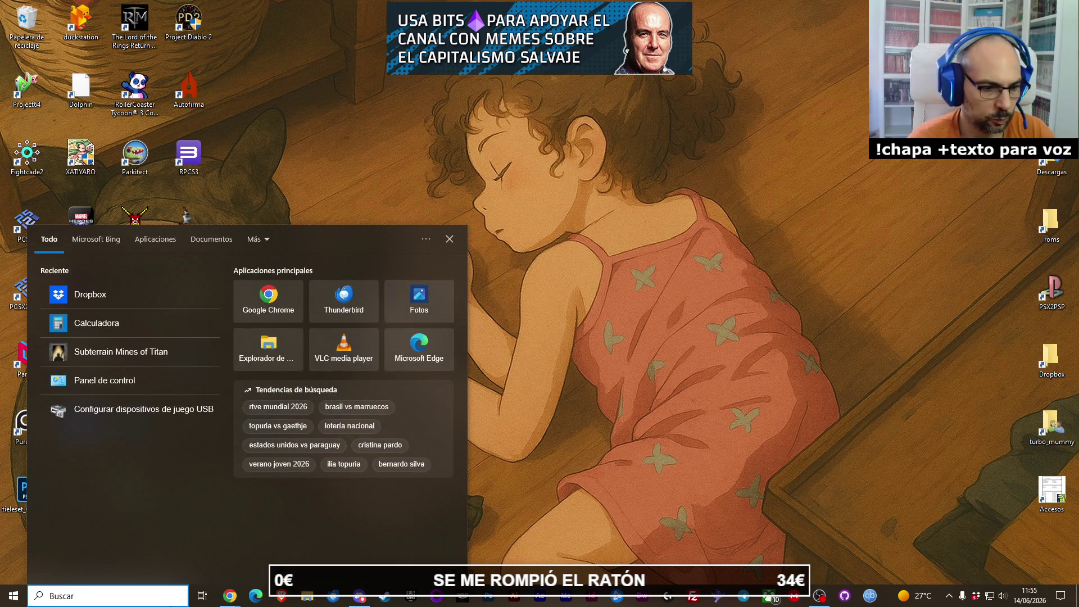
{"action": "type", "text": "drop"}
{"action": "left_click", "coordinate": [124, 289]}
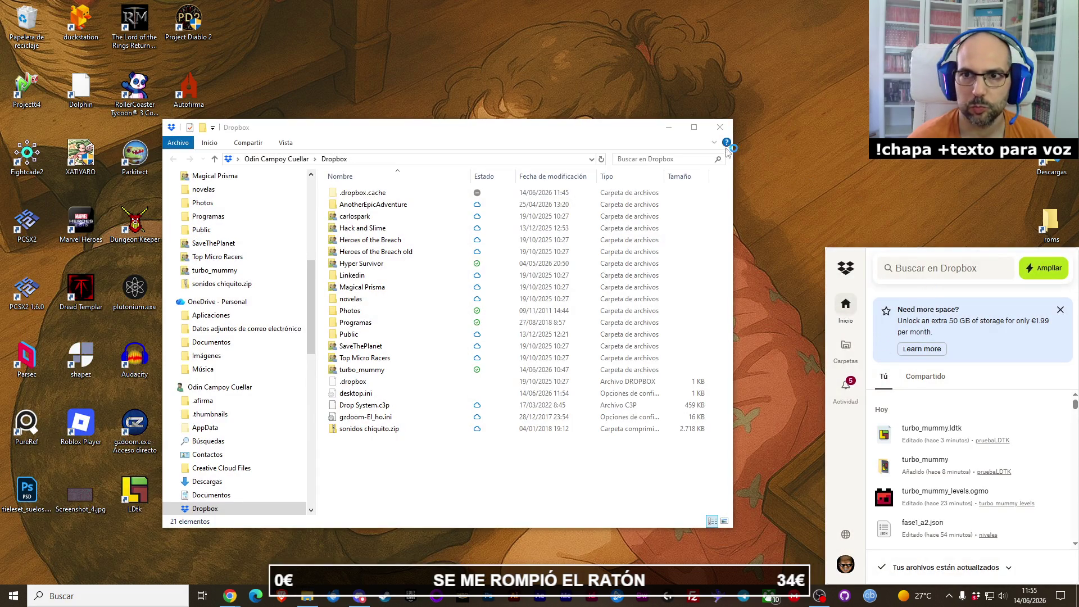
Step: Bring the Dropbox folder window forward and go into the turbo_mummy folder
{"action": "left_click", "coordinate": [949, 596]}
{"action": "left_click", "coordinate": [565, 488]}
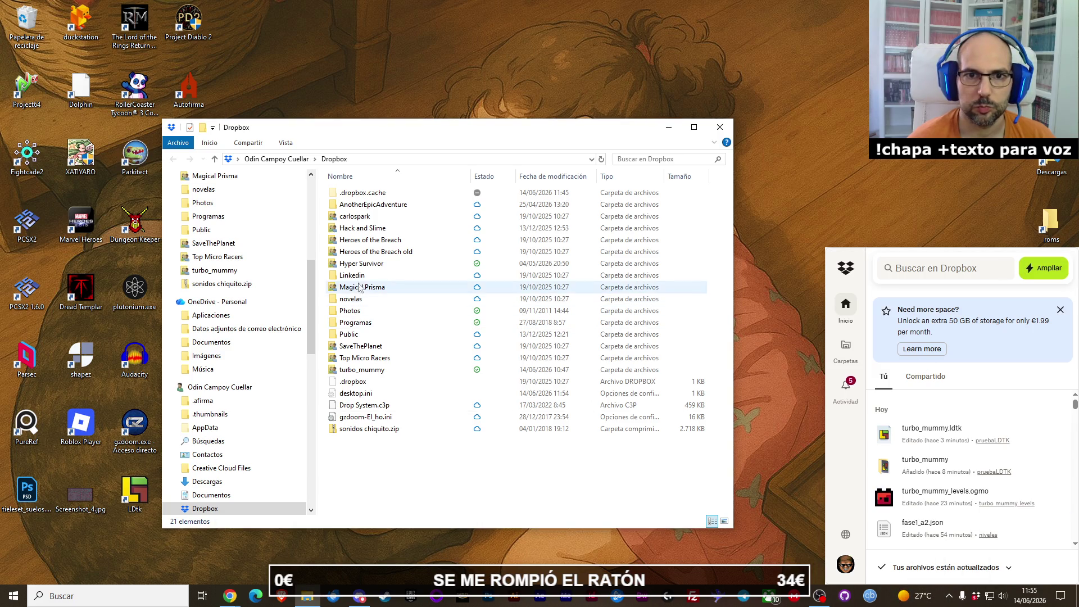
{"action": "double_click", "coordinate": [361, 370]}
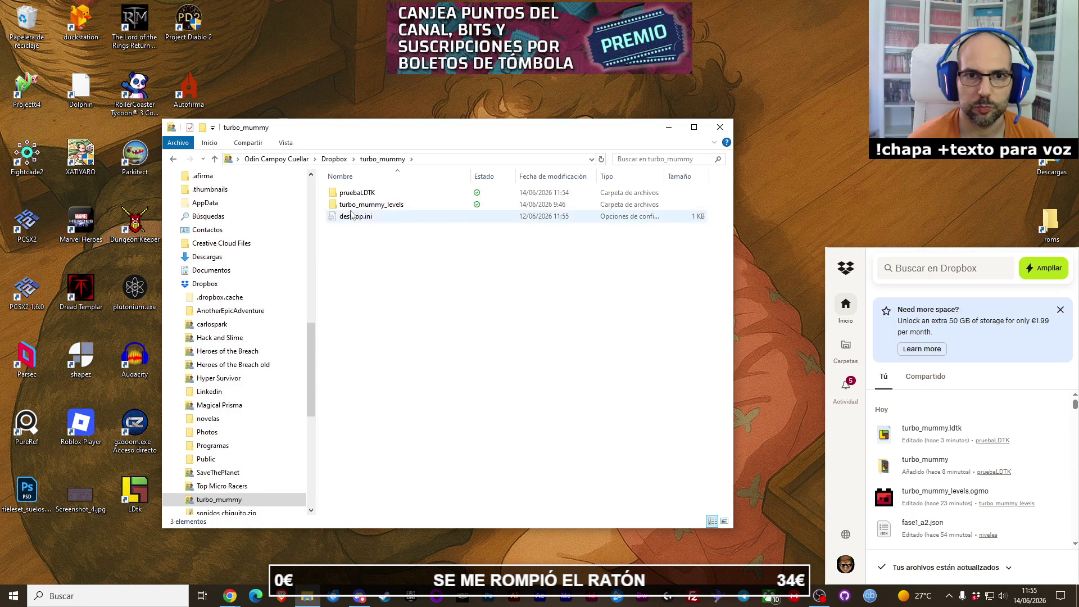
Step: Rename the pruebaLDTK folder to niveles_ltkd
{"action": "left_click", "coordinate": [358, 194]}
{"action": "left_click", "coordinate": [360, 194]}
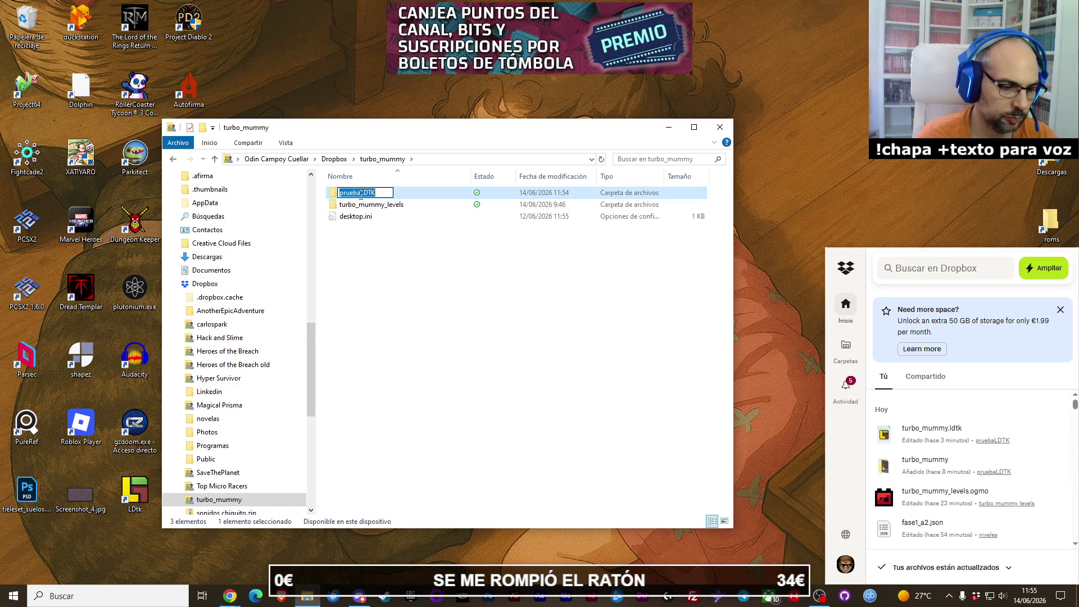
{"action": "type", "text": "niveles"}
{"action": "key", "text": "Return"}
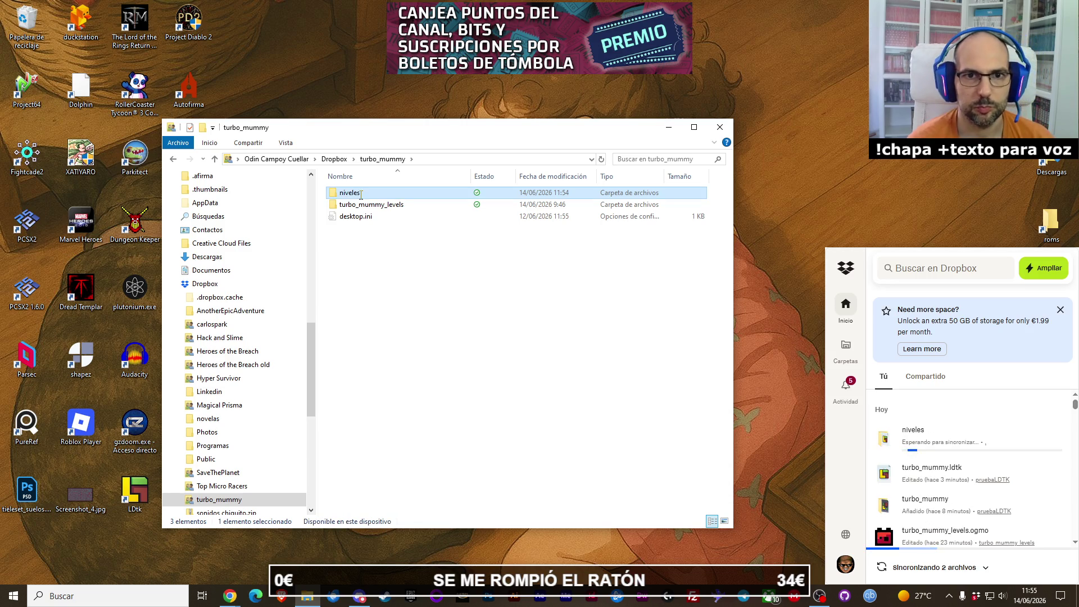
{"action": "left_click", "coordinate": [360, 194]}
{"action": "left_click", "coordinate": [366, 194]}
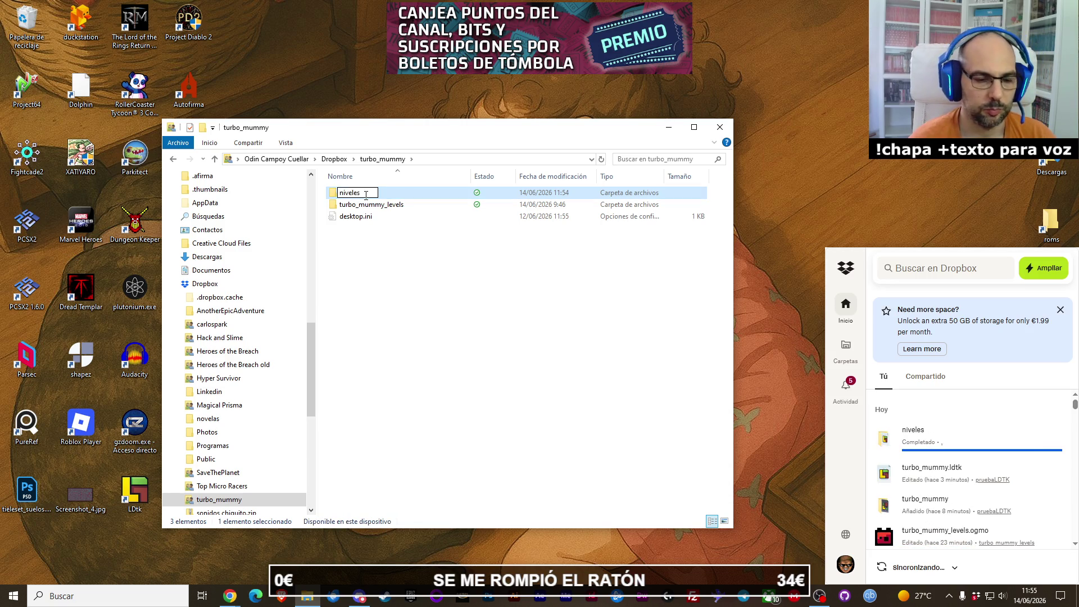
{"action": "type", "text": "_lkd"}
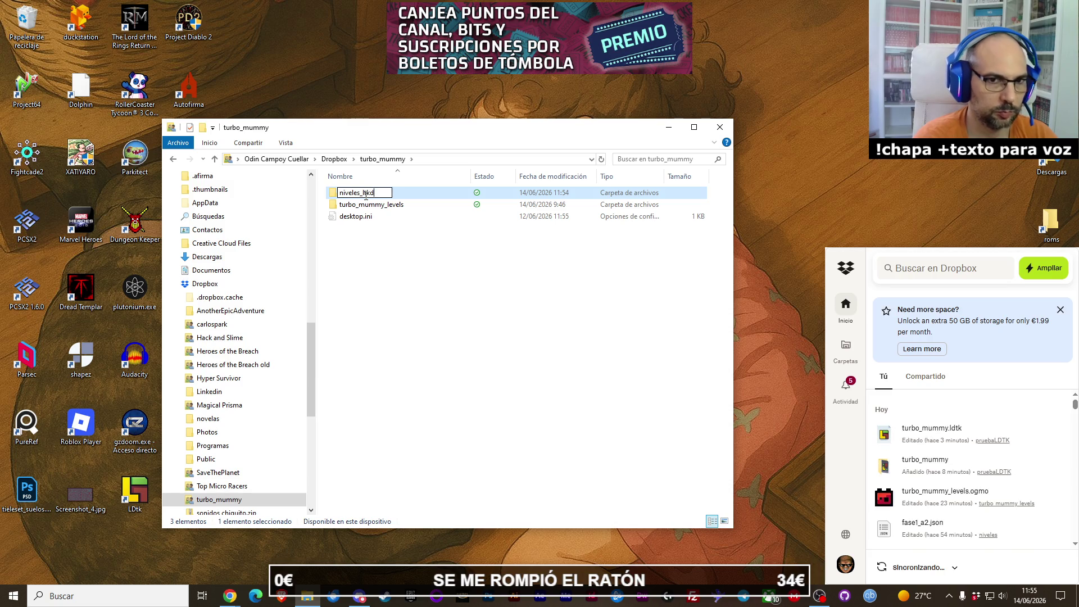
{"action": "key", "text": "Return"}
{"action": "left_click", "coordinate": [450, 269]}
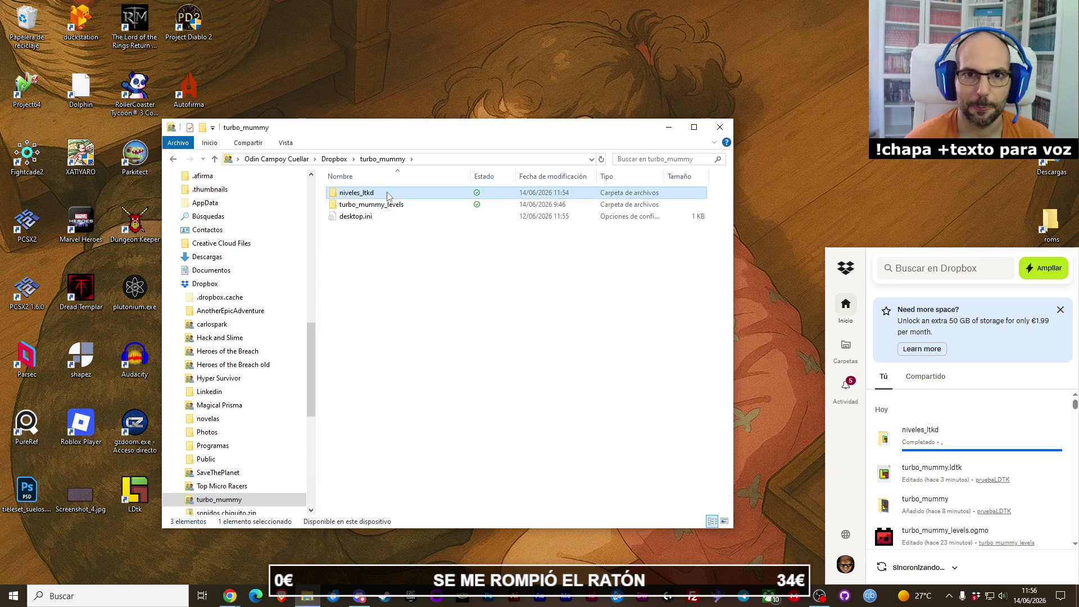
Step: Open niveles_ltkd and launch turbo_mummy.ldtk in LDtk
{"action": "double_click", "coordinate": [366, 192]}
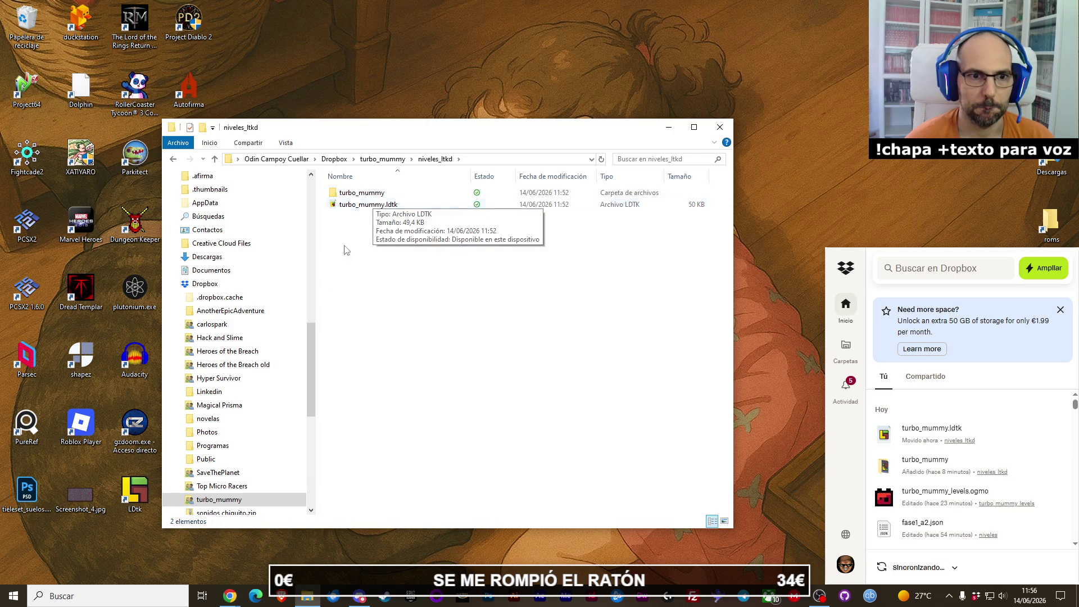
{"action": "left_click", "coordinate": [387, 205]}
{"action": "key", "text": "Return"}
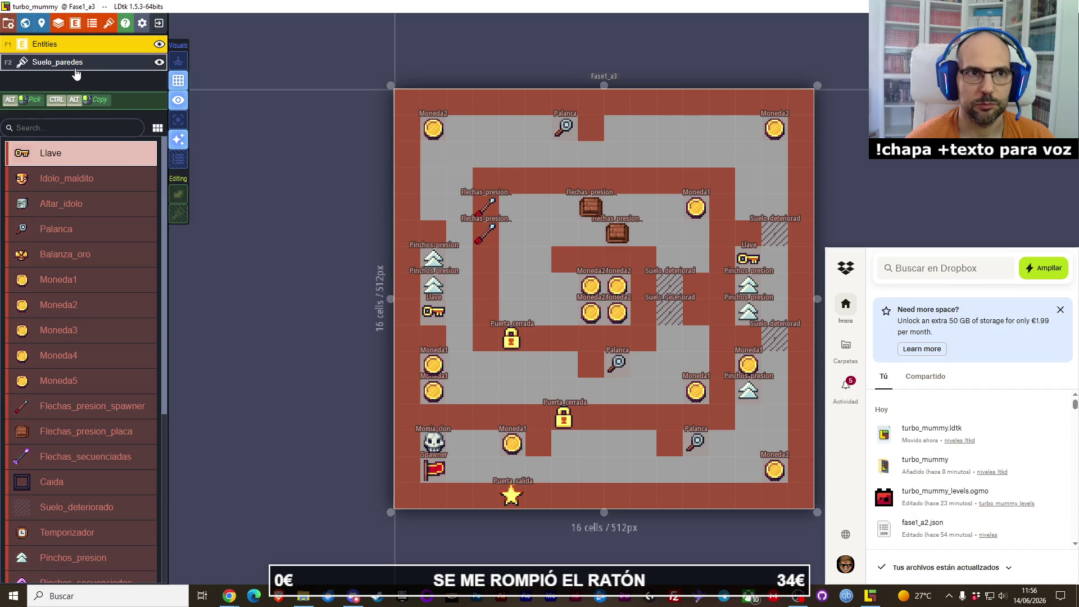
Step: Toggle the Fase1_a3 level properties, then show the World view with the 512 x 512 px level
{"action": "left_click", "coordinate": [43, 23]}
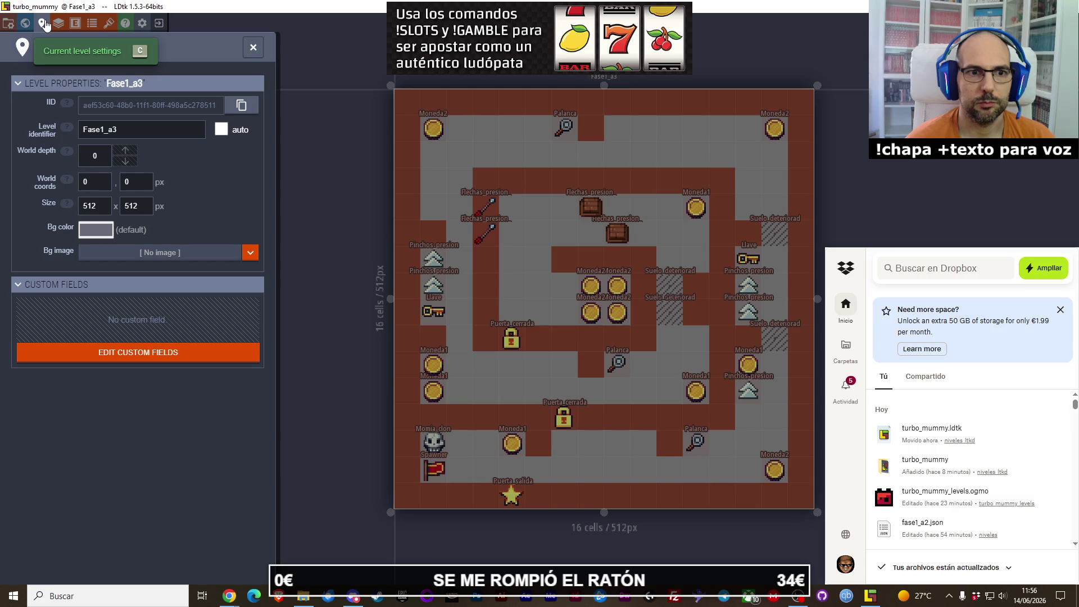
{"action": "left_click", "coordinate": [43, 24]}
{"action": "left_click", "coordinate": [44, 24]}
{"action": "left_click", "coordinate": [45, 25]}
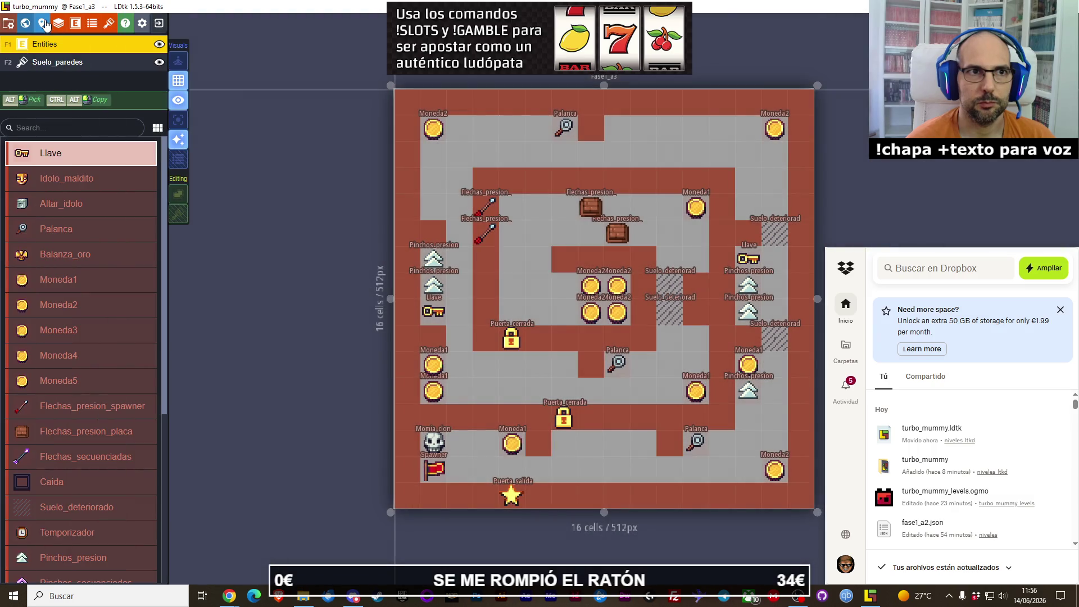
{"action": "left_click", "coordinate": [25, 23]}
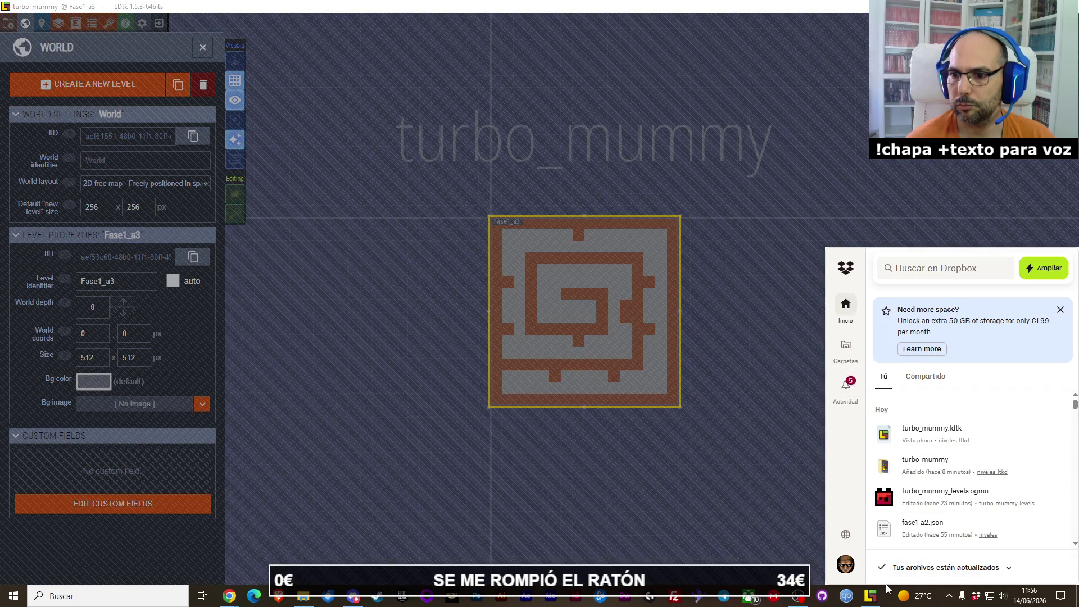
{"action": "left_click", "coordinate": [949, 597]}
{"action": "left_click", "coordinate": [944, 598]}
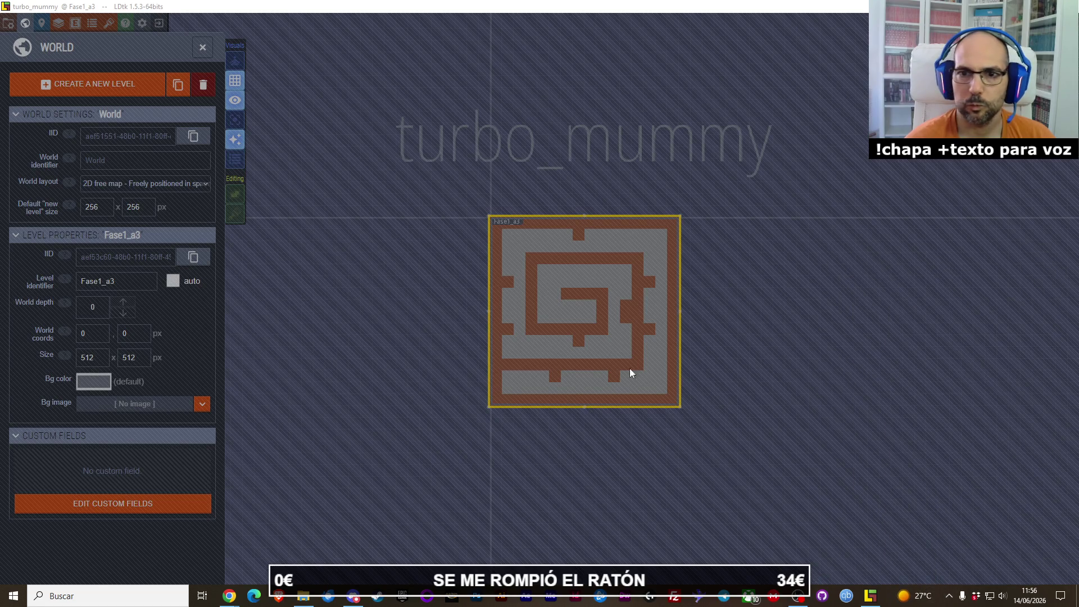
{"action": "left_click", "coordinate": [426, 301]}
{"action": "scroll", "coordinate": [472, 336], "scroll_direction": "up", "scroll_amount": 2}
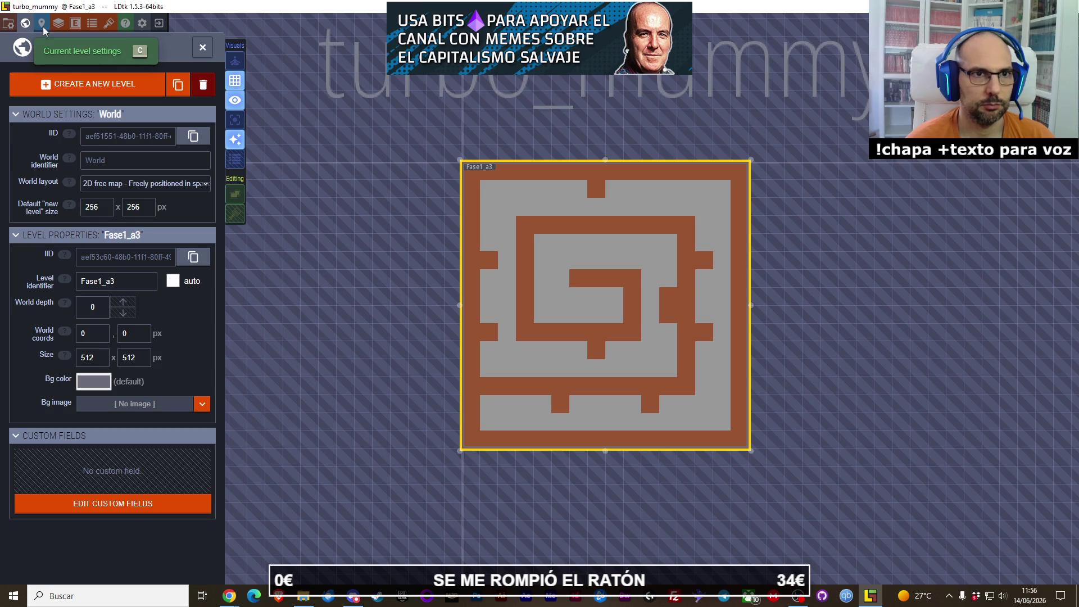
{"action": "left_click", "coordinate": [43, 26]}
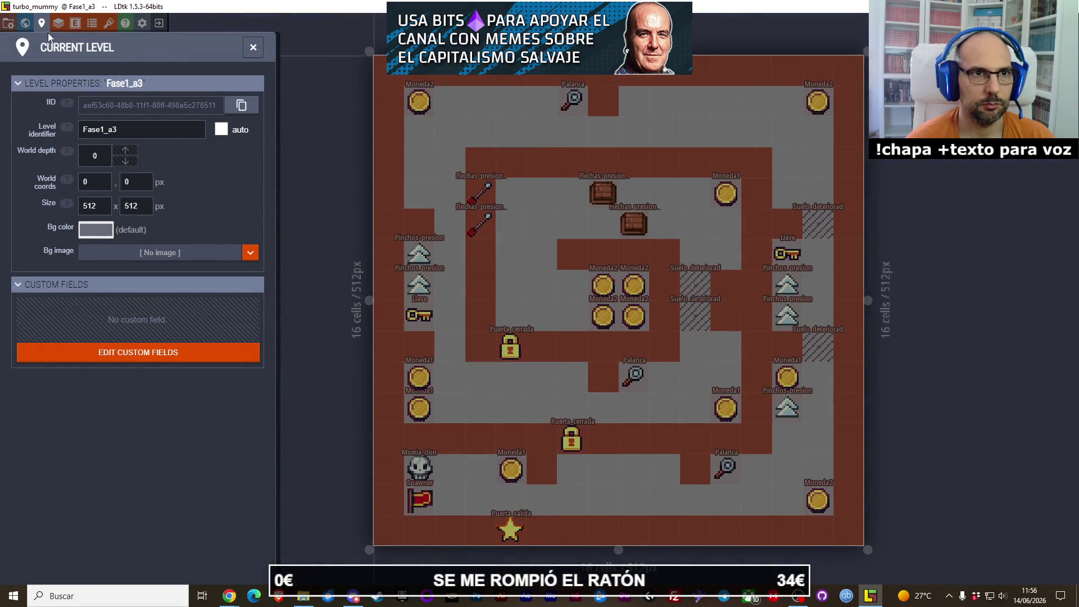
{"action": "key", "text": "Escape"}
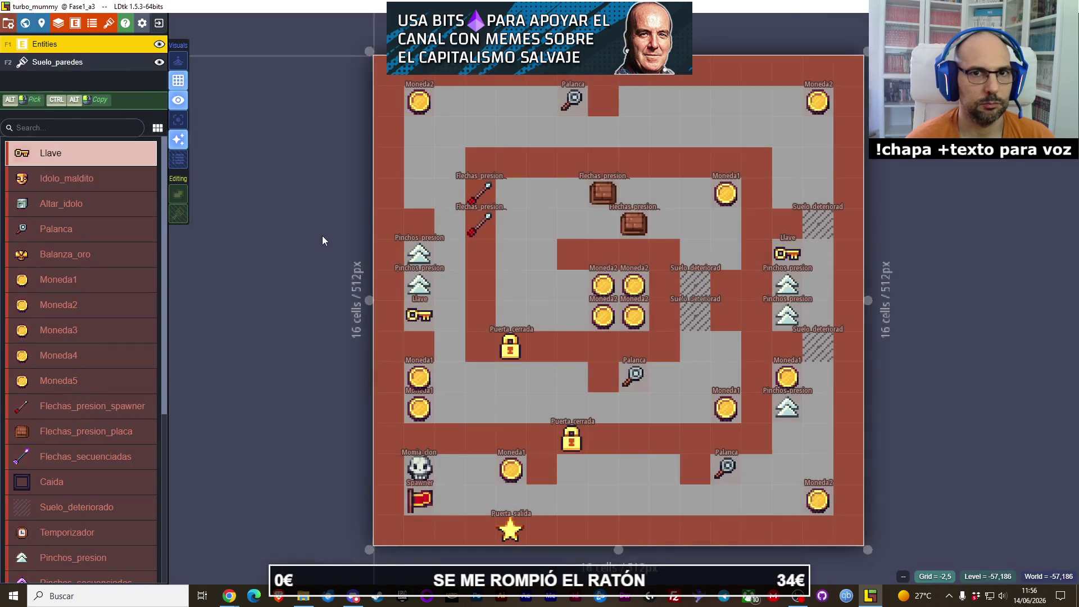
{"action": "scroll", "coordinate": [322, 235], "scroll_direction": "down", "scroll_amount": 3}
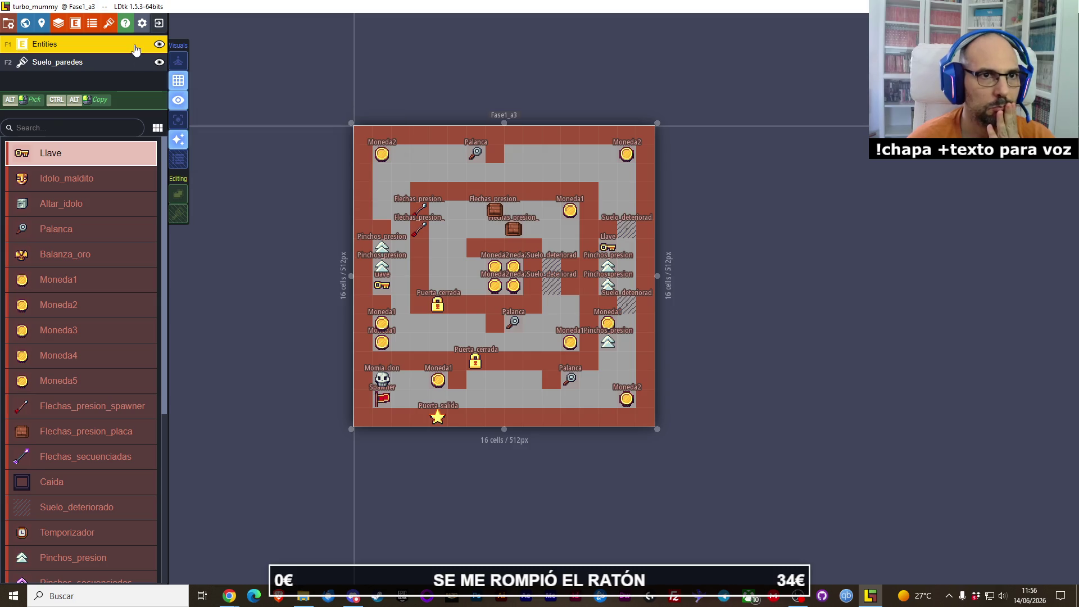
{"action": "left_click", "coordinate": [94, 24]}
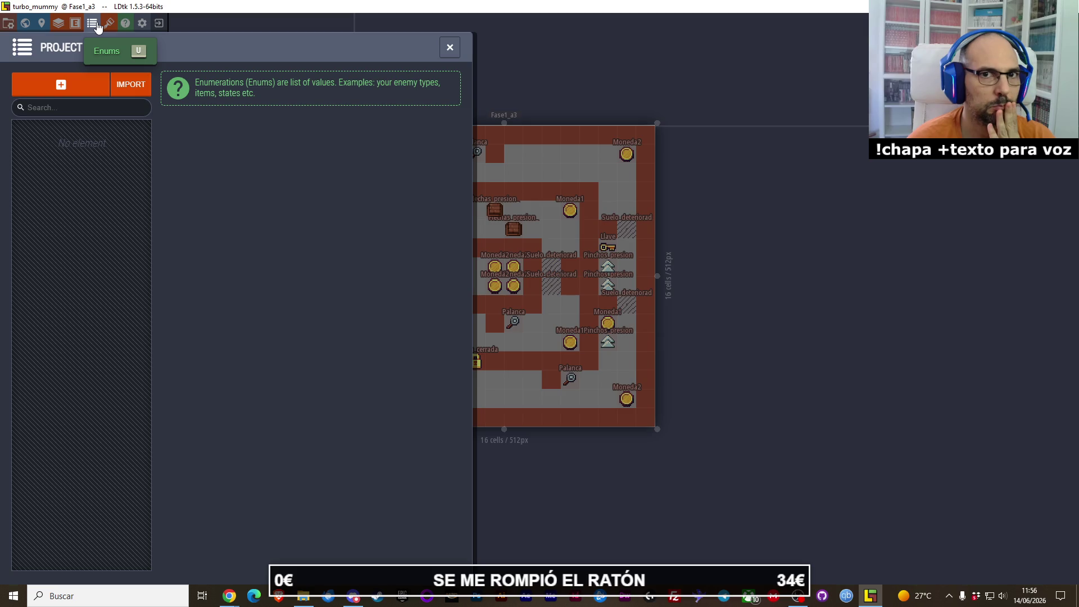
{"action": "left_click", "coordinate": [95, 25]}
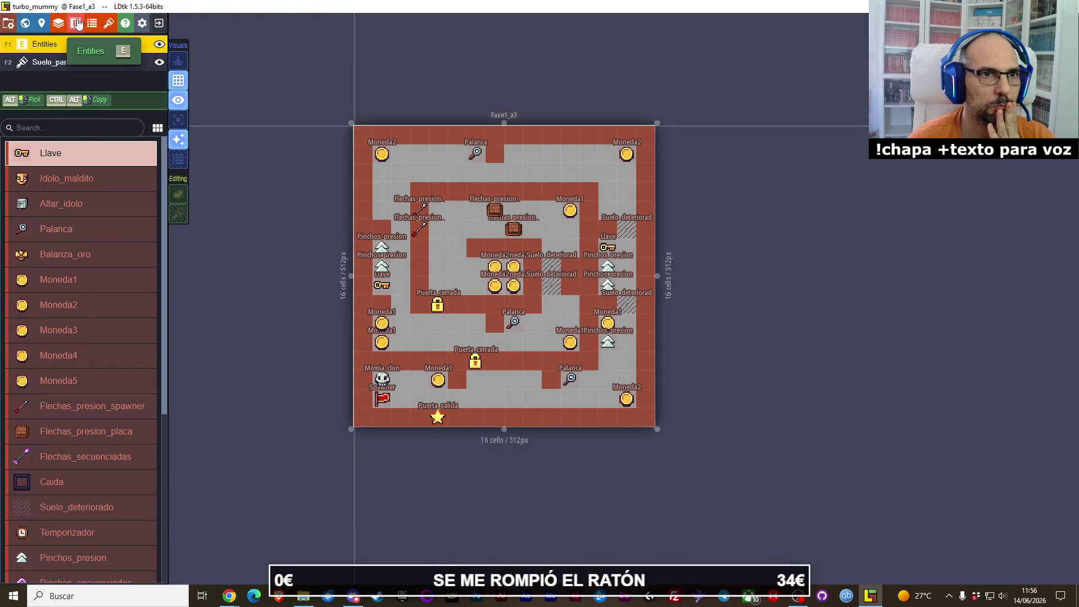
{"action": "left_click", "coordinate": [77, 23]}
{"action": "left_click", "coordinate": [76, 24]}
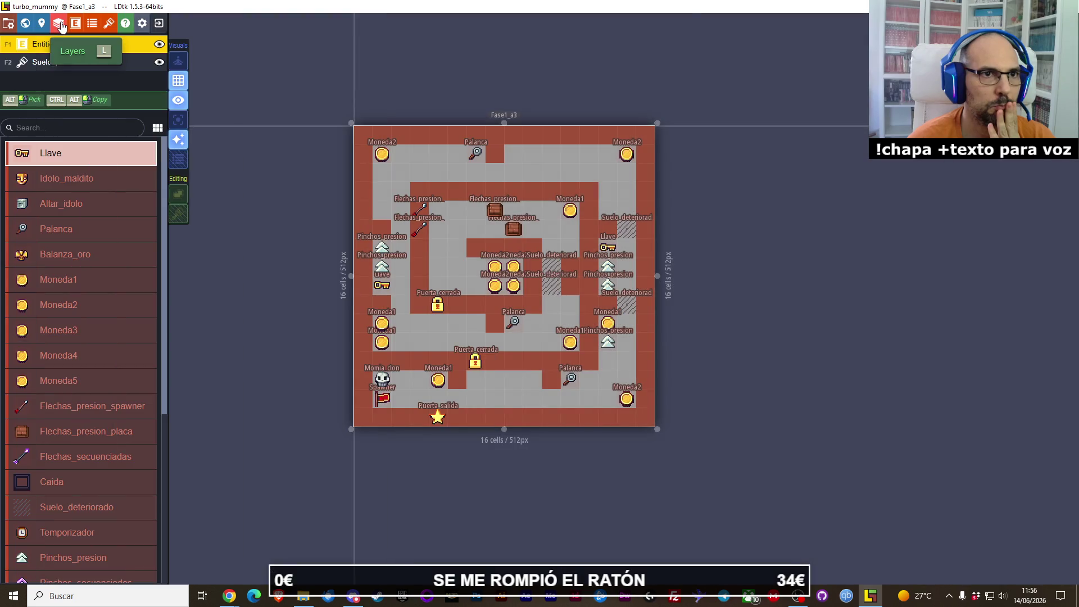
{"action": "left_click", "coordinate": [59, 24]}
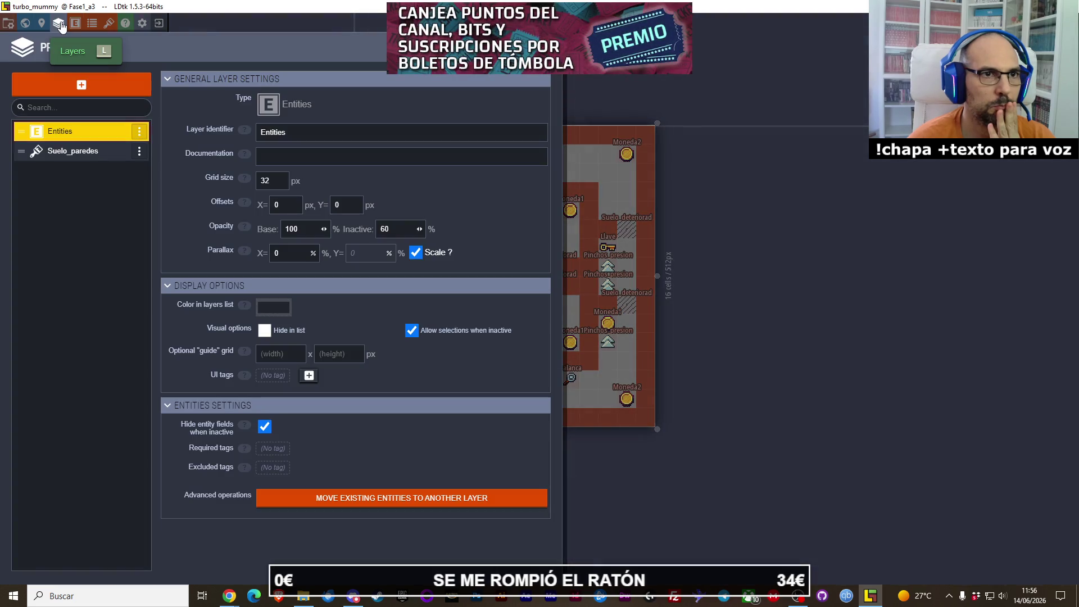
{"action": "left_click", "coordinate": [60, 24]}
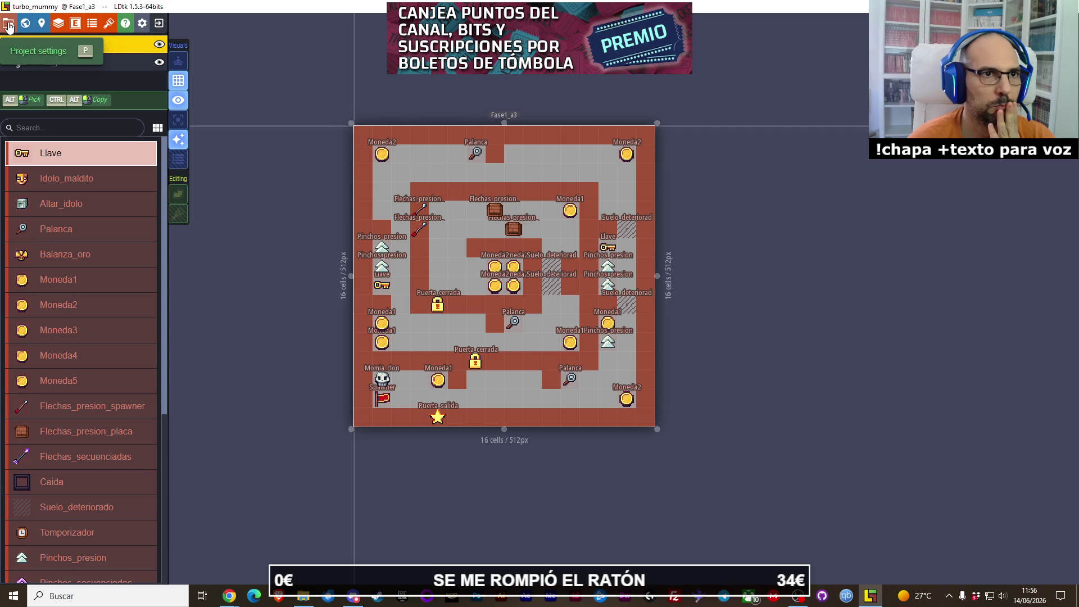
{"action": "left_click", "coordinate": [25, 23]}
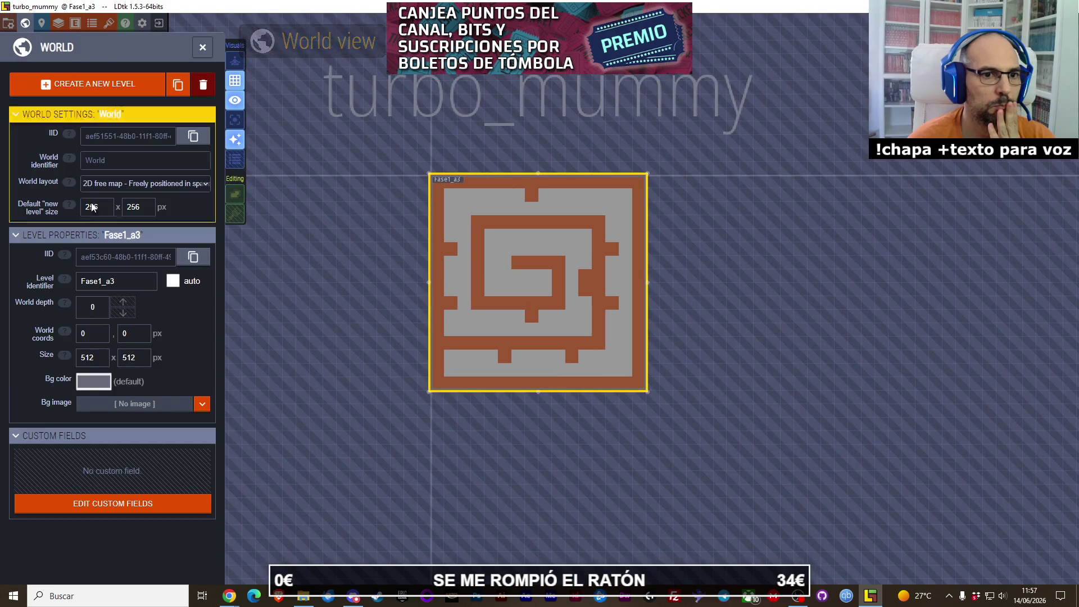
Step: Place a new 256 x 256 px Level_1 in empty world space and check its properties at 672, 160
{"action": "left_click", "coordinate": [99, 96]}
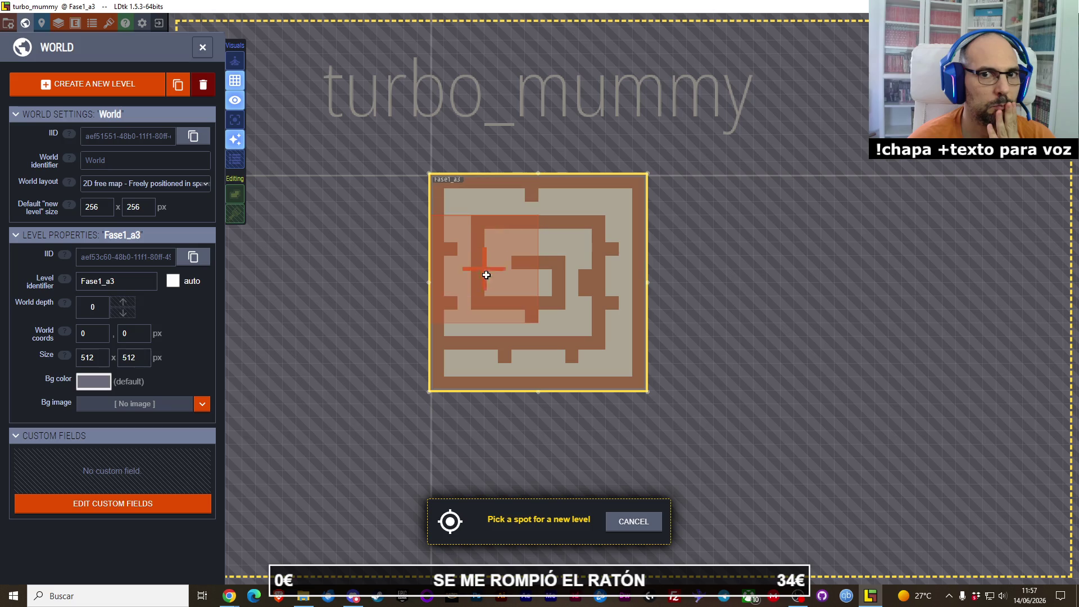
{"action": "scroll", "coordinate": [529, 286], "scroll_direction": "down", "scroll_amount": 10}
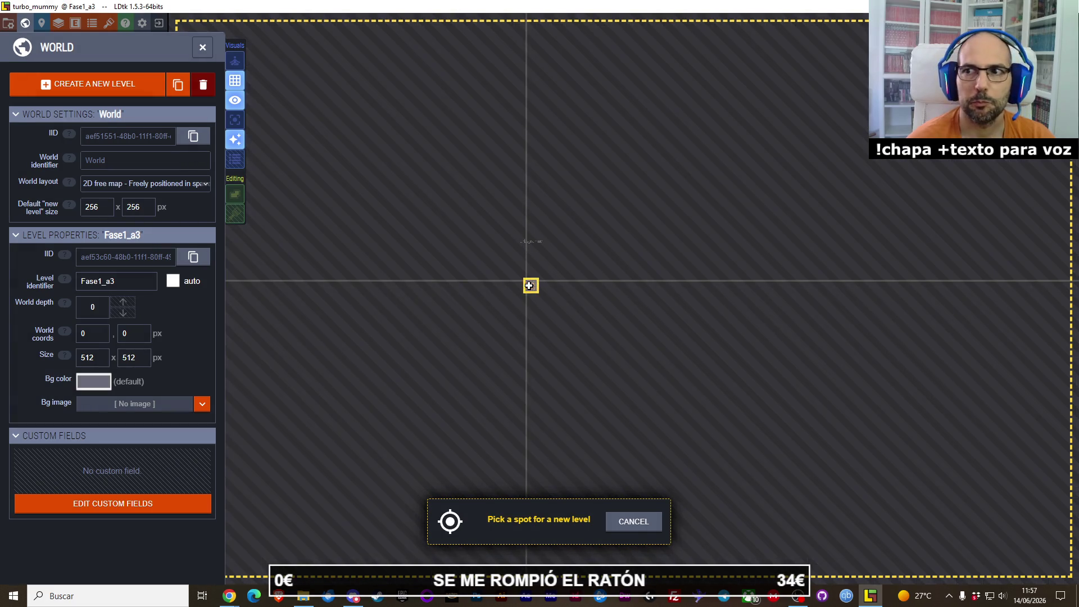
{"action": "scroll", "coordinate": [574, 301], "scroll_direction": "up", "scroll_amount": 5}
{"action": "left_click", "coordinate": [517, 270]}
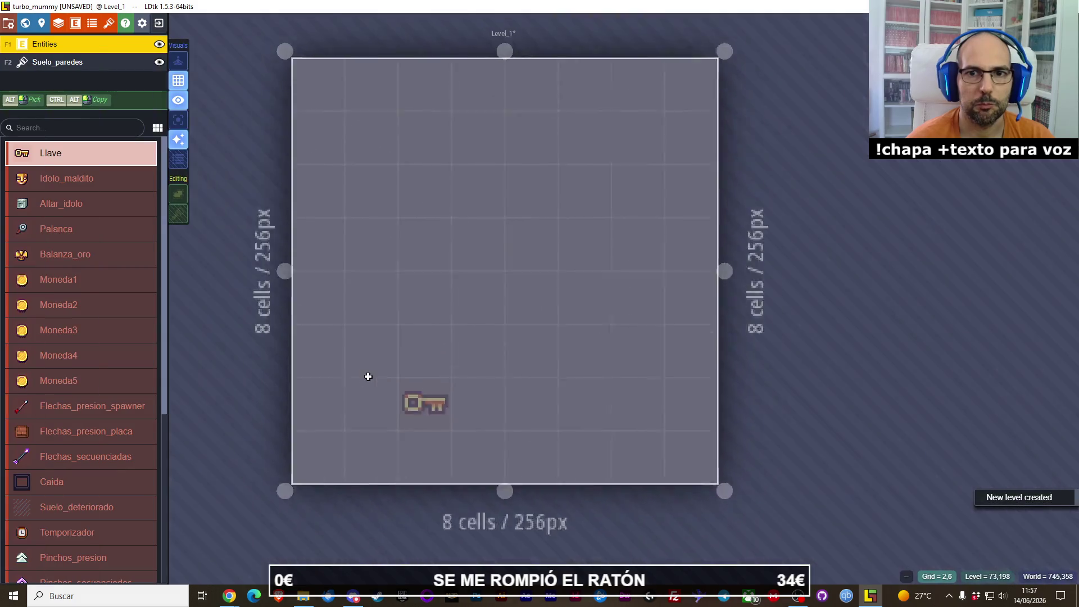
{"action": "scroll", "coordinate": [432, 337], "scroll_direction": "down", "scroll_amount": 3}
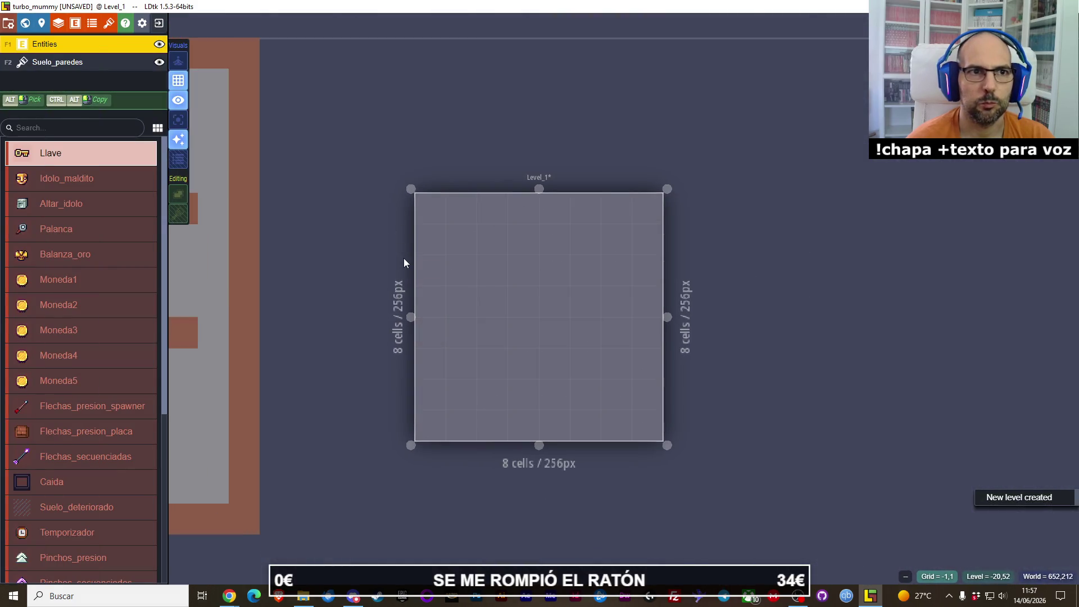
{"action": "left_click", "coordinate": [42, 24]}
{"action": "left_click", "coordinate": [102, 183]}
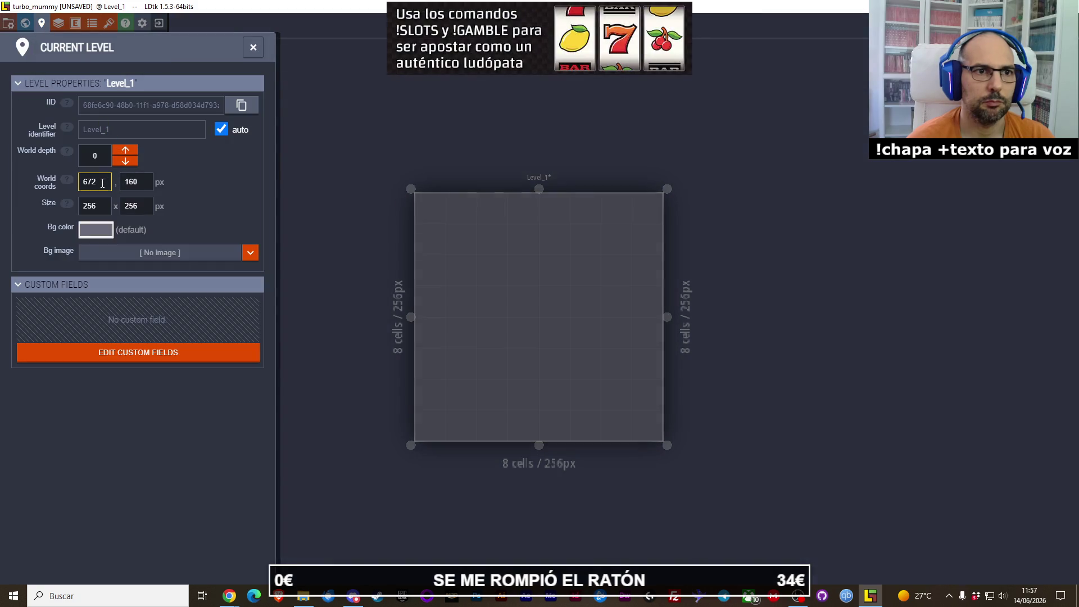